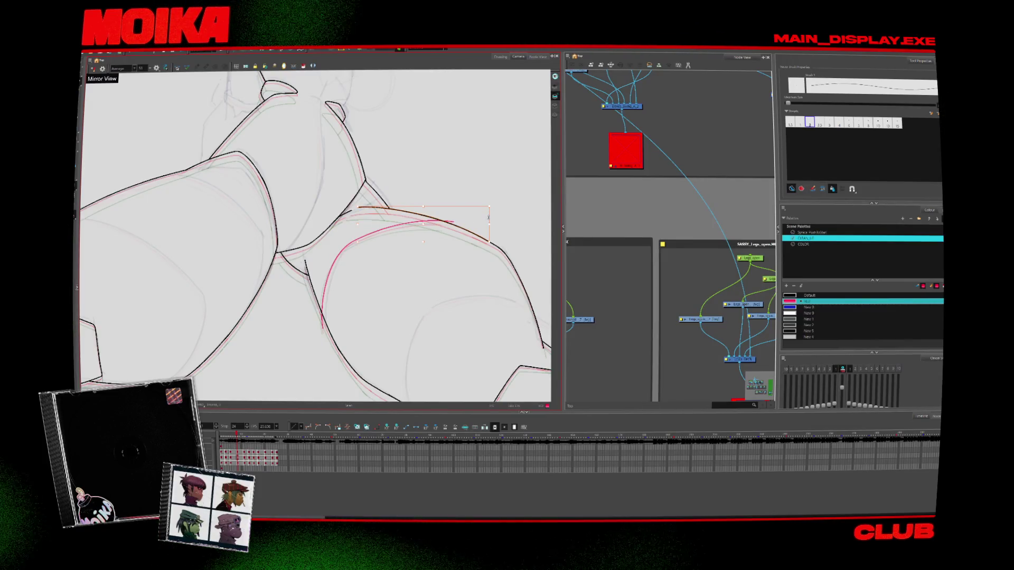
Draw red shading strokes on the lower leg and across the right leg on successive frames
drag(449, 219, 400, 175)
drag(367, 338, 376, 374)
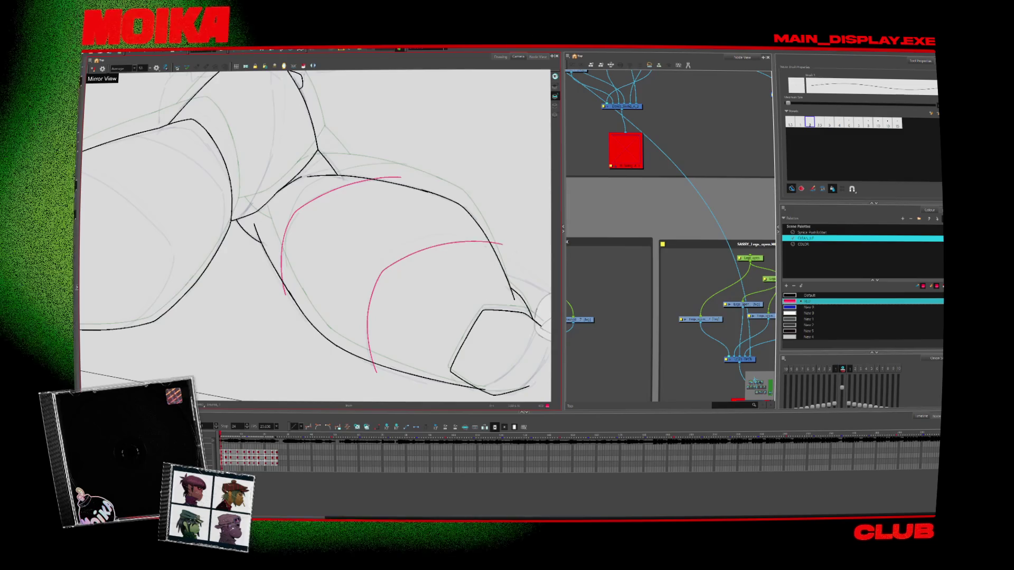
key(period)
drag(496, 244, 373, 359)
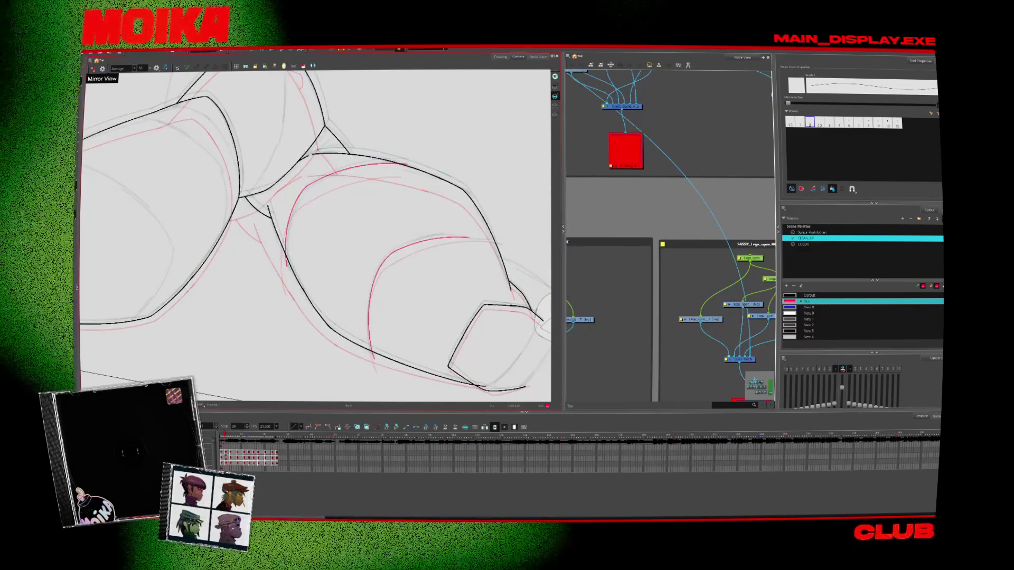
Remove the stray red strokes while stepping ahead through the next frames
key(alt+s)
key(Escape)
key(Delete)
key(period)
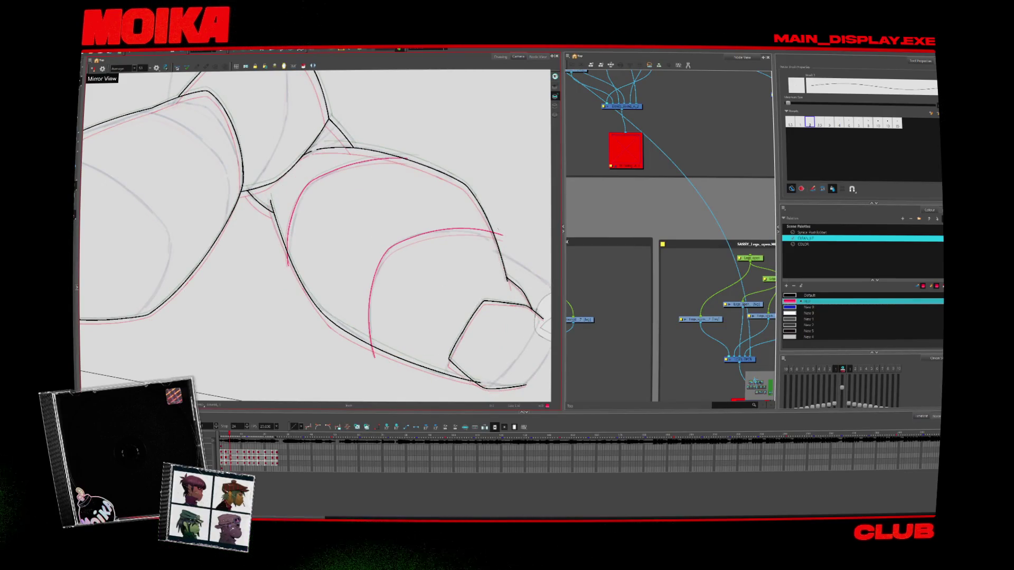
key(ctrl+z)
key(period)
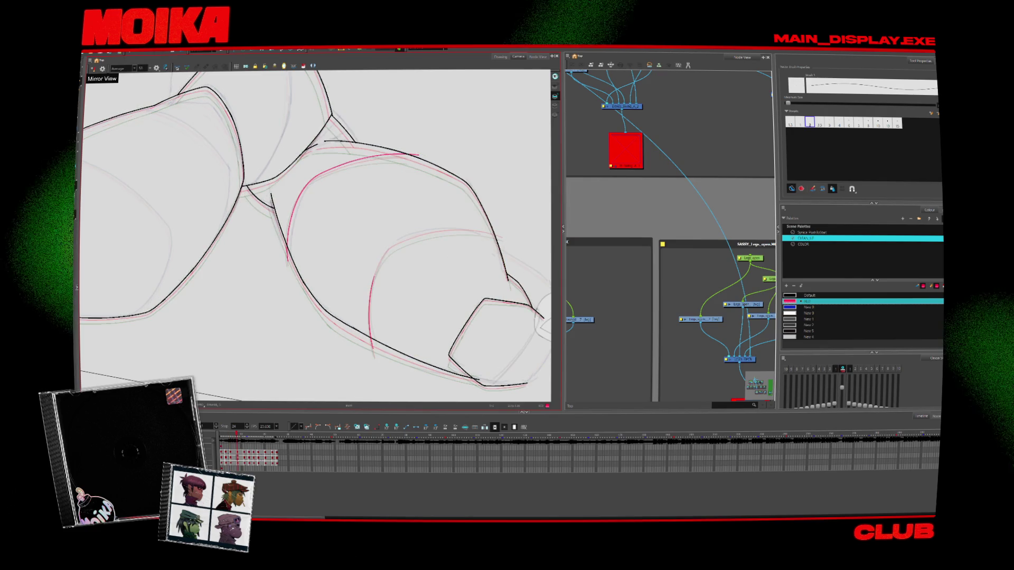
Draw a red shading curve down the right leg, then zoom out to see both legs
drag(399, 241, 372, 349)
key(alt+z)
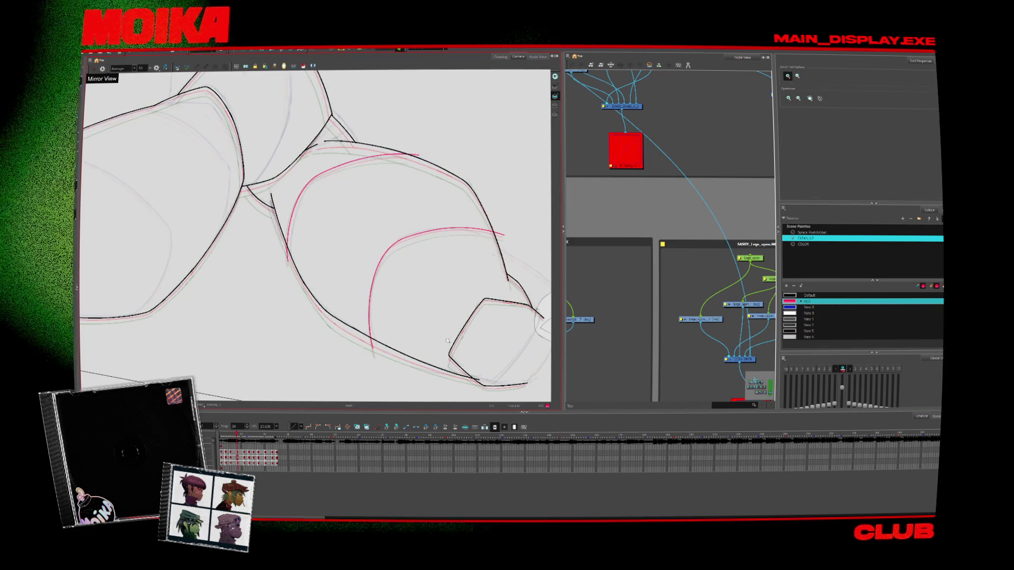
alt+click(365, 339)
alt+click(365, 338)
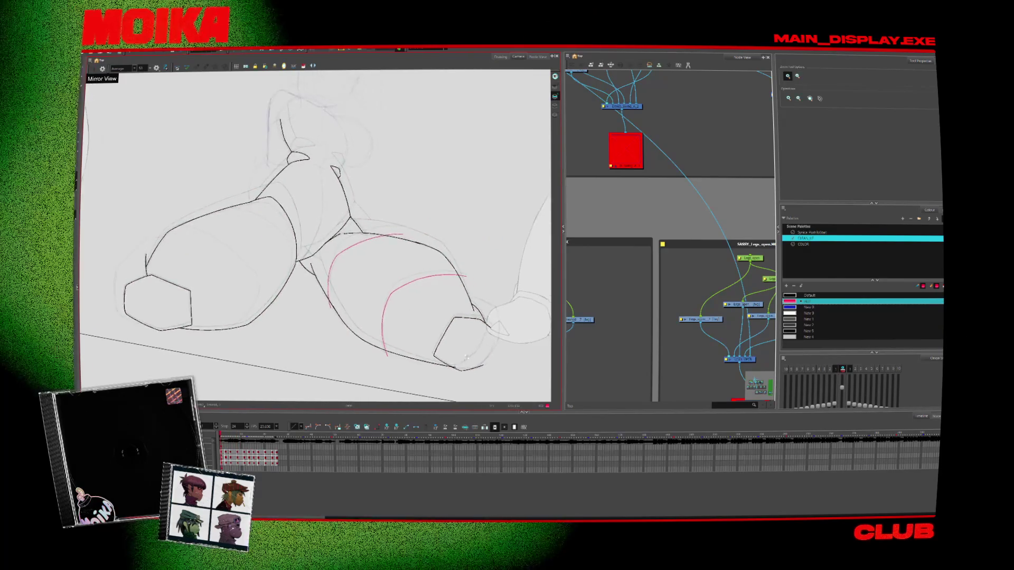
scroll(458, 364, up, 3)
key(alt+b)
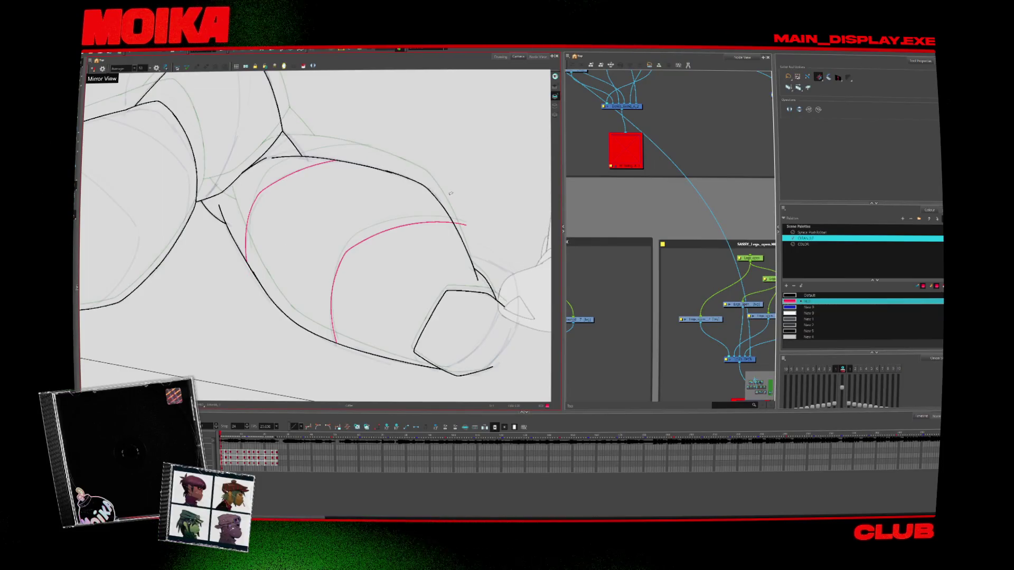
Close the gap in the black leg outline on a later frame, then fit the drawing in view
key(.)
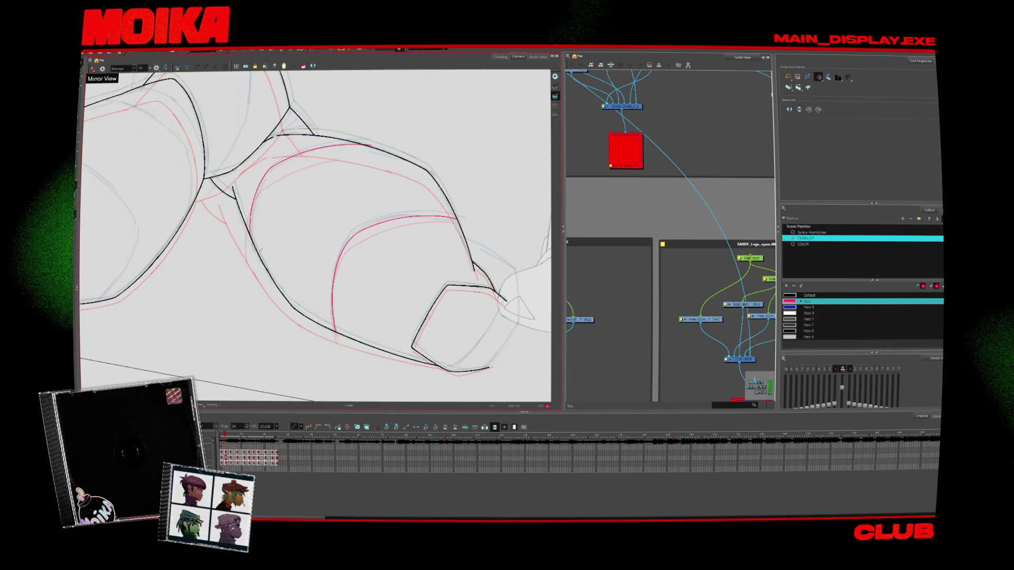
key(.)
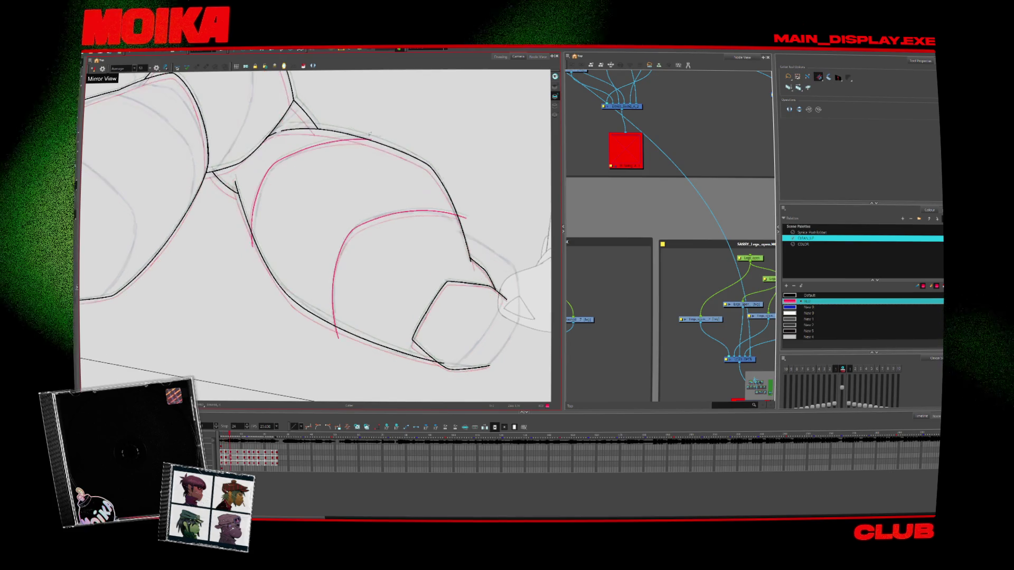
drag(400, 141, 368, 136)
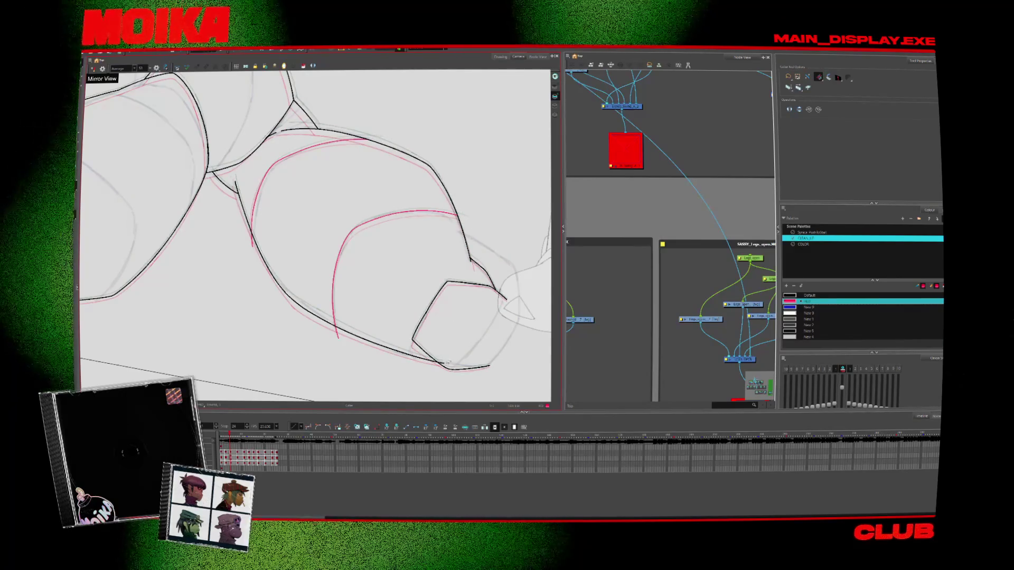
key(.)
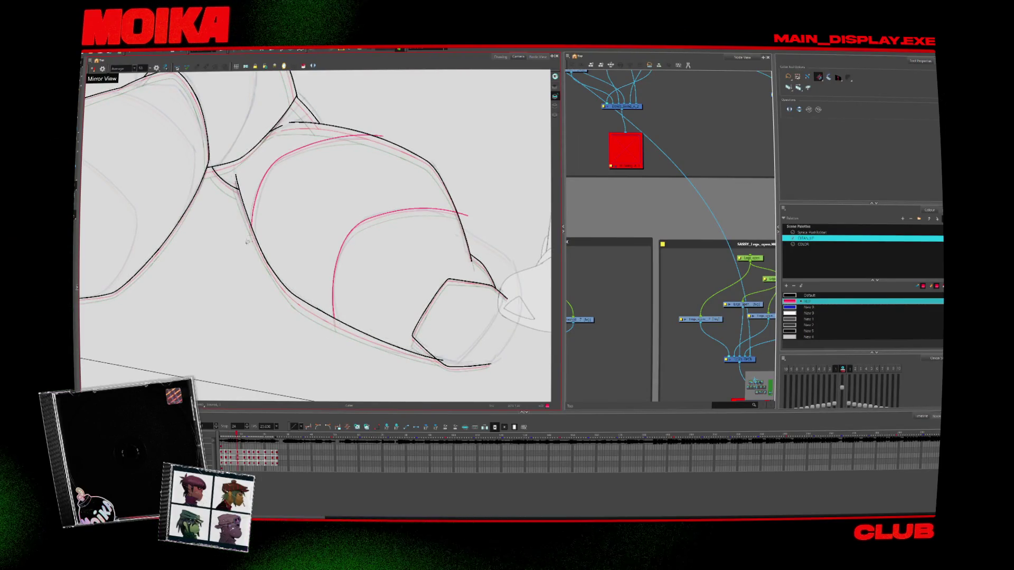
key(.)
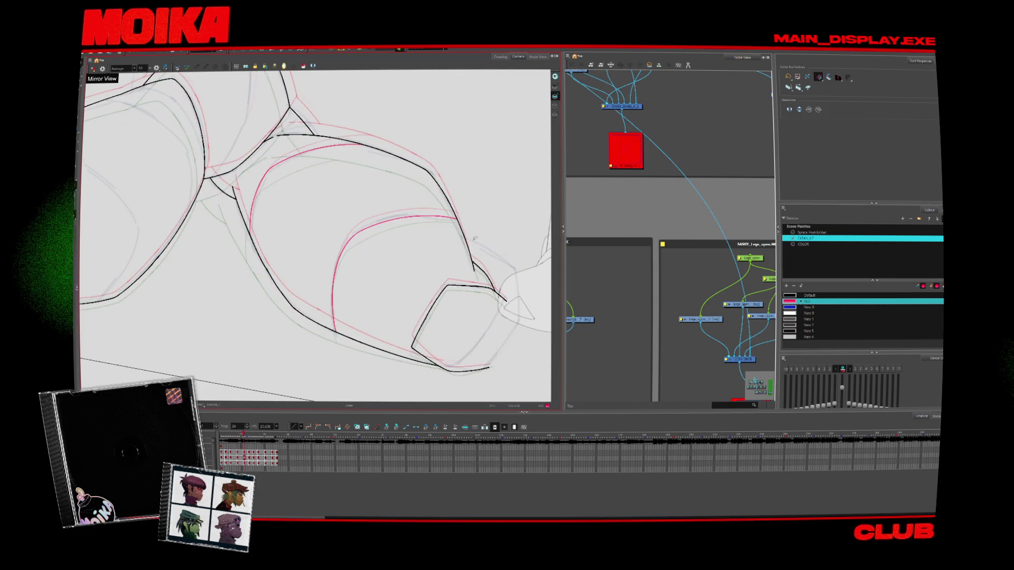
key(shift+m)
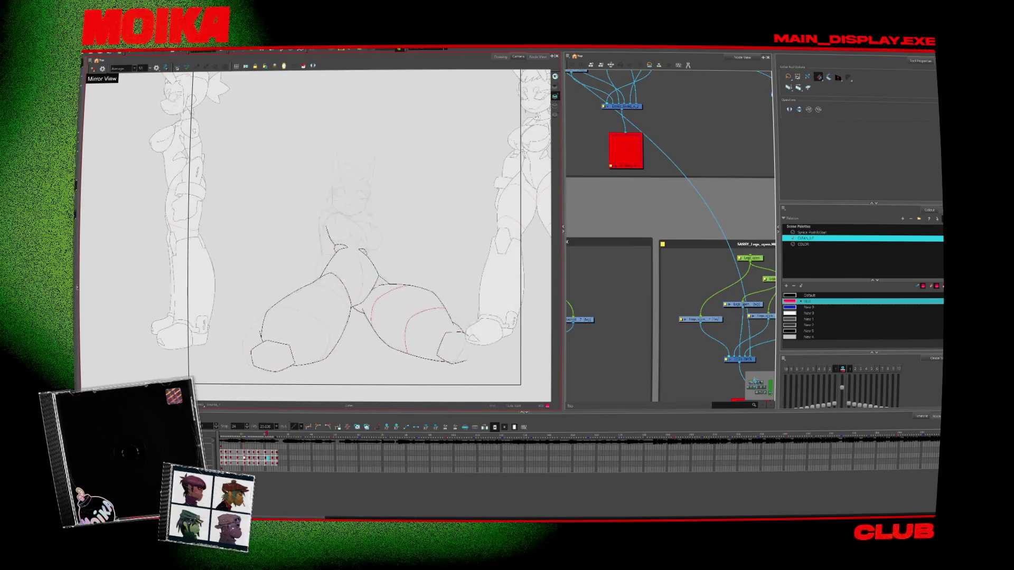
Advance one drawing and play back the animation to check the shading
key(.)
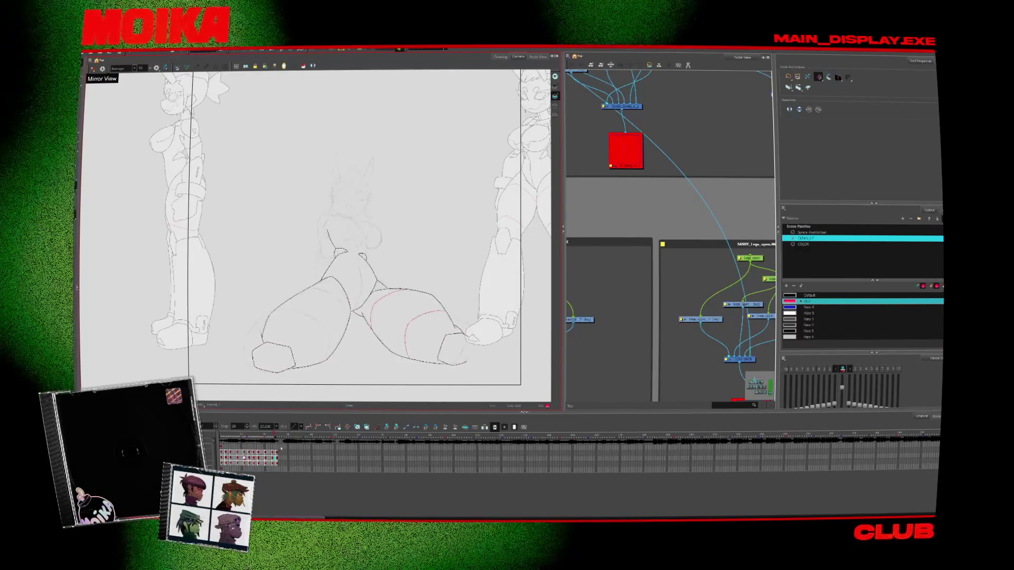
key(Return)
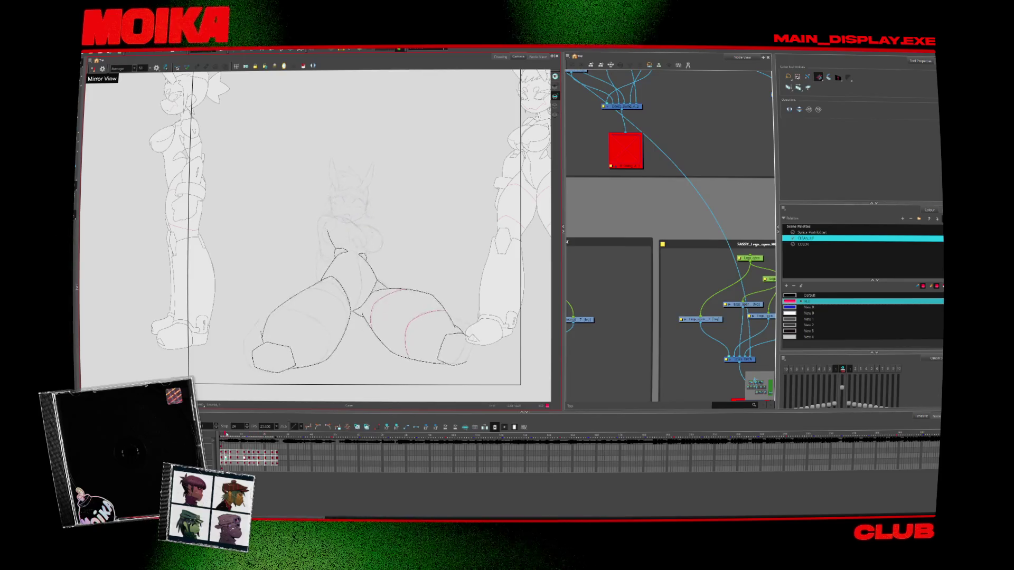
scroll(349, 345, up, 5)
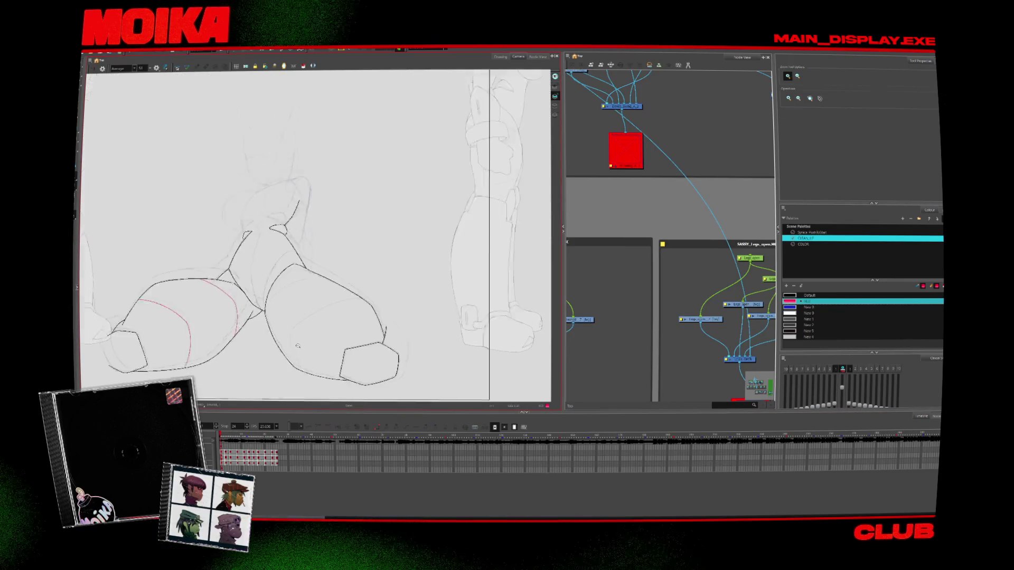
key(alt+b)
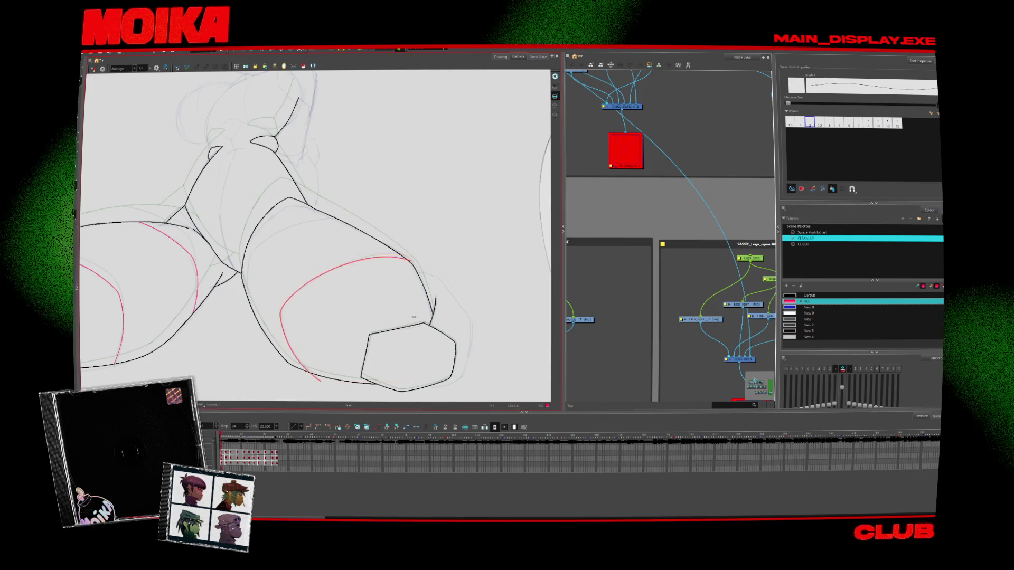
Nudge the red shading stroke on the right leg slightly lower, then select the next frame's stroke
key(period)
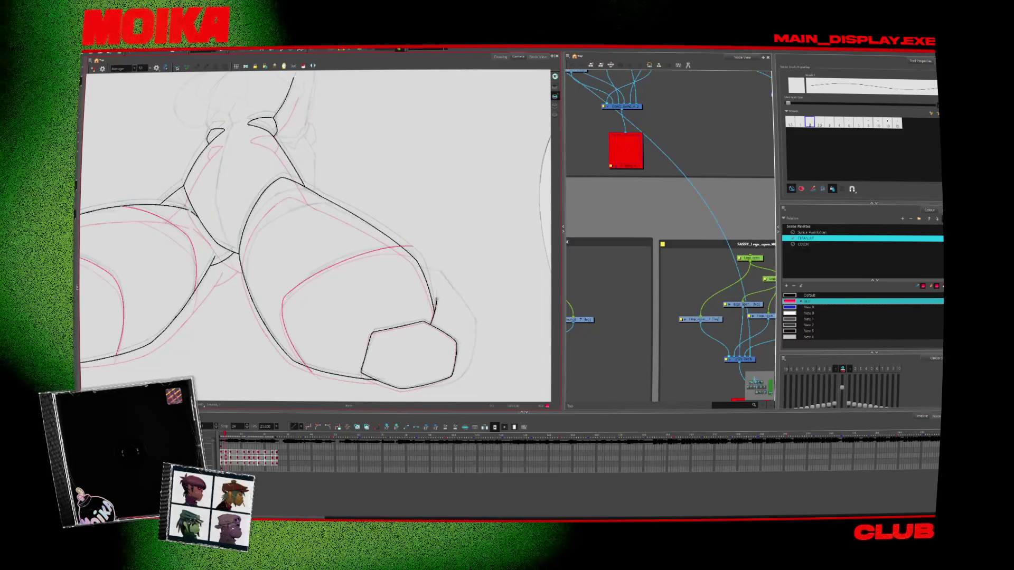
key(Down)
key(period)
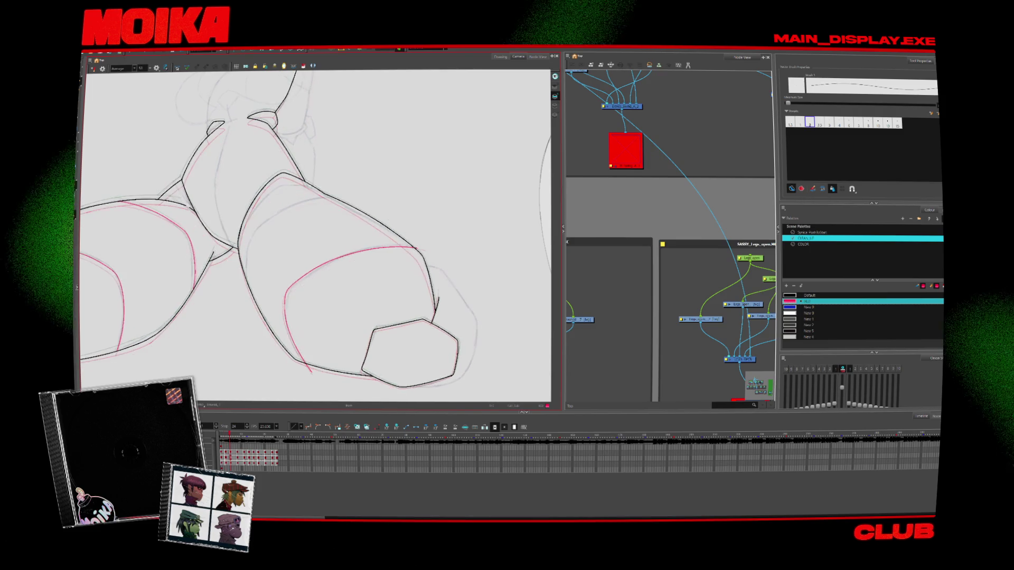
click(318, 264)
click(432, 252)
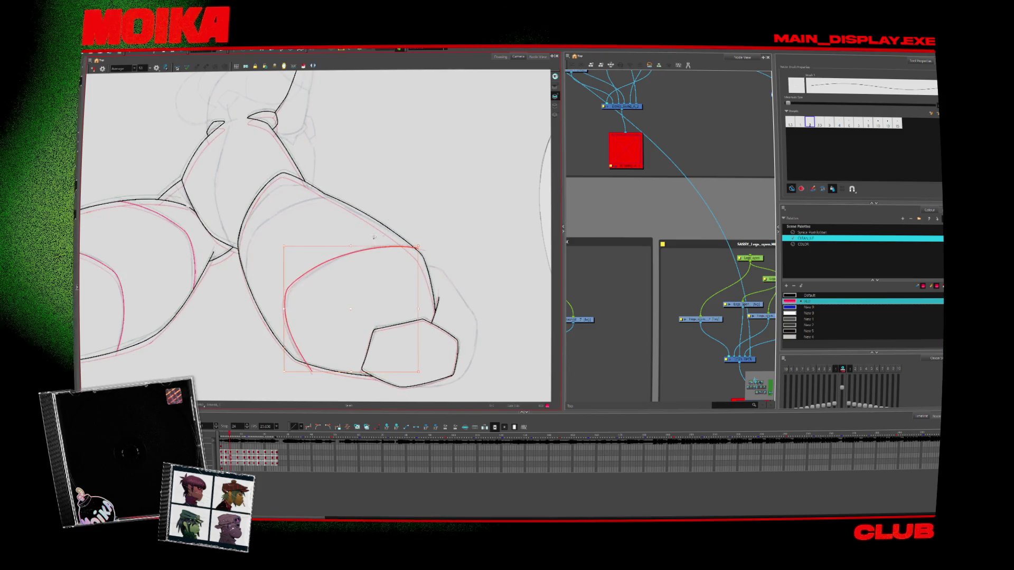
Advance a frame, then zoom out and rotate the view counter-clockwise
key(period)
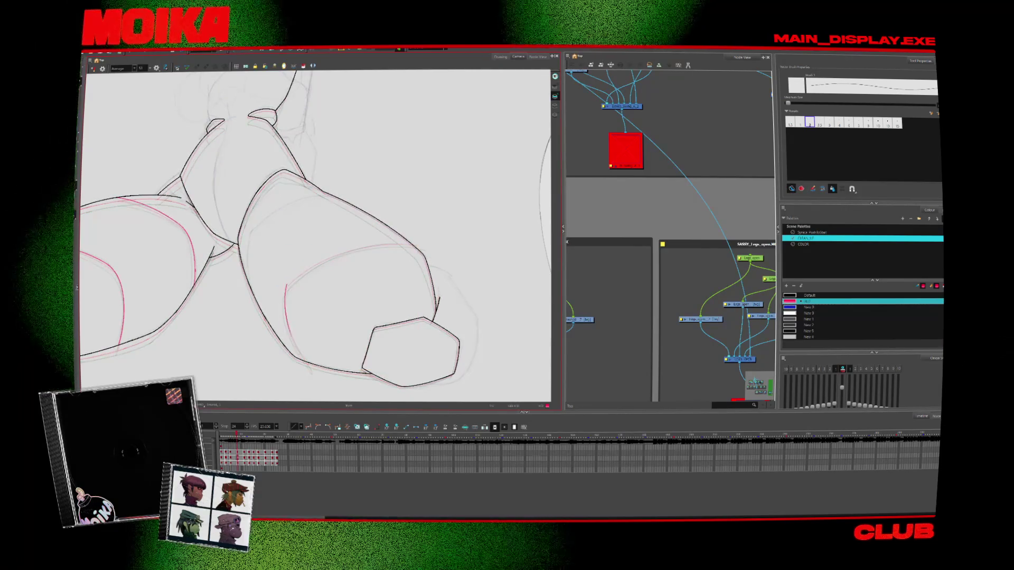
scroll(317, 238, up, 3)
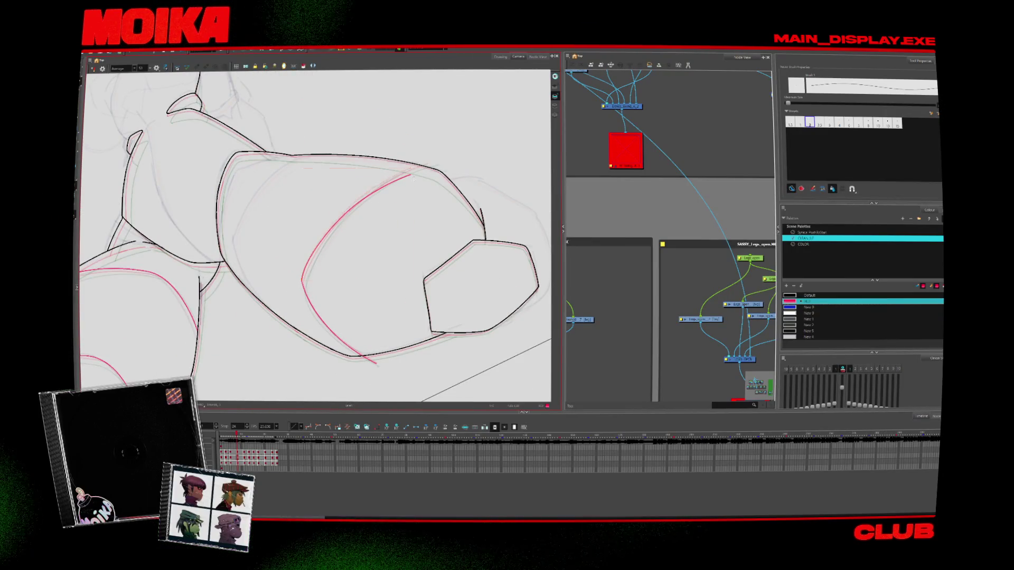
drag(316, 238, 274, 264)
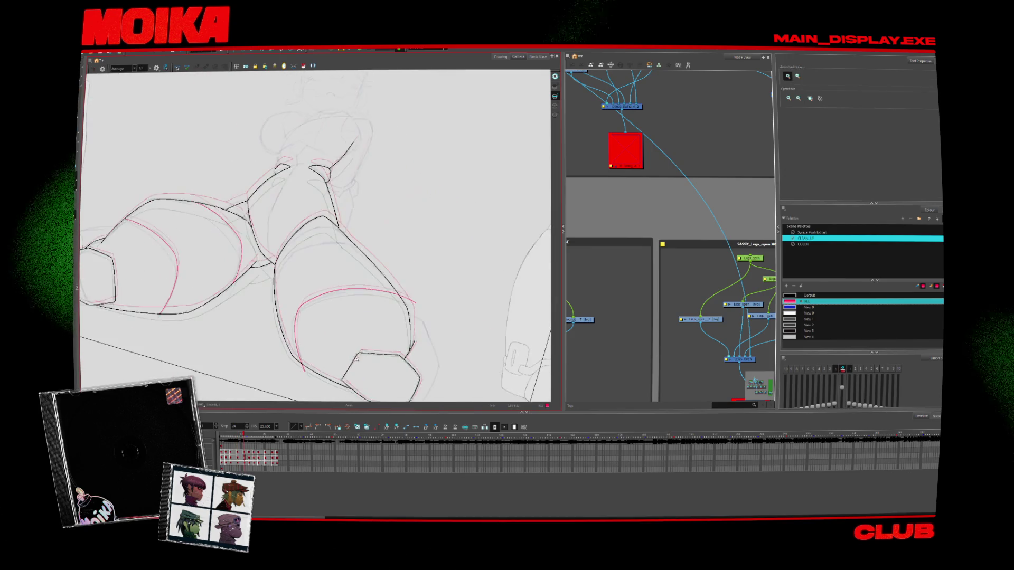
mouse_move(317, 238)
mouse_down()
mouse_move(296, 227)
mouse_move(274, 249)
mouse_move(312, 233)
mouse_move(296, 216)
mouse_up()
Advance two drawings, then step back and forward through the earlier frames
key(2)
key(2)
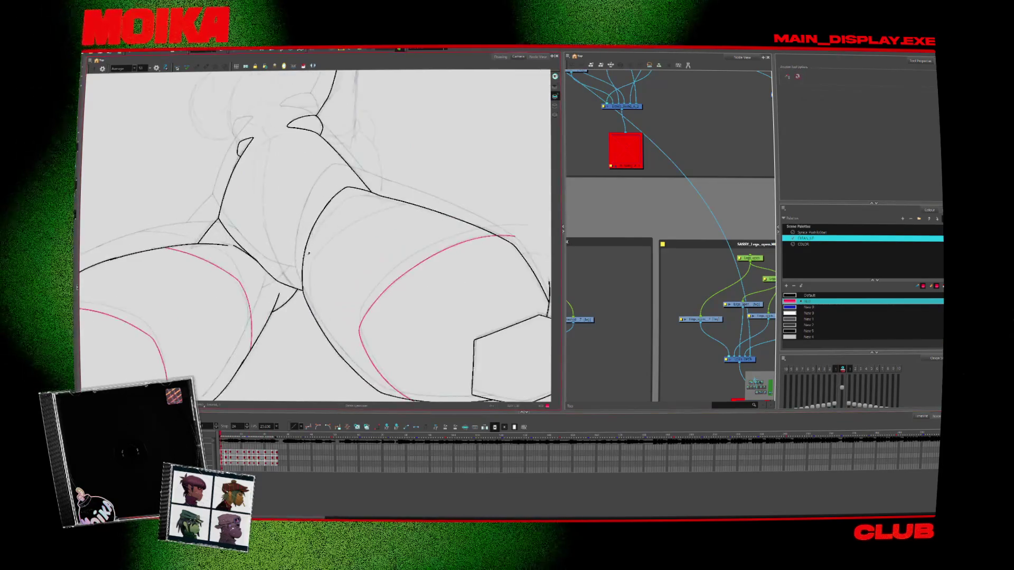
key(alt+b)
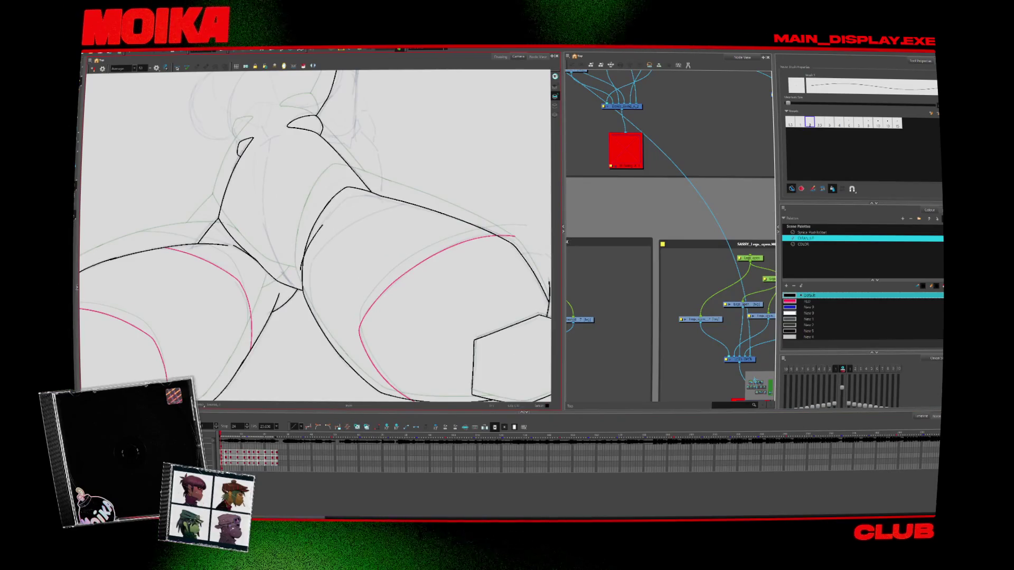
key(period)
key(period)
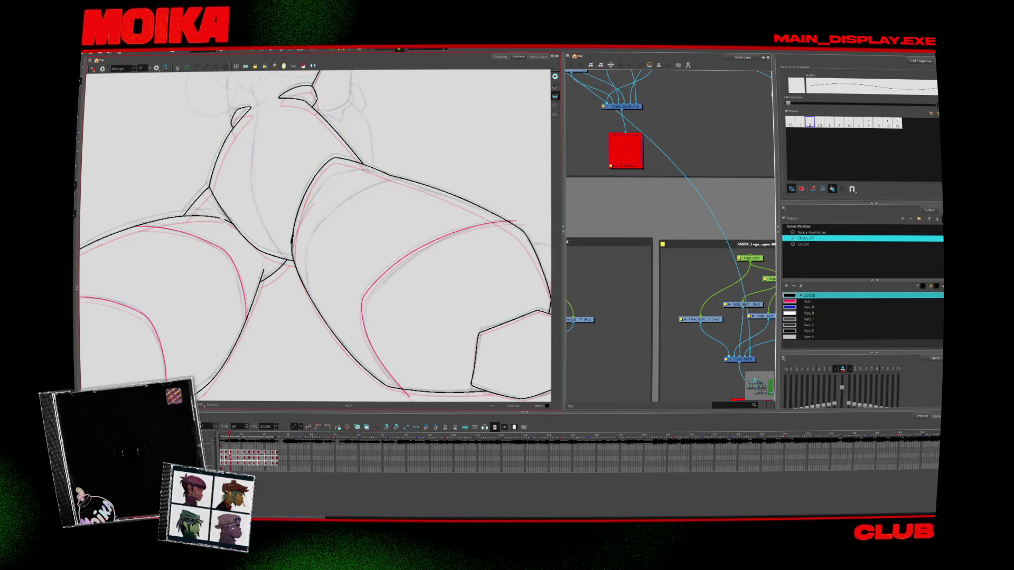
key(period)
key(alt+s)
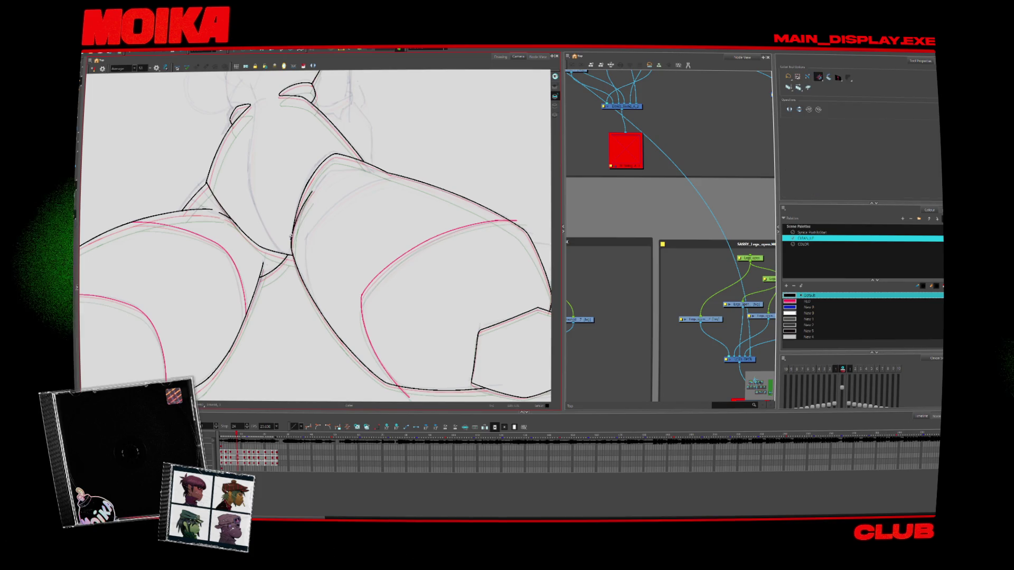
key(comma)
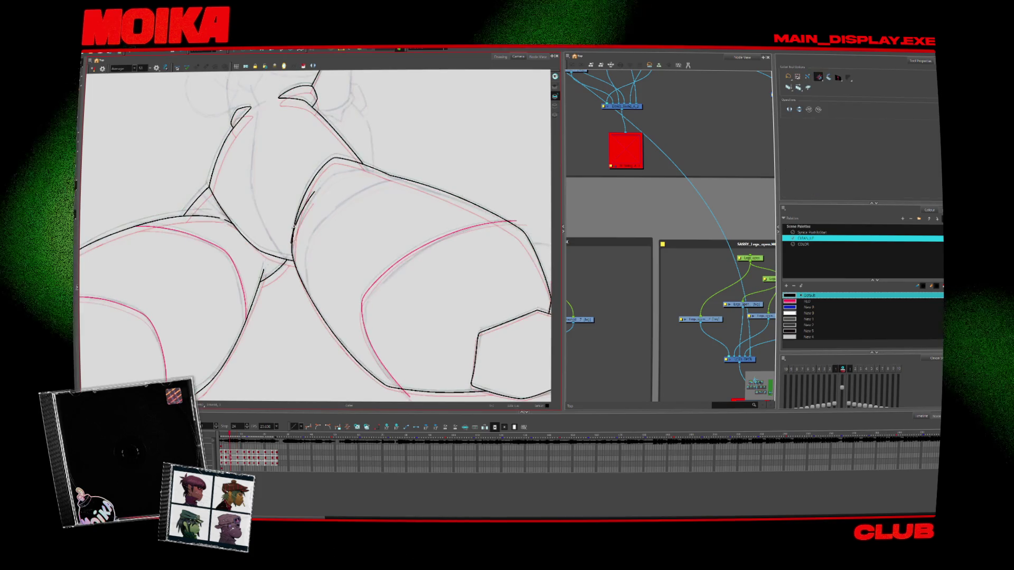
key(comma)
key(comma)
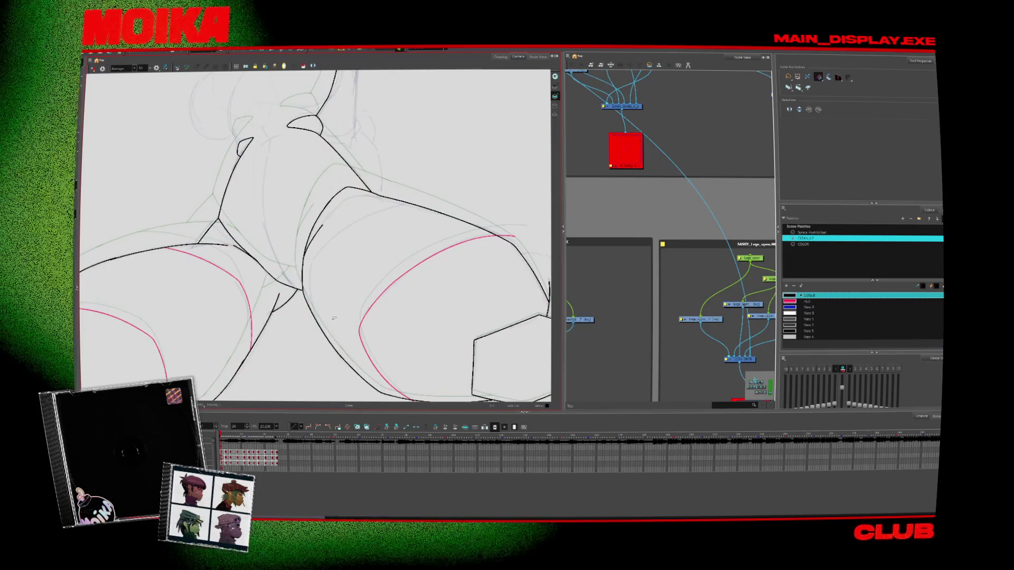
key(comma)
key(period)
key(period)
key(period)
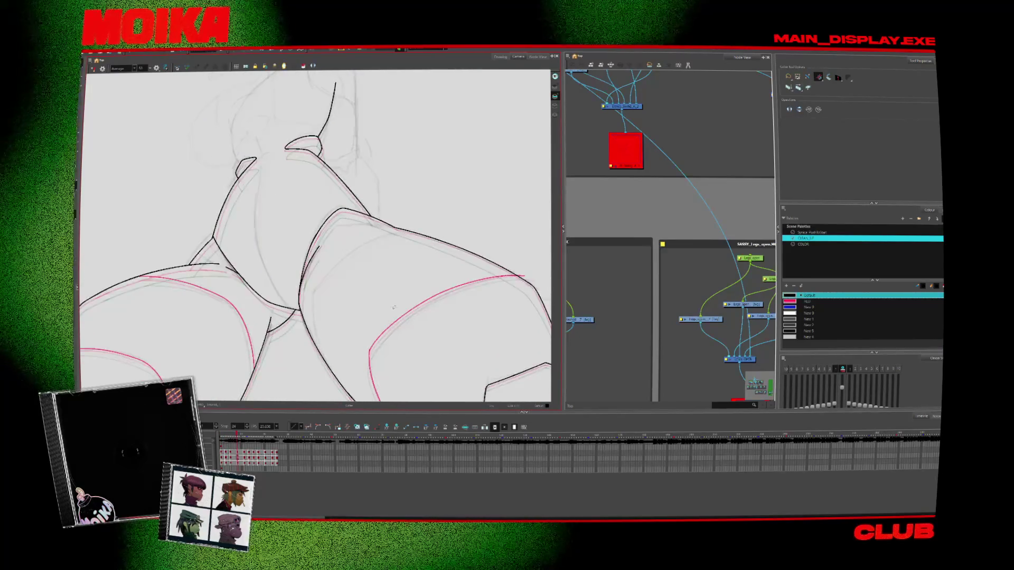
Flip between neighbouring drawings to check the motion, then advance a few drawings with the Brush ready
key(comma)
key(comma)
key(comma)
key(period)
key(period)
key(period)
key(comma)
key(alt+slash)
key(period)
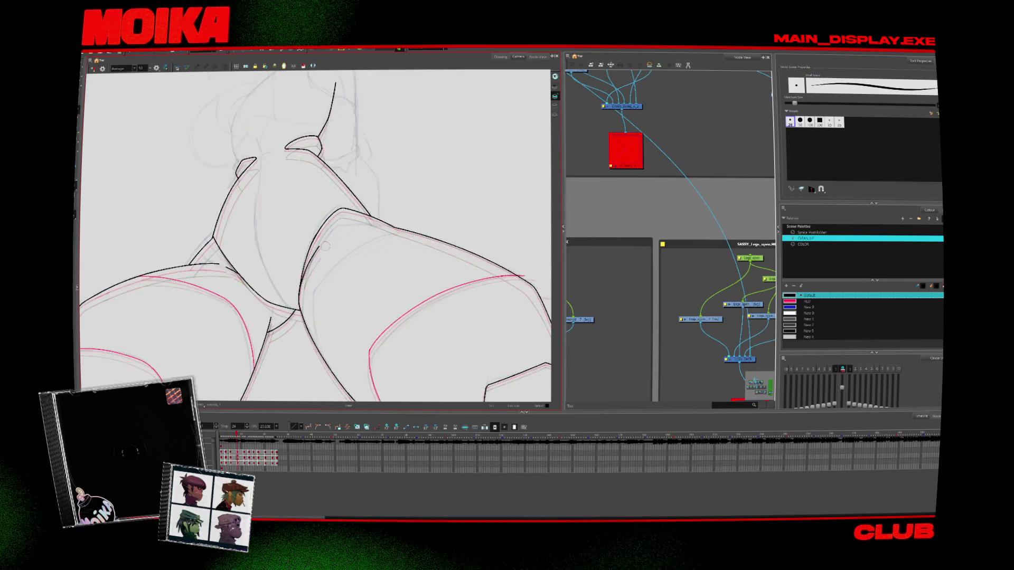
key(period)
key(period)
key(period)
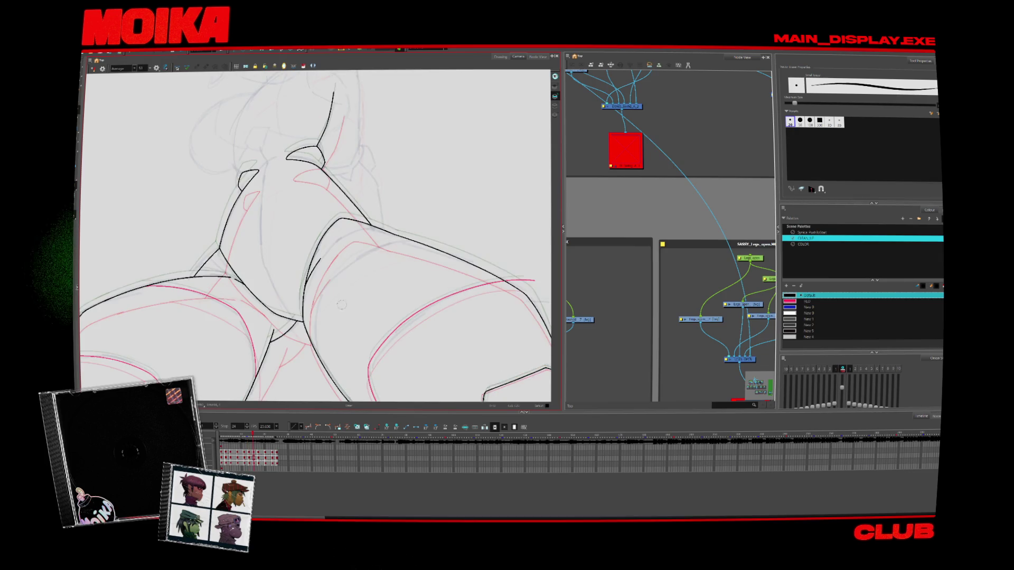
key(period)
key(period)
key(alt+b)
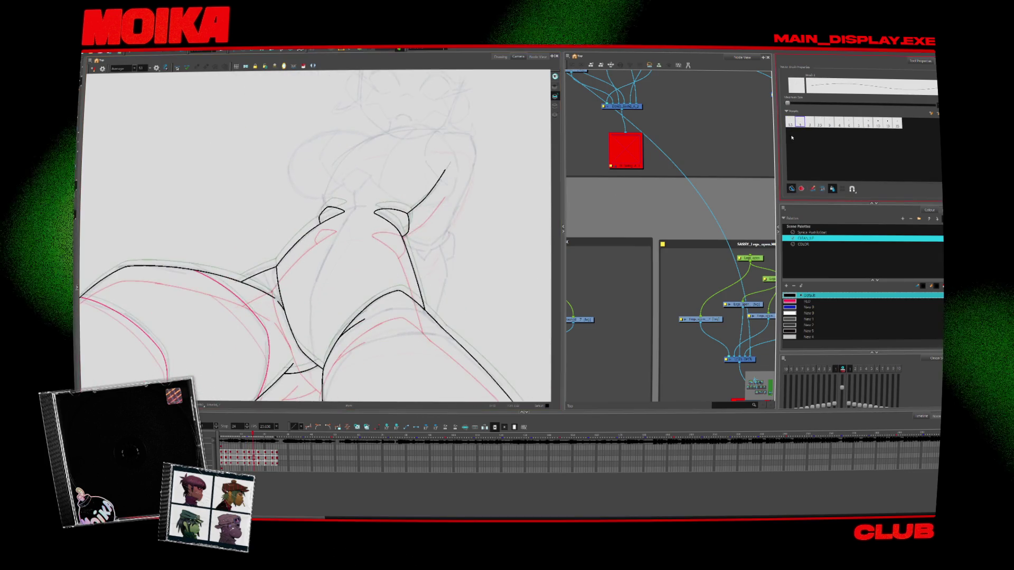
Pick a smaller line size preset and ink a vertical black line on the torso
click(790, 121)
drag(312, 318, 312, 329)
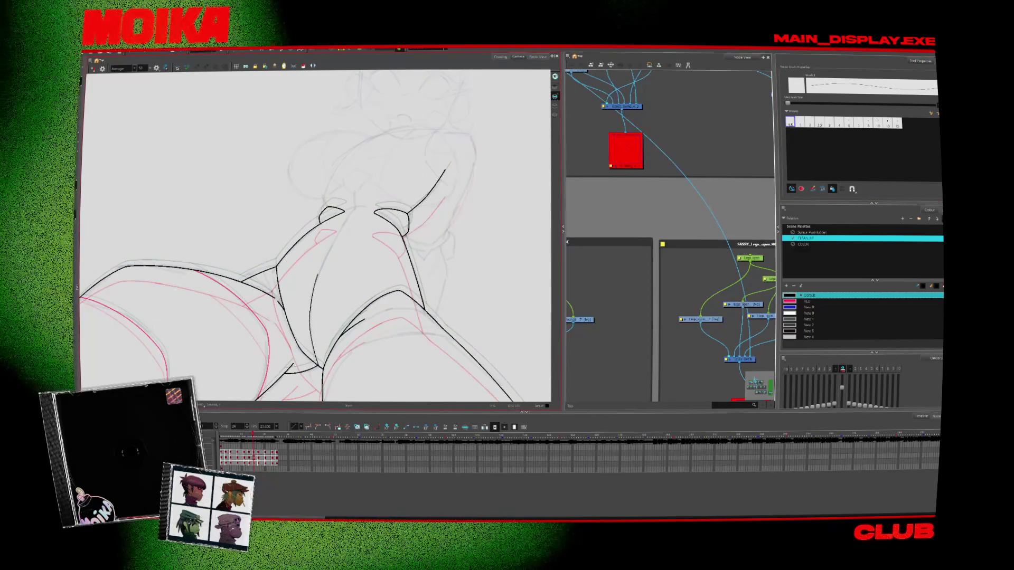
drag(312, 295, 310, 330)
Three drawings later, ink a curved black contour down the inner leg
key(period)
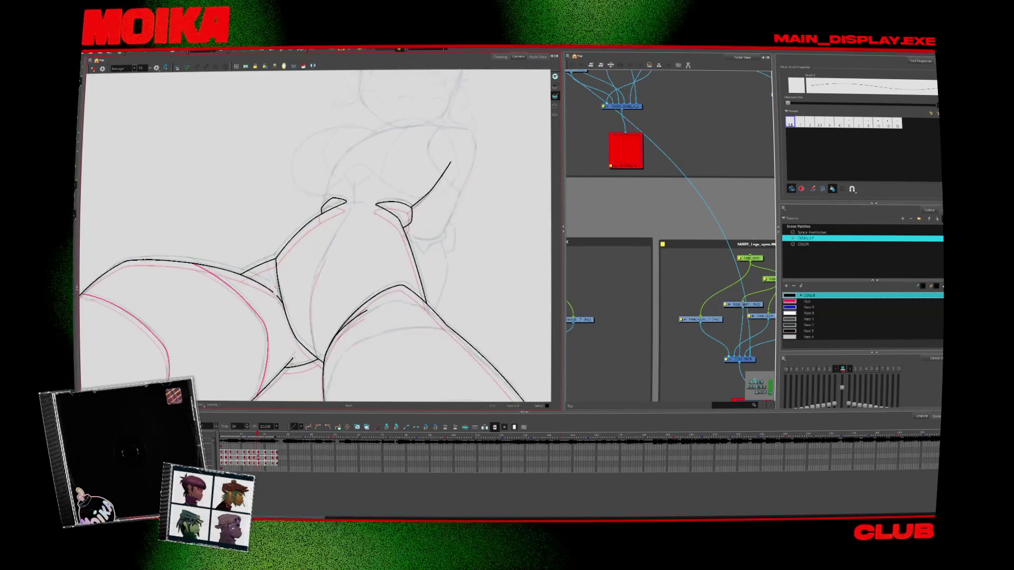
key(period)
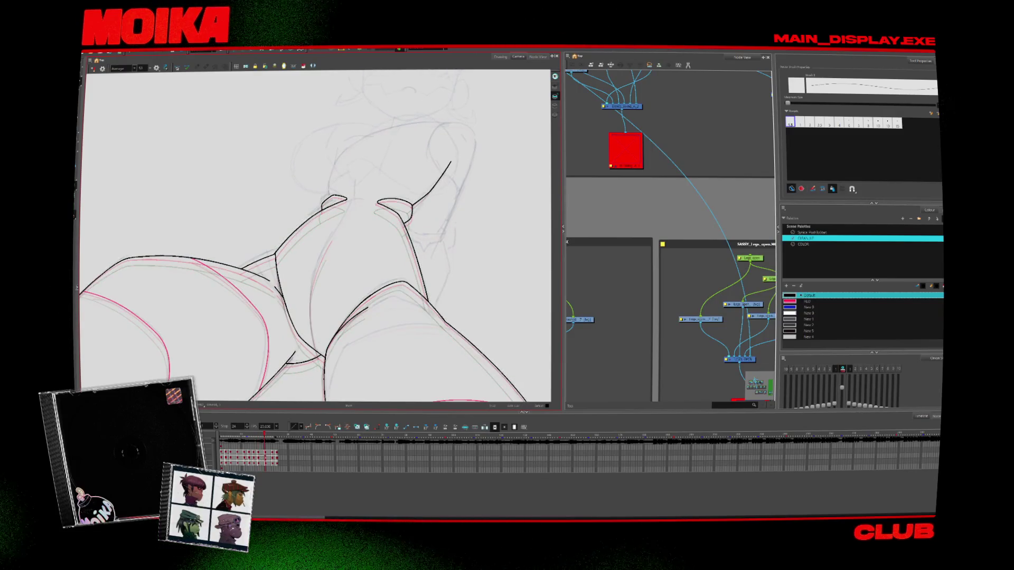
key(period)
key(period)
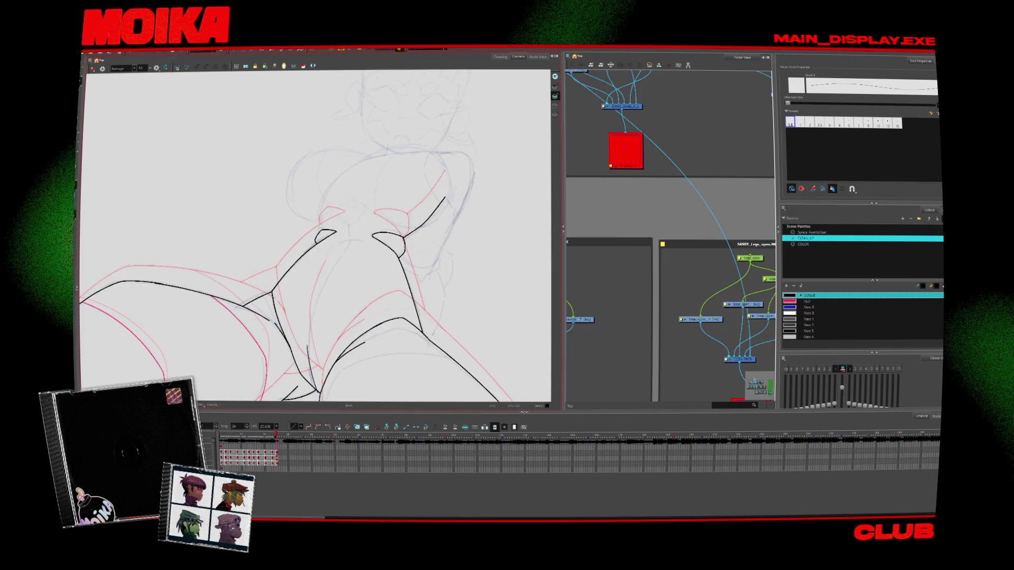
drag(332, 258, 317, 390)
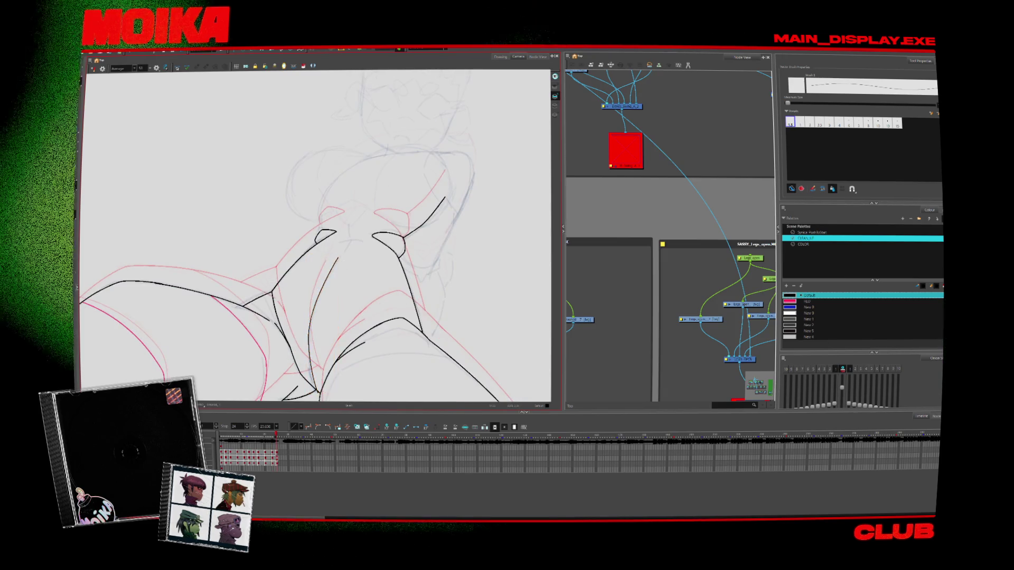
scroll(319, 393, up, 4)
Flip between neighbouring drawings to compare them and rotate the canvas for a better angle
key(comma)
key(period)
key(comma)
key(comma)
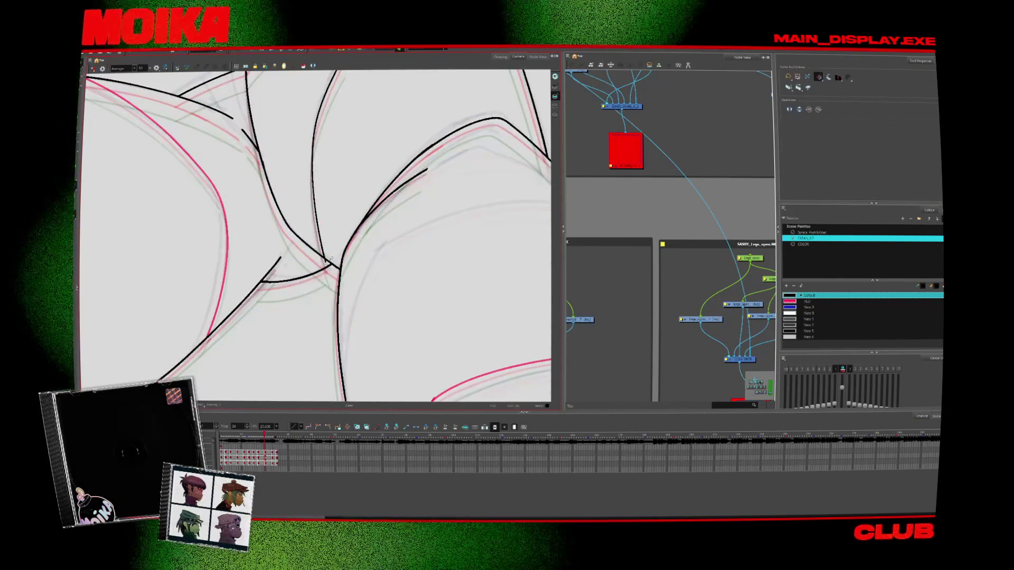
drag(370, 238, 332, 264)
key(comma)
key(alt+b)
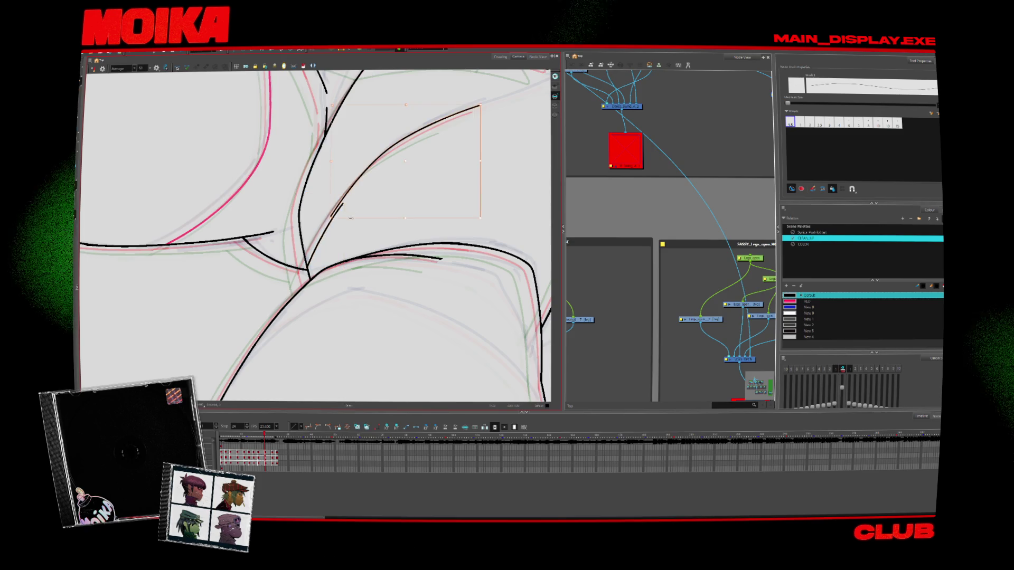
Advance a drawing and play back the animation to check the motion
key(period)
key(period)
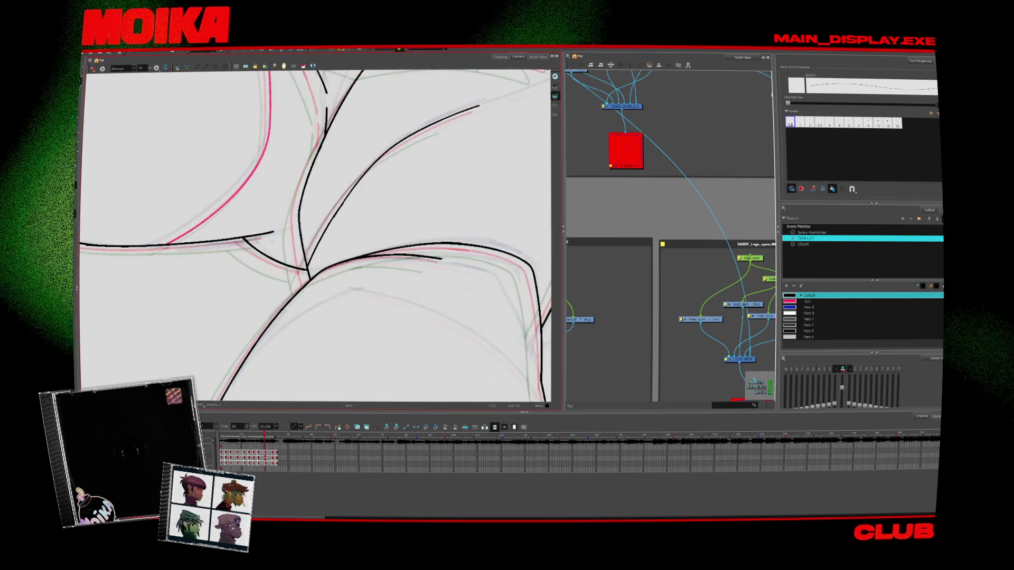
key(alt+z)
key(Return)
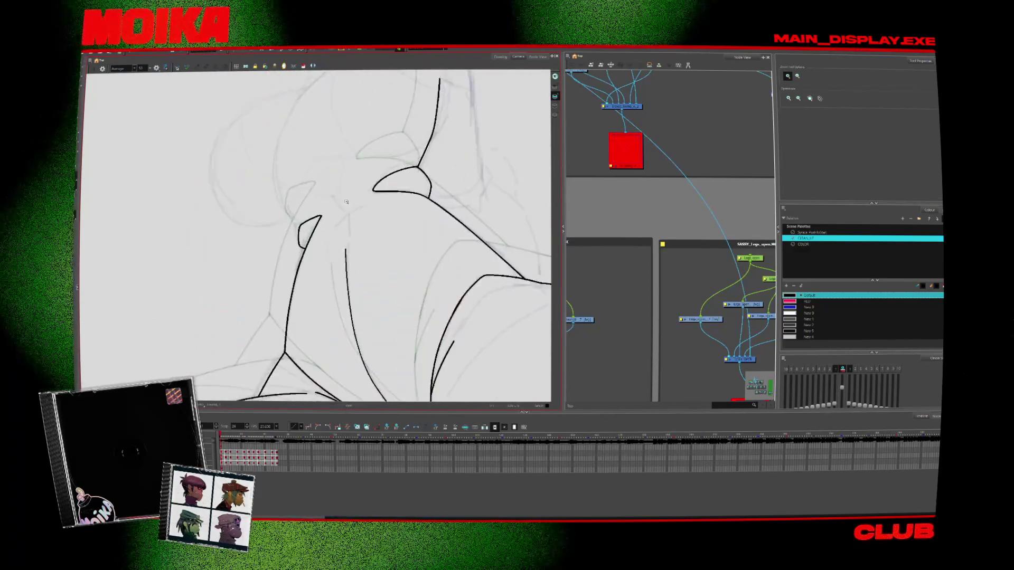
key(alt+b)
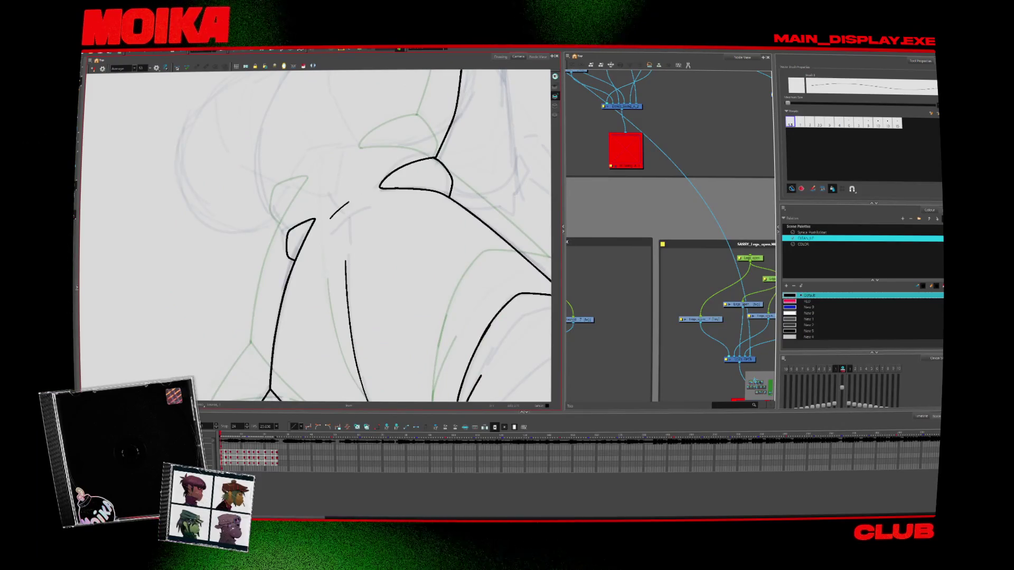
Advance through seven more drawings in the sequence
key(period)
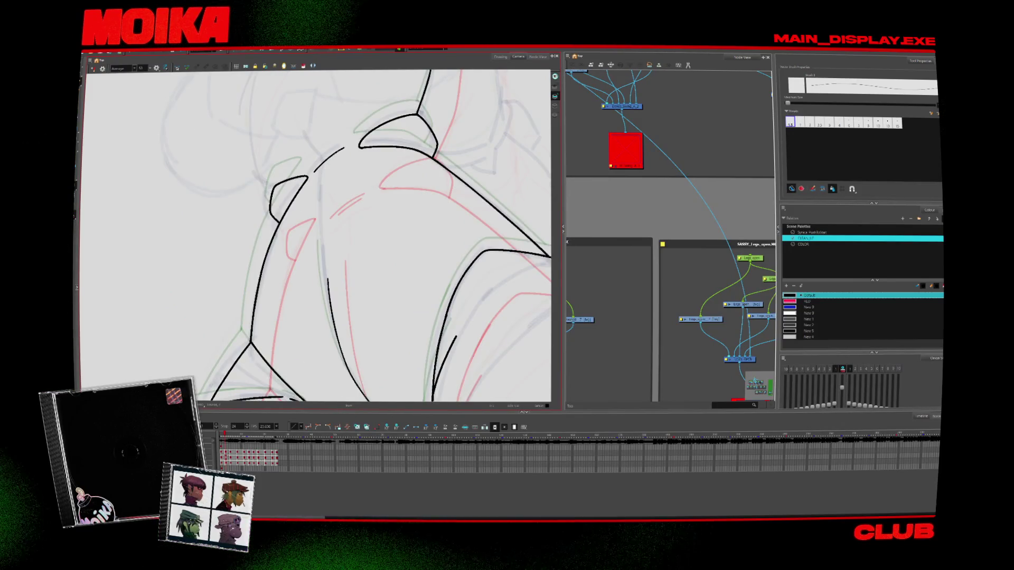
key(period)
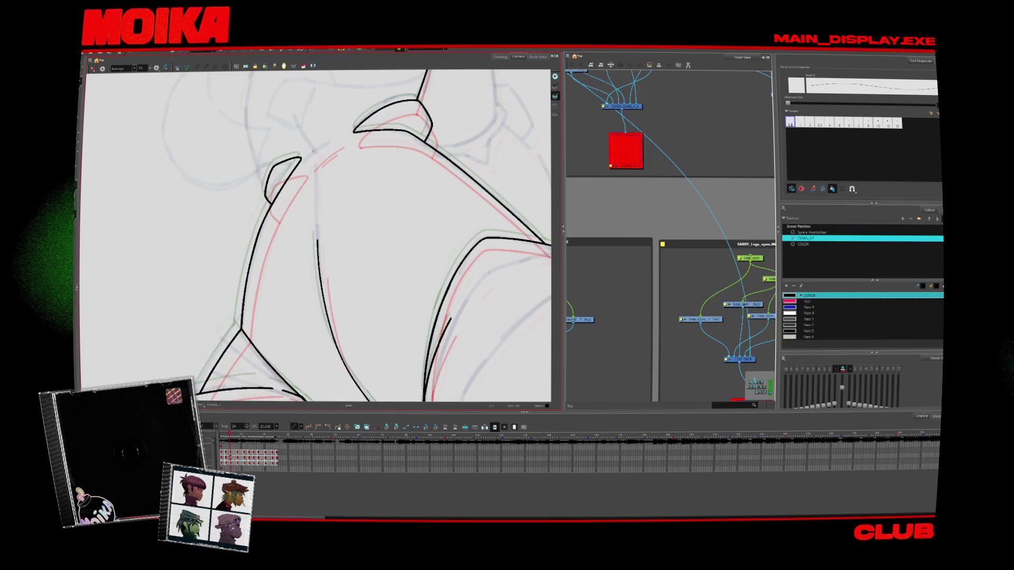
key(period)
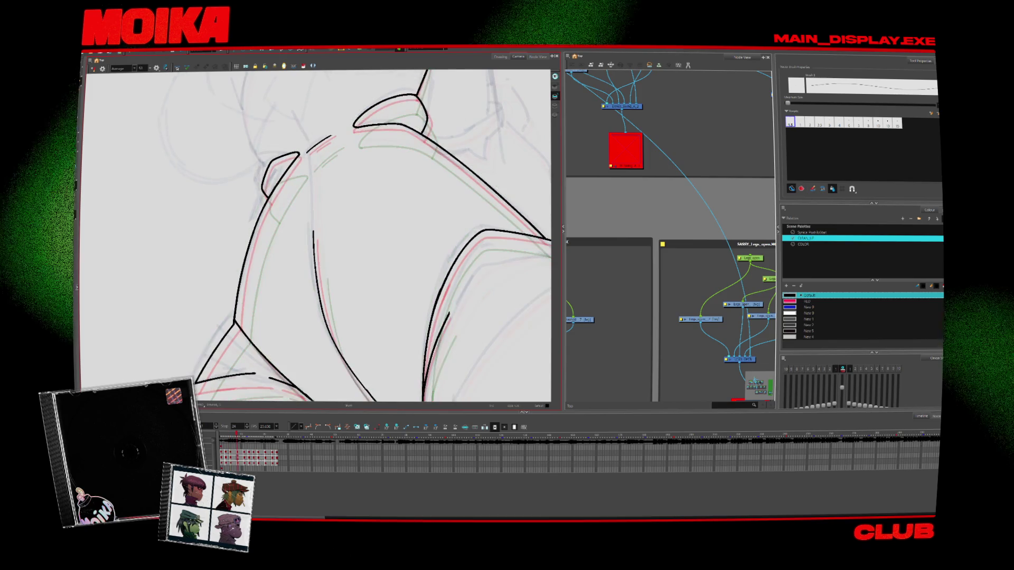
key(period)
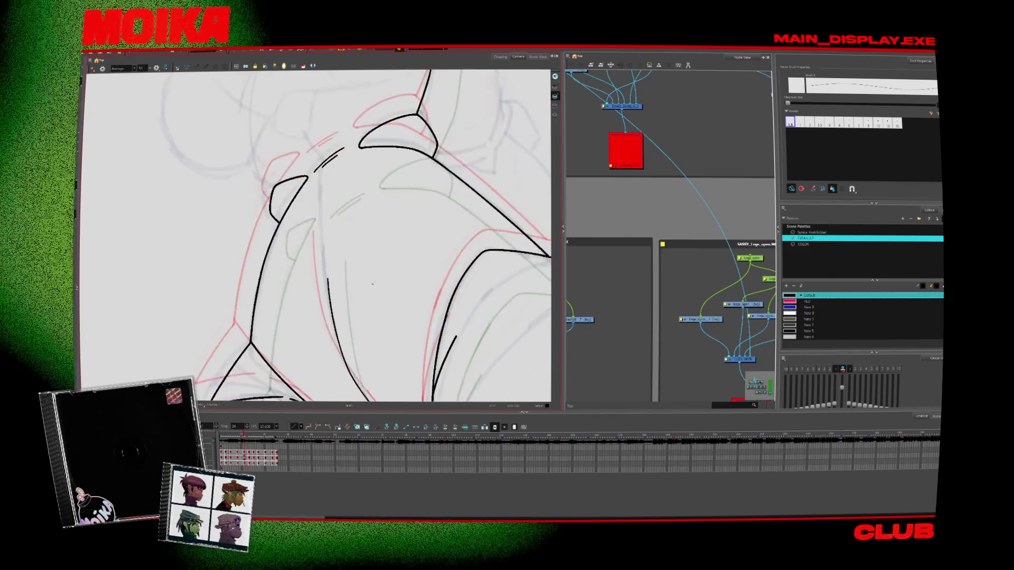
key(period)
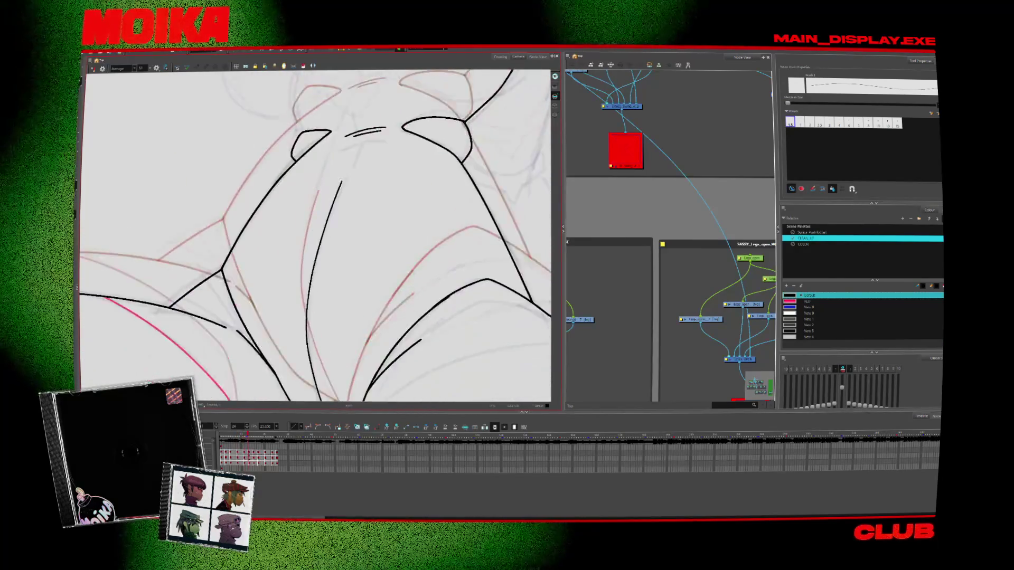
key(period)
key(alt+slash)
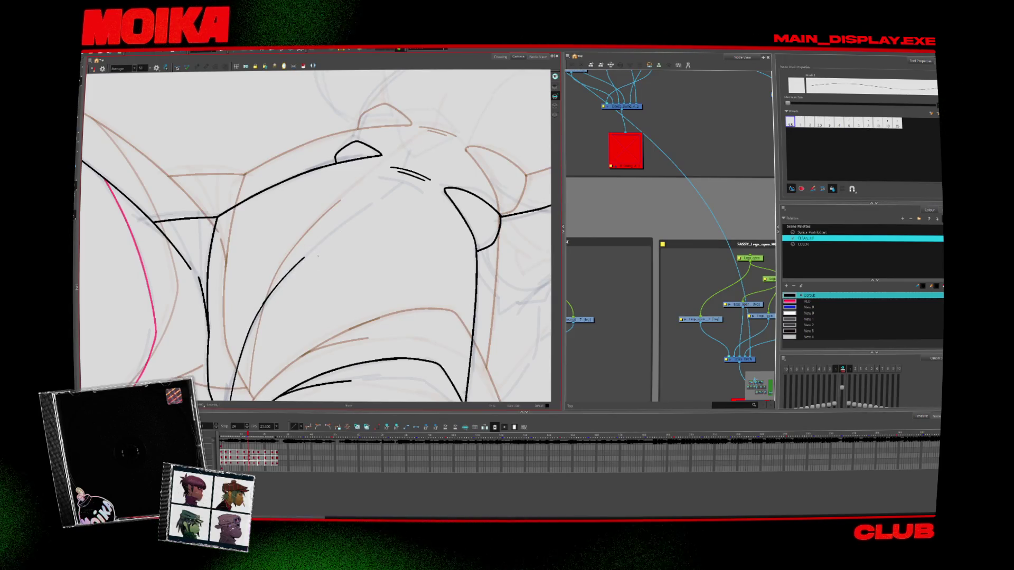
key(period)
Zoom out to see the whole pose, then ink a curved black line on the upper torso
scroll(291, 374, down, 5)
key(alt+z)
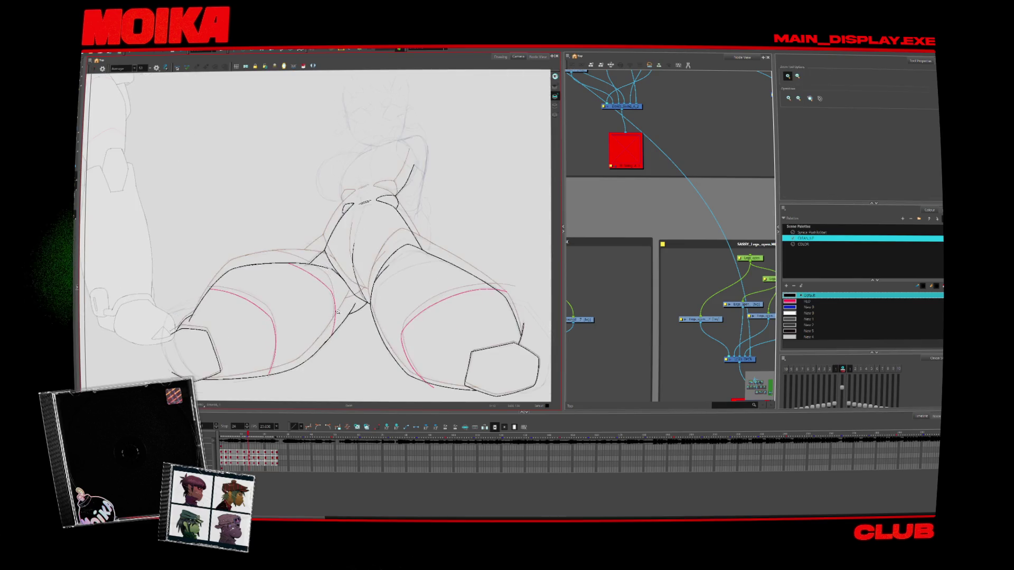
scroll(312, 222, up, 5)
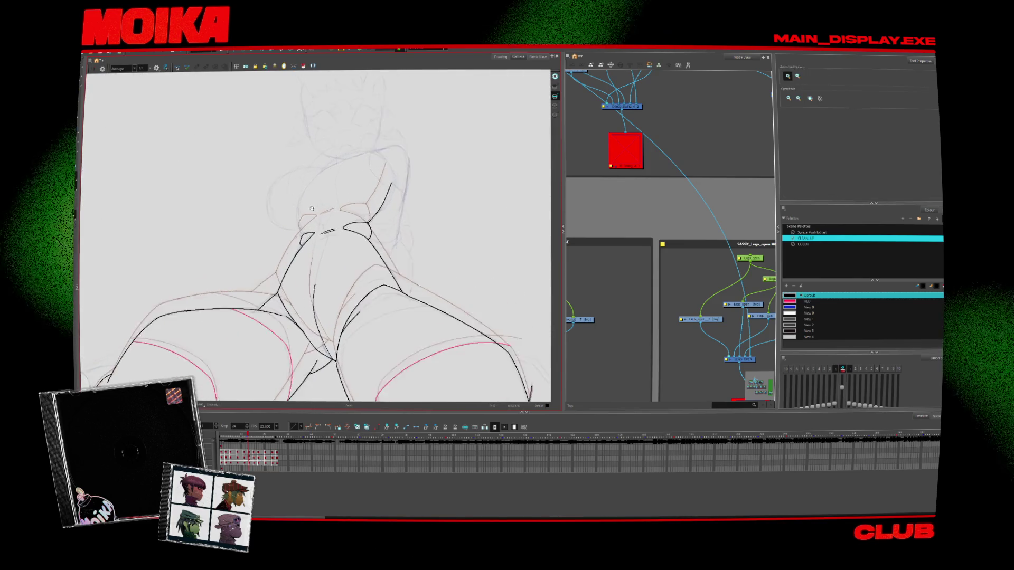
key(alt+slash)
drag(308, 185, 300, 238)
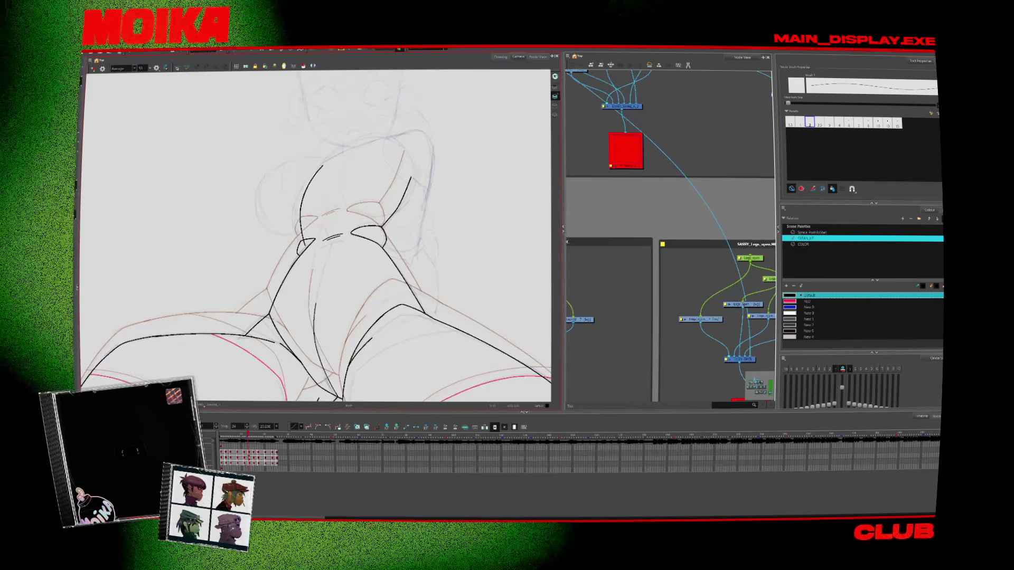
Advance three drawings, then step back through them to the first frame
key(period)
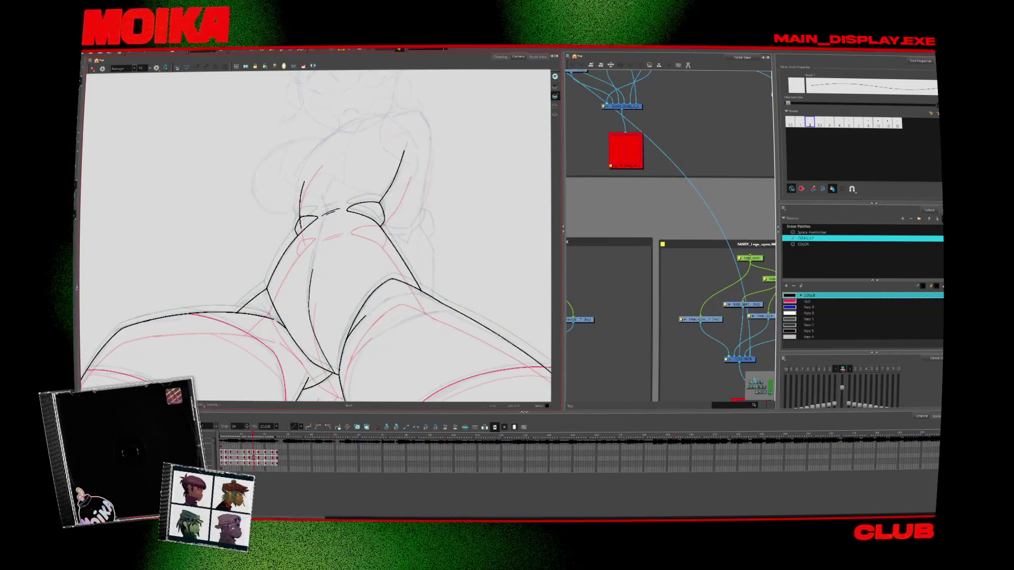
key(period)
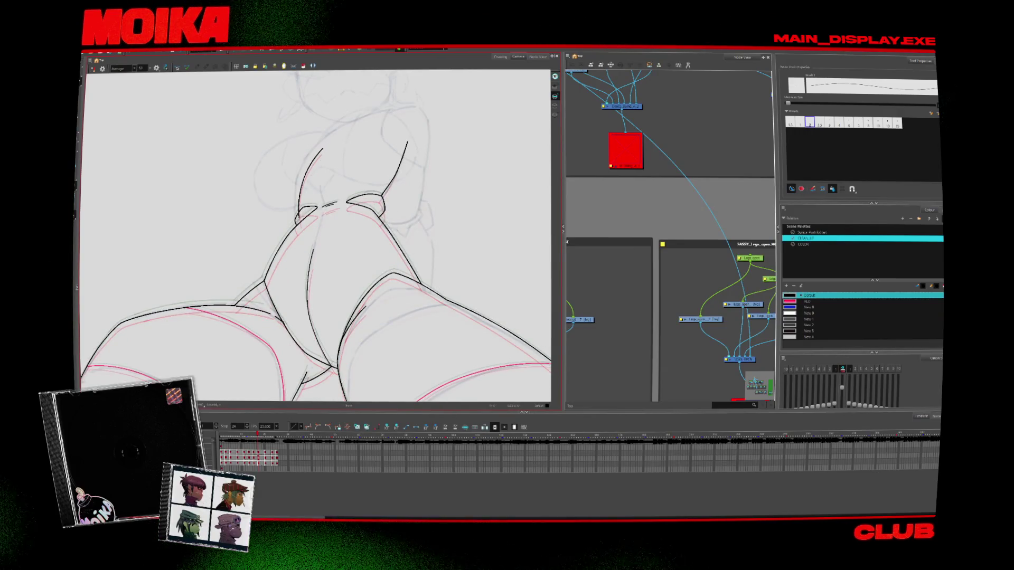
key(period)
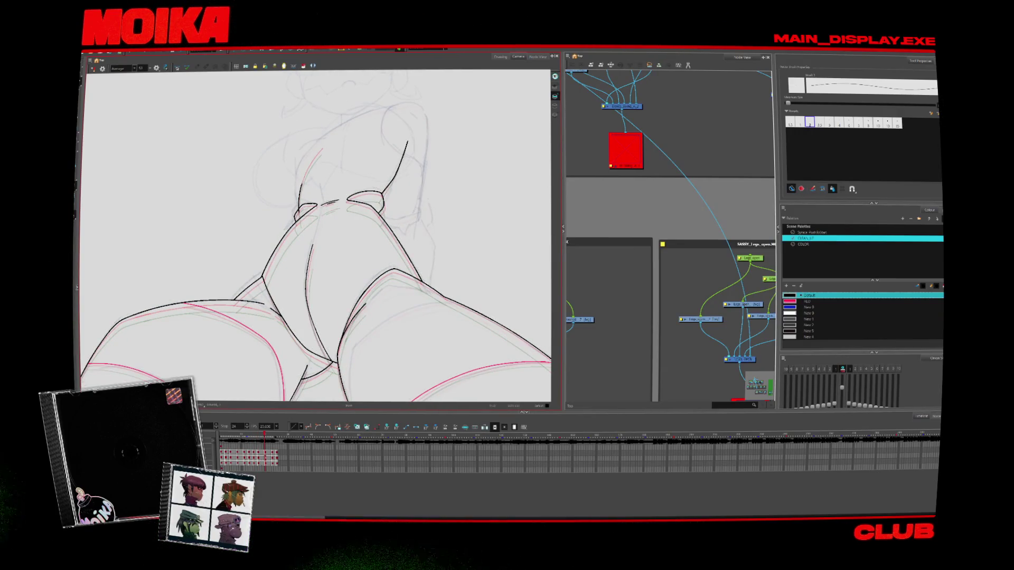
key(alt+t)
key(comma)
key(comma)
key(comma)
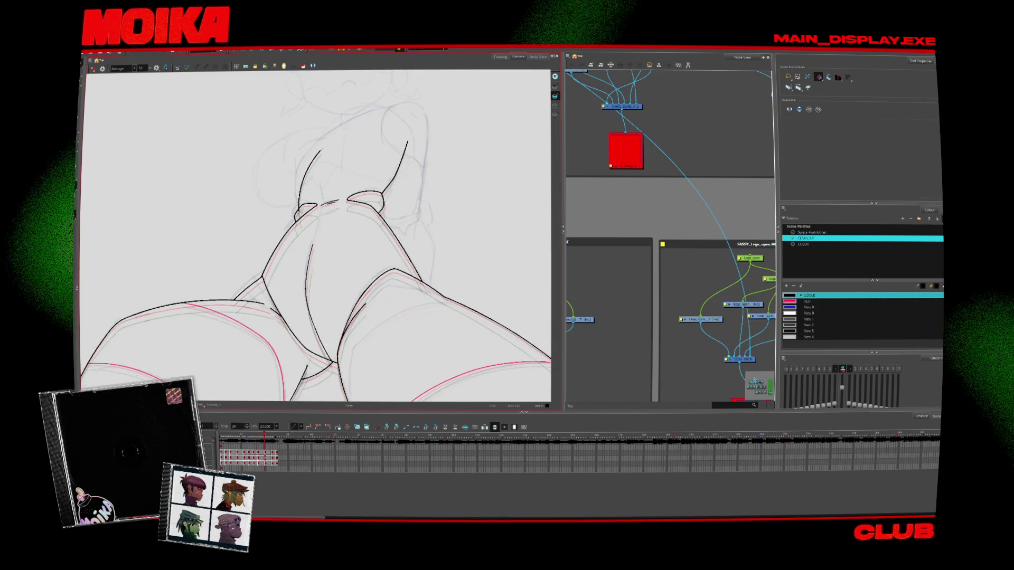
key(comma)
key(comma)
key(comma)
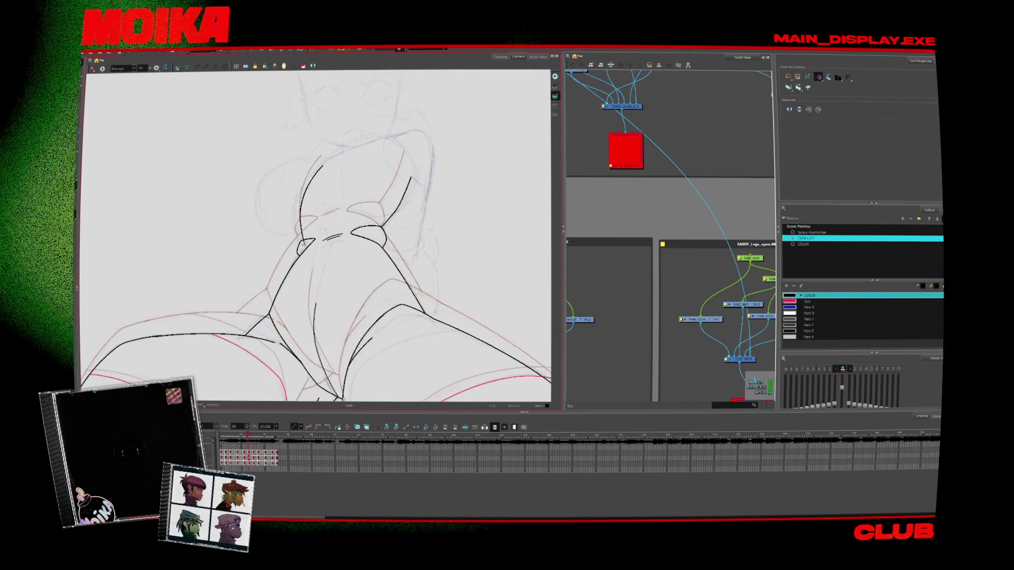
key(comma)
key(comma)
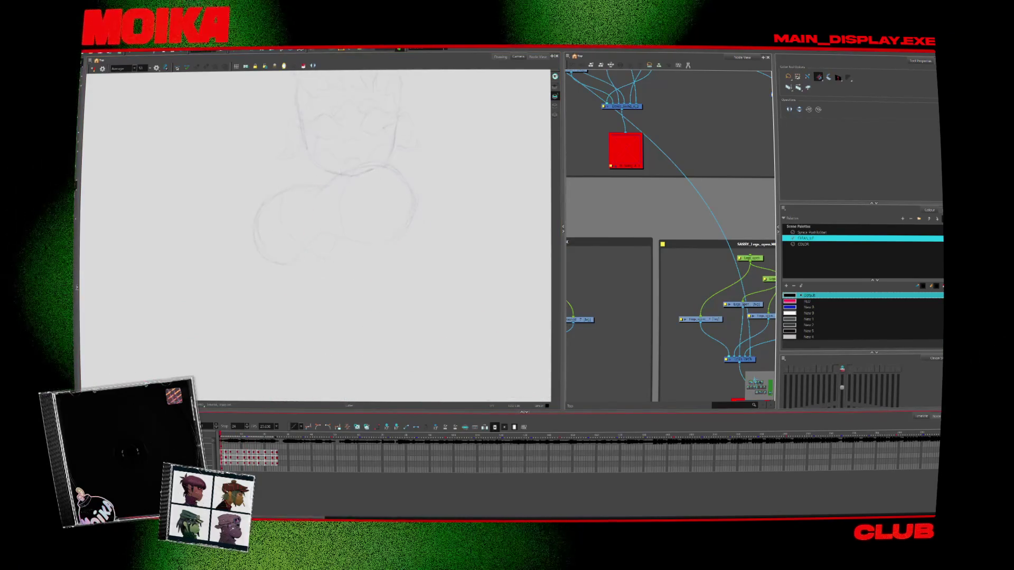
Show the onion skin in grey, play forward through the drawings, and return to the first drawing
key(alt+o)
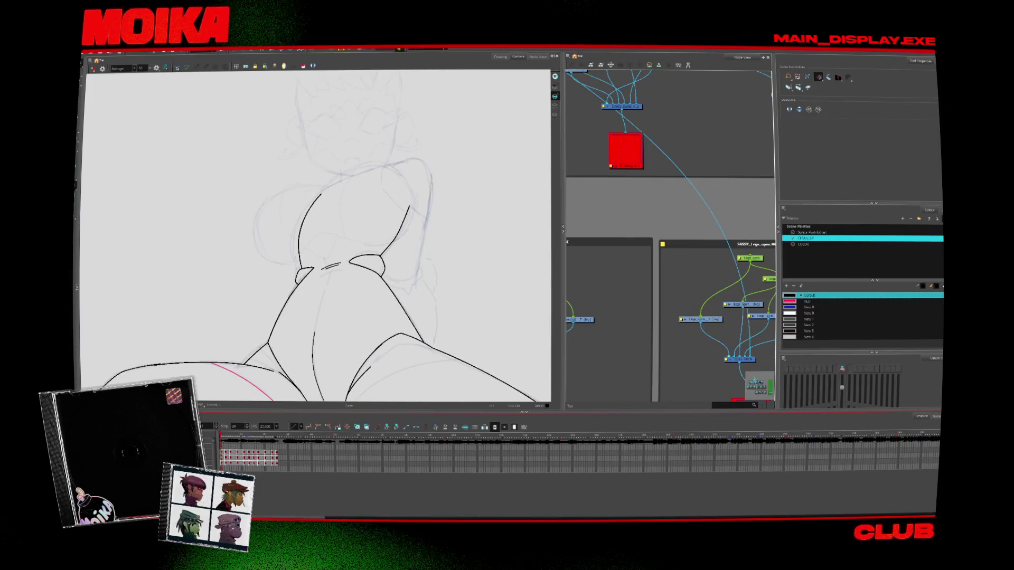
key(period)
key(period)
key(period)
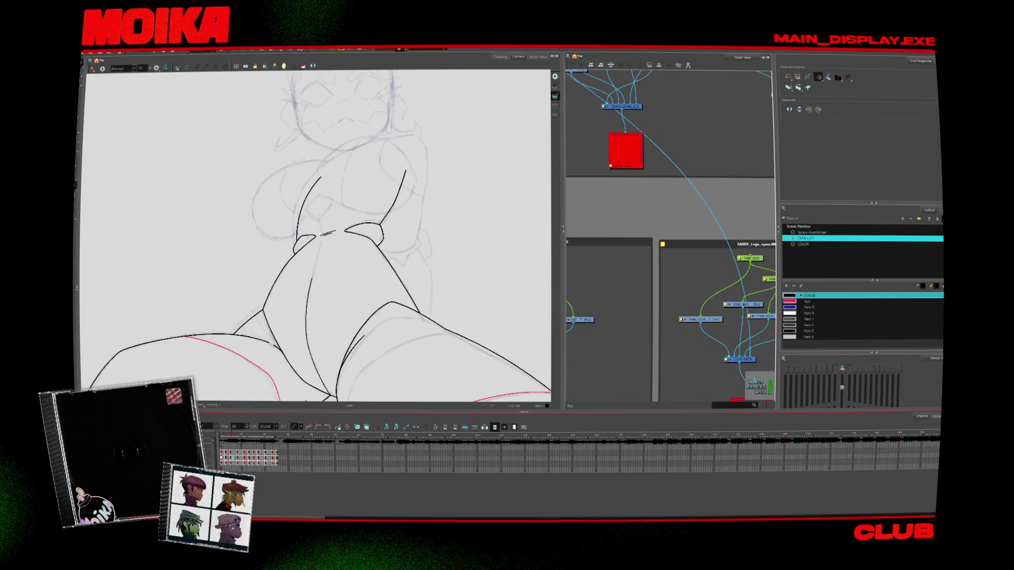
key(period)
key(period)
key(period)
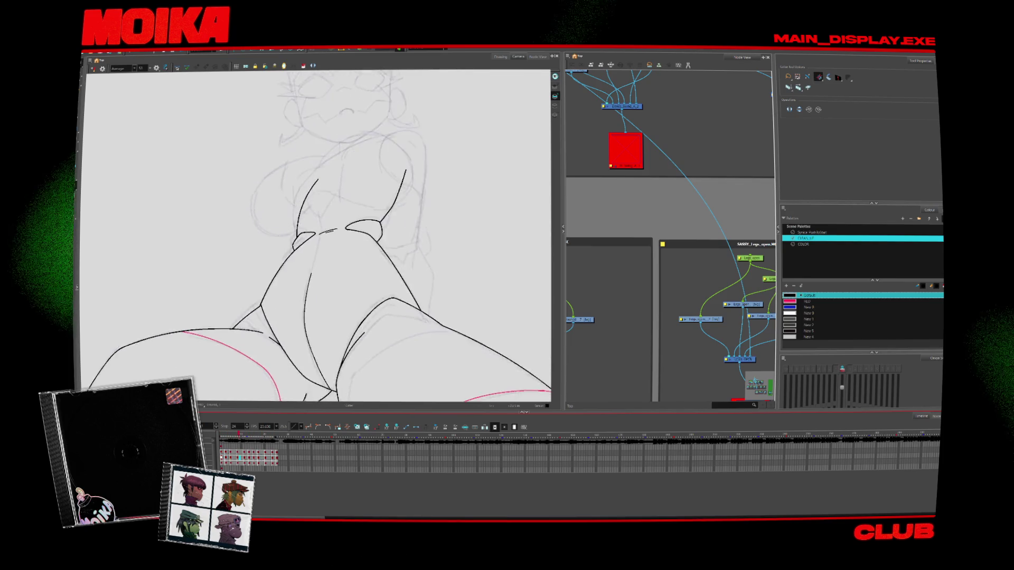
key(comma)
key(comma)
key(comma)
key(alt+b)
click(790, 296)
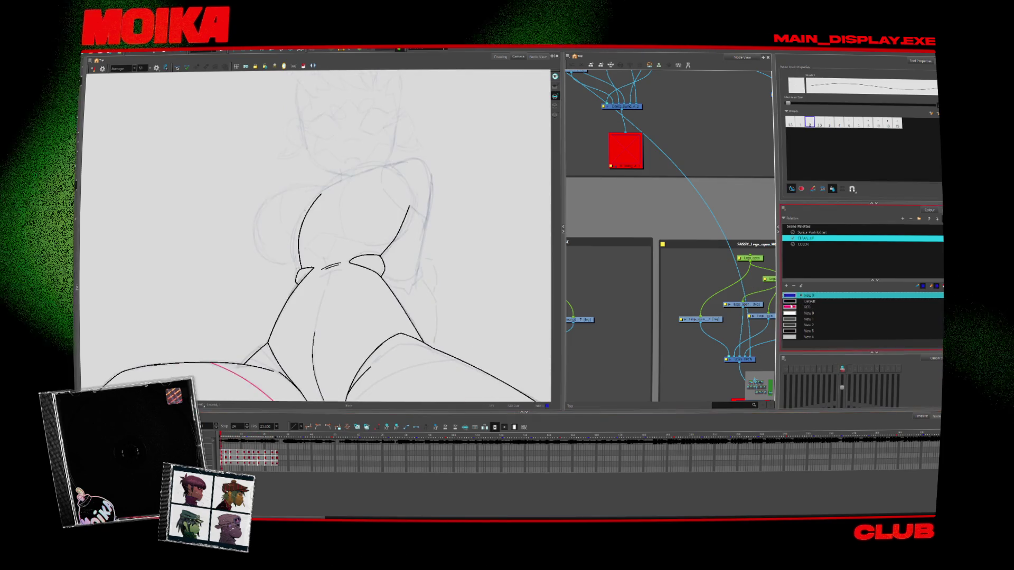
Pick red for shading, step forward two drawings, and zoom out to see more of the pose
click(790, 307)
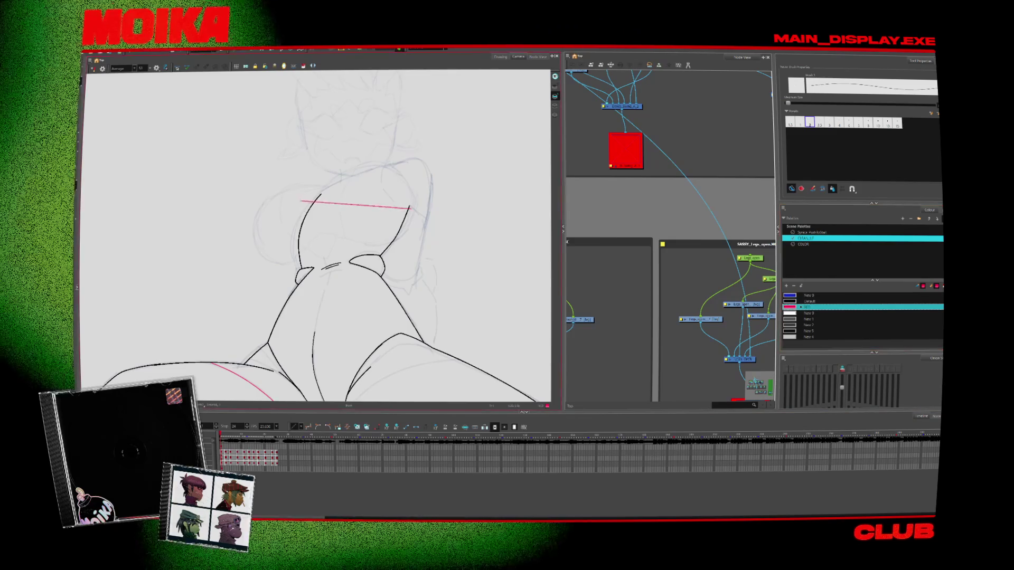
key(period)
key(period)
key(period)
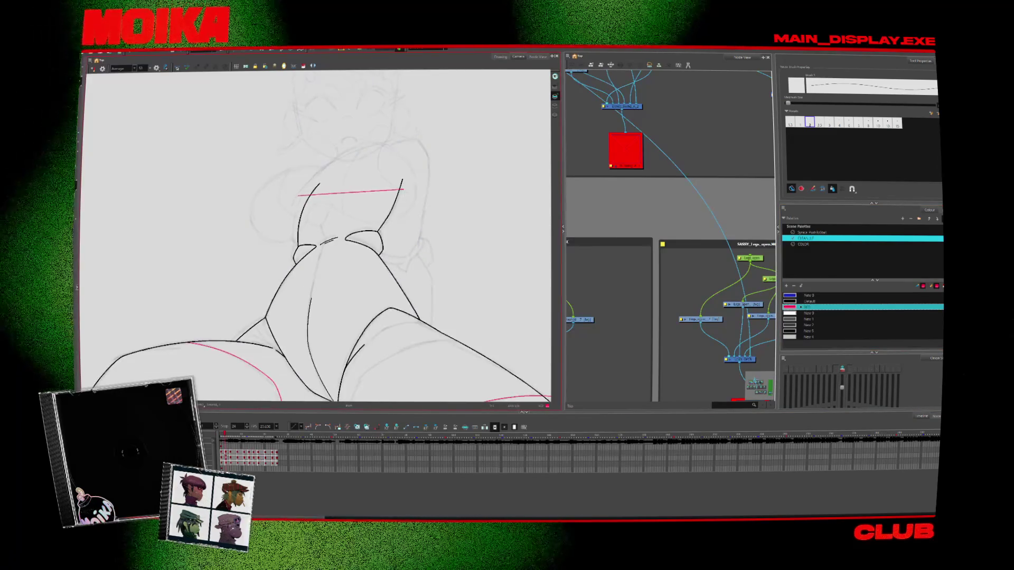
key(period)
key(period)
key(period)
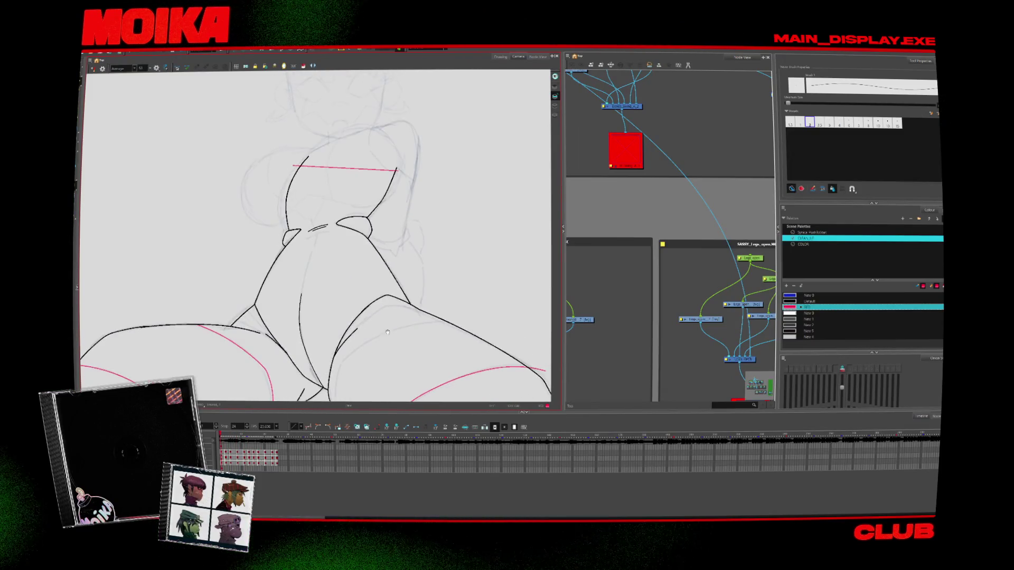
key(alt+z)
scroll(397, 354, down, 5)
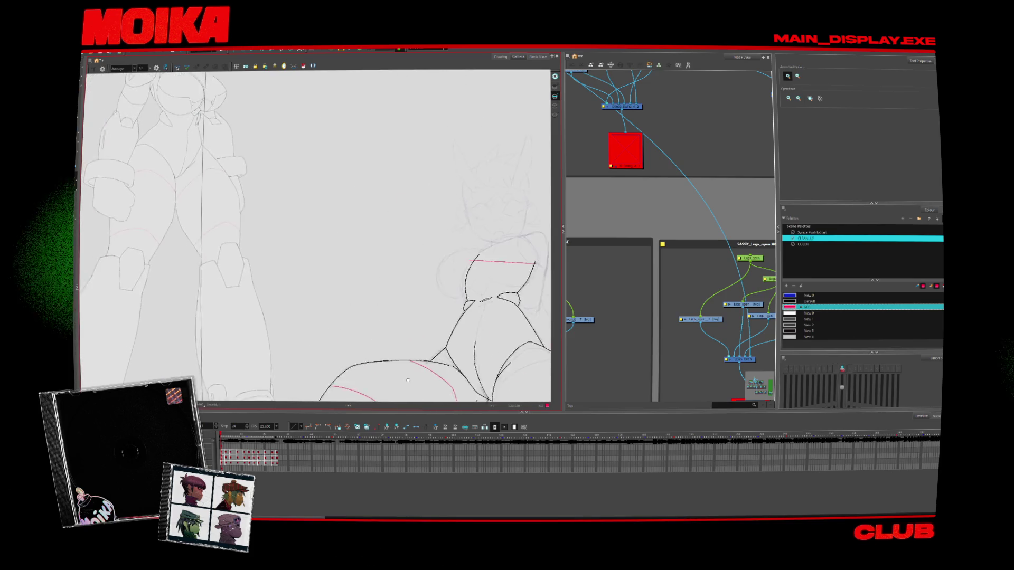
scroll(409, 348, up, 3)
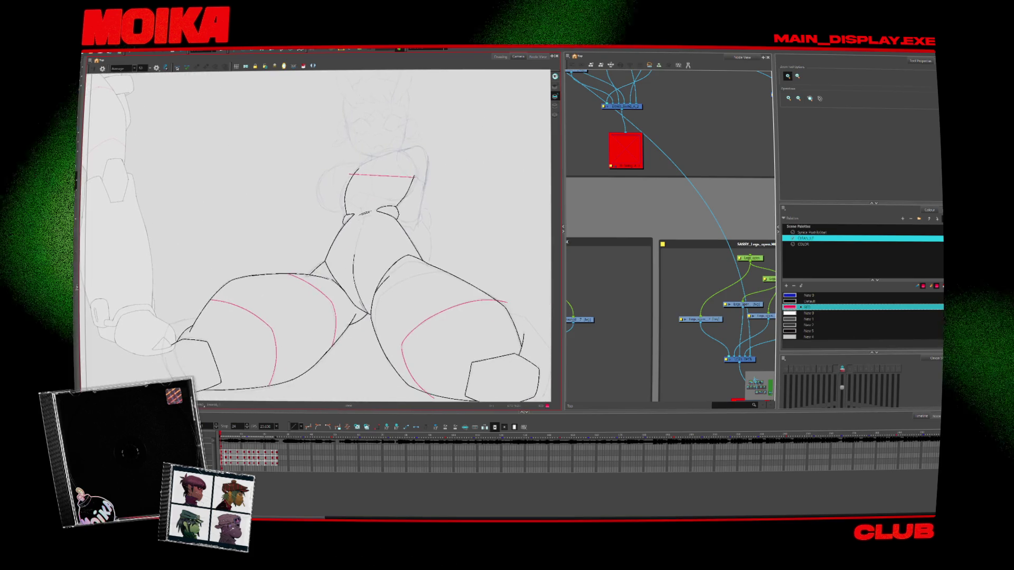
Compare neighbouring drawings, zoom in on the torso, then jump to a later drawing and play through
key(period)
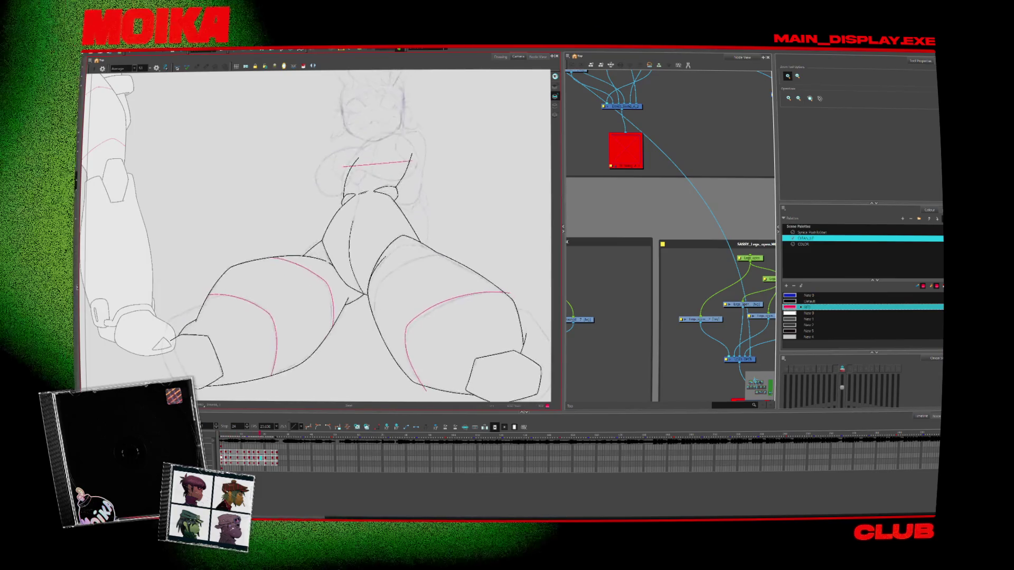
key(comma)
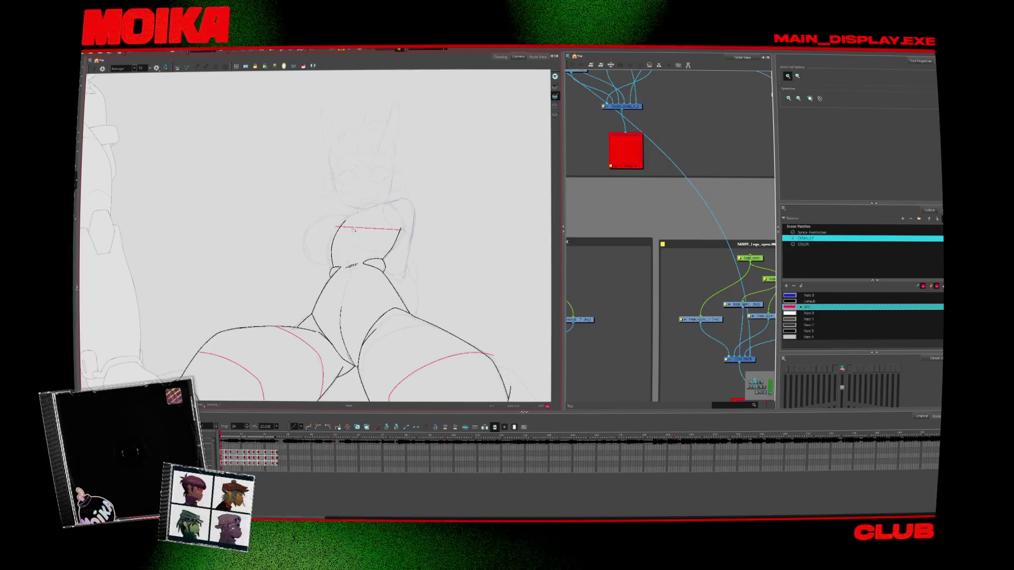
click(336, 323)
key(alt+b)
scroll(351, 263, down, 5)
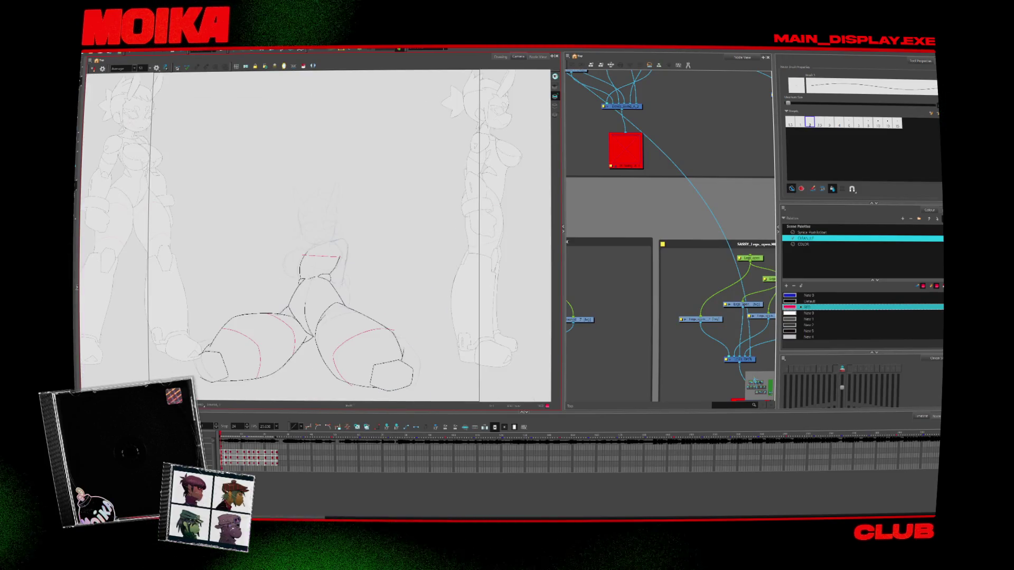
click(245, 458)
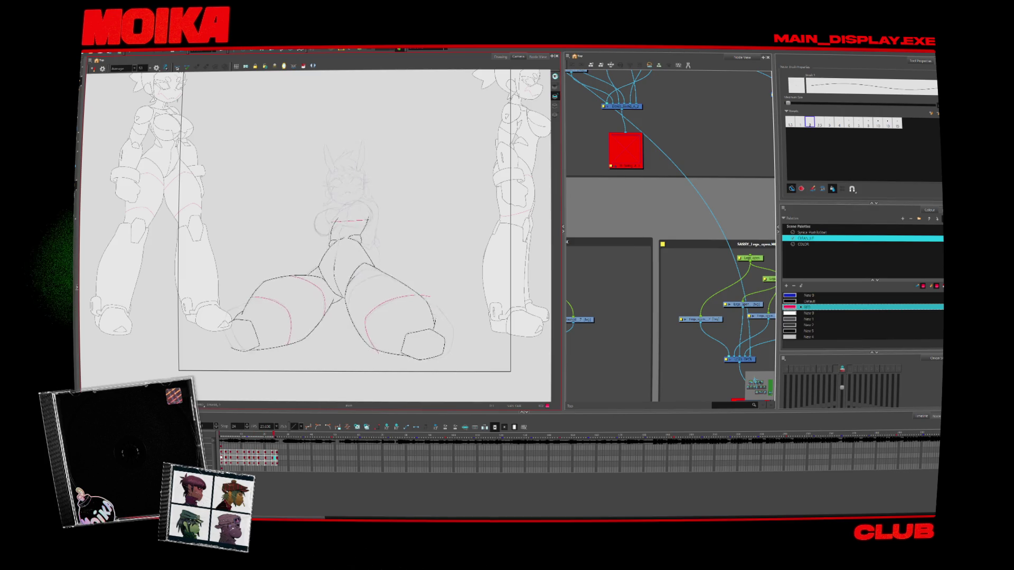
key(period)
key(period)
key(period)
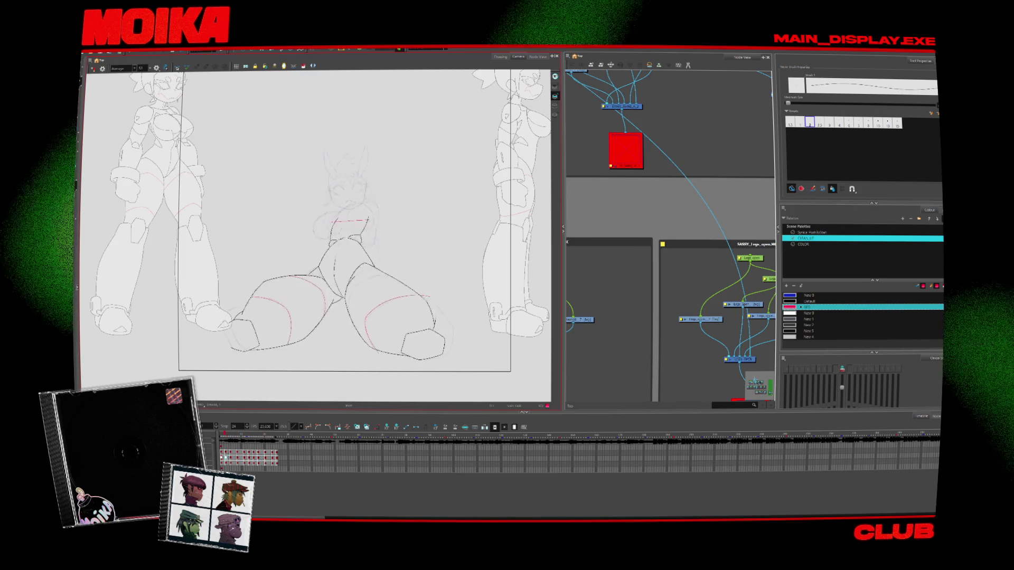
scroll(363, 231, up, 5)
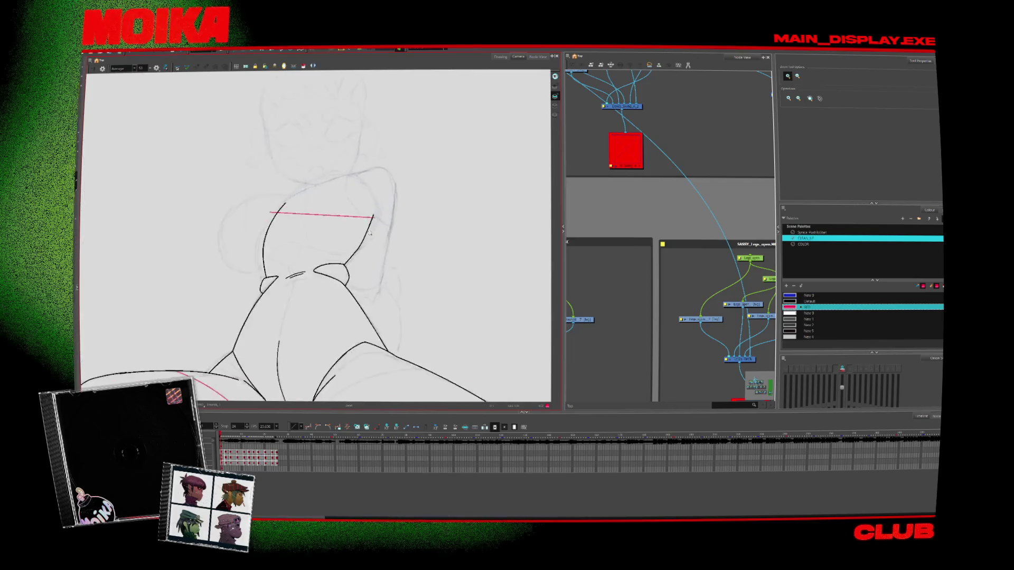
Redraw the arc at the top of the torso and a shorter left torso edge, checking in mirrored view
scroll(363, 231, down, 4)
key(alt+b)
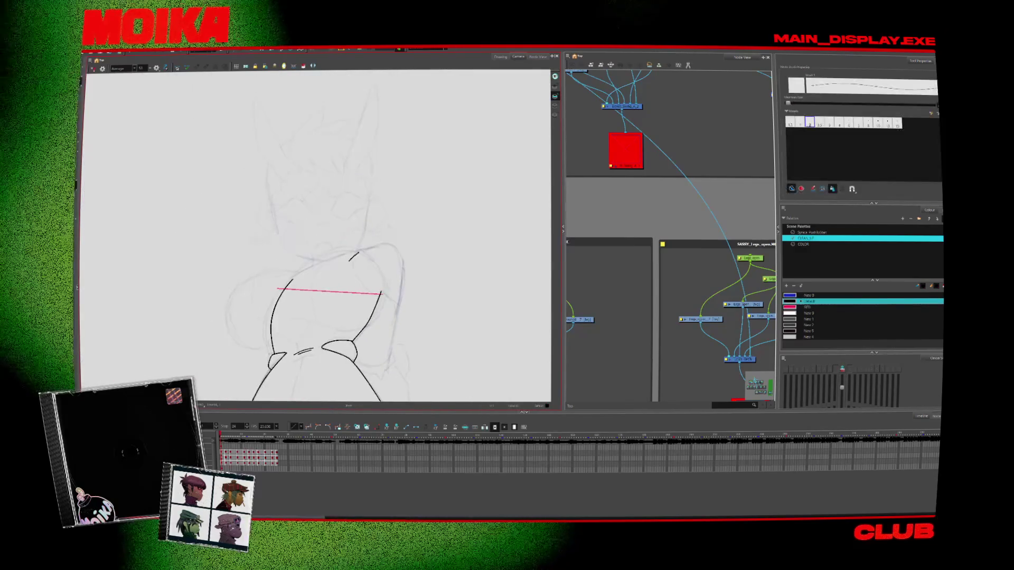
key(ctrl+z)
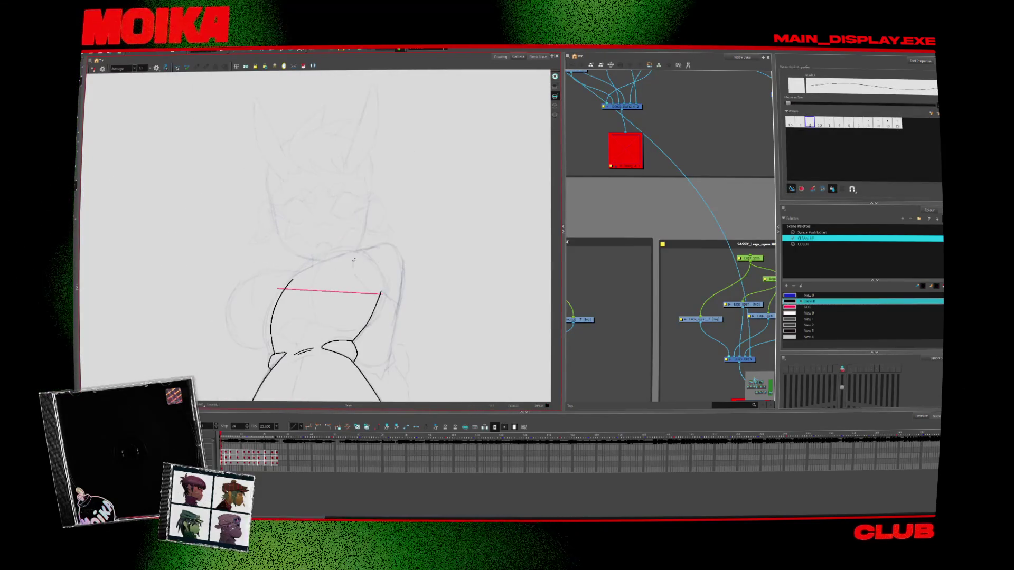
drag(354, 256, 397, 250)
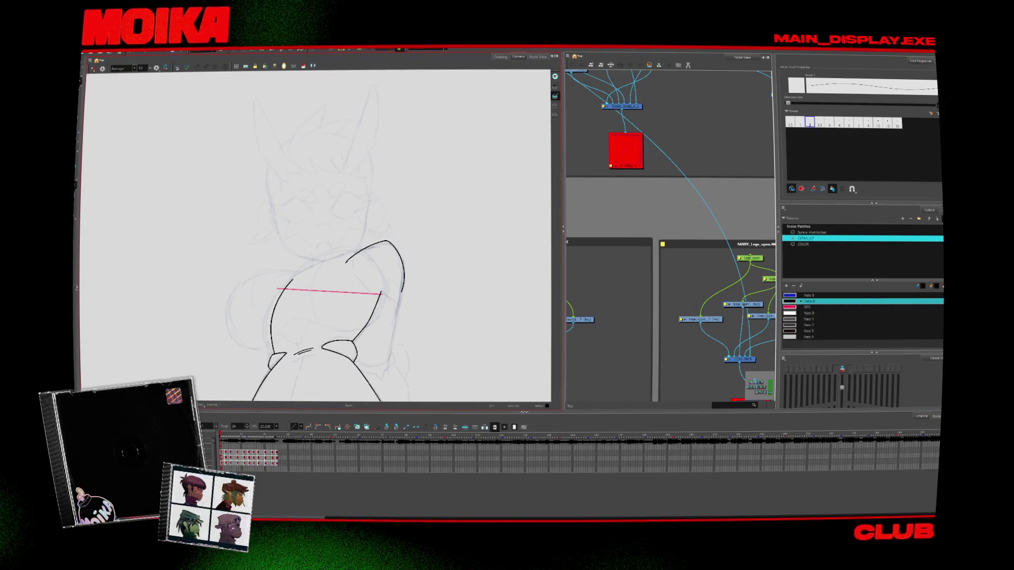
key(4)
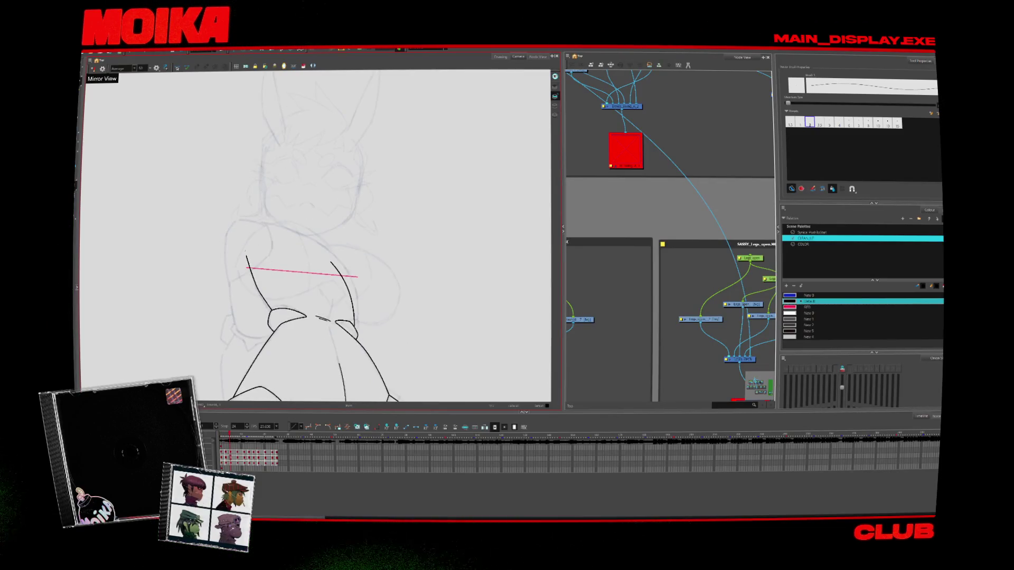
drag(228, 303, 243, 294)
Two drawings later, extend the torso's left line down into a hook and flip neighbours to check
key(period)
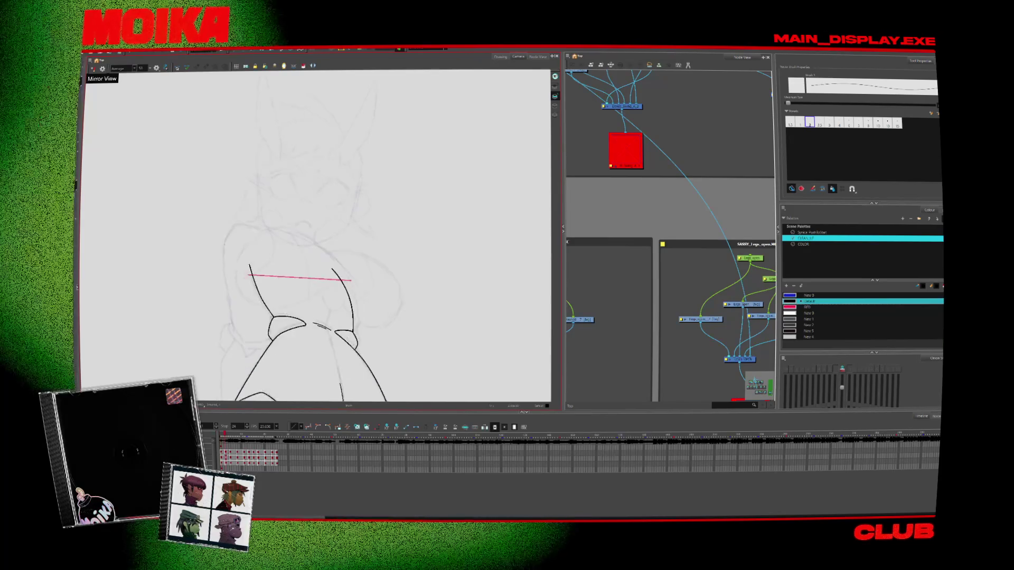
key(period)
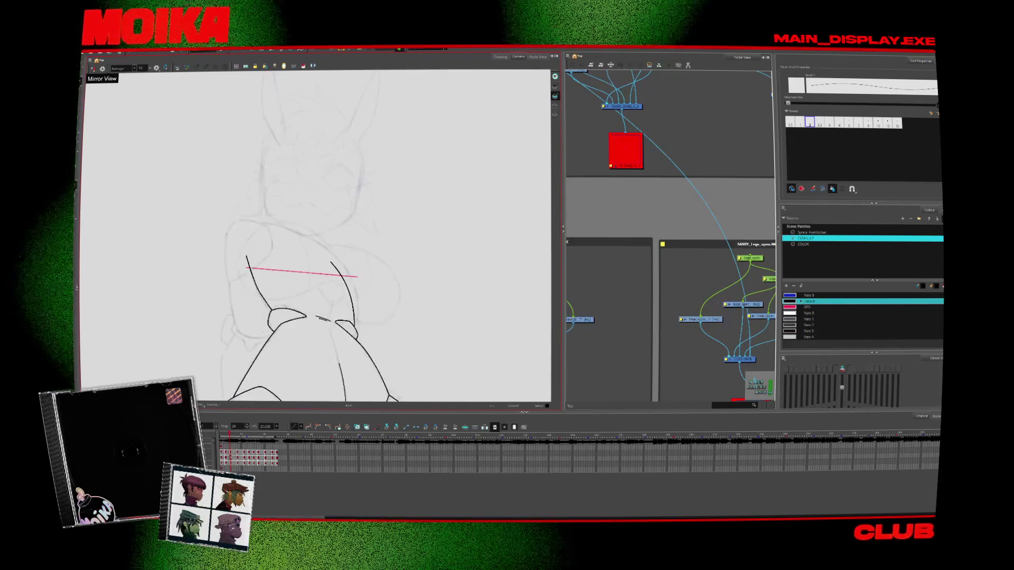
drag(226, 268, 231, 279)
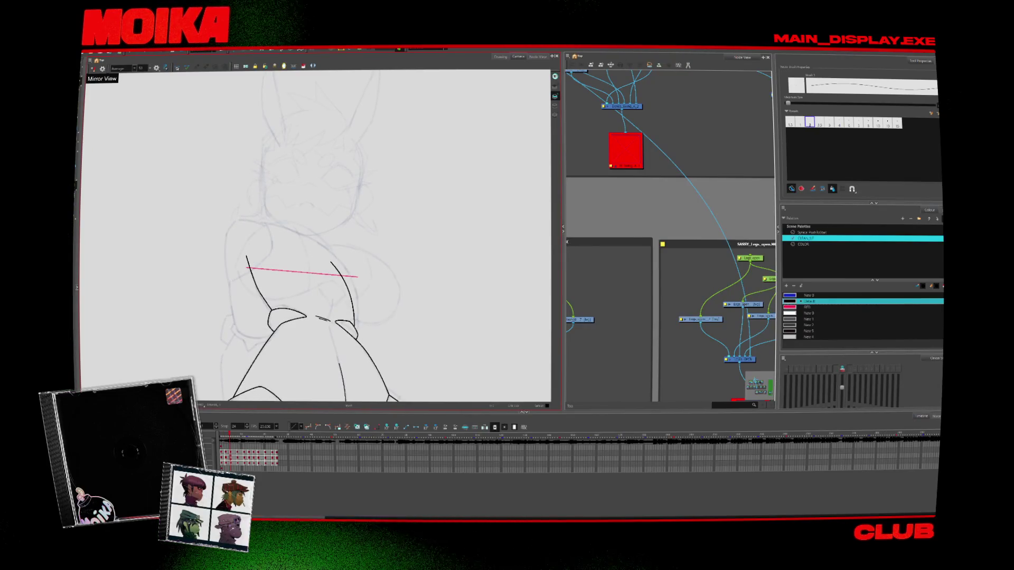
key(comma)
key(comma)
key(period)
key(period)
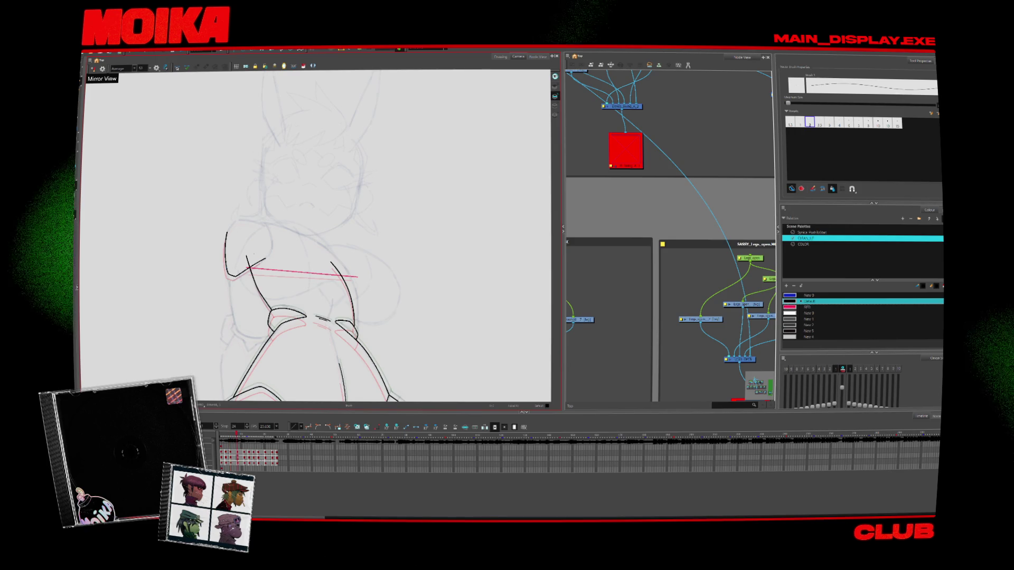
key(period)
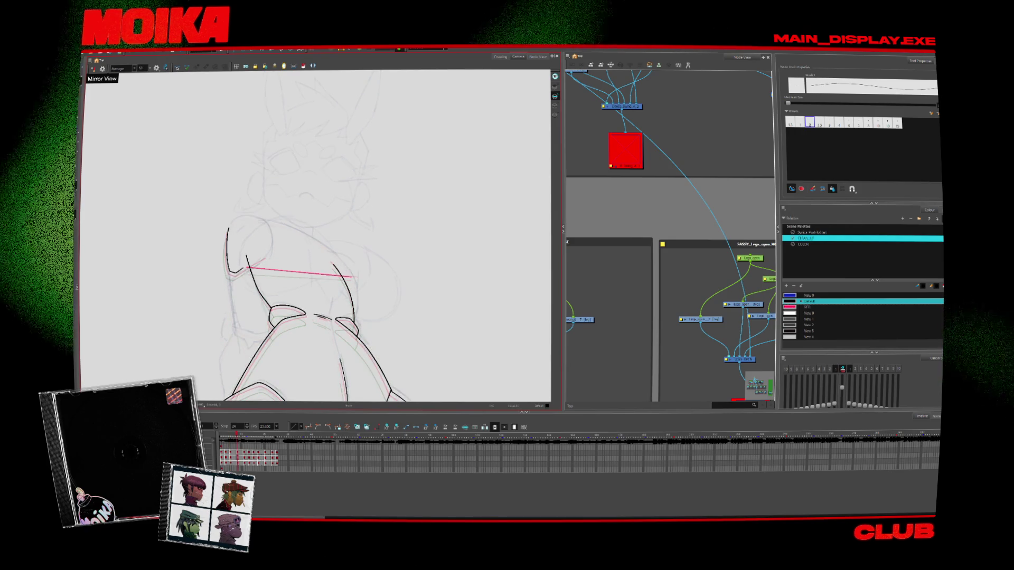
key(comma)
key(comma)
key(comma)
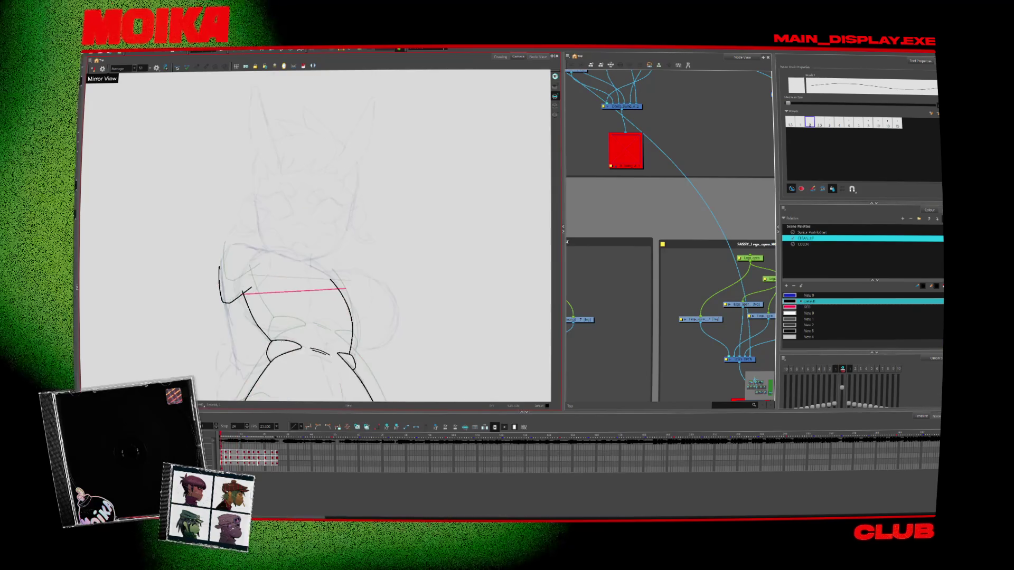
Zoom out to review, then draw an inverted-V line over the torso on a later drawing
key(alt+z)
scroll(407, 308, down, 3)
drag(407, 307, 389, 301)
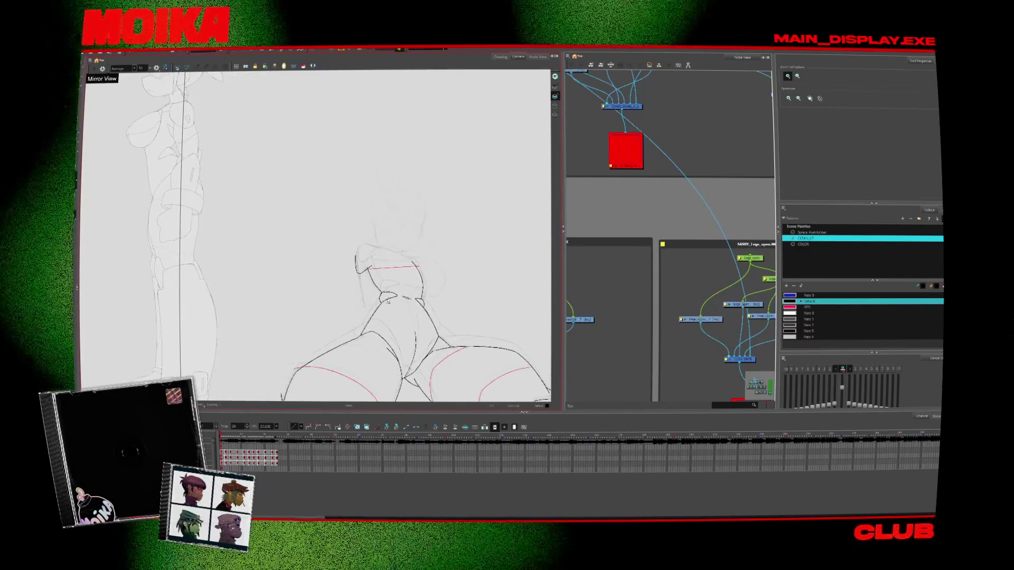
scroll(367, 306, up, 3)
key(alt+b)
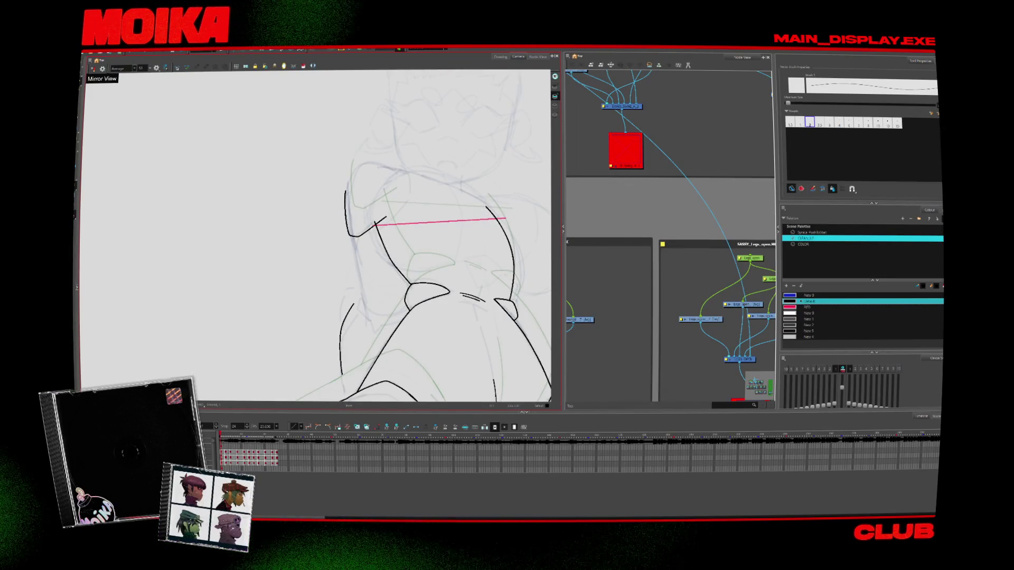
key(period)
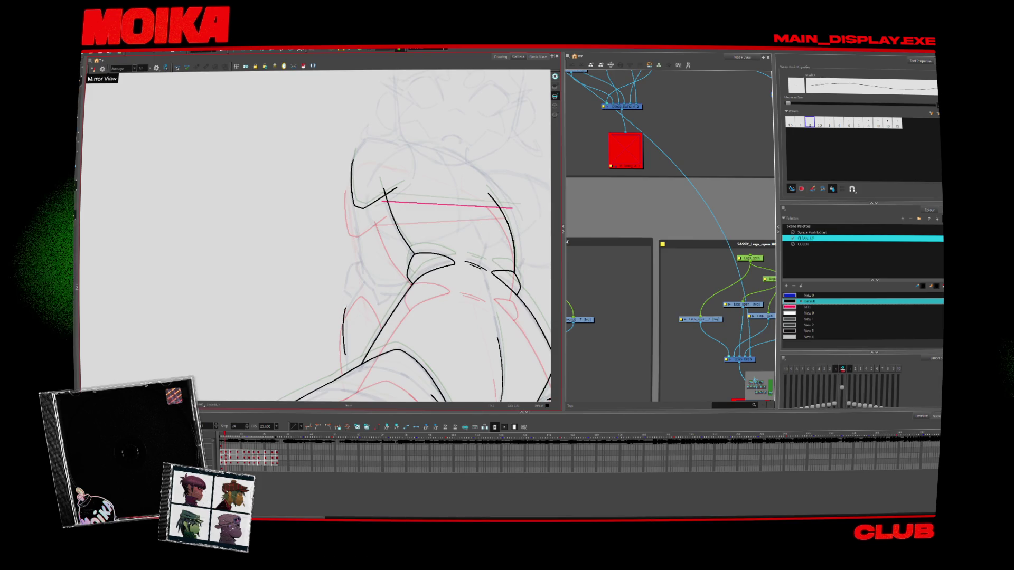
key(period)
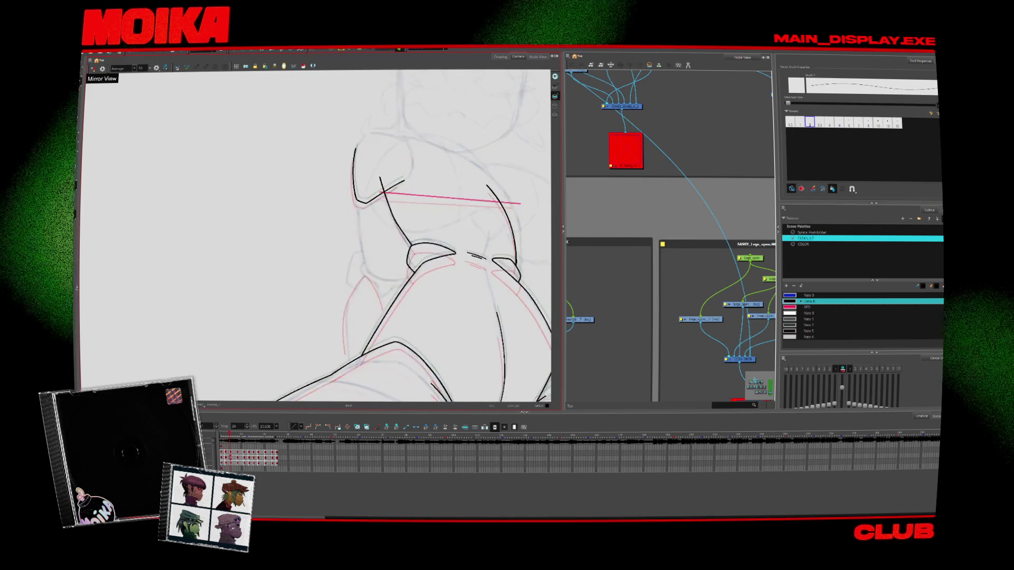
drag(347, 349, 390, 302)
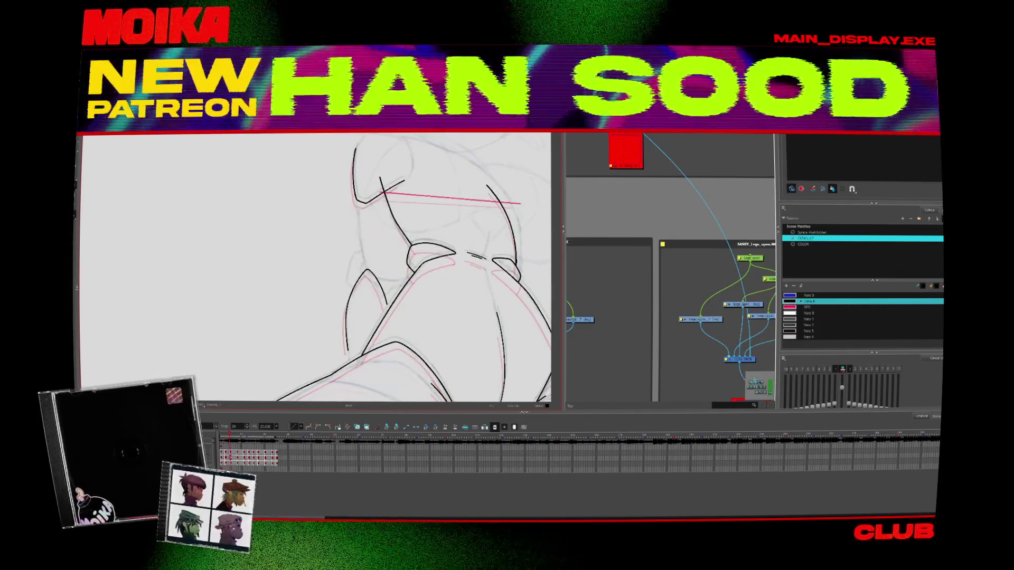
On the next drawing, add a short vertical line and an inverted-V line on the torso, then select it
key(.)
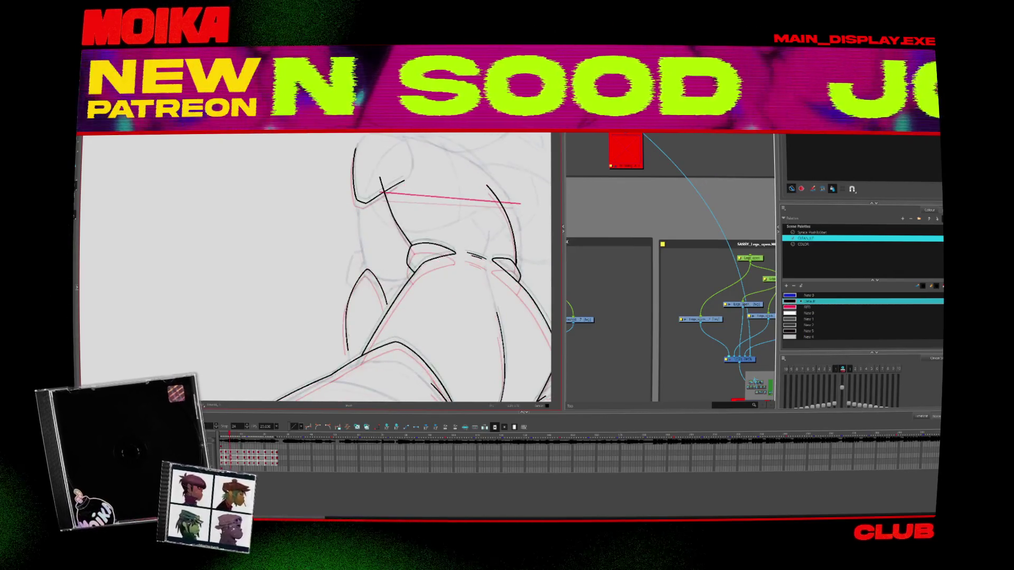
drag(346, 320, 348, 348)
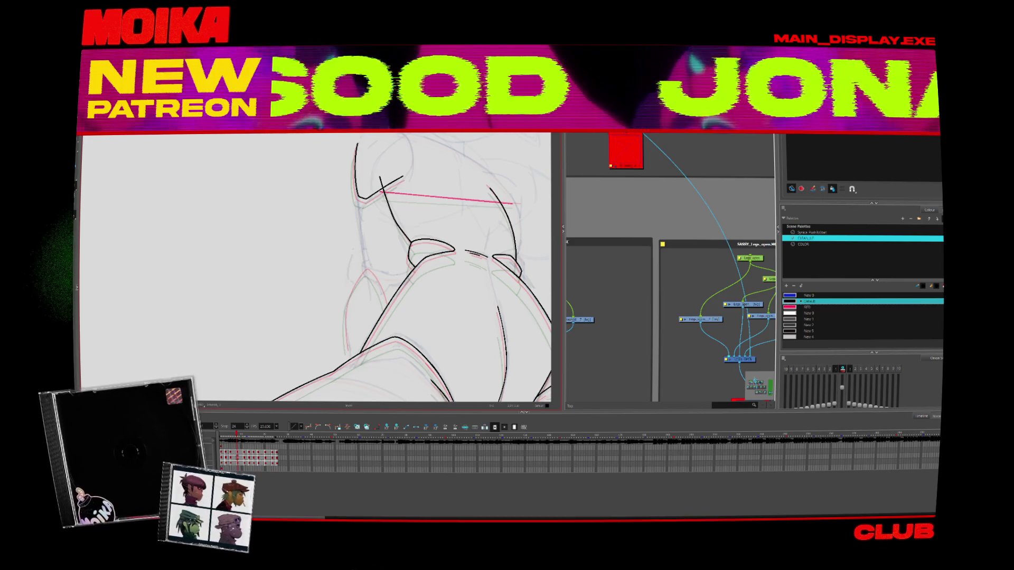
drag(347, 306, 388, 299)
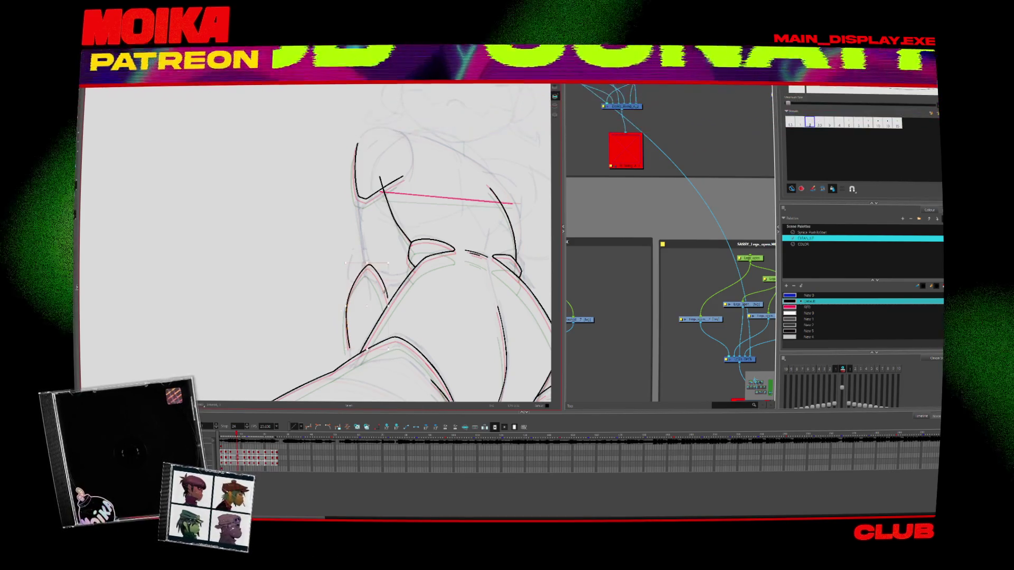
click(369, 270)
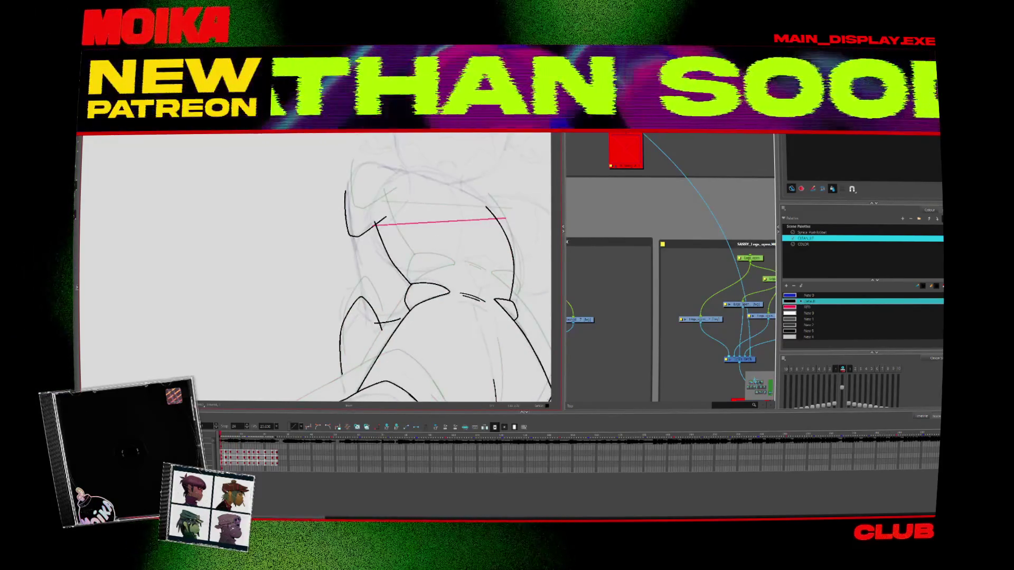
Extend the short knee stroke on a later drawing, then skip ahead and flip the view horizontally
key(.)
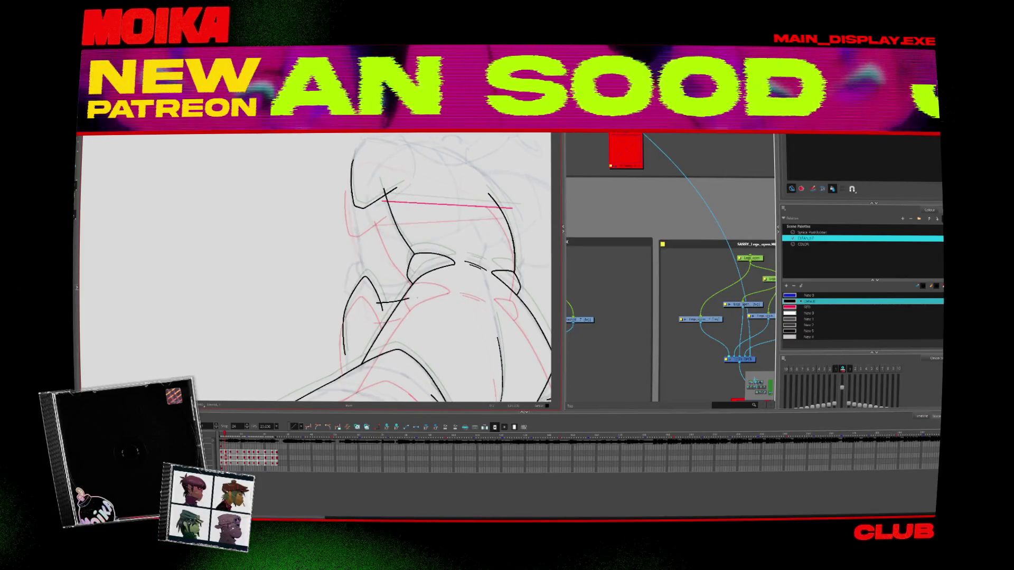
key(.)
drag(396, 293, 413, 290)
key(.)
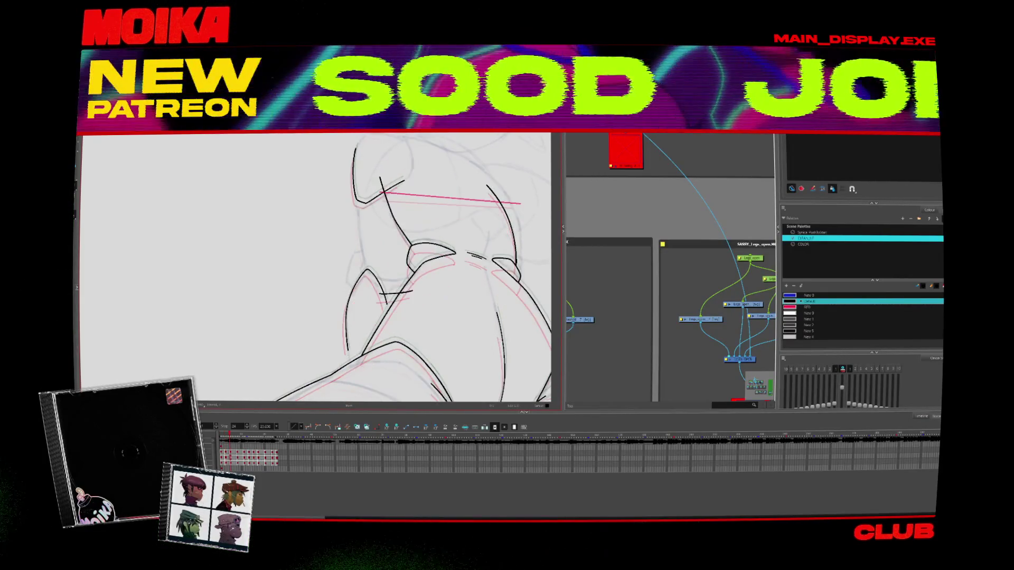
key(.)
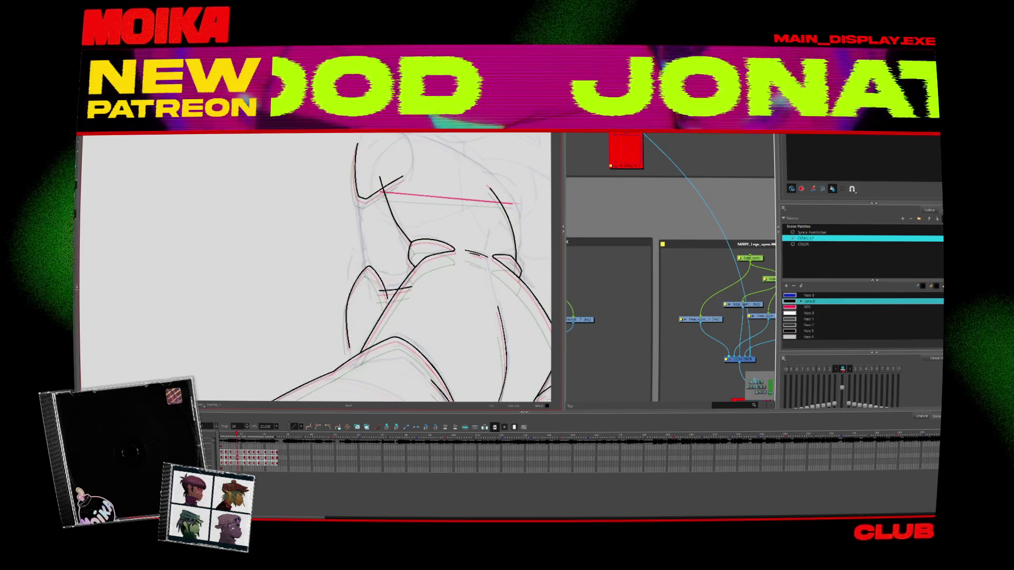
key(.)
key(.)
key(.)
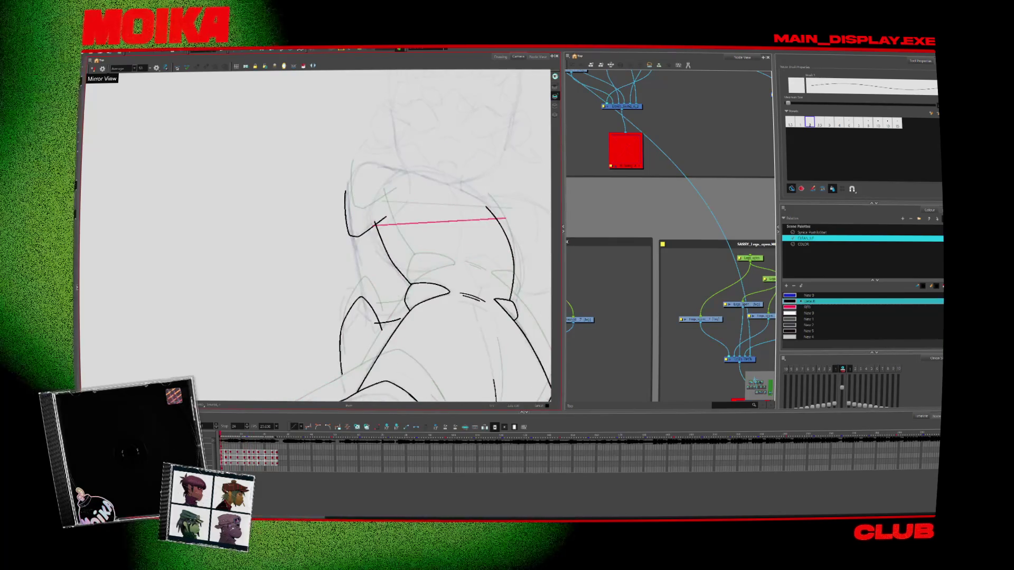
click(93, 69)
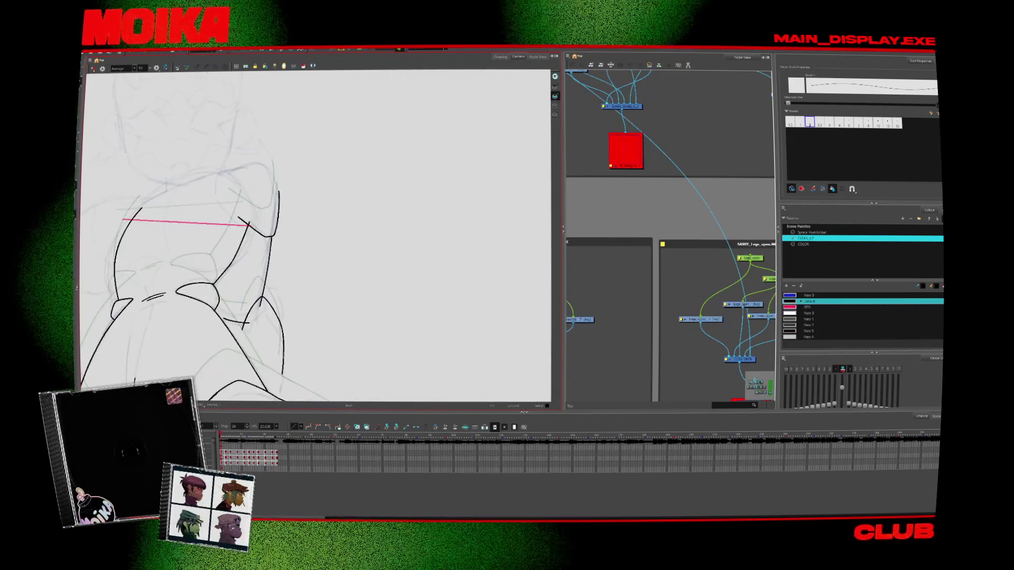
click(94, 69)
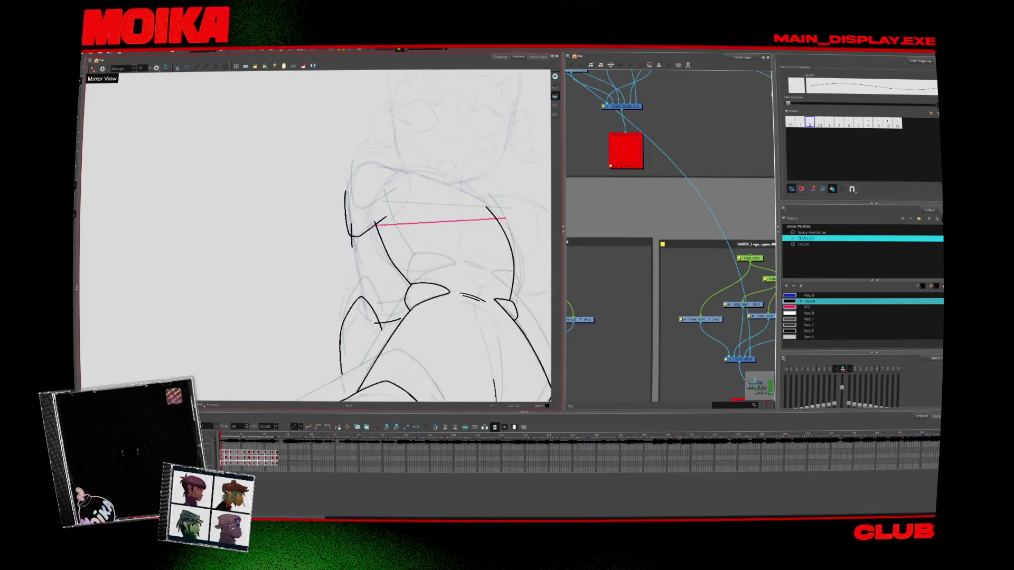
key(period)
key(period)
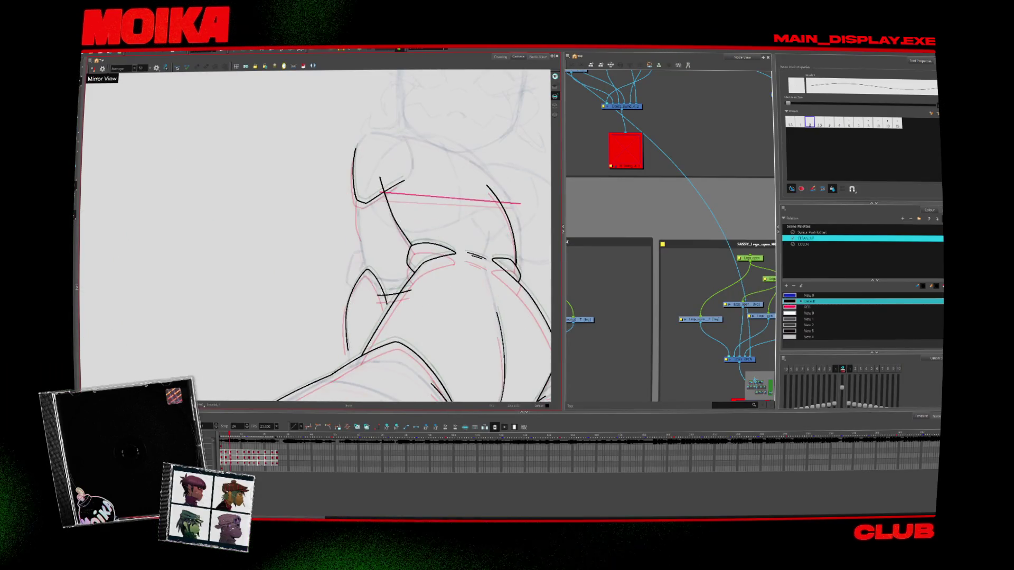
key(period)
key(period)
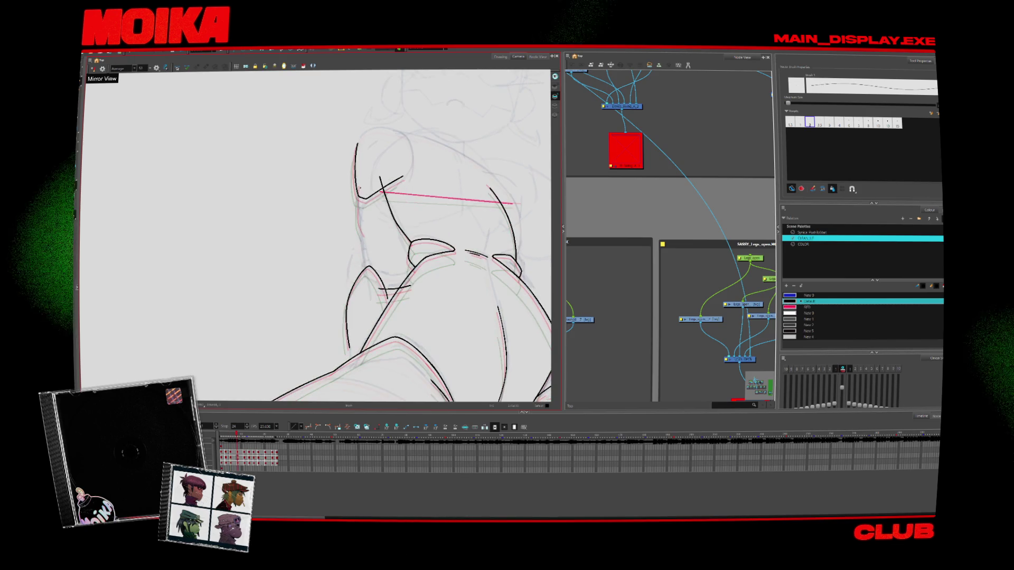
key(period)
key(period)
key(period)
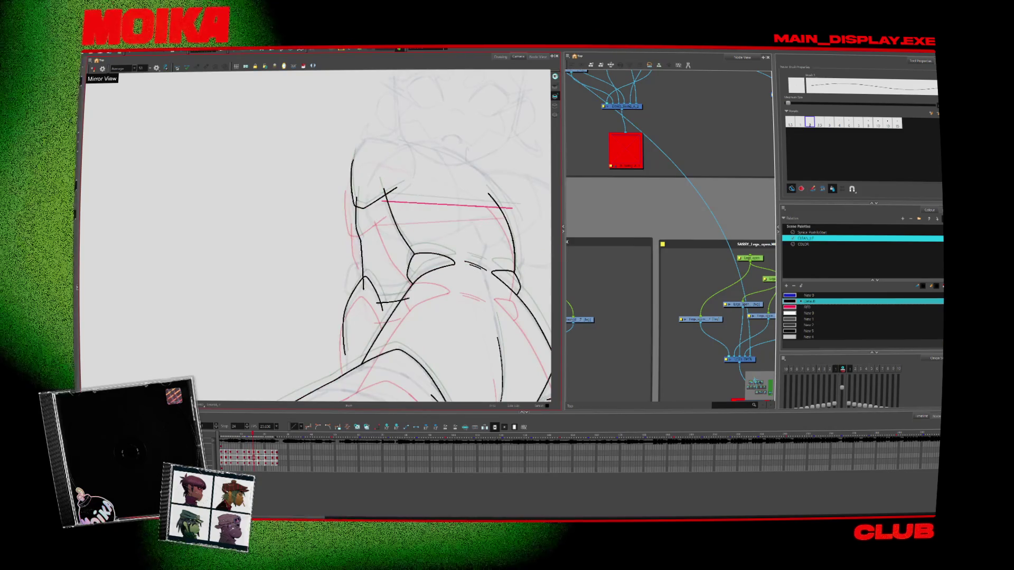
key(period)
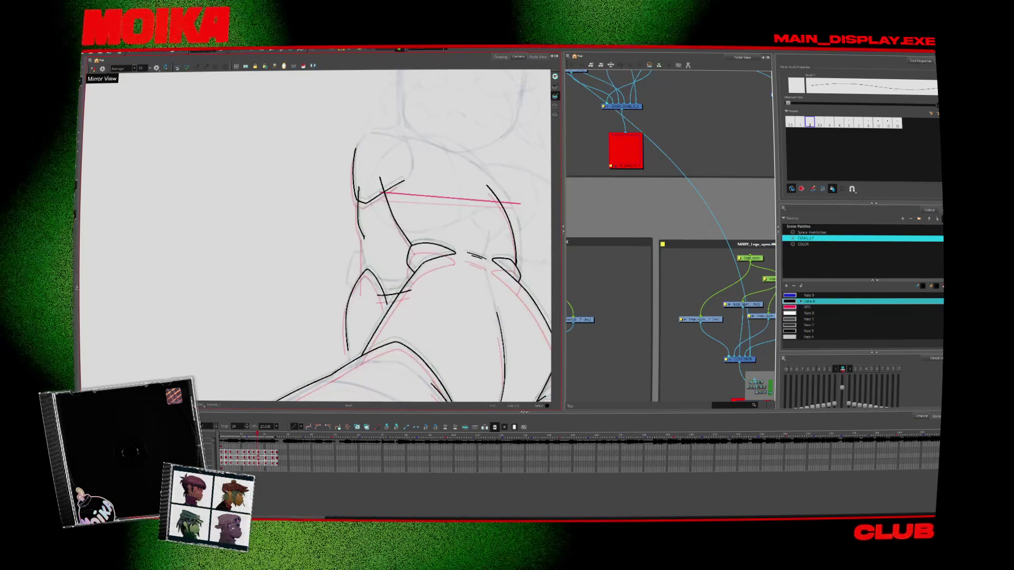
key(period)
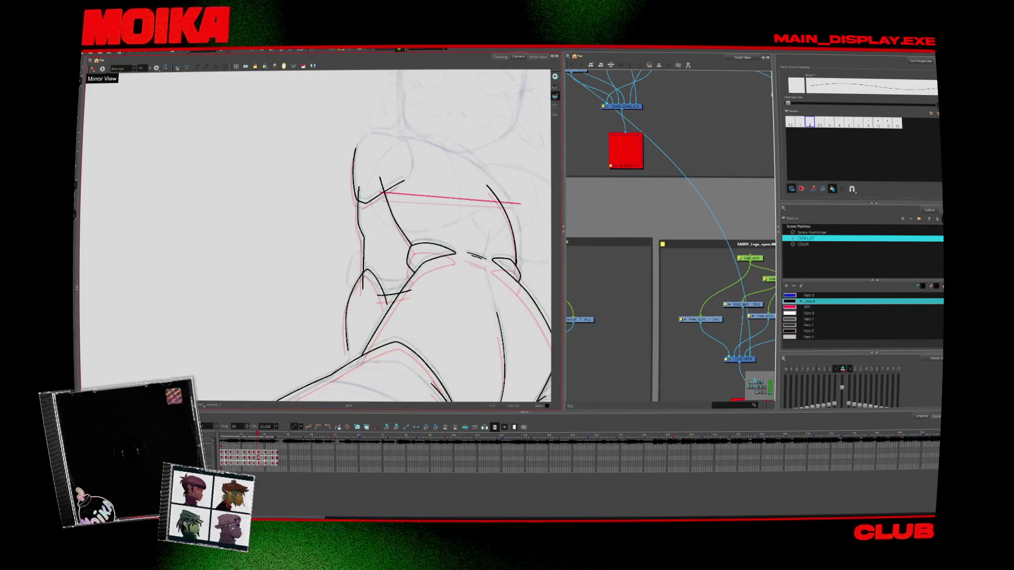
key(period)
key(period)
key(period)
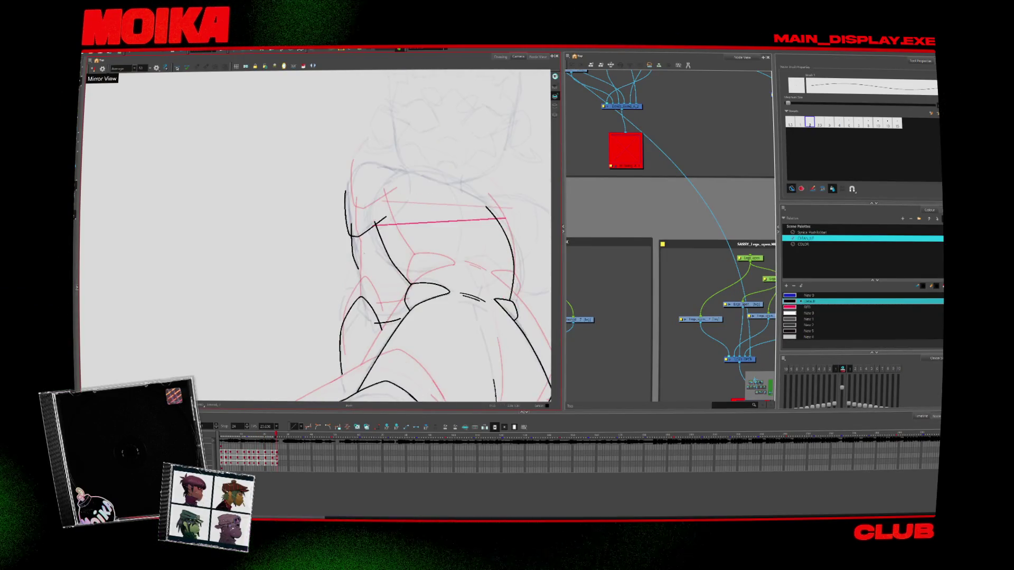
key(comma)
key(comma)
key(comma)
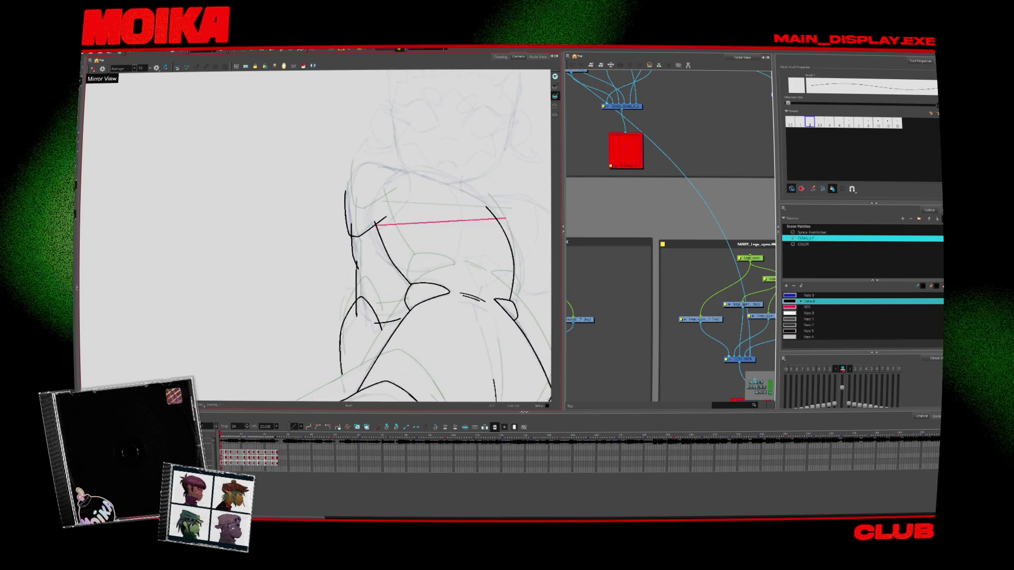
key(period)
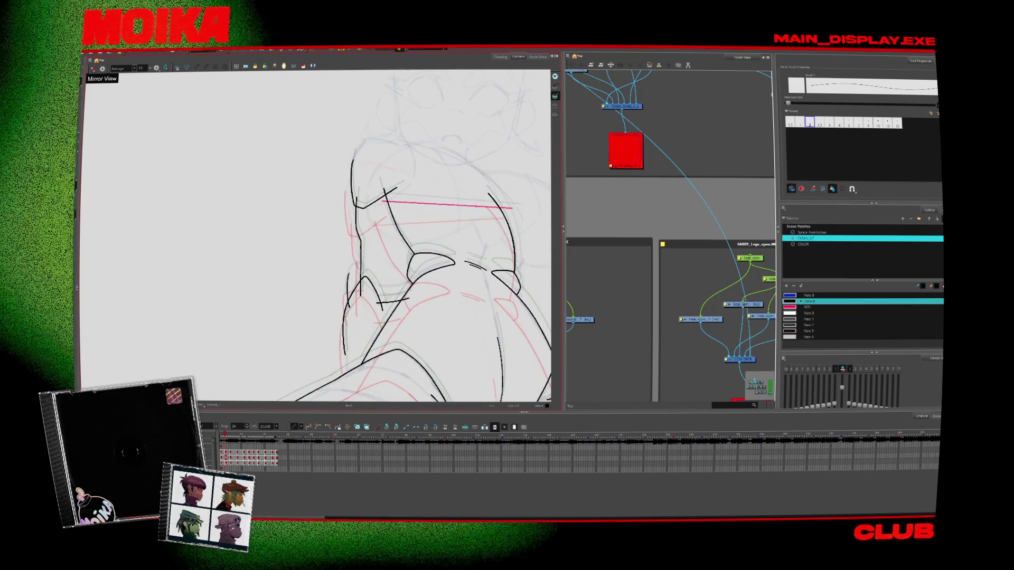
key(period)
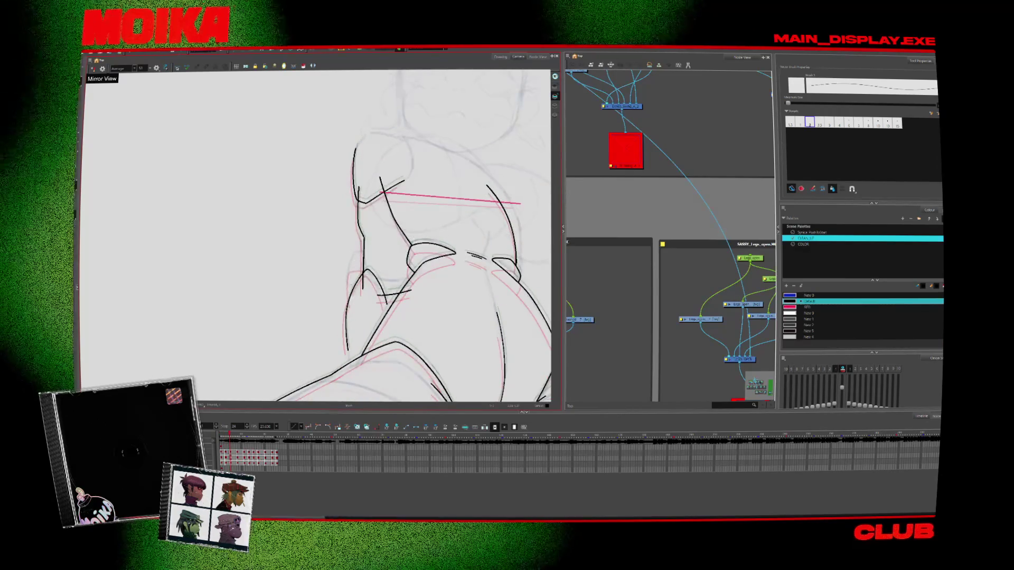
key(period)
key(period)
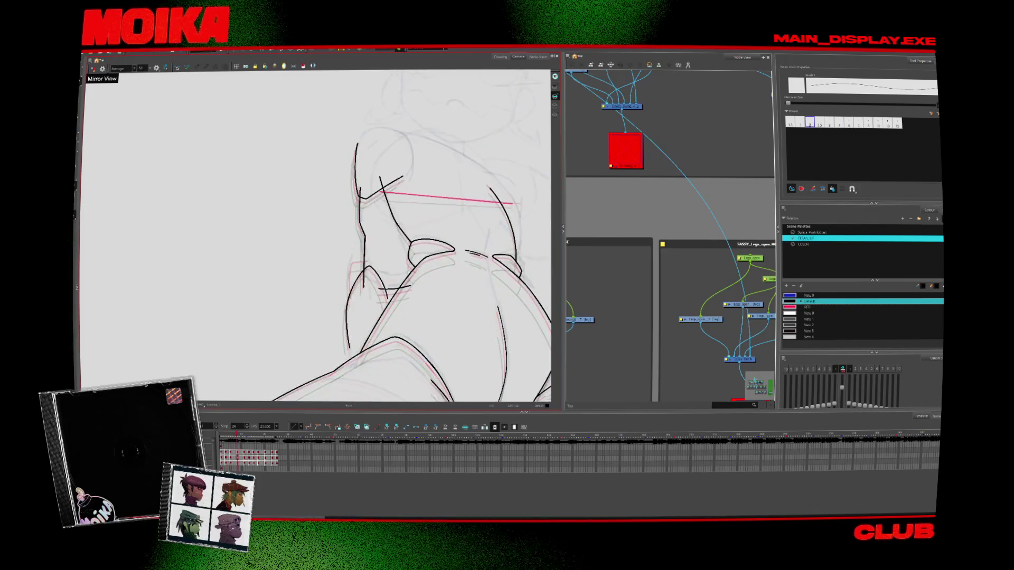
key(Return)
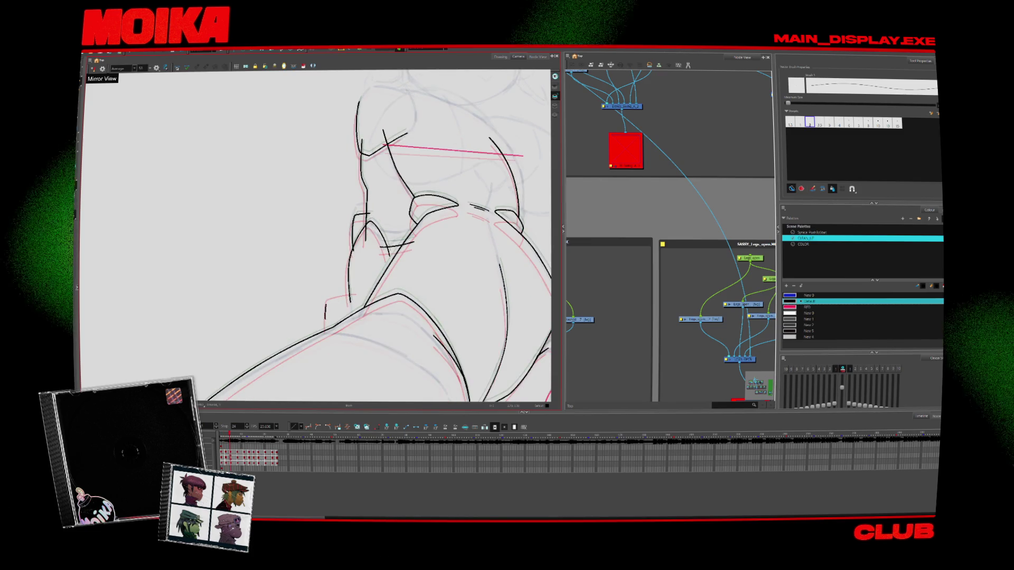
click(345, 306)
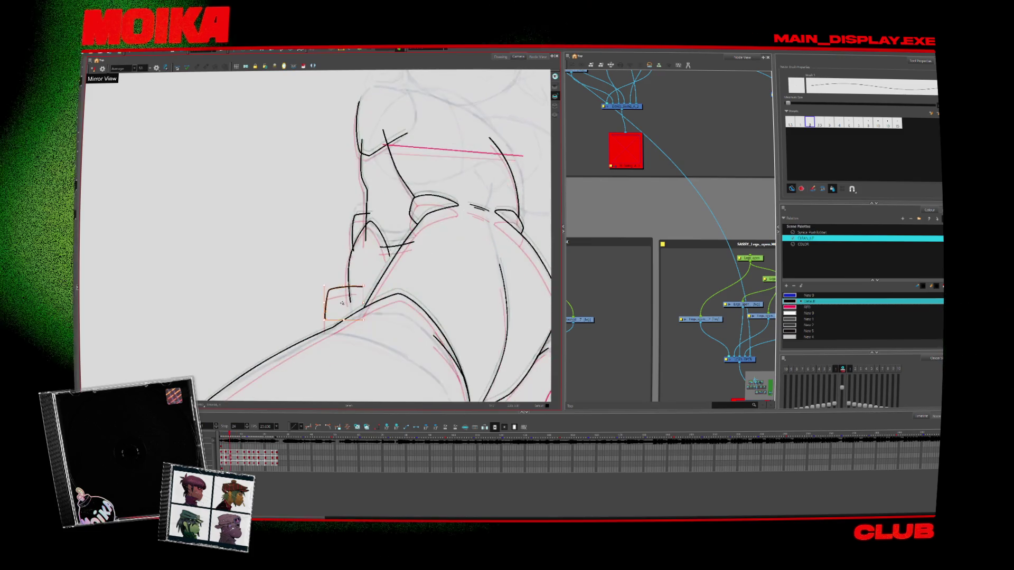
Step through the drawings, jump back to the first one and play the animation back
key(.)
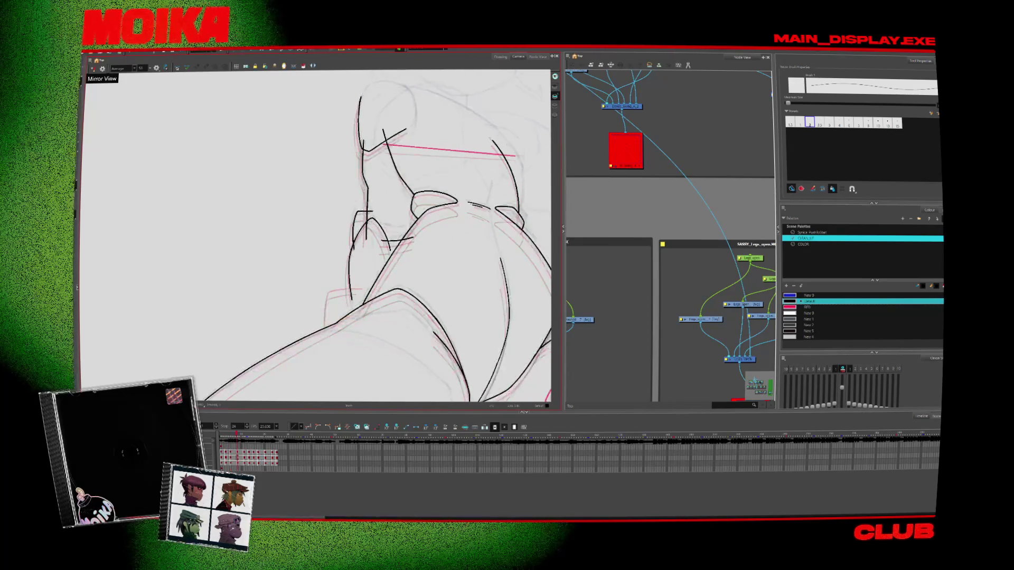
key(.)
key(.)
key(.)
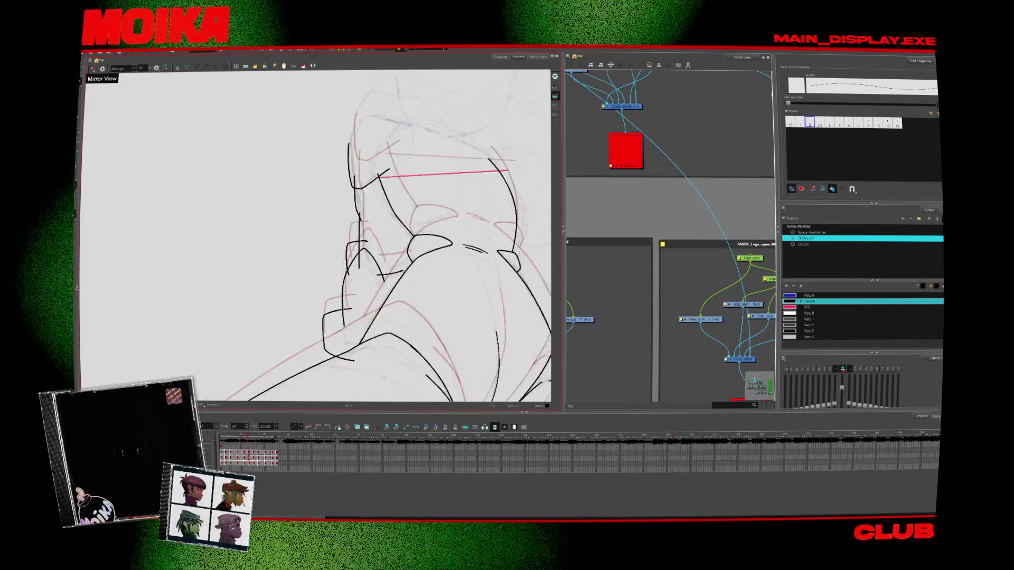
key(alt+z)
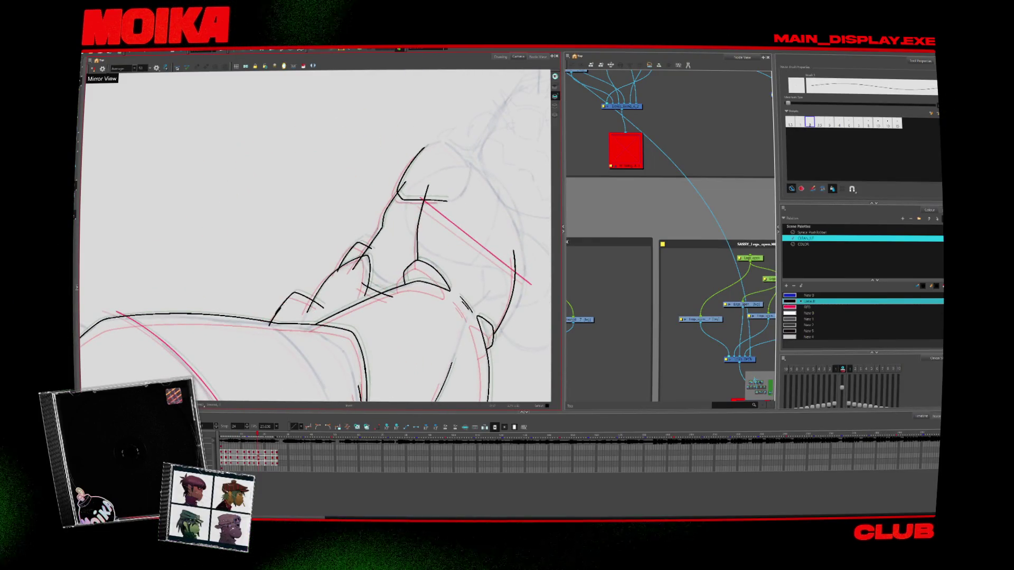
key(.)
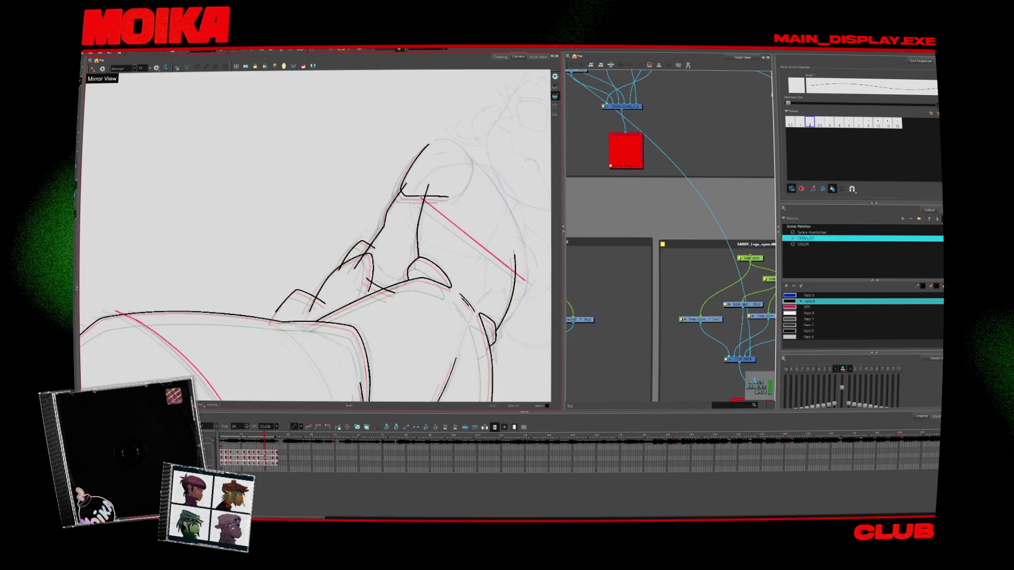
key(.)
key(.)
key(.)
key(.)
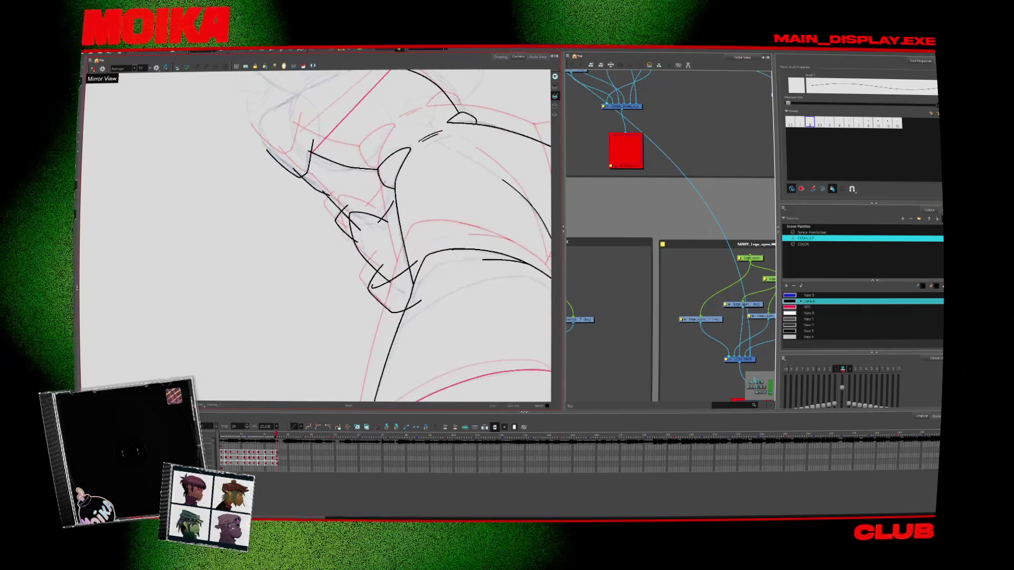
key(shift+comma)
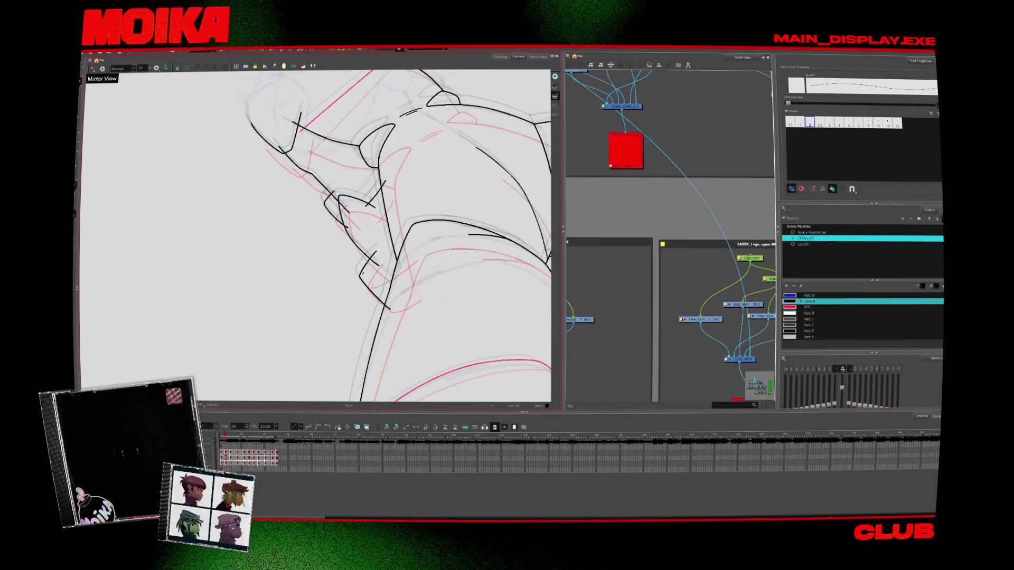
key(period)
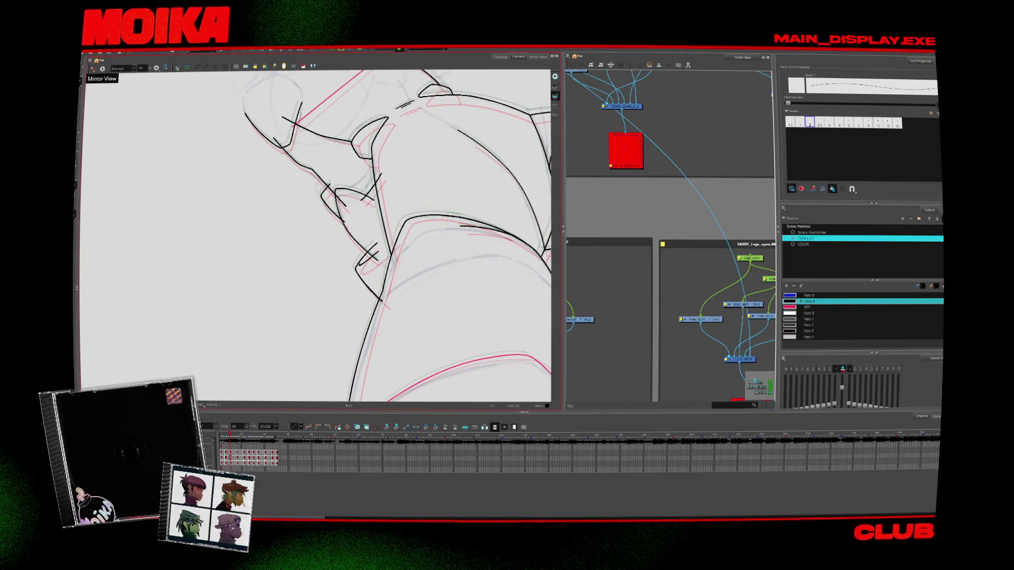
key(period)
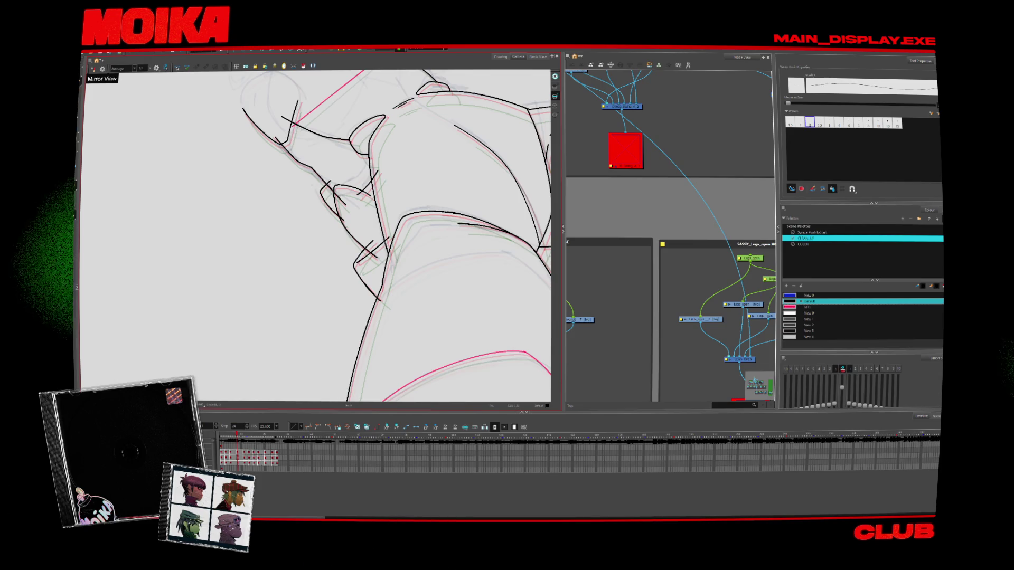
key(Return)
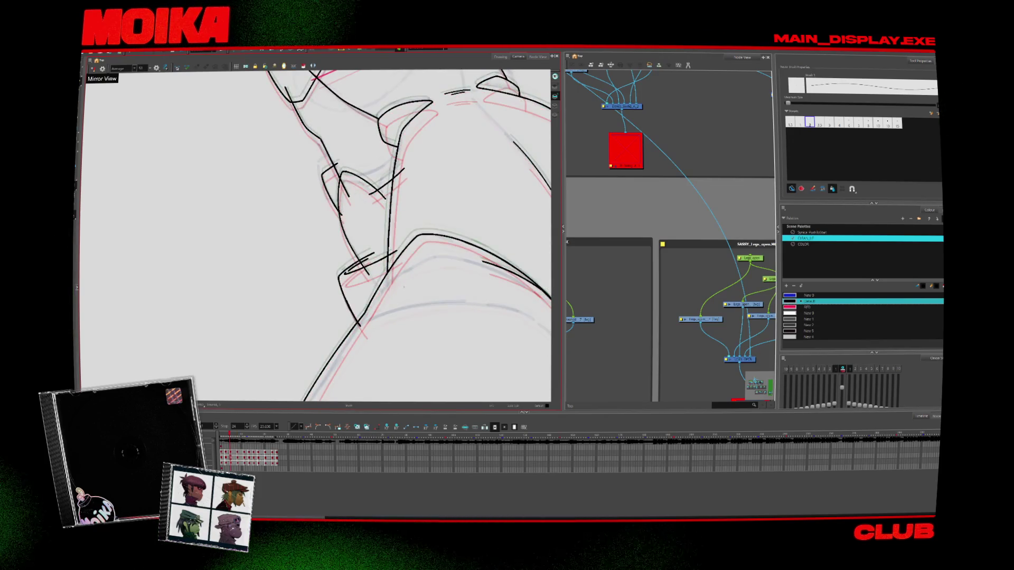
Back up two drawings, zoom in on the knee lines and rotate the canvas to a comfortable angle
key(alt+s)
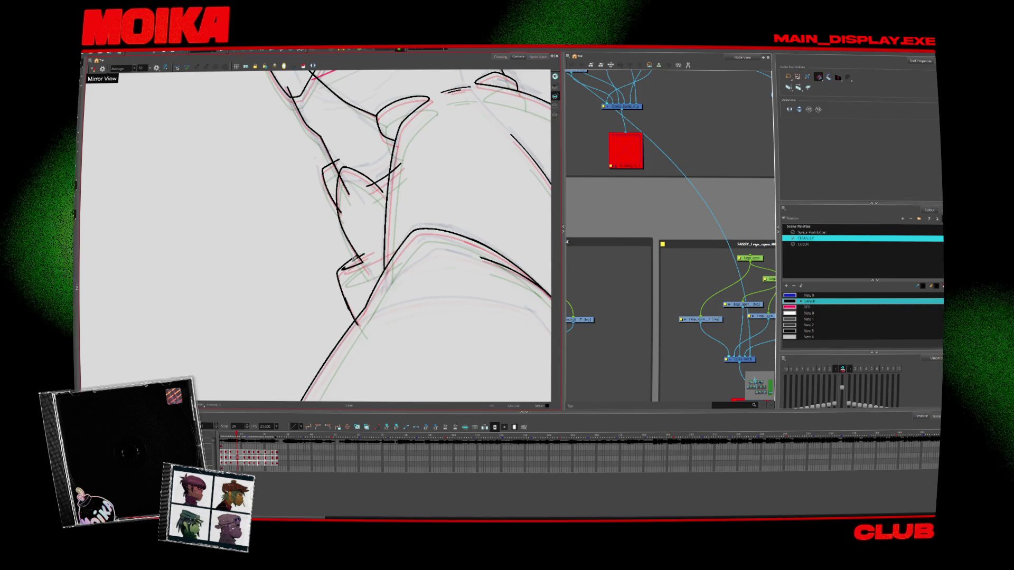
key(alt+b)
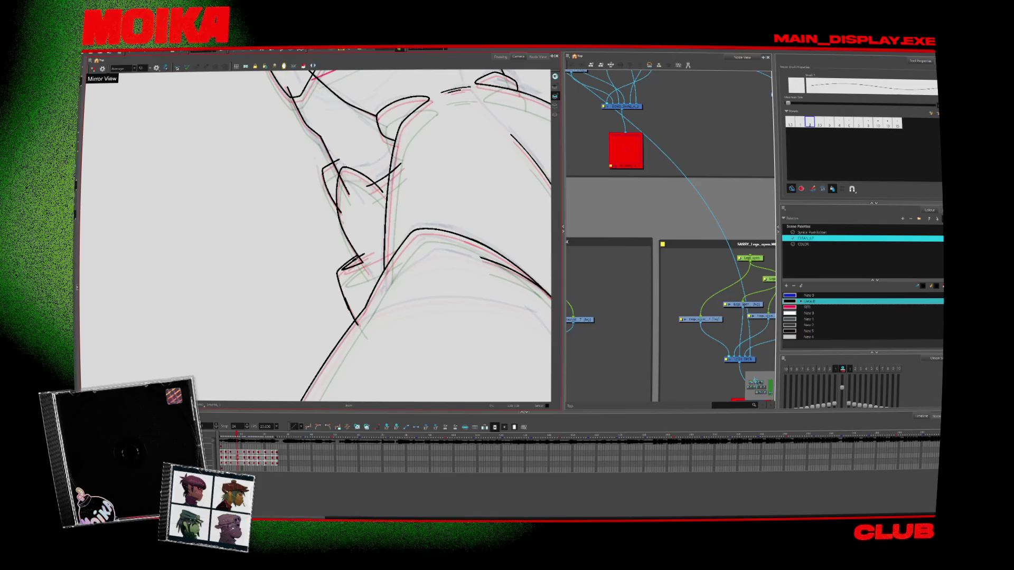
key(comma)
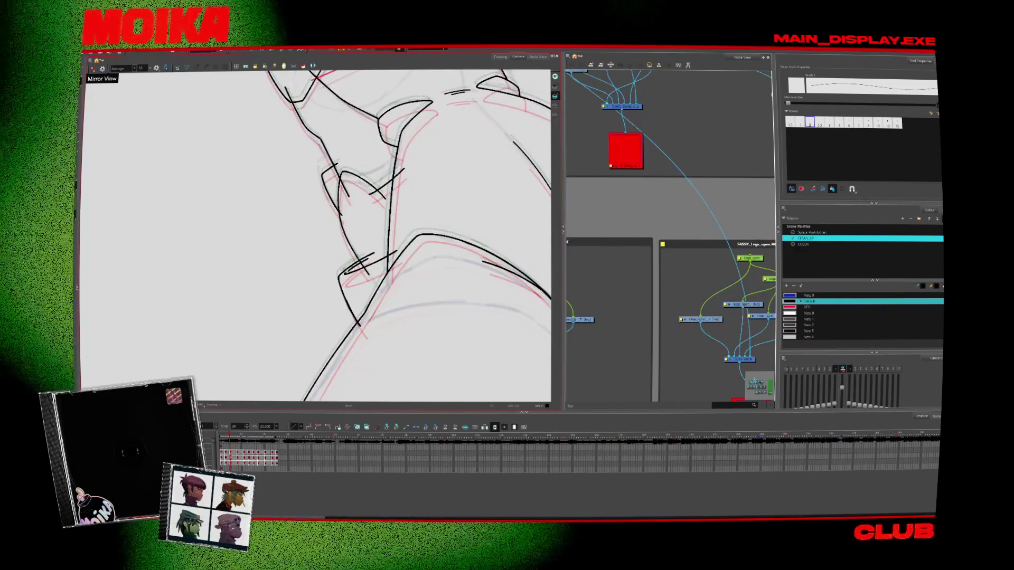
key(comma)
key(alt+s)
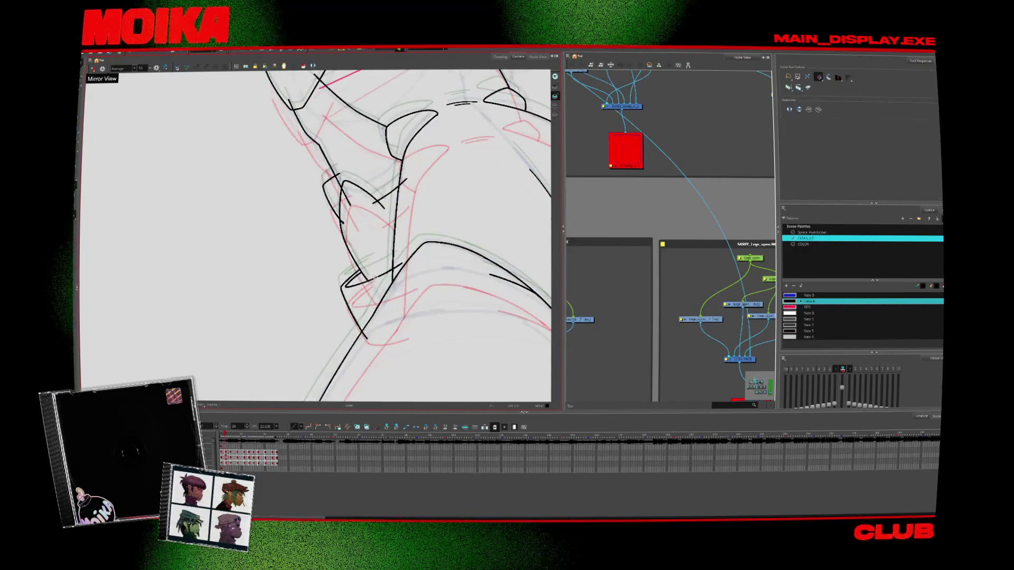
key(alt+z)
click(366, 286)
key(alt+z)
alt+click(407, 310)
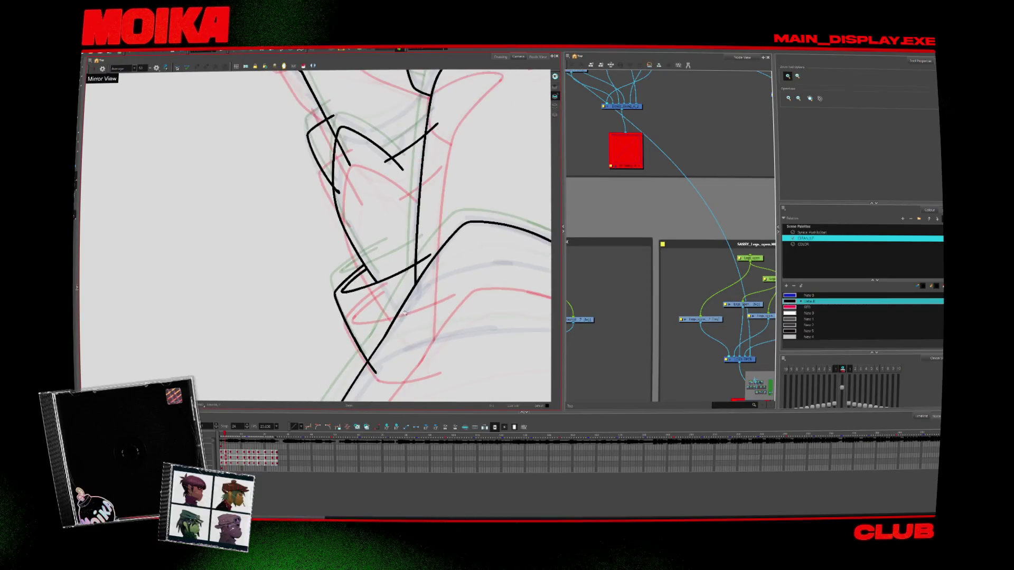
drag(426, 265, 372, 342)
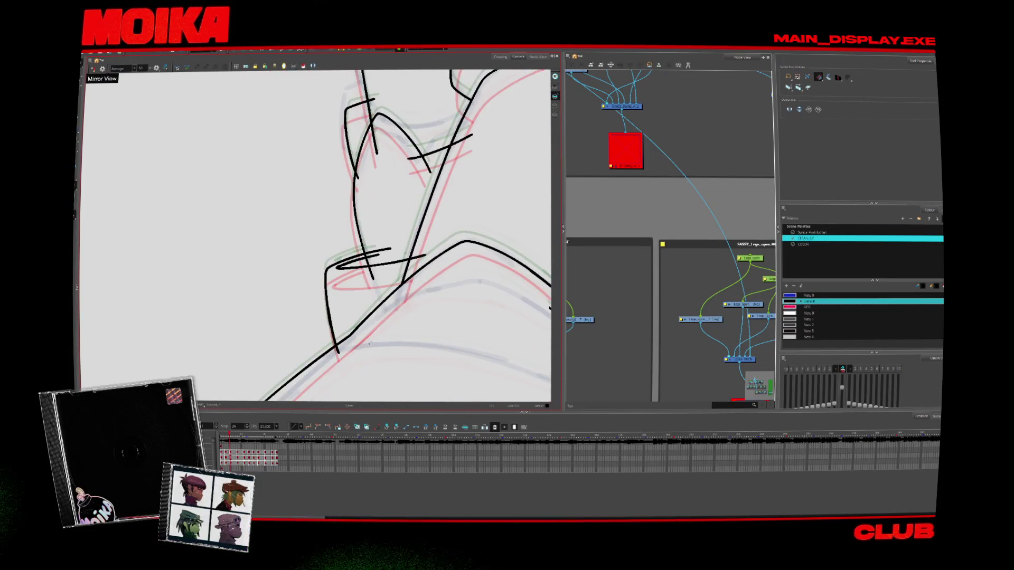
drag(375, 245, 428, 242)
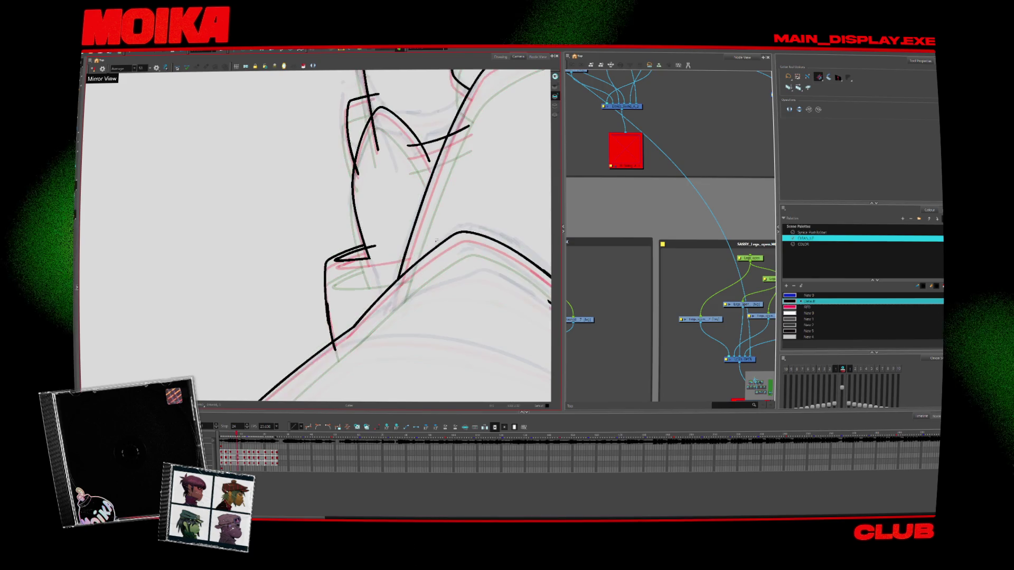
key(alt+b)
Step back and forth through neighbouring drawings to compare the leg and boot lineart
key(alt+t)
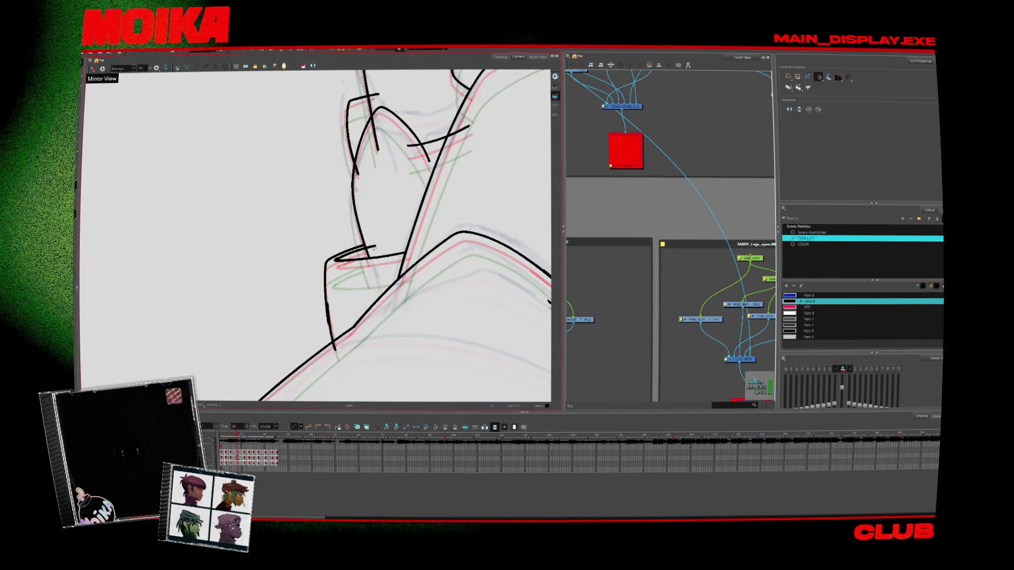
key(period)
key(period)
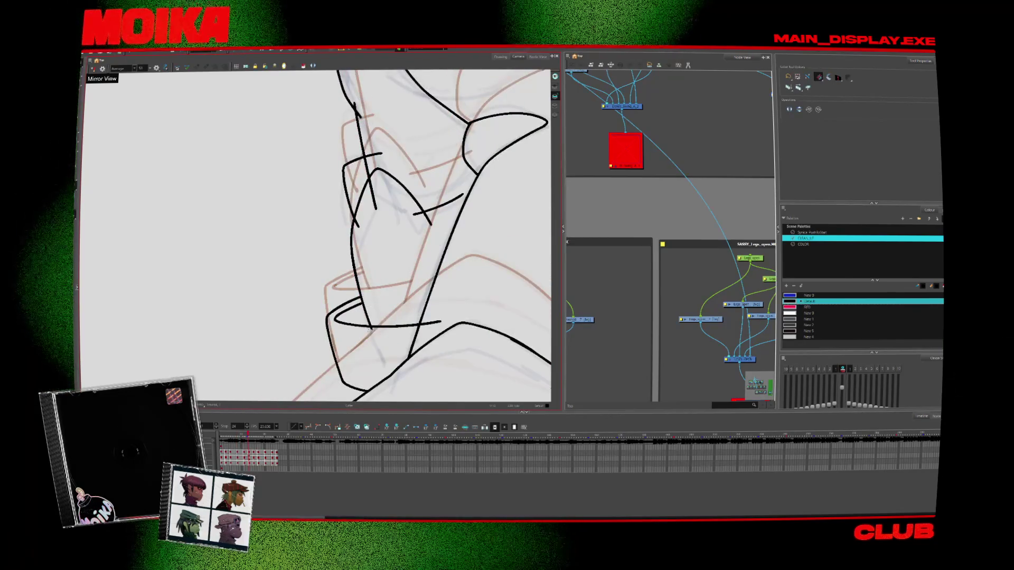
scroll(432, 326, up, 3)
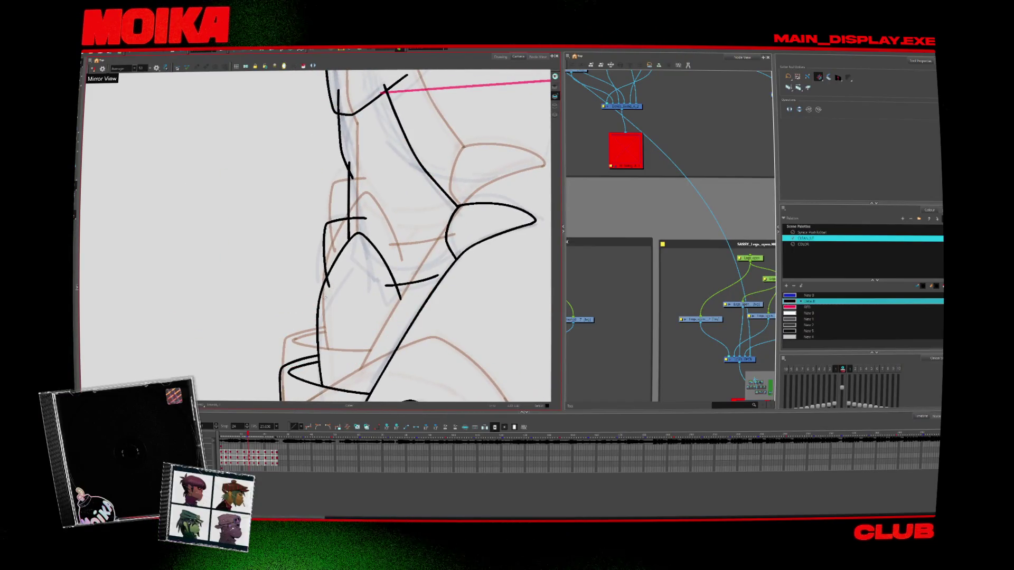
key(comma)
key(comma)
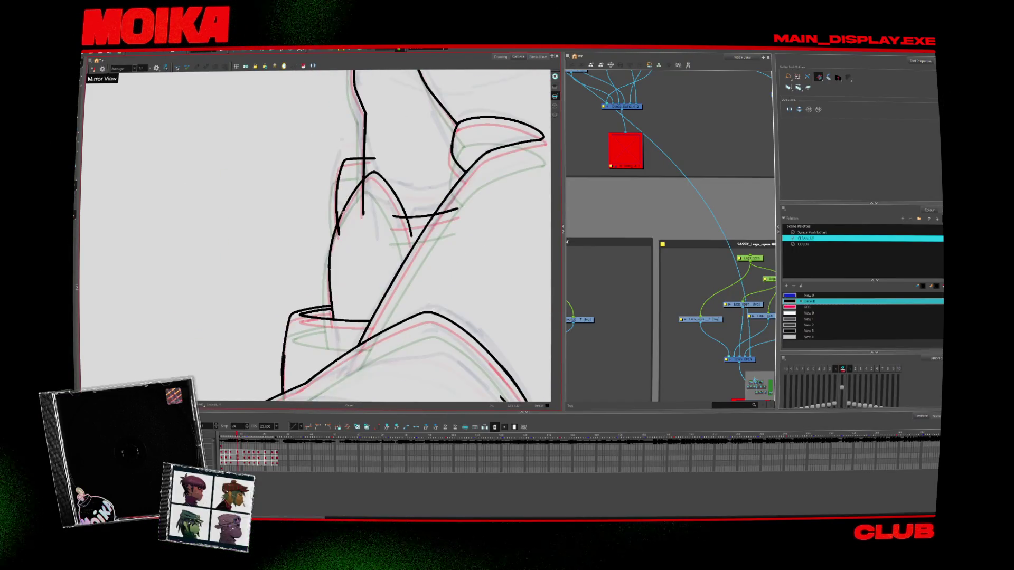
key(comma)
key(comma)
key(comma)
key(comma)
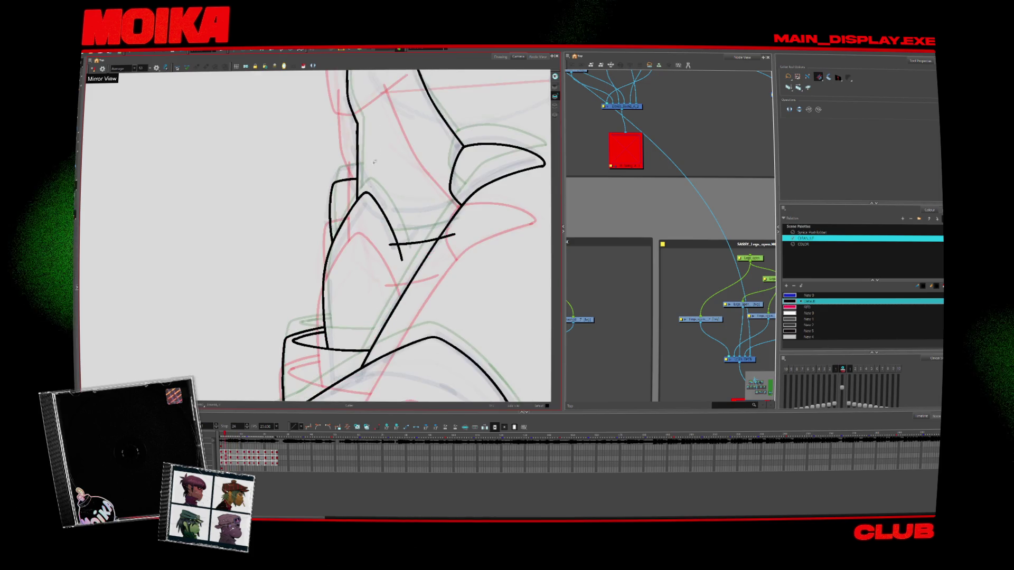
key(comma)
key(comma)
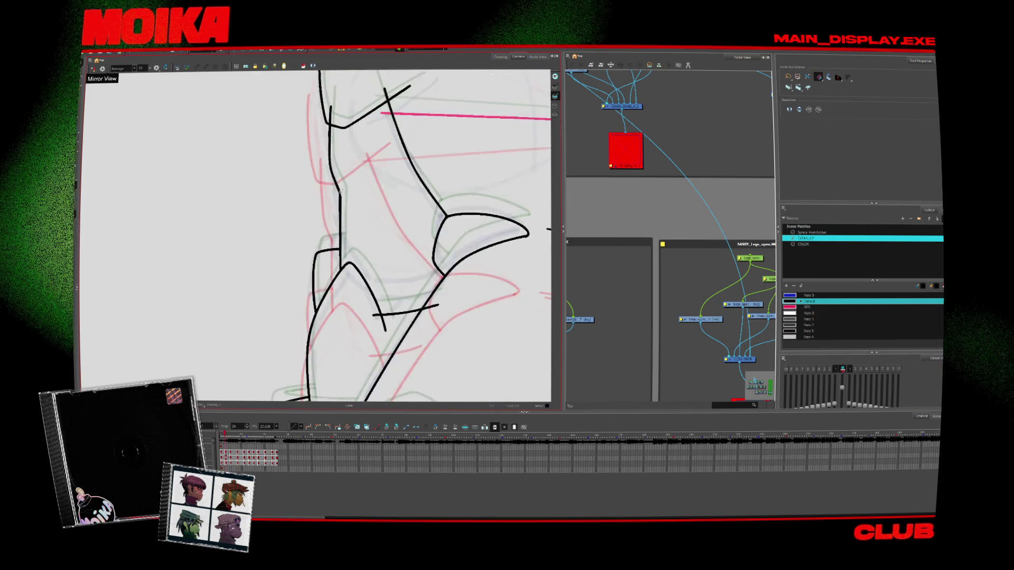
key(alt+b)
key(comma)
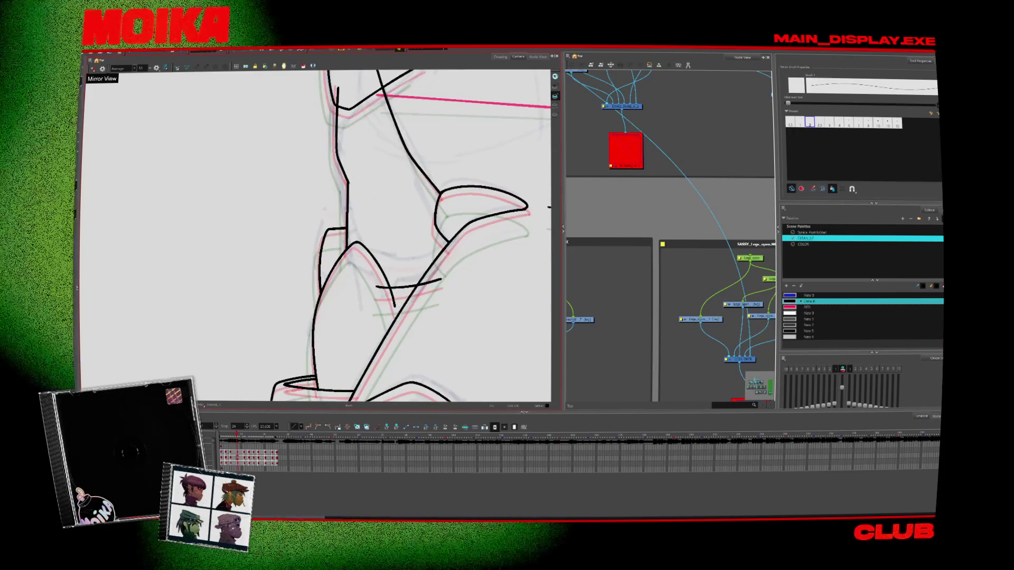
key(period)
key(alt+s)
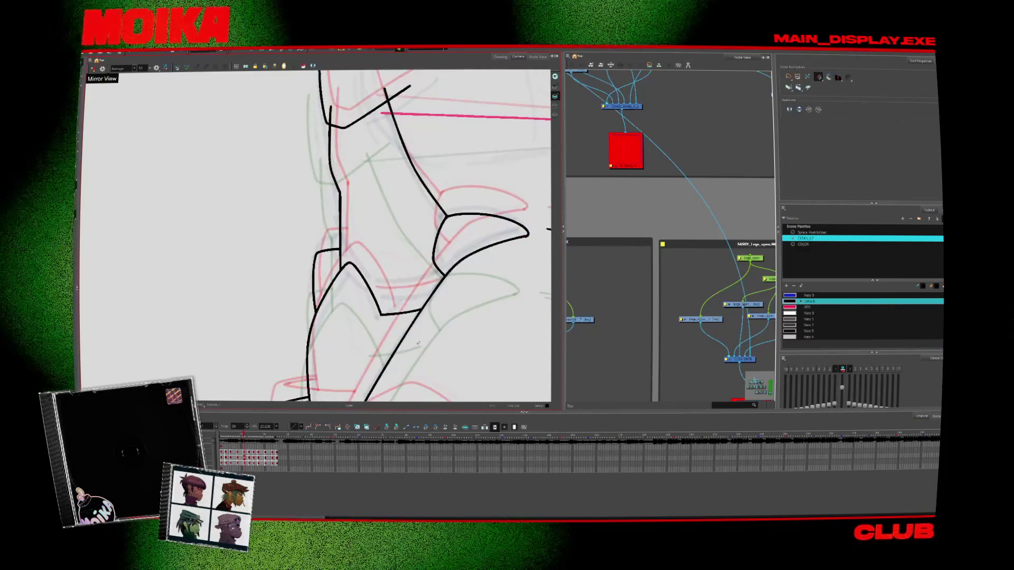
key(period)
key(period)
key(period)
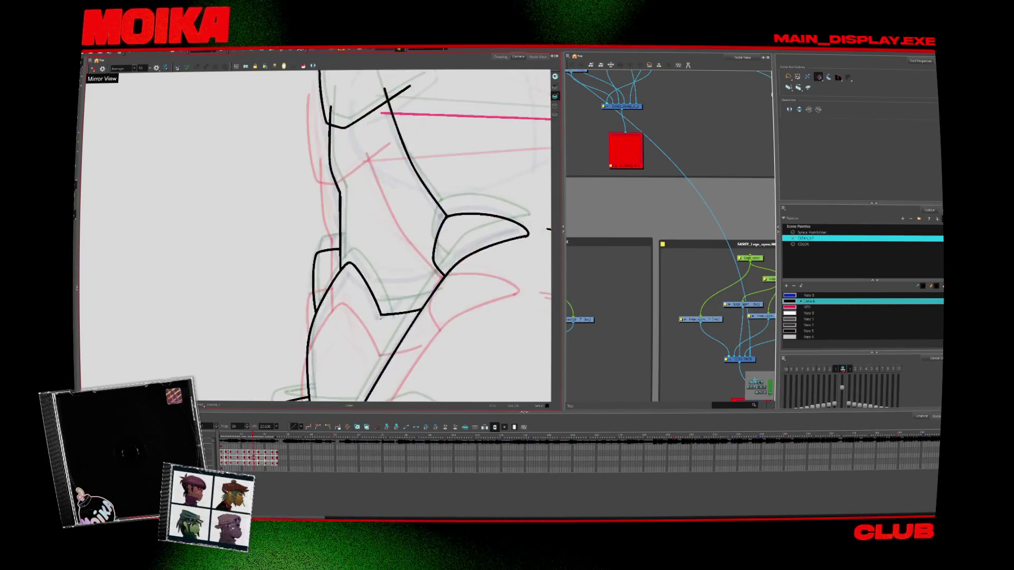
key(period)
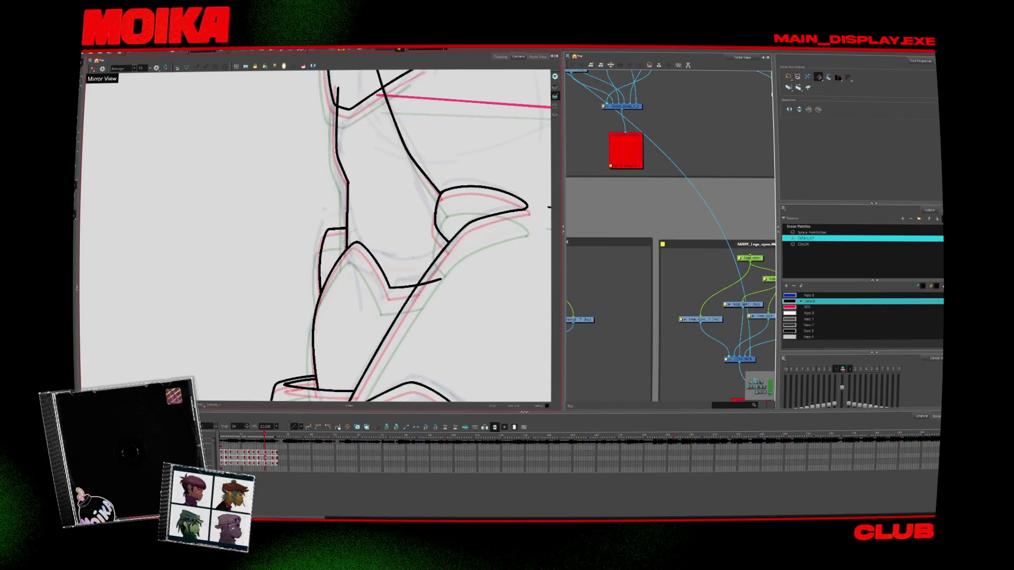
key(period)
key(period)
key(period)
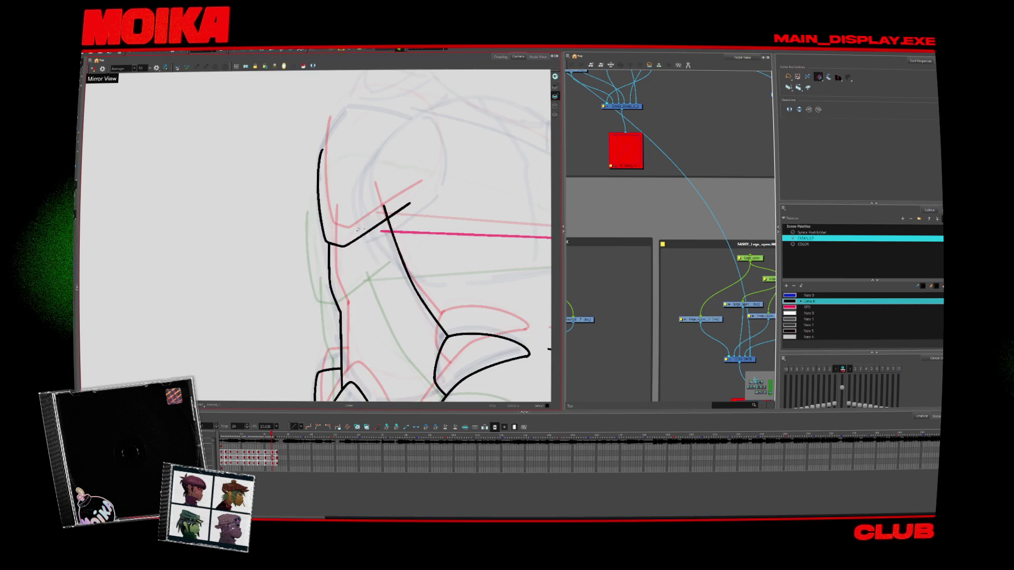
Cut away the stray stroke end at the top of the boot on the previous drawing
key(period)
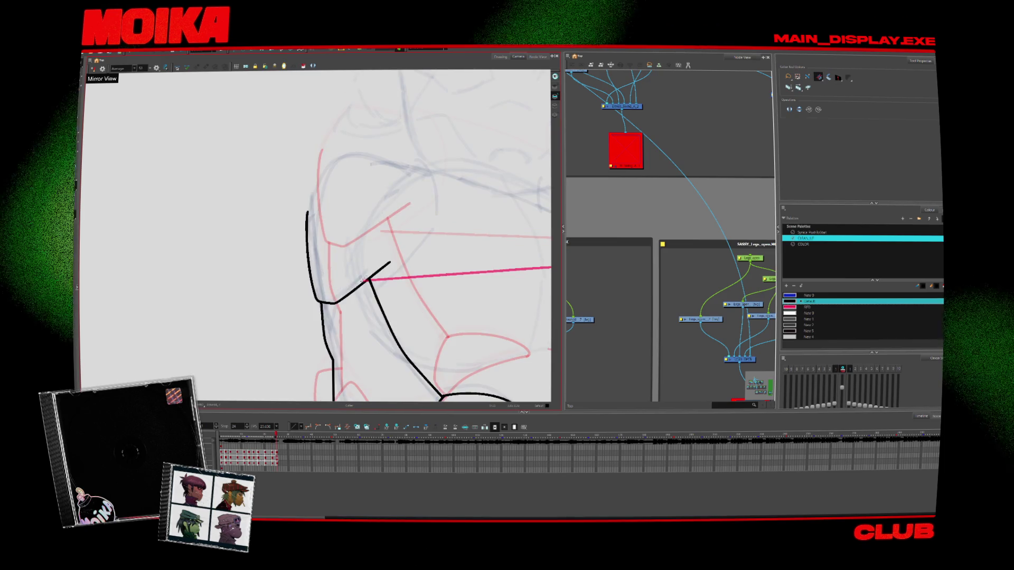
key(alt+b)
key(alt+slash)
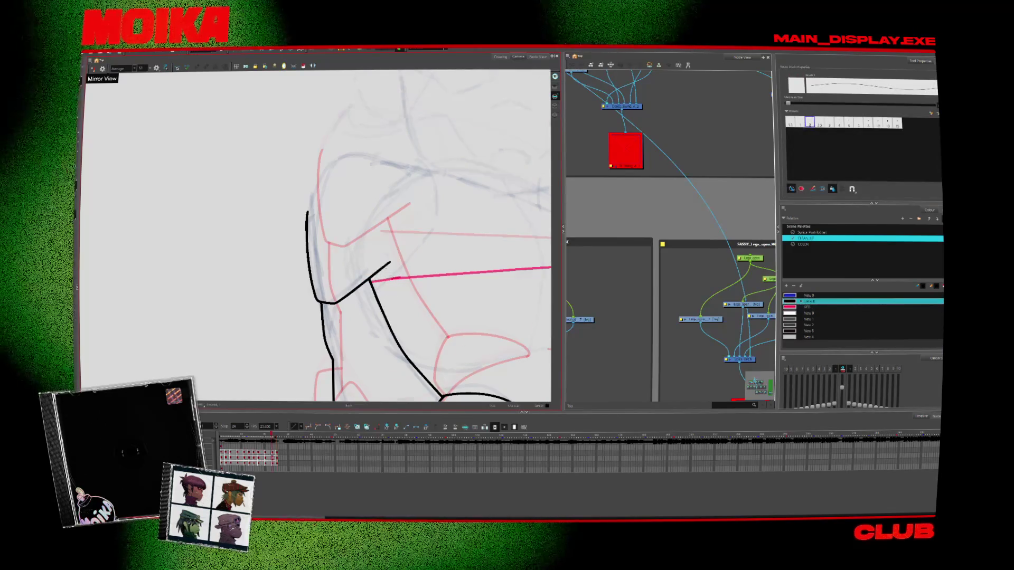
key(comma)
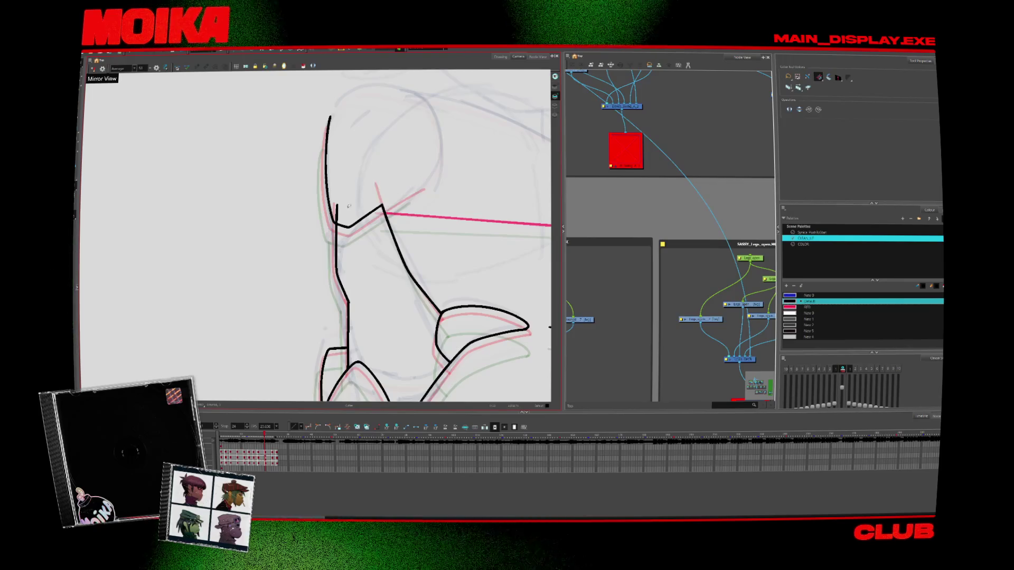
drag(377, 182, 383, 203)
key(.)
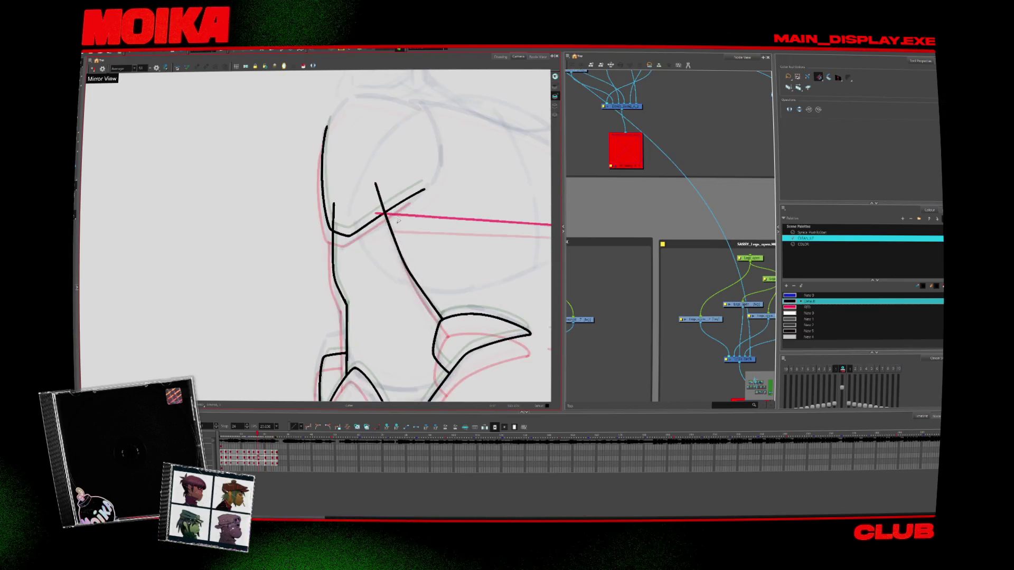
Pick RED for the shading lines and zoom out, rotating the view slightly counter-clockwise
key(alt+b)
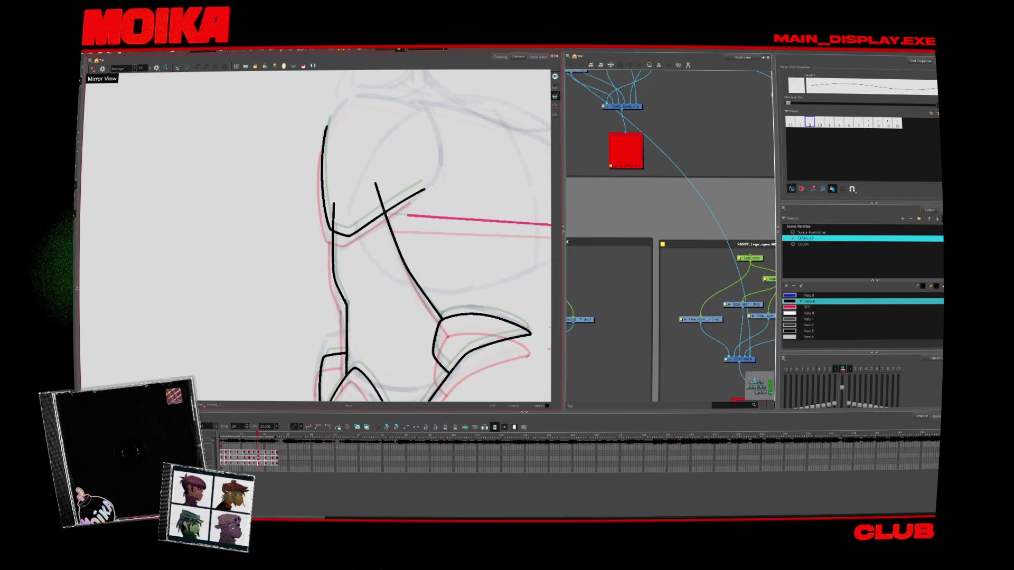
click(808, 306)
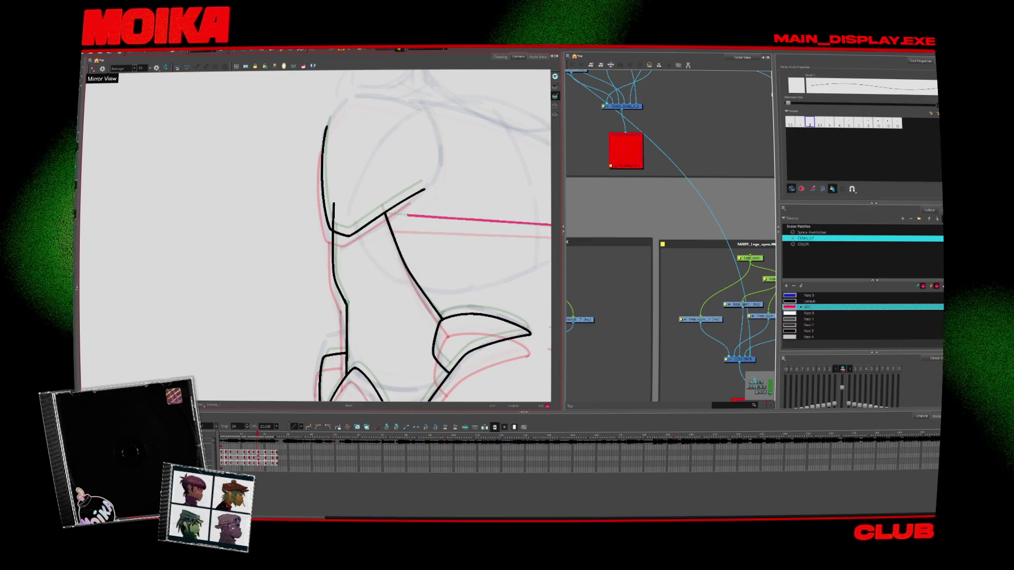
key(alt+z)
key(1)
key(1)
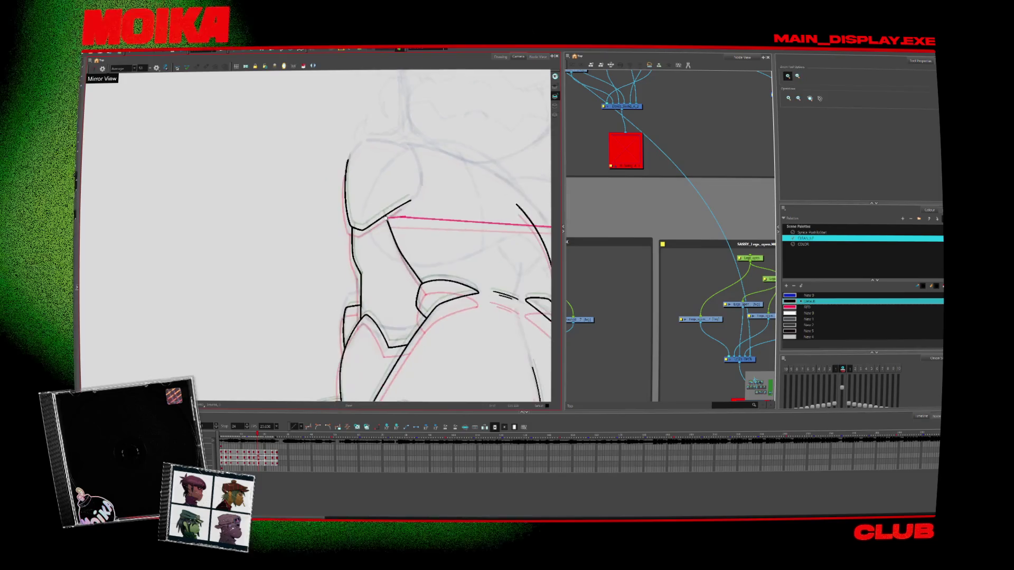
mouse_move(374, 239)
mouse_down()
mouse_move(346, 292)
mouse_move(375, 267)
mouse_up()
Toggle Mirror View off and back on, then step forward four drawings to check the legs and boots
key(4)
key(alt+b)
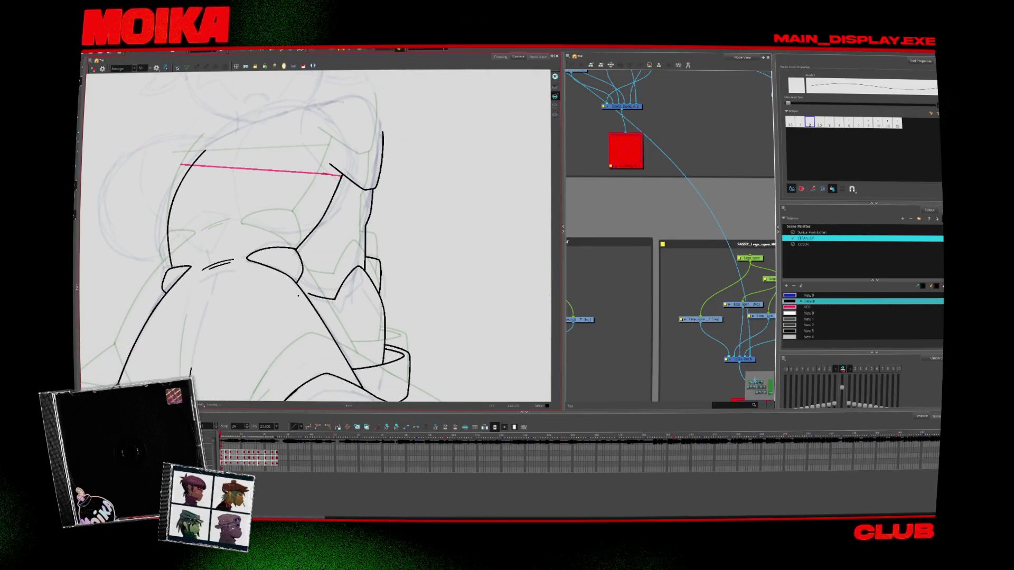
key(4)
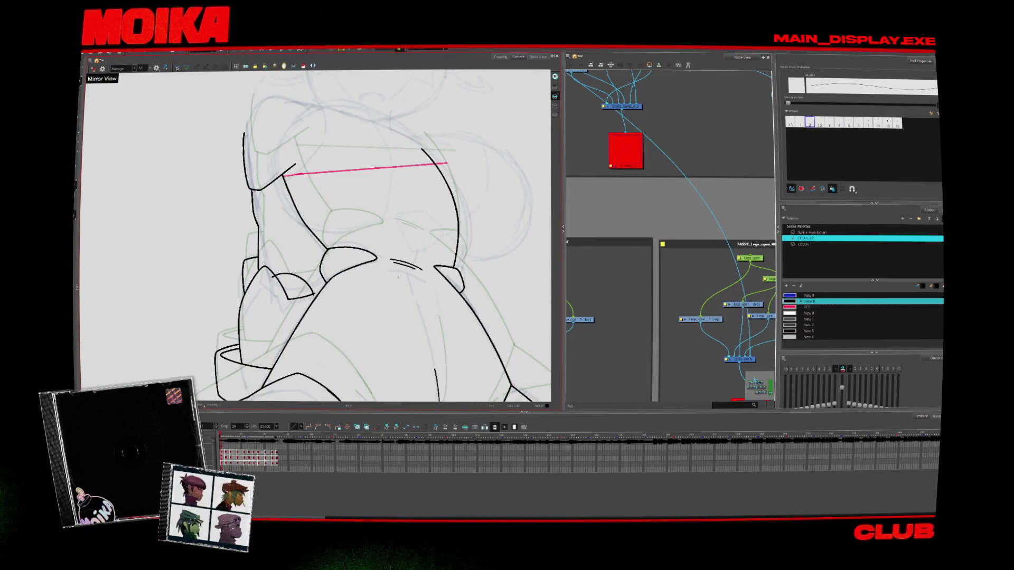
key(period)
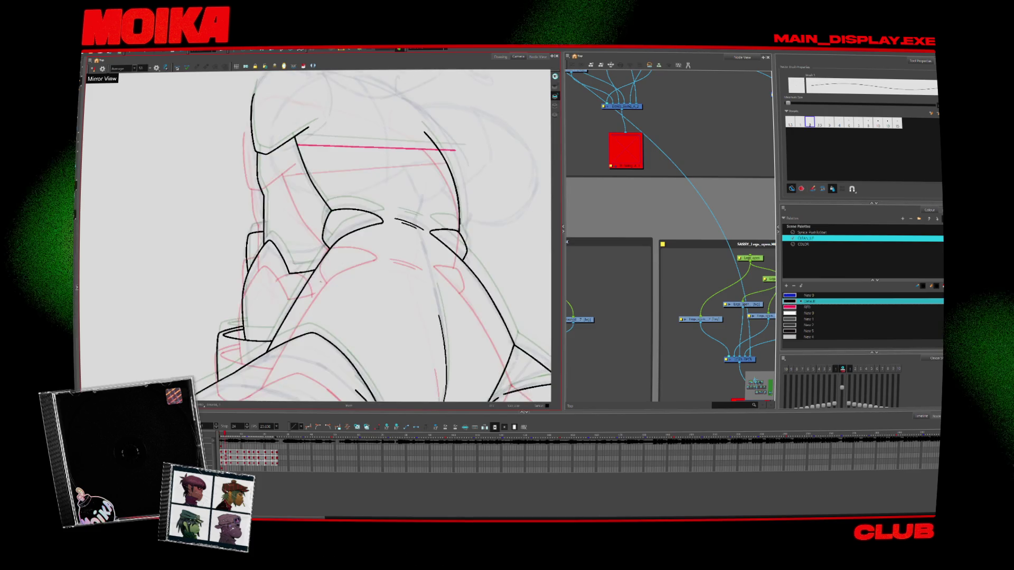
key(period)
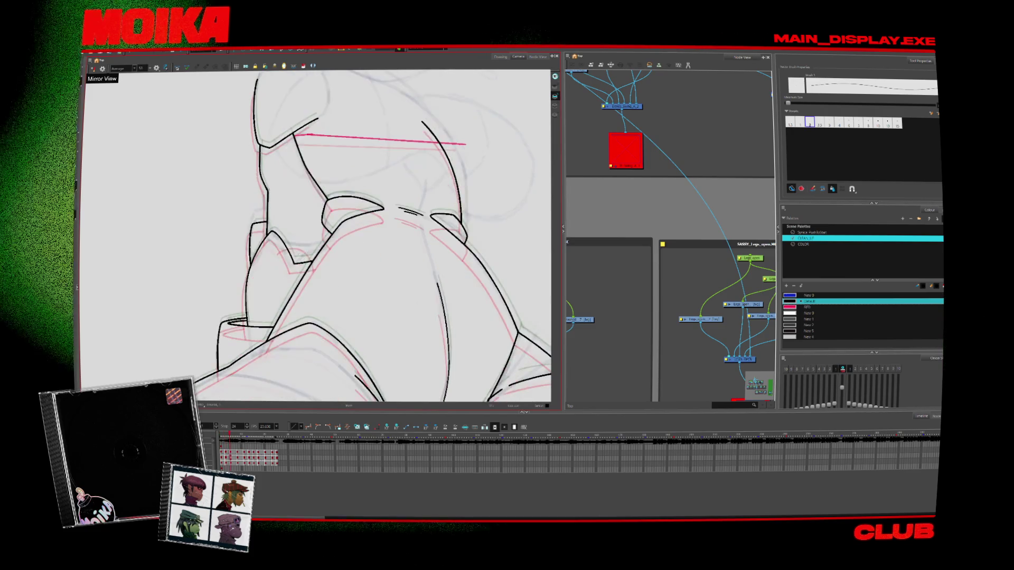
key(period)
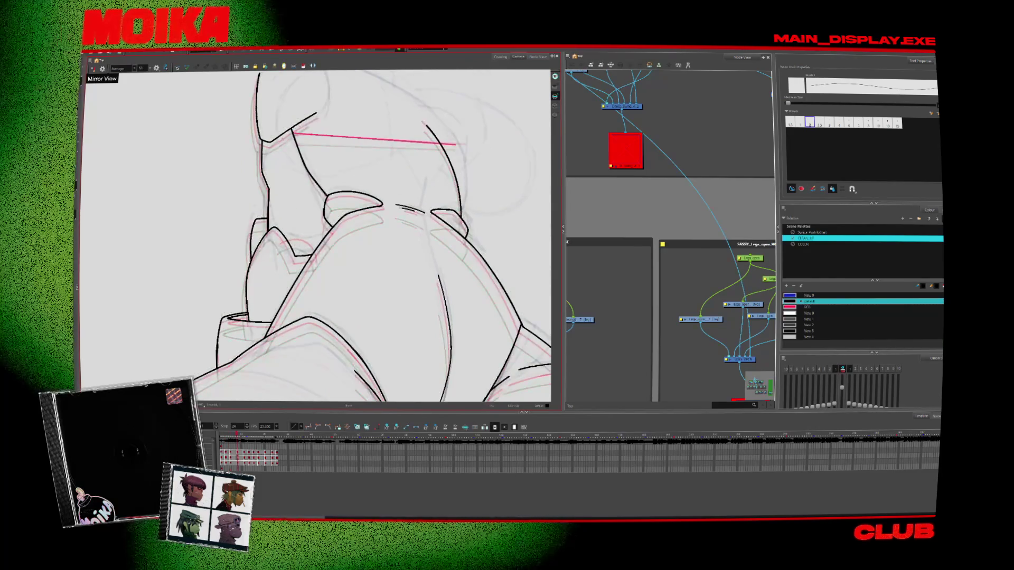
key(period)
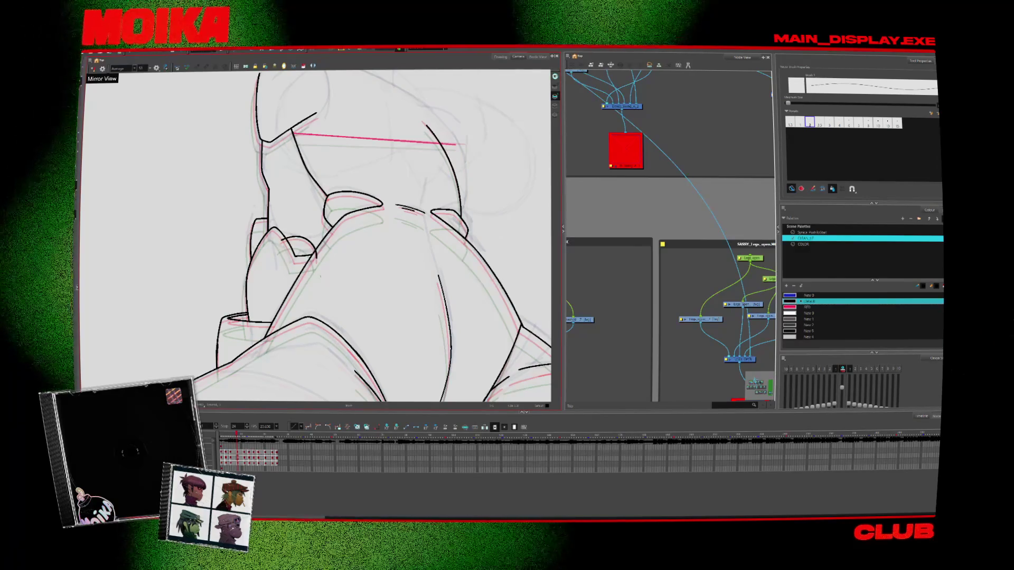
key(alt+s)
Step forward four drawings, zoom out, then step back two drawings to compare the torso lineart
key(period)
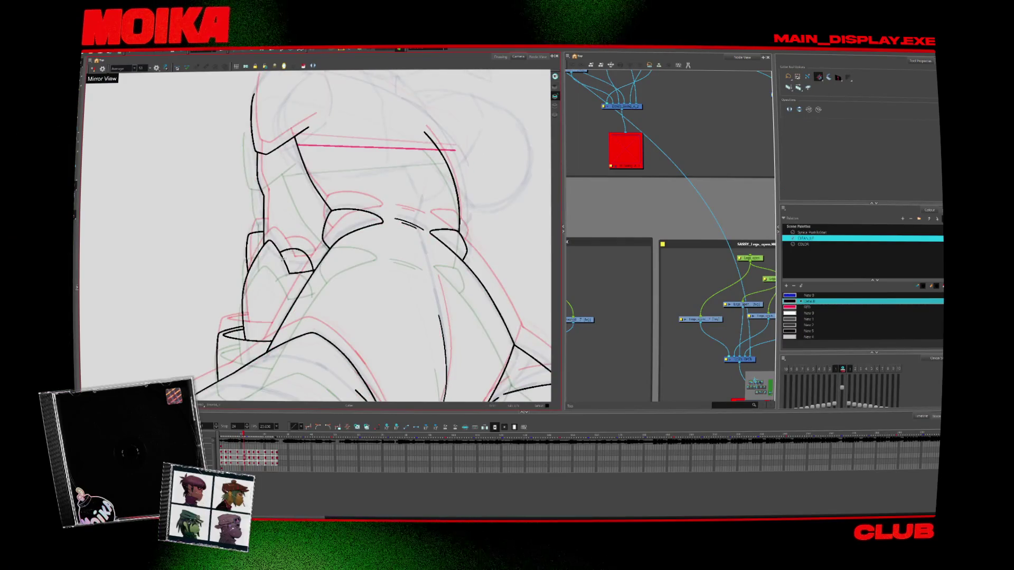
scroll(319, 281, up, 5)
key(period)
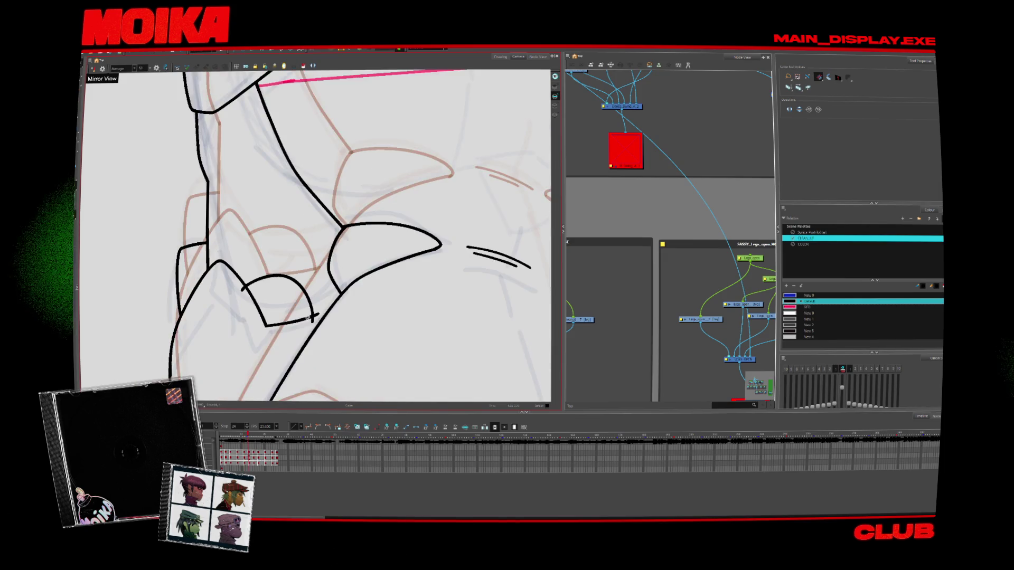
key(period)
key(period)
key(period)
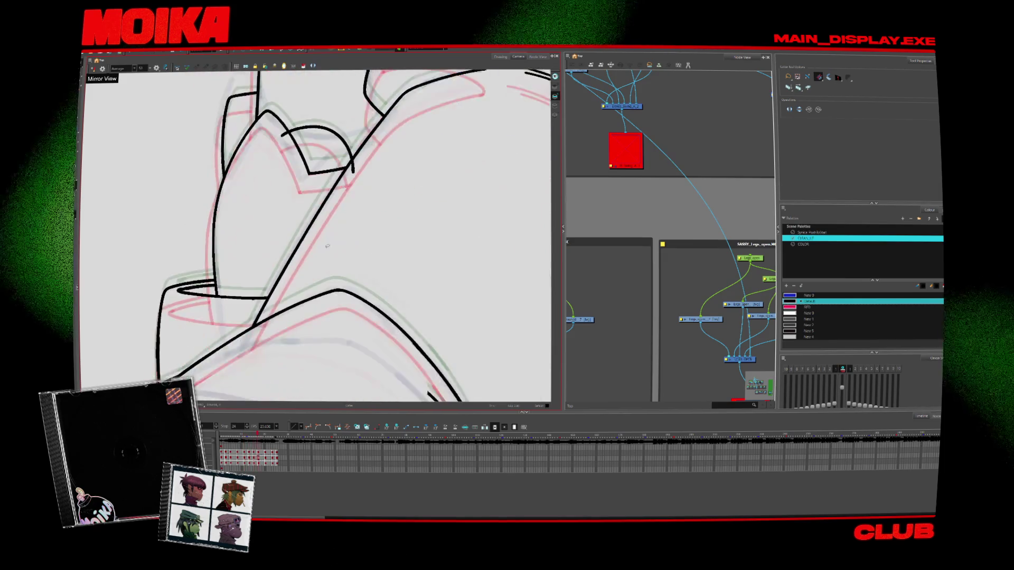
key(period)
key(period)
key(period)
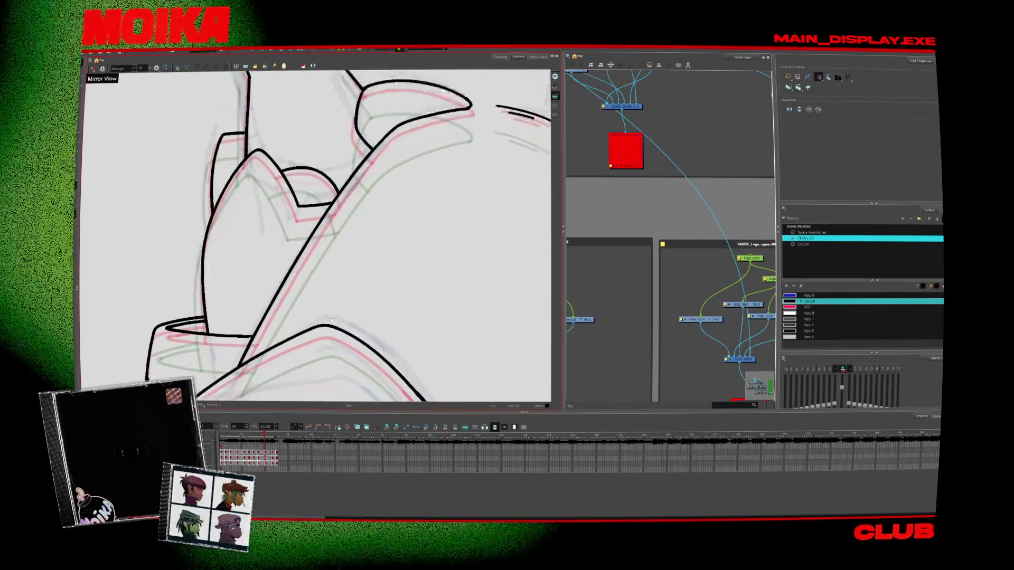
key(shift+z)
key(comma)
key(comma)
key(comma)
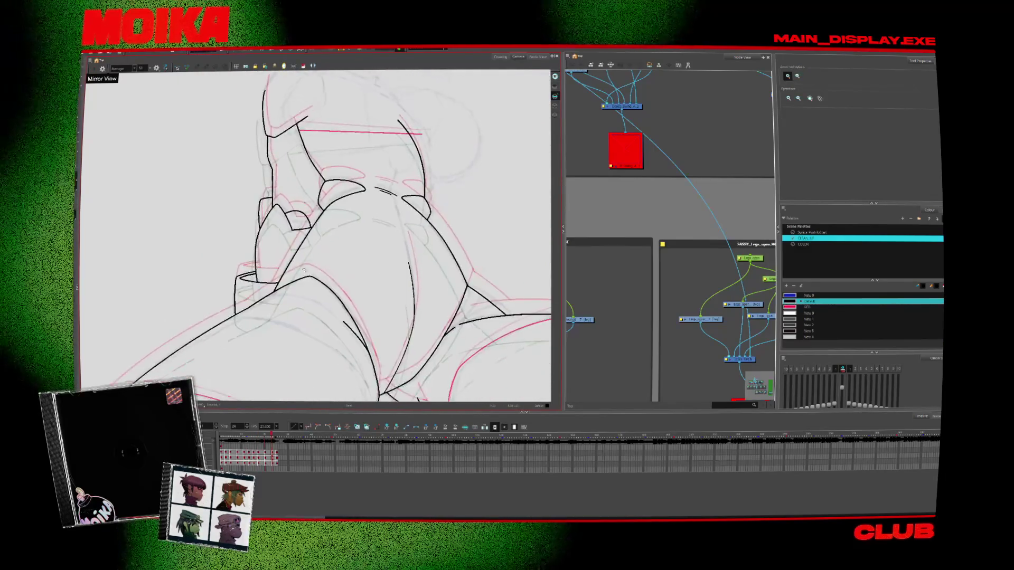
key(comma)
Zoom out, step forward then back to the first drawing, and zoom back in on the torso
scroll(308, 243, down, 5)
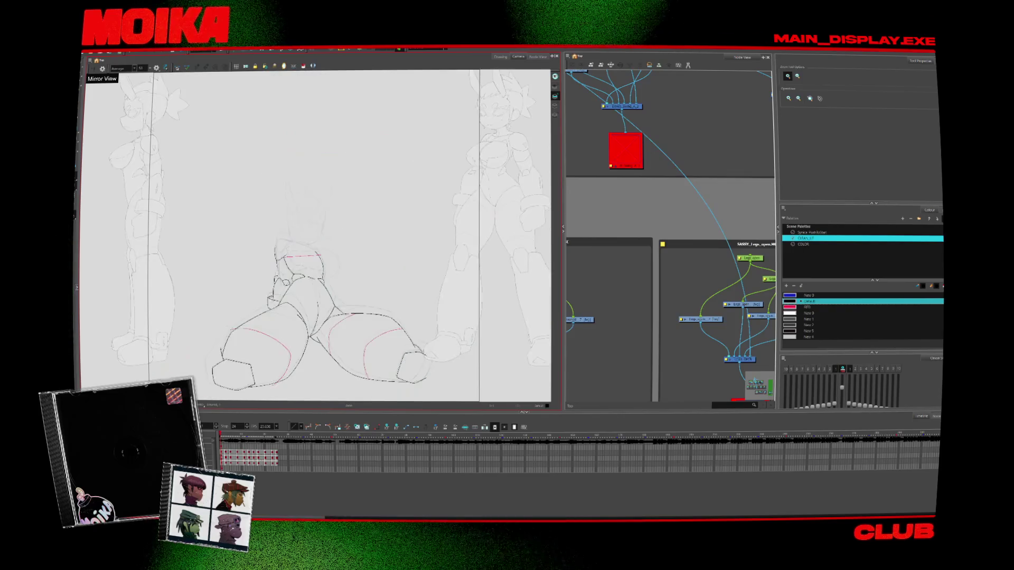
key(period)
key(period)
key(period)
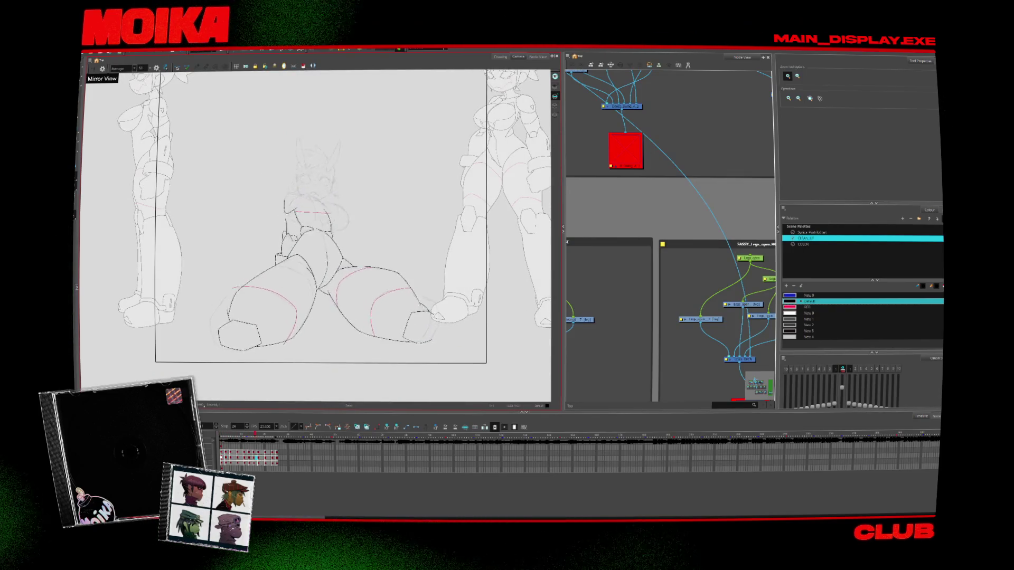
key(comma)
key(comma)
key(comma)
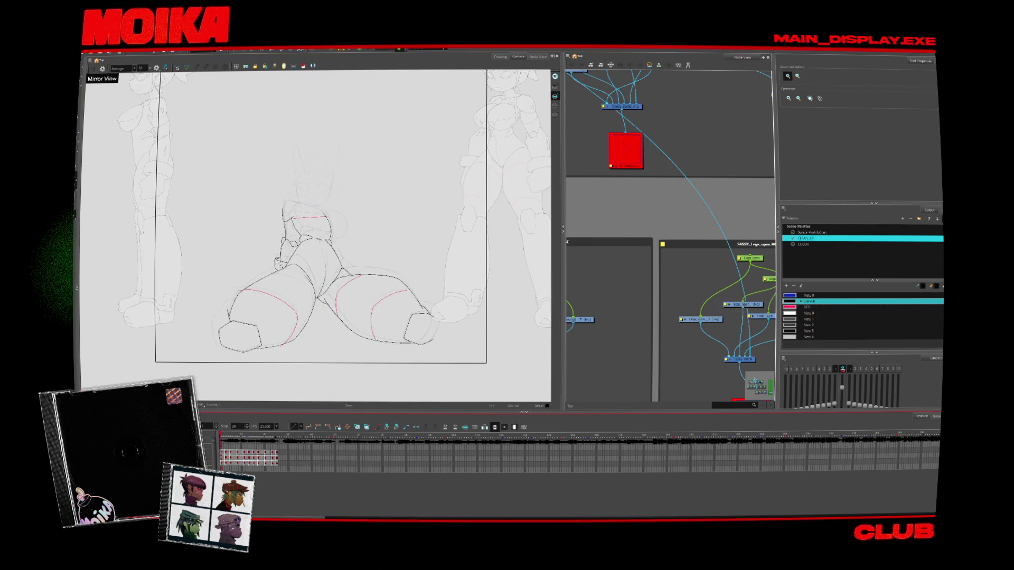
scroll(302, 231, up, 8)
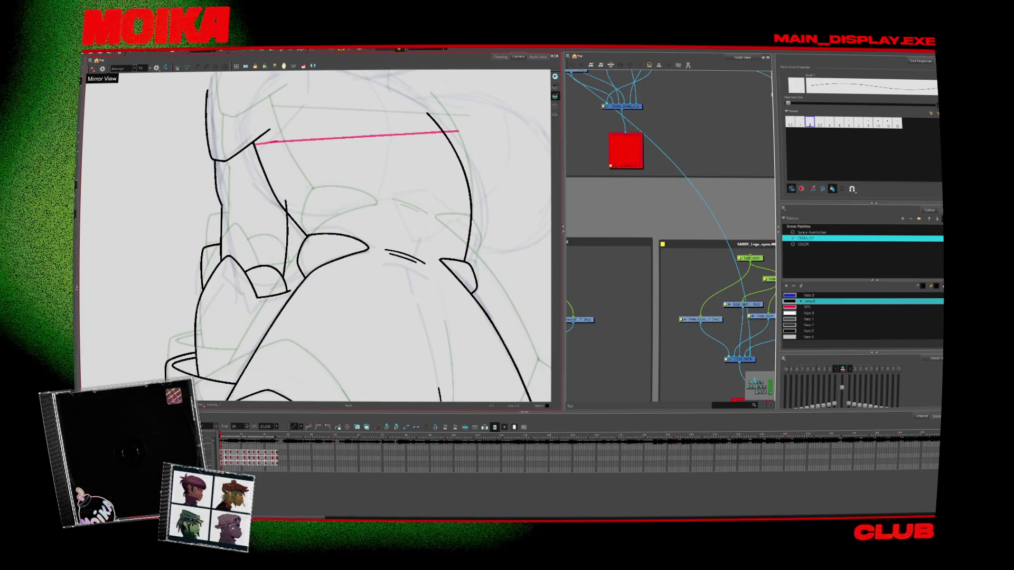
Advance three drawings and step back two, toggling between Select and Brush
key(period)
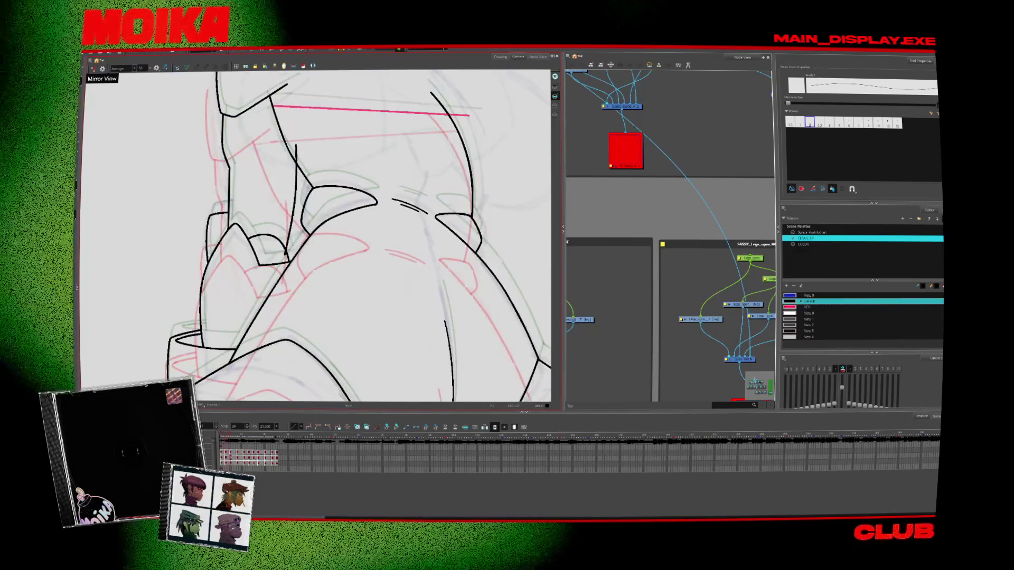
key(period)
key(period)
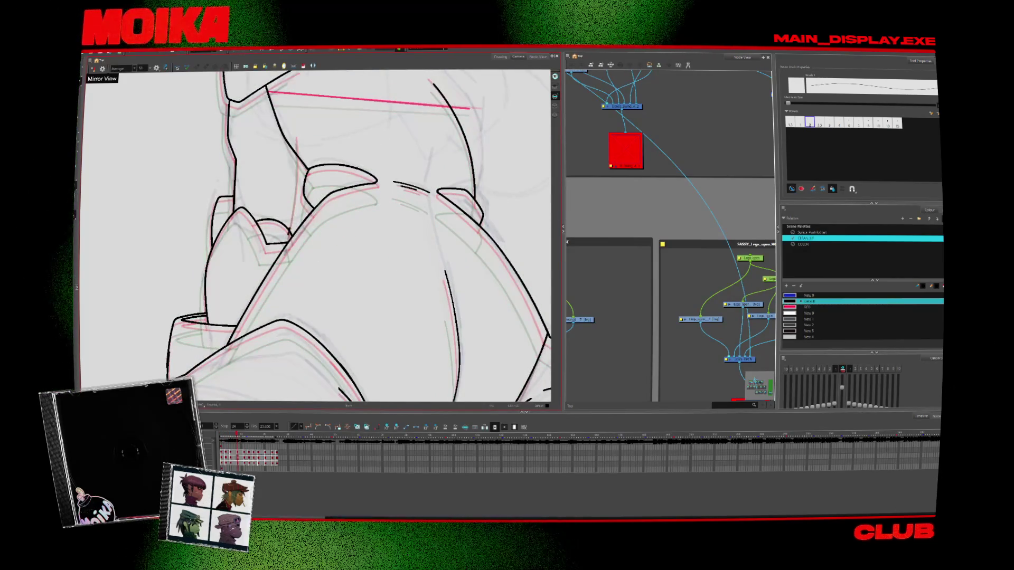
key(alt+s)
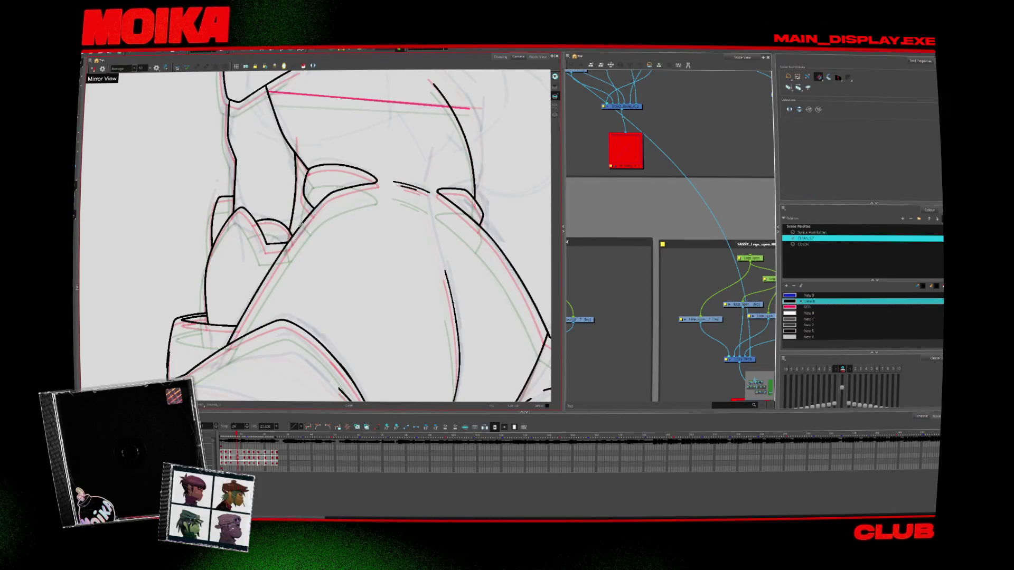
key(alt+b)
key(comma)
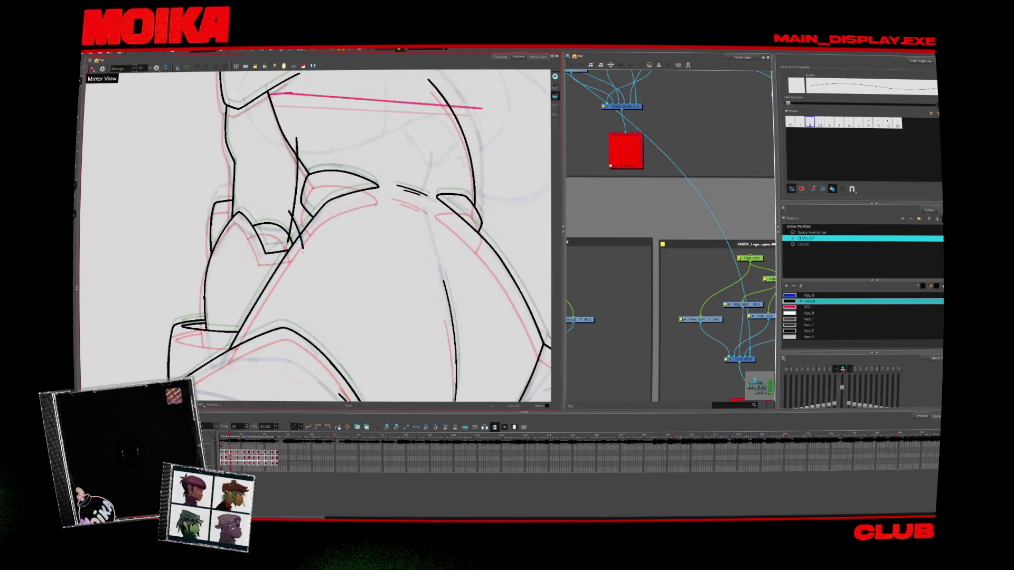
key(comma)
key(comma)
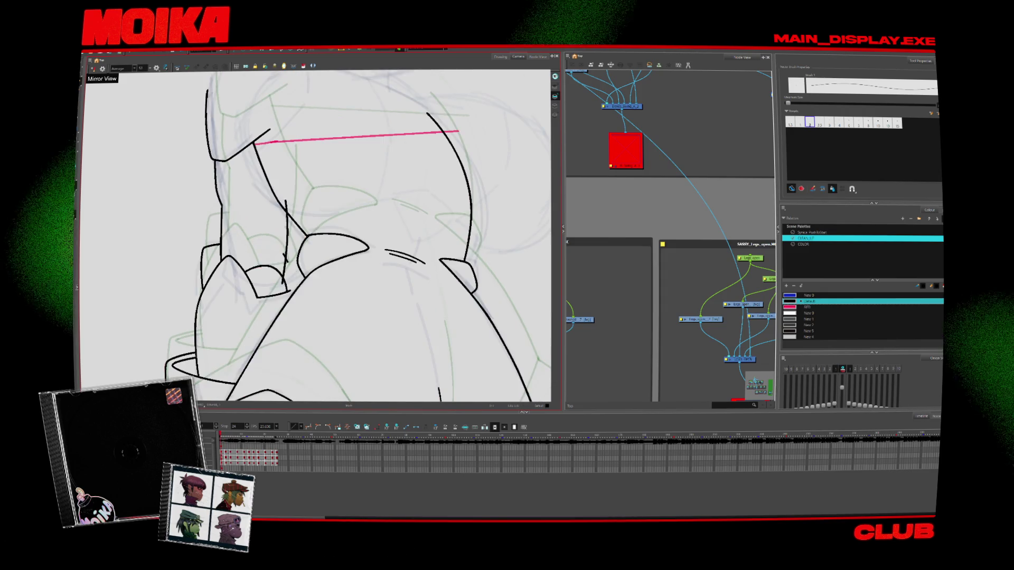
key(alt+s)
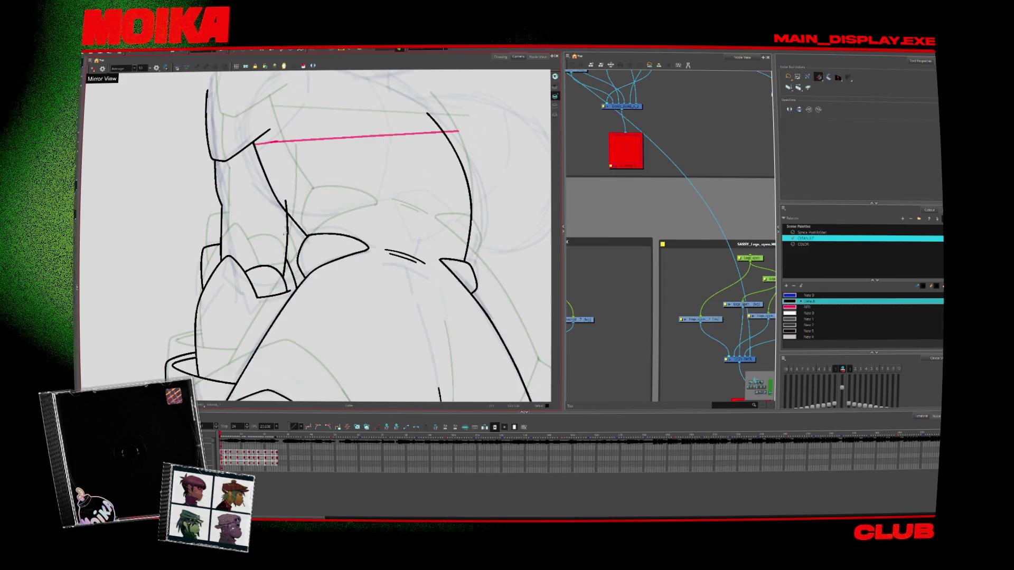
Flip forward and back through the following drawings and zoom out slightly to compare them
key(period)
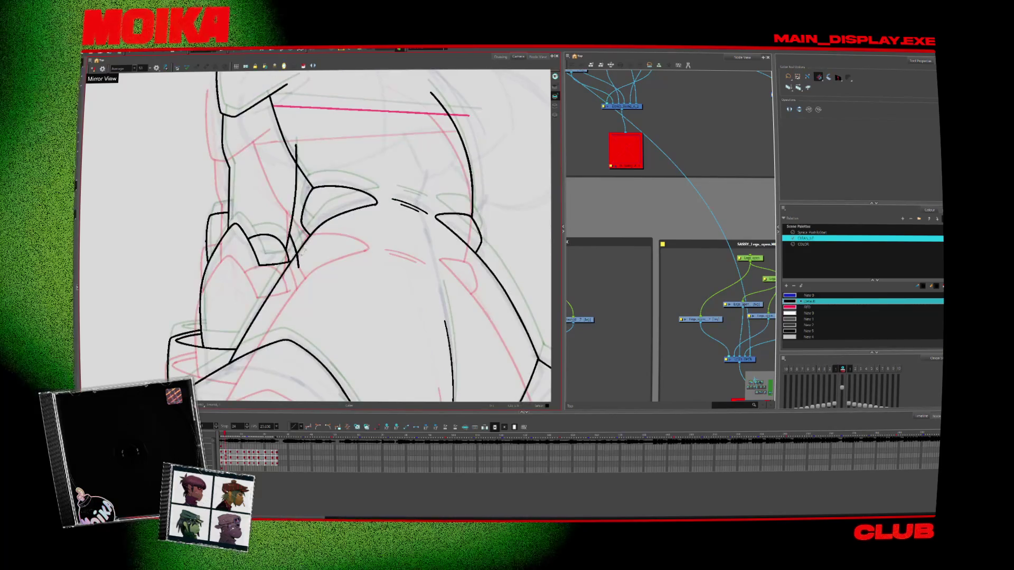
key(comma)
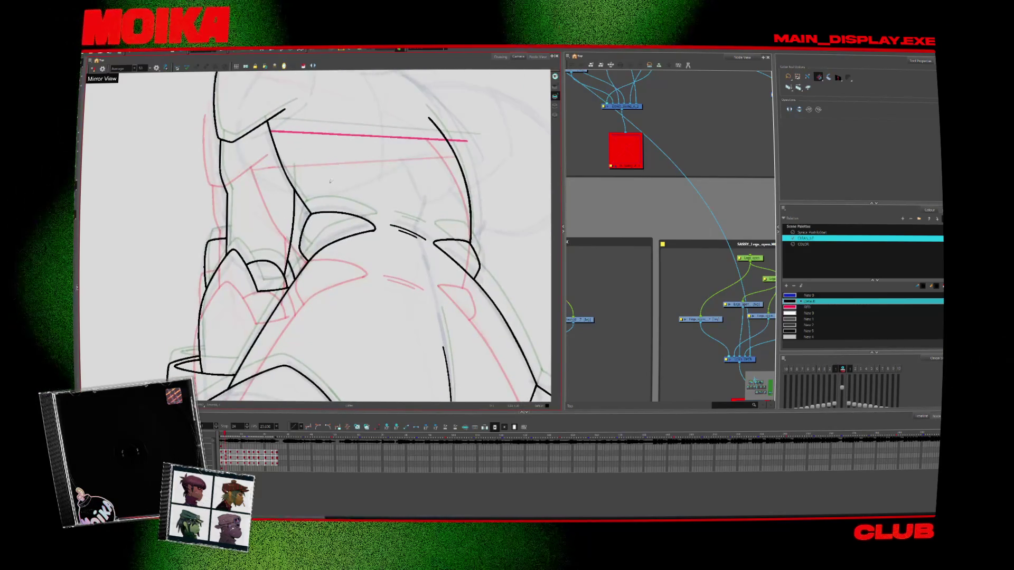
key(period)
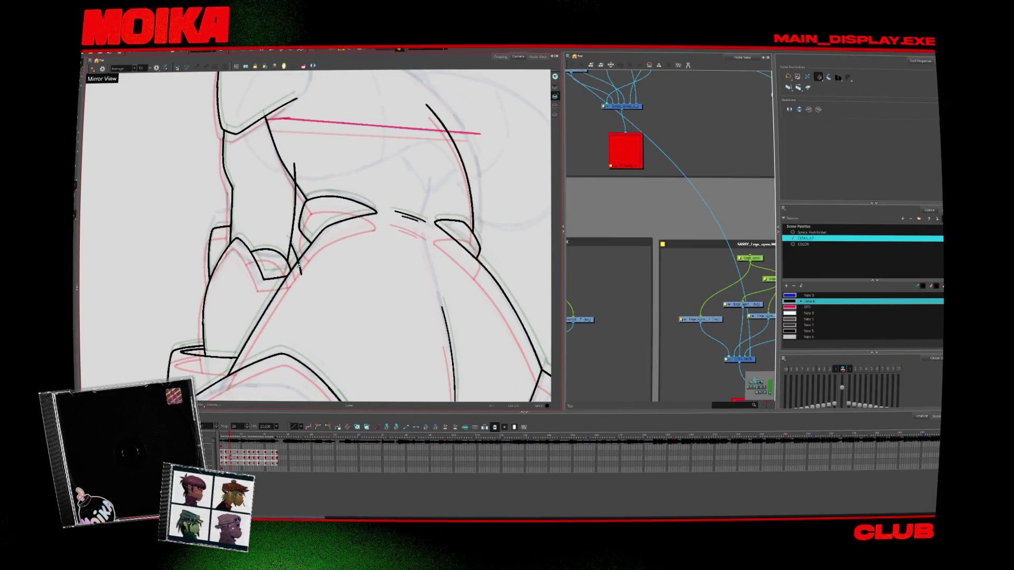
key(period)
key(period)
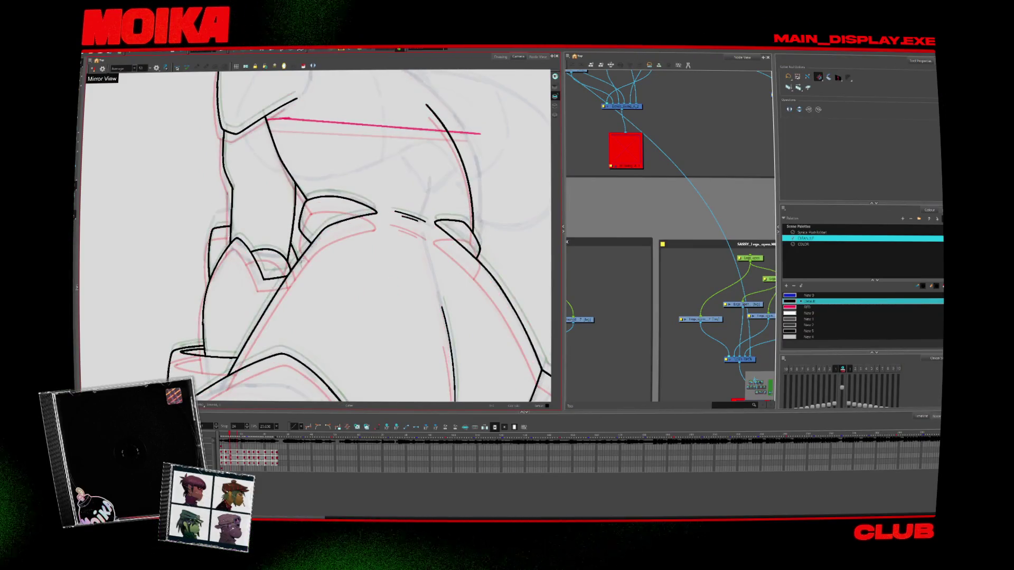
key(period)
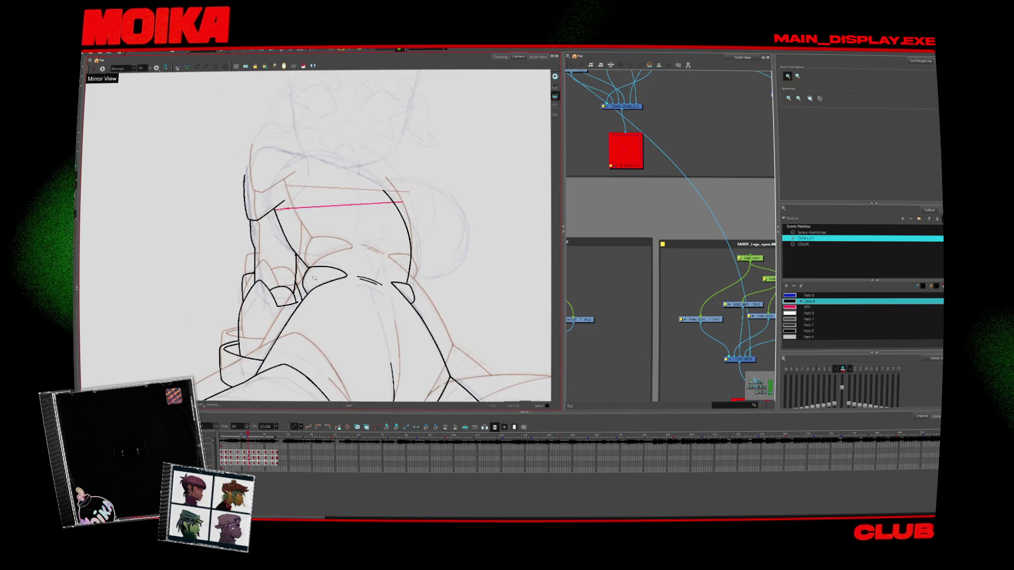
scroll(316, 274, down, 4)
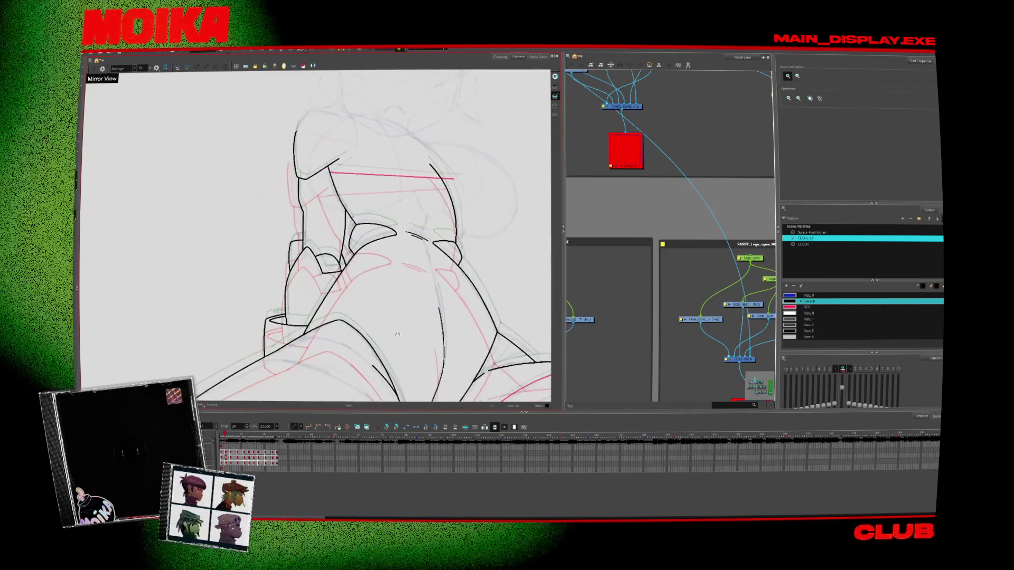
Draw a new black line across the face on the in-between, then check the next three drawings
key(alt+b)
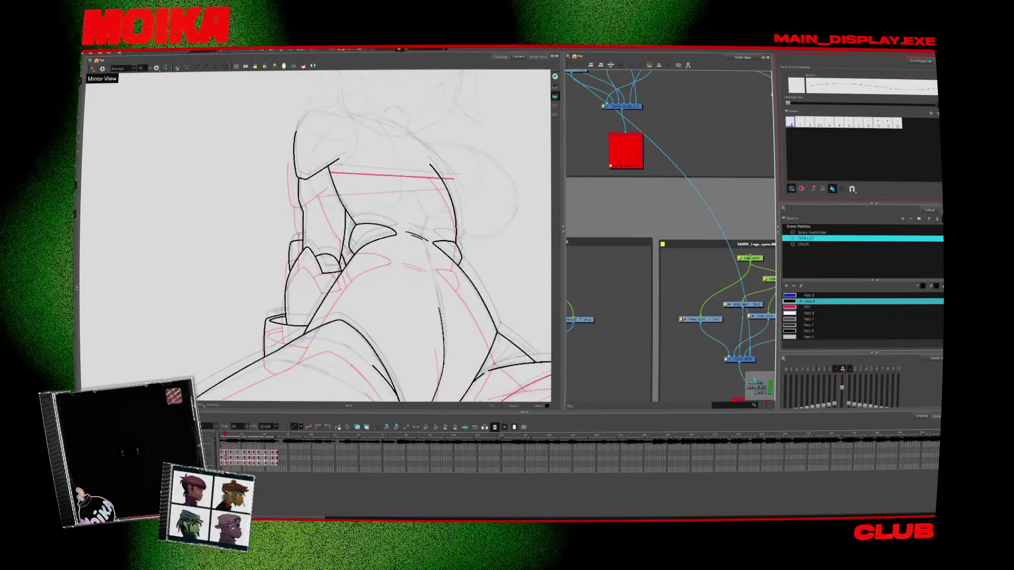
key(comma)
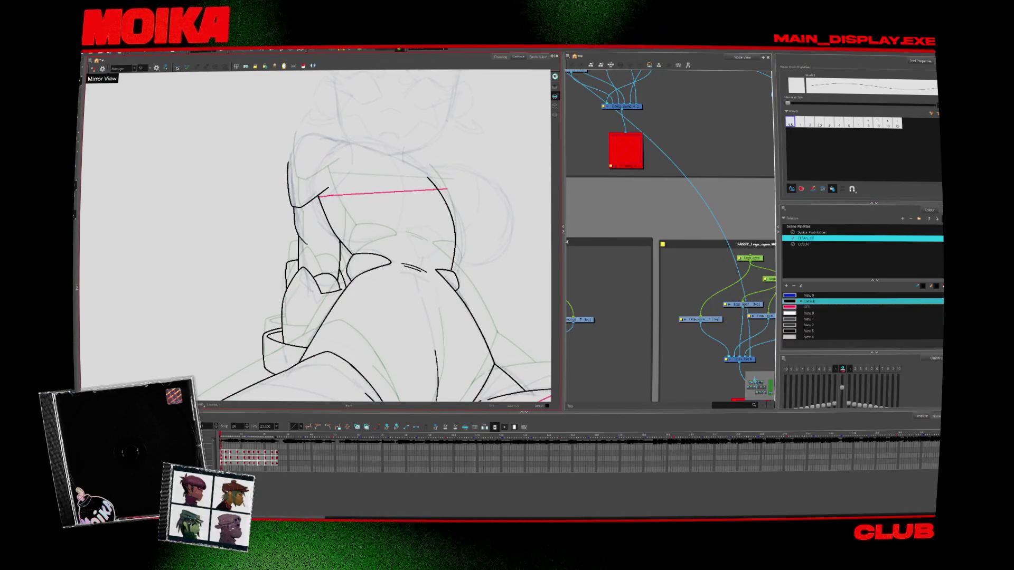
drag(298, 244, 340, 239)
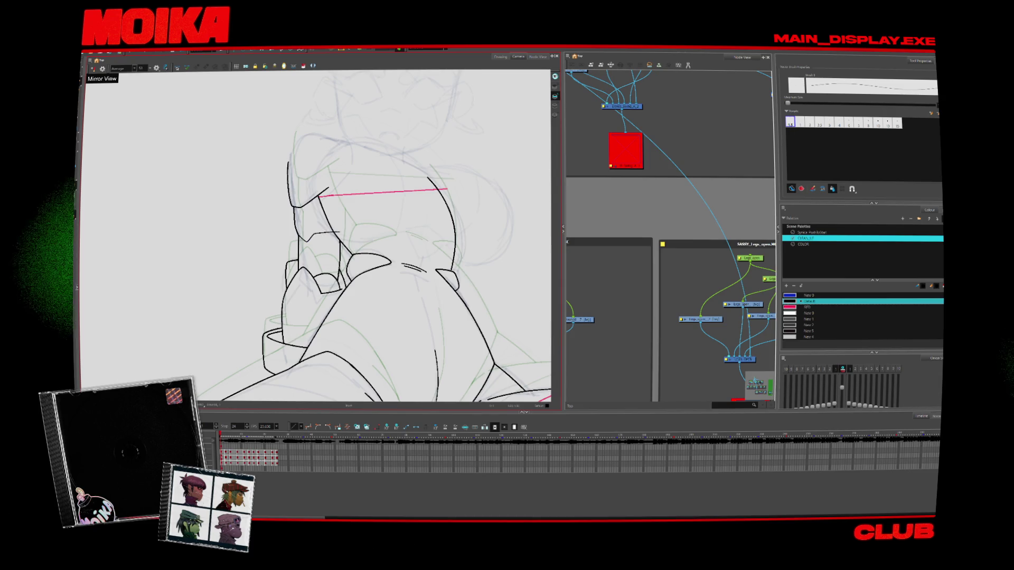
key(period)
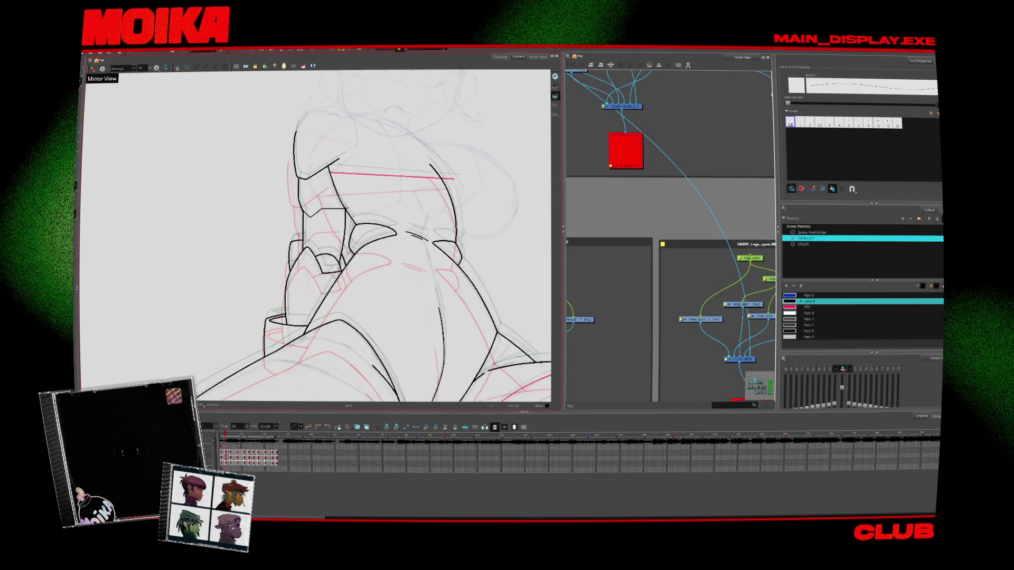
key(period)
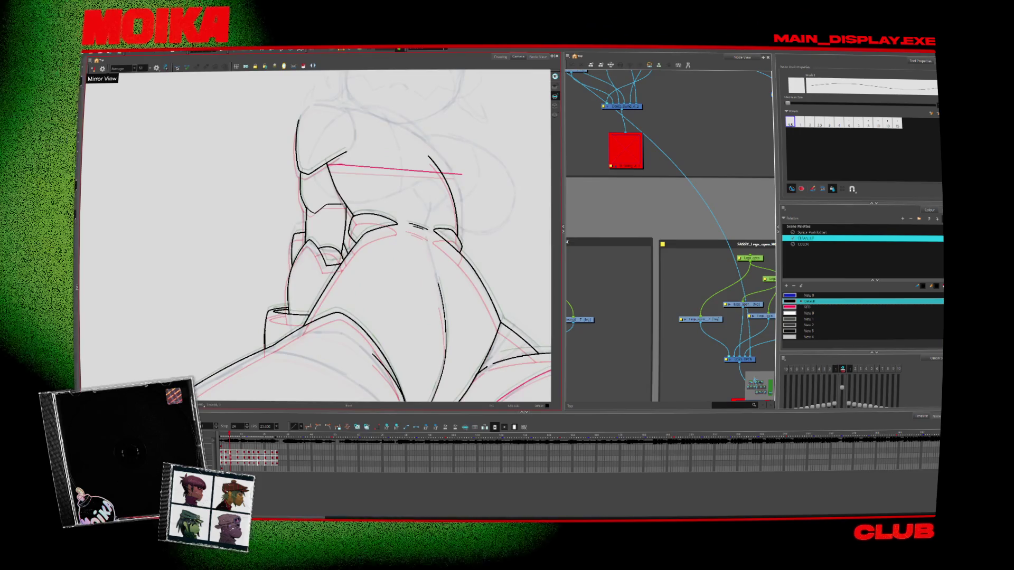
key(period)
key(period)
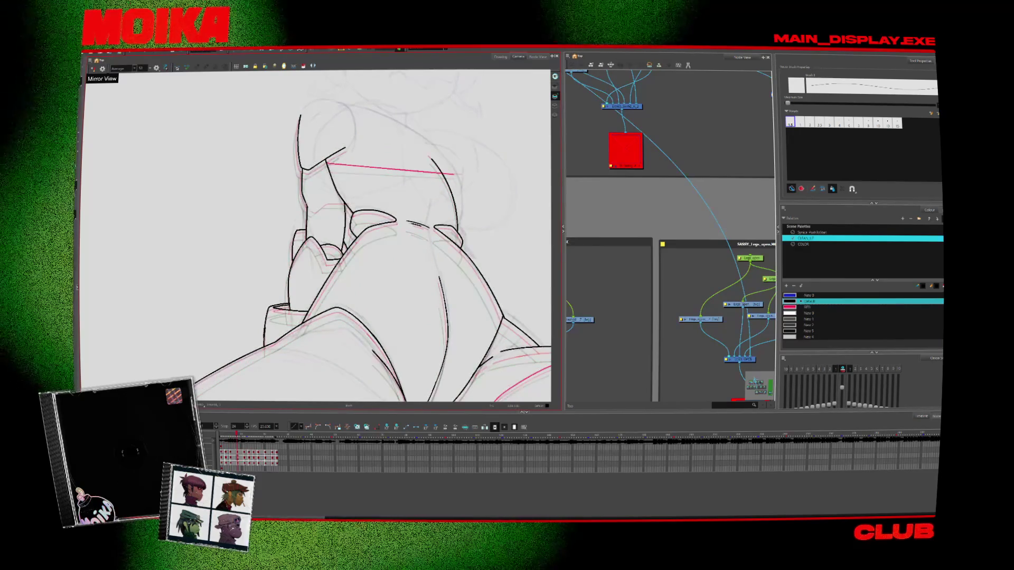
Step back two drawings, recentre the view on the torso and zoom out to the whole character
key(alt+s)
key(comma)
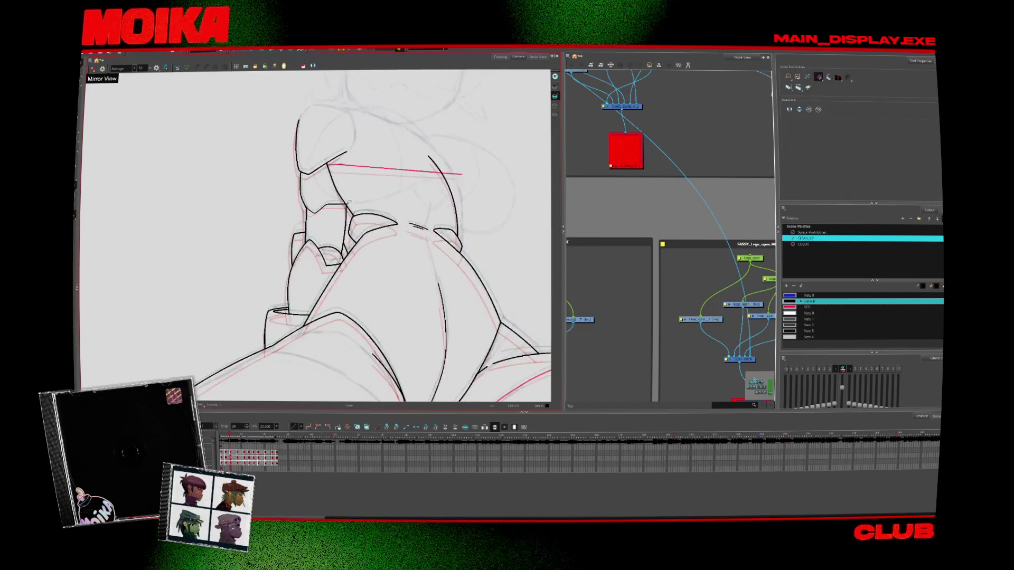
key(comma)
key(comma)
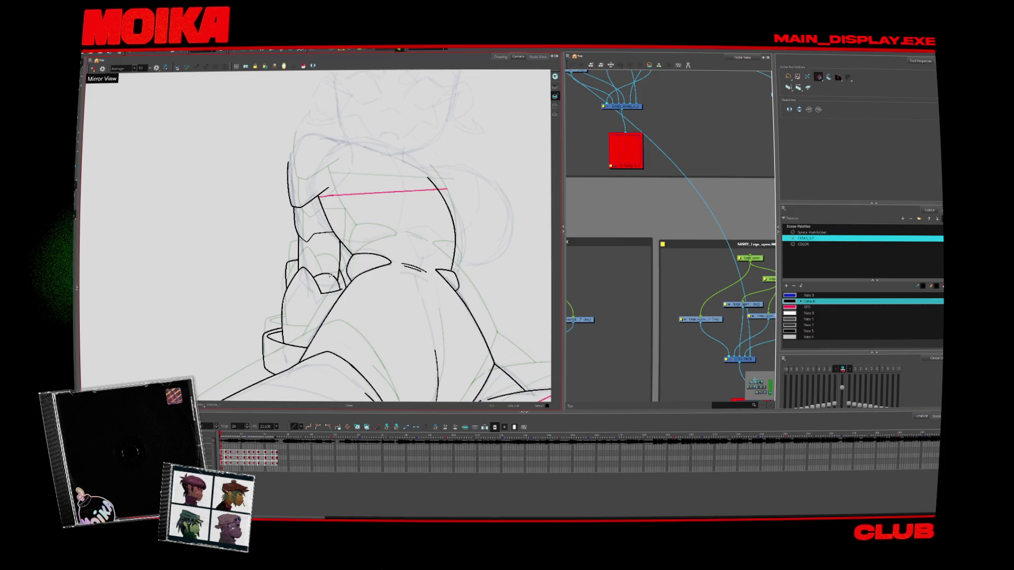
drag(329, 278, 261, 316)
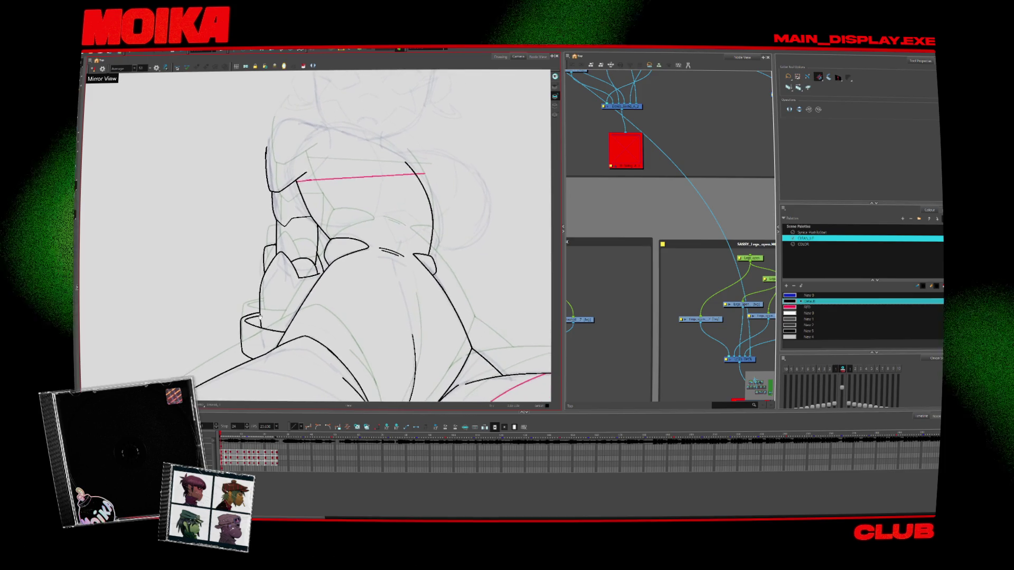
key(alt+z)
scroll(317, 235, down, 5)
scroll(296, 295, up, 2)
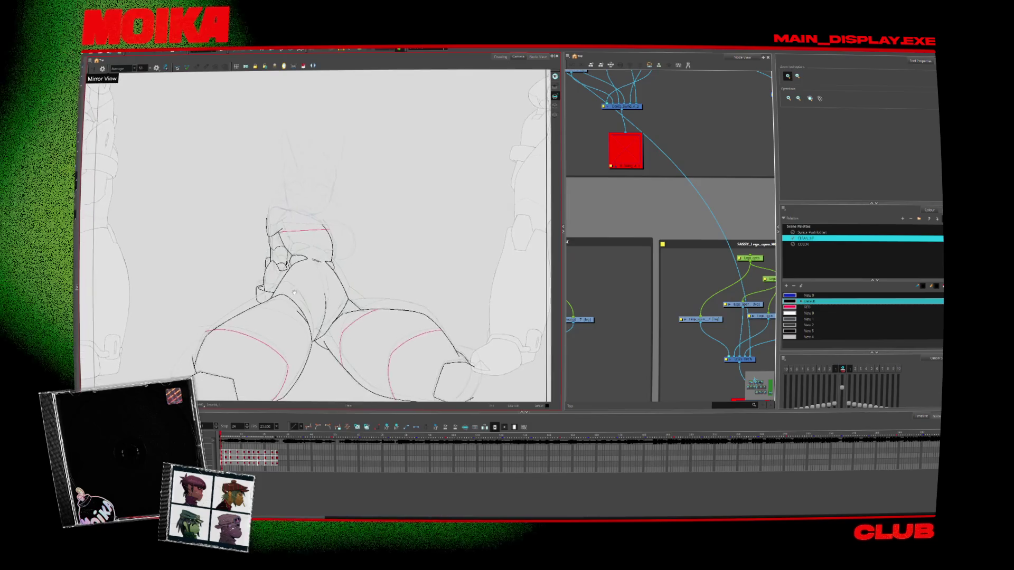
Choose the second brush preset and extend the short vertical thigh line further down on the next drawing
scroll(241, 274, up, 4)
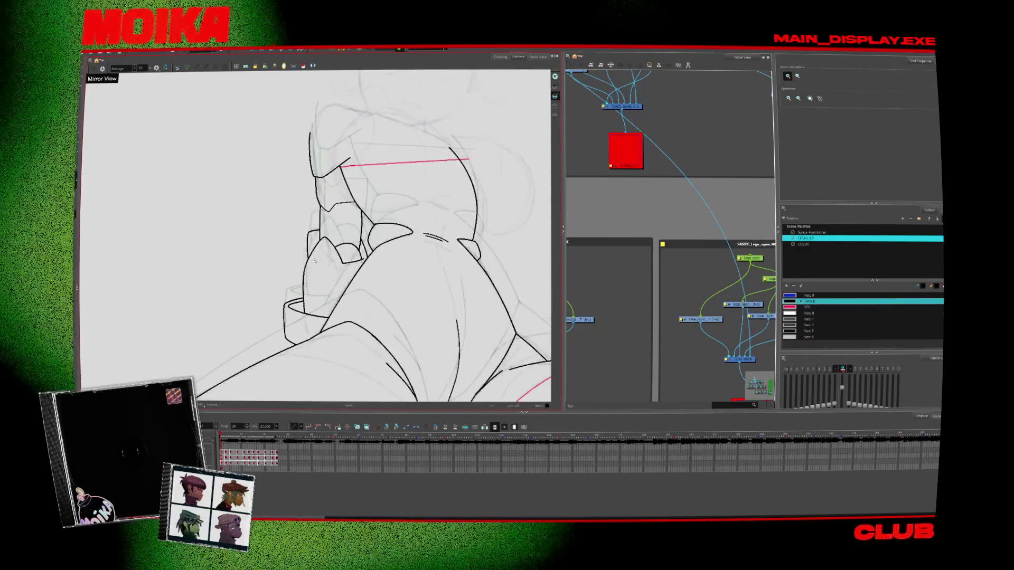
key(alt+b)
click(809, 122)
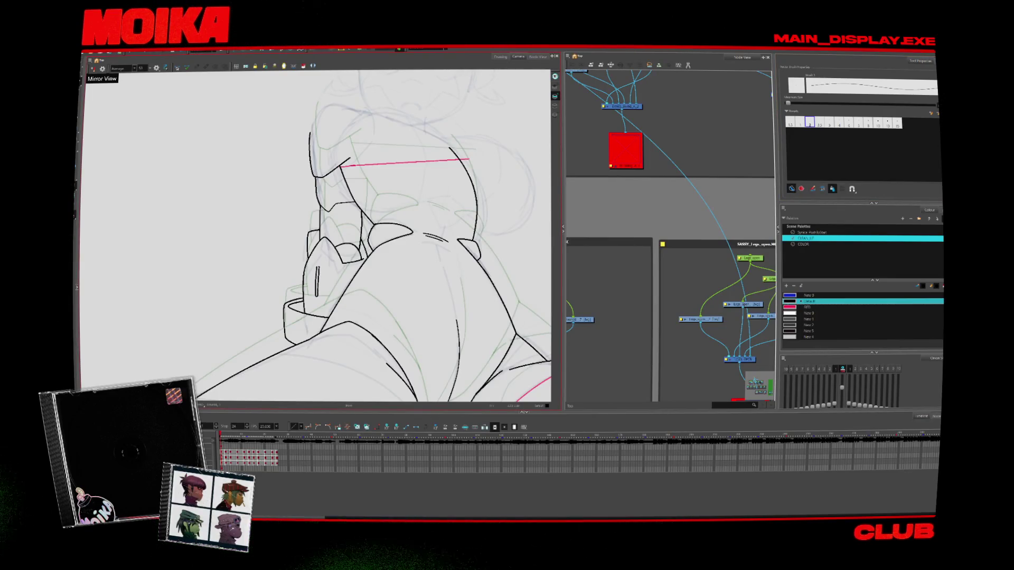
key(period)
drag(319, 251, 318, 272)
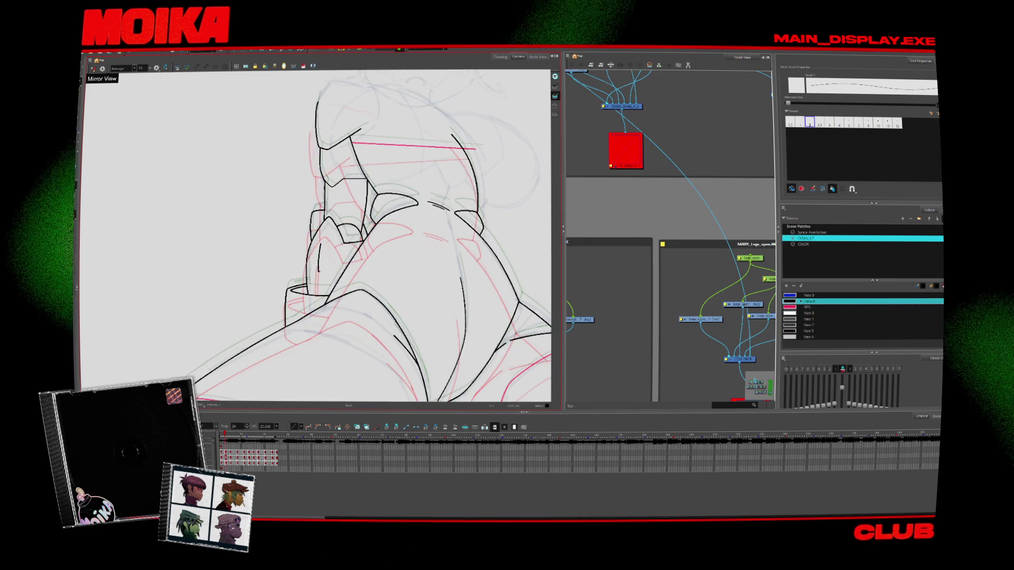
Advance three drawings and play back the frames to check the motion
key(period)
key(period)
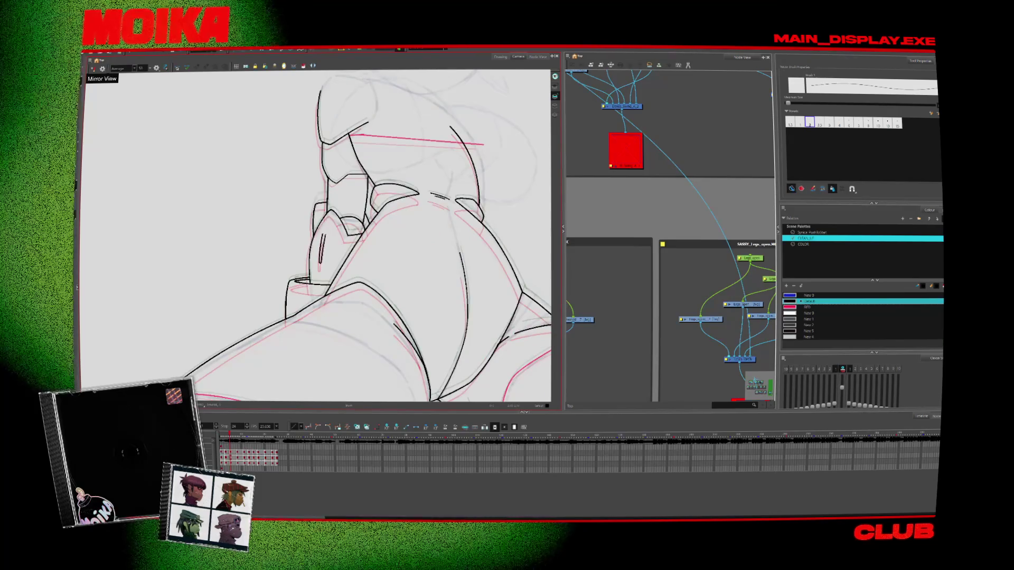
key(period)
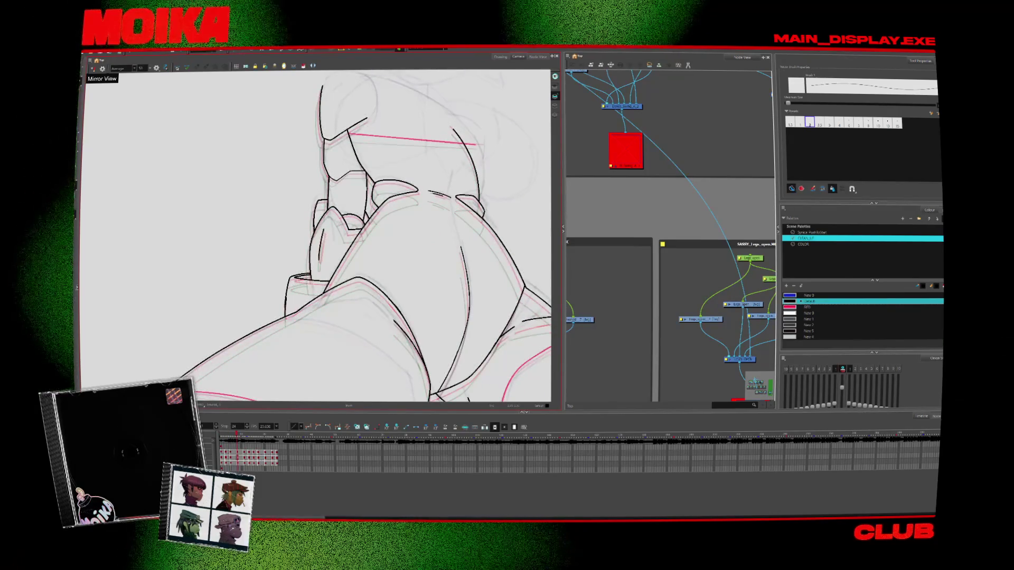
key(period)
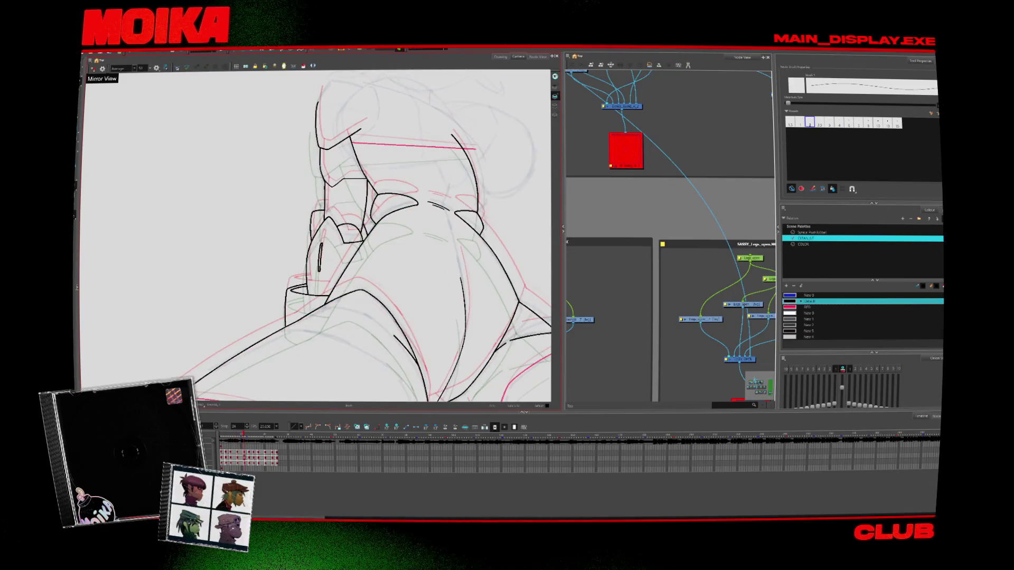
key(Return)
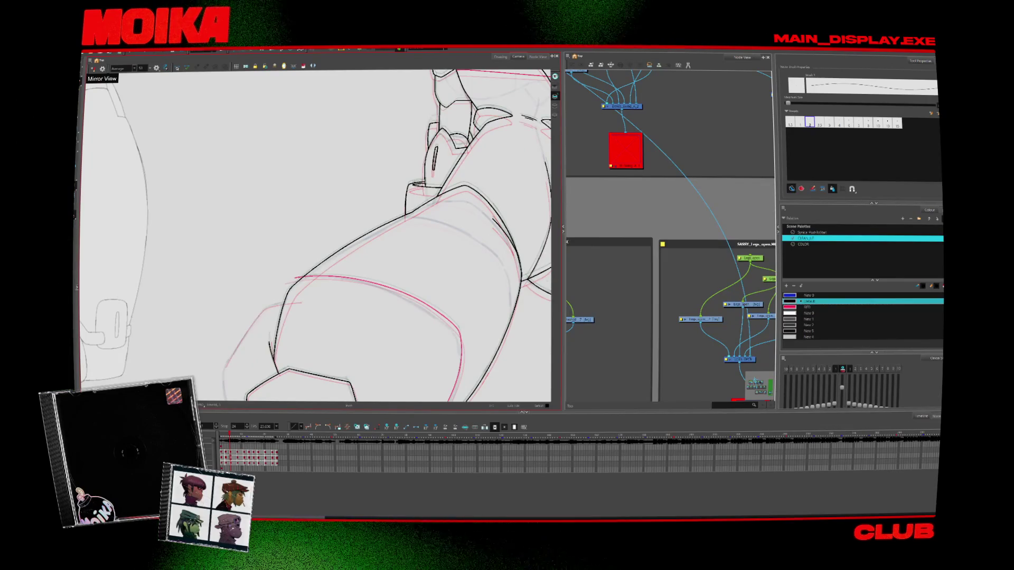
Select the curved lower-left thigh stroke on two neighbouring frames, play back, and advance one drawing
click(267, 323)
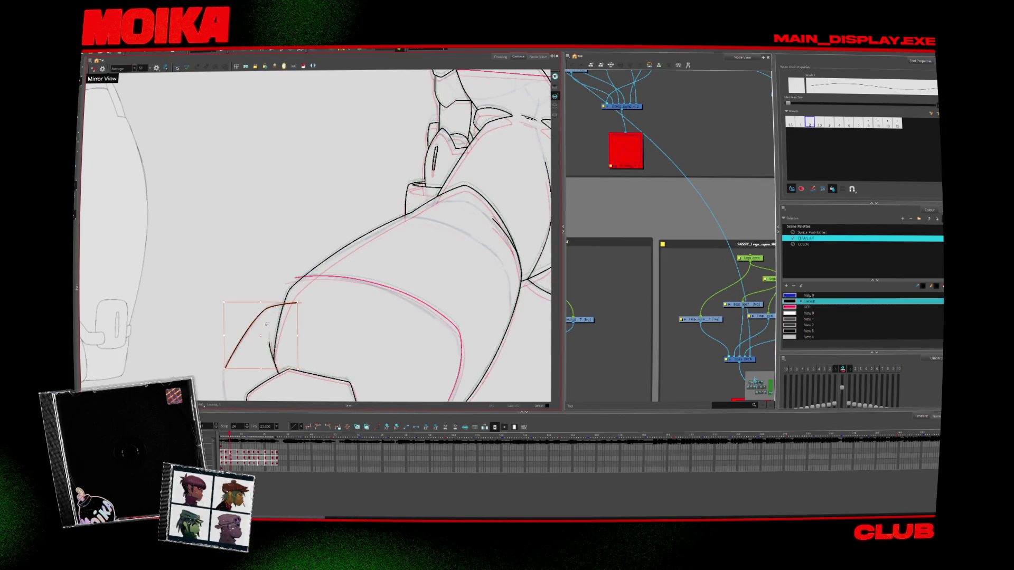
key(period)
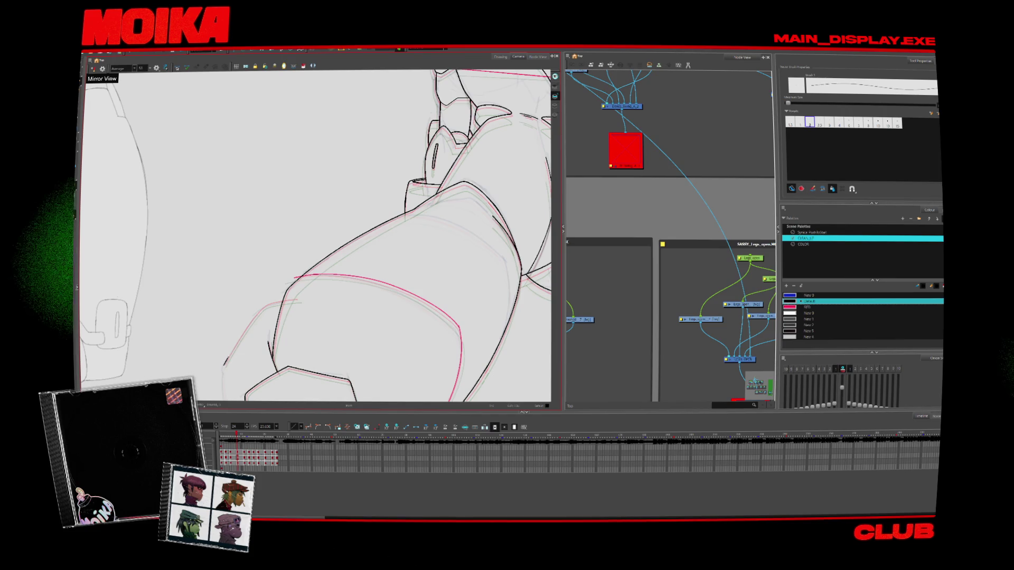
click(244, 335)
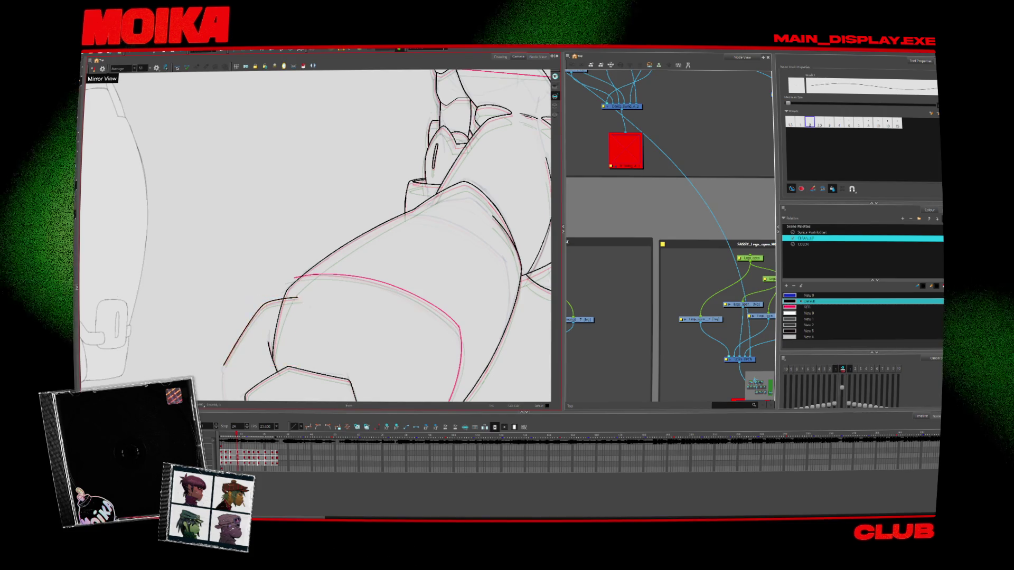
key(Return)
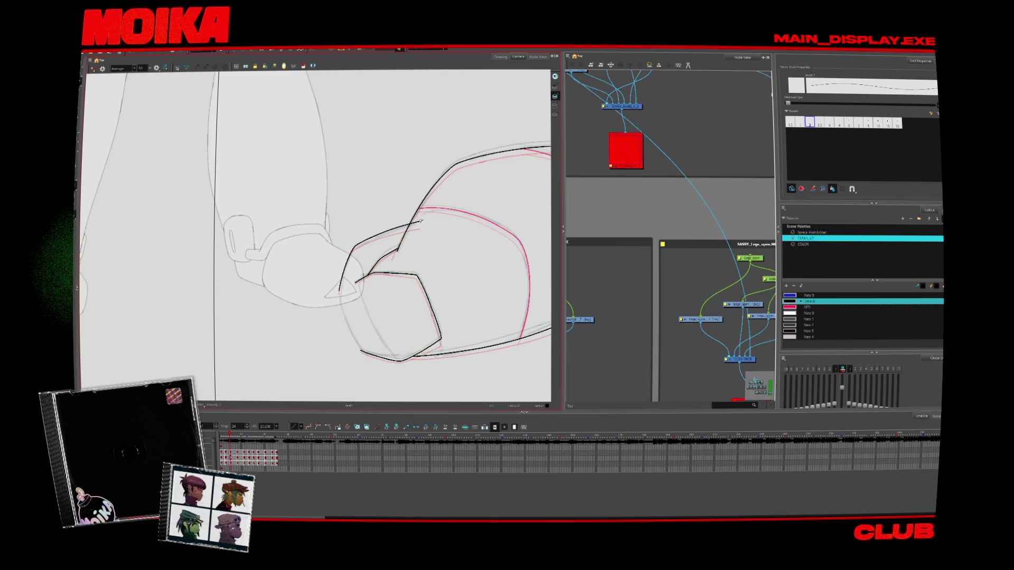
key(period)
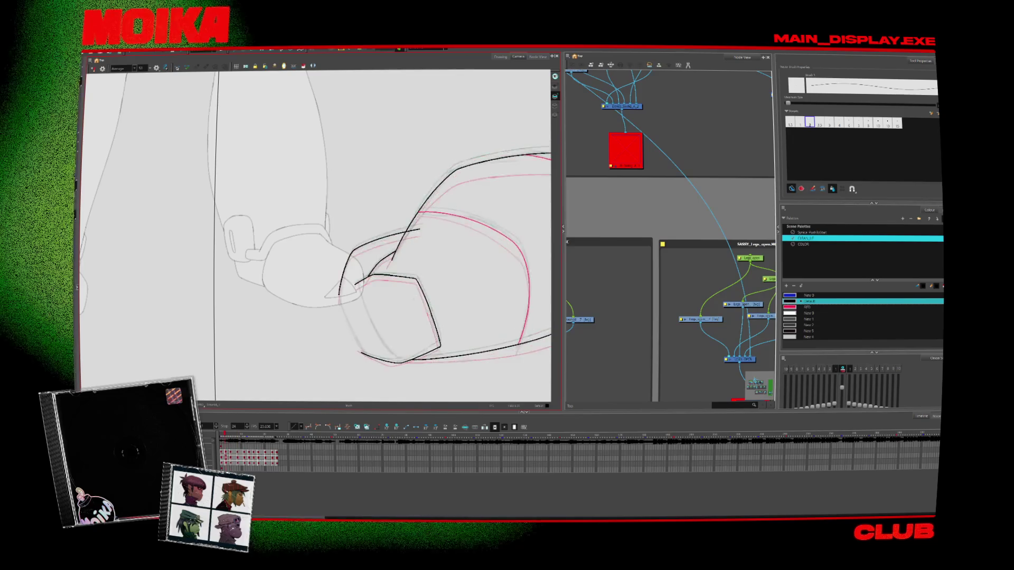
key(alt+z)
Rotate and mirror the canvas view to check the boot drawing upright
scroll(317, 238, down, 5)
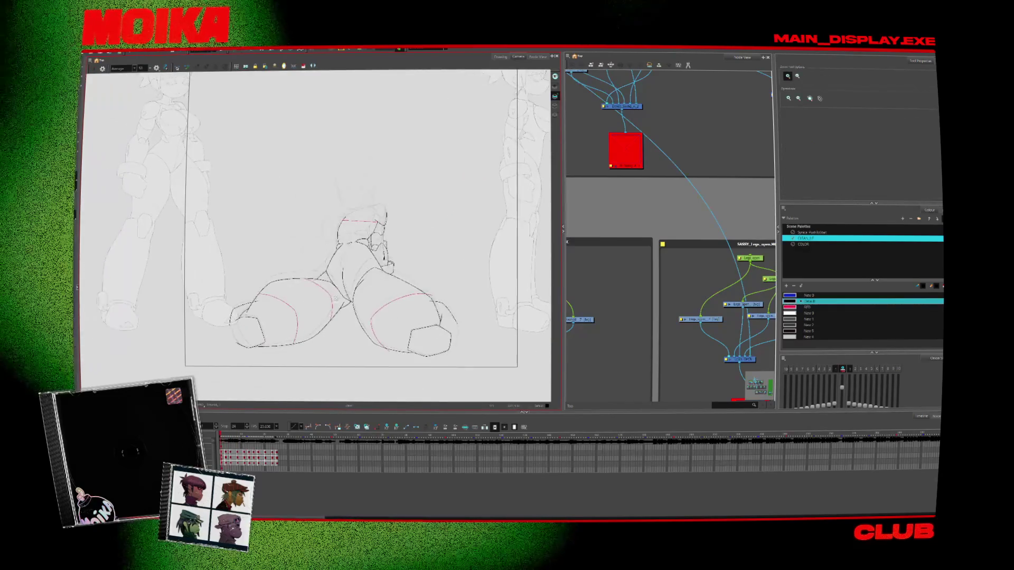
scroll(261, 308, up, 10)
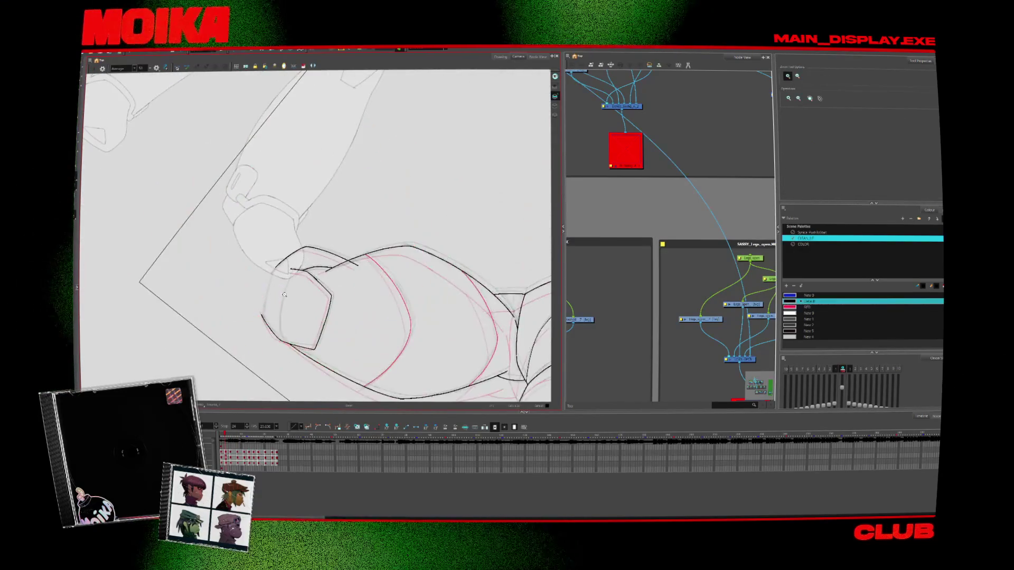
key(alt+/)
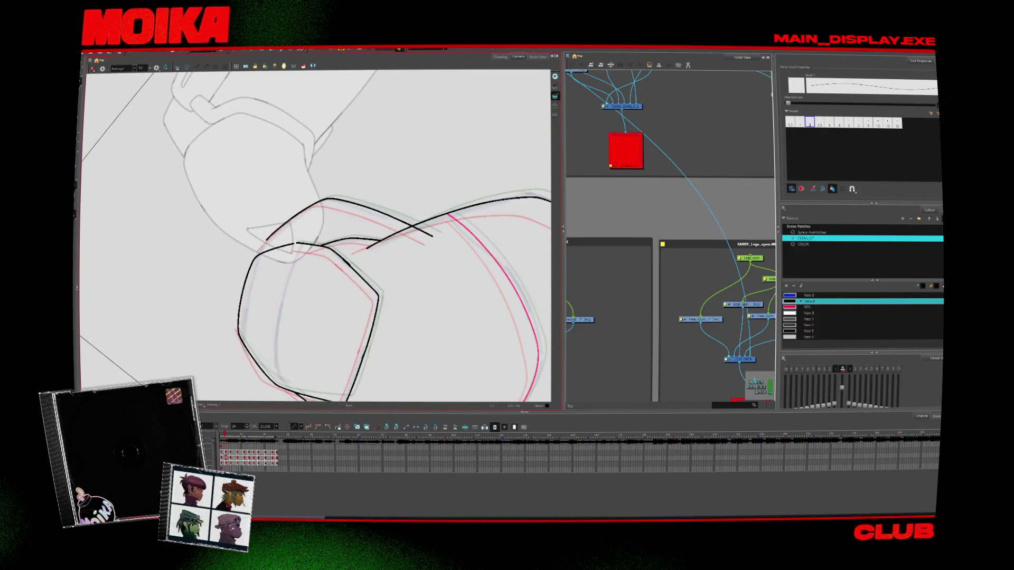
key(c)
key(period)
key(period)
key(period)
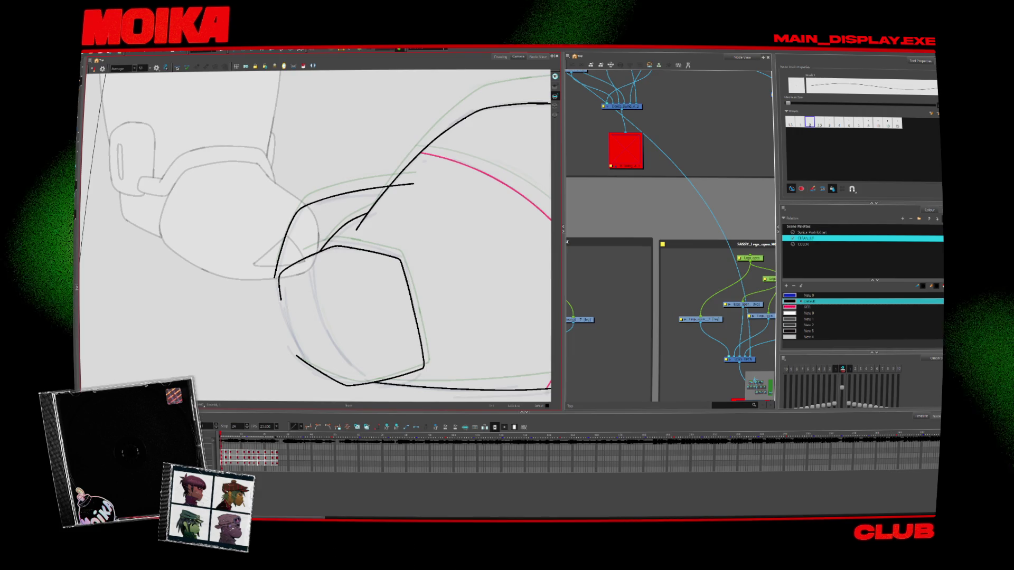
key(4)
key(c)
key(c)
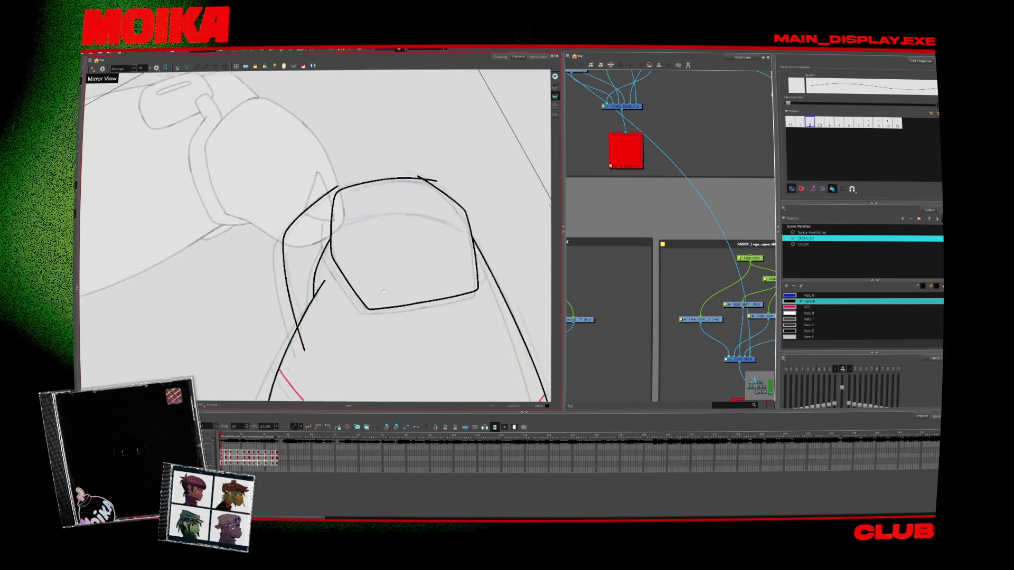
Step through the frames, reset the view's mirroring and rotation, and zoom onto the boot
key(period)
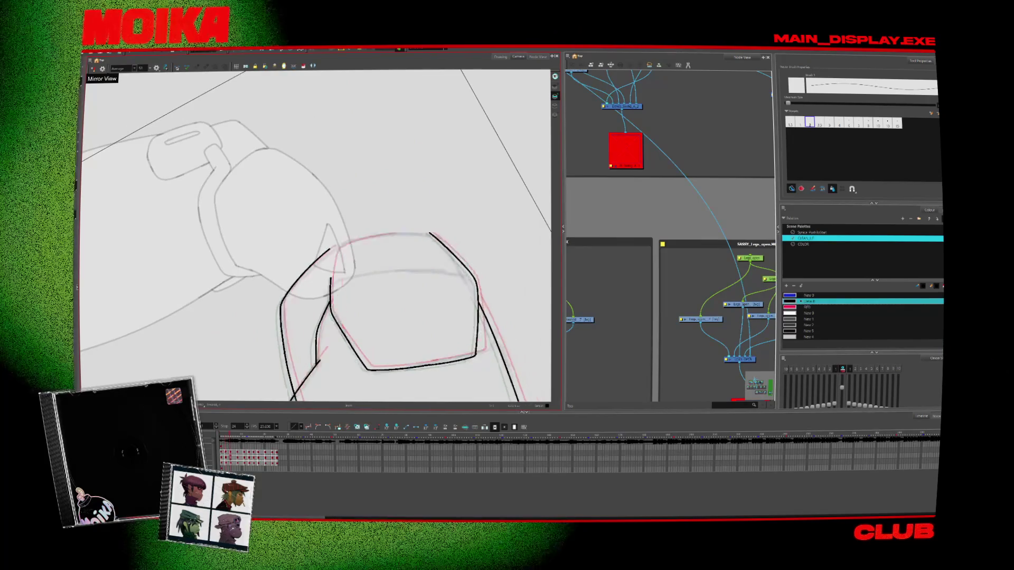
key(period)
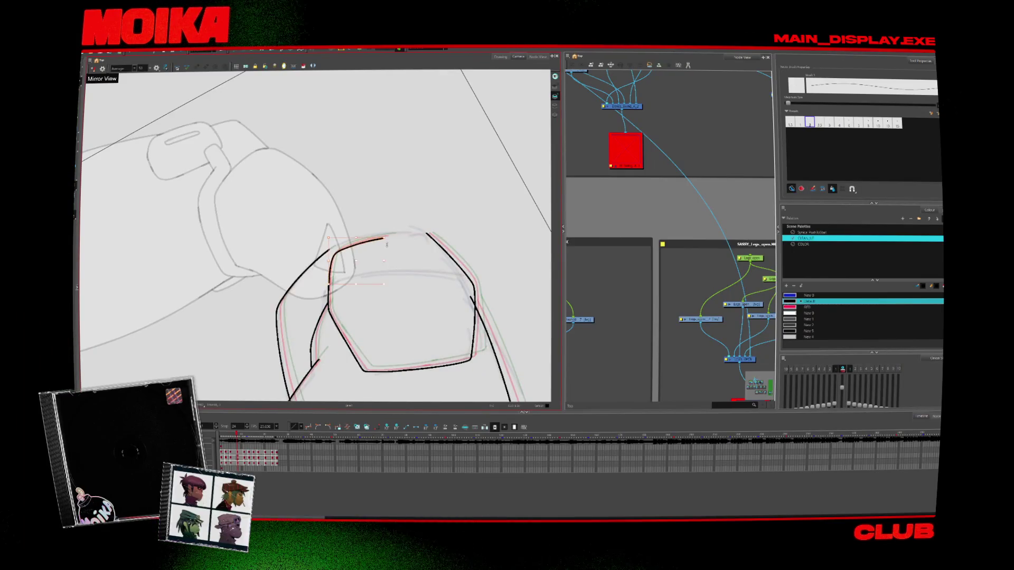
key(alt+z)
key(shift+m)
key(comma)
key(comma)
drag(434, 309, 386, 267)
drag(365, 302, 303, 338)
Flip back and forth through the drawings to compare the boot poses
key(alt+b)
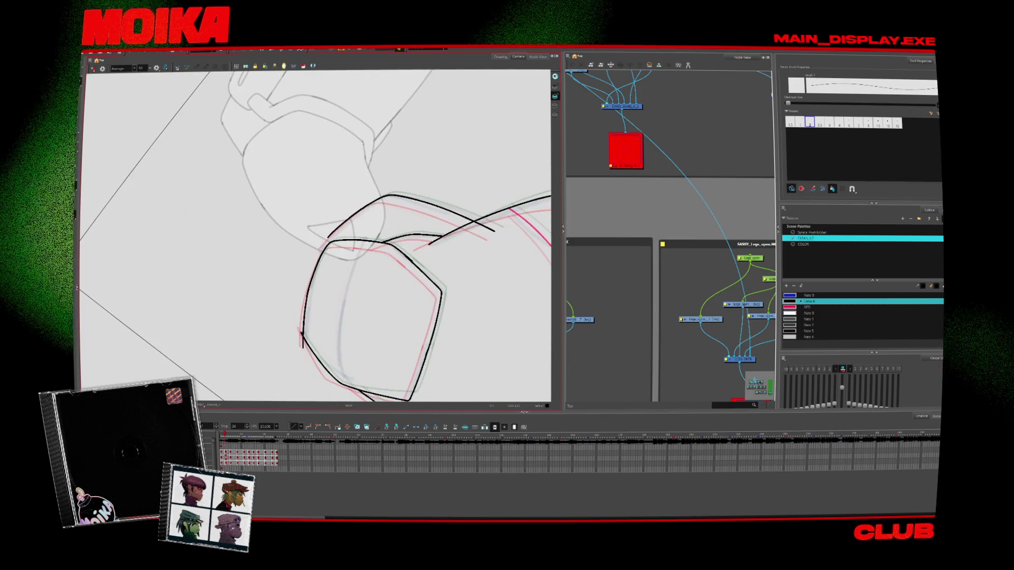
key(period)
key(period)
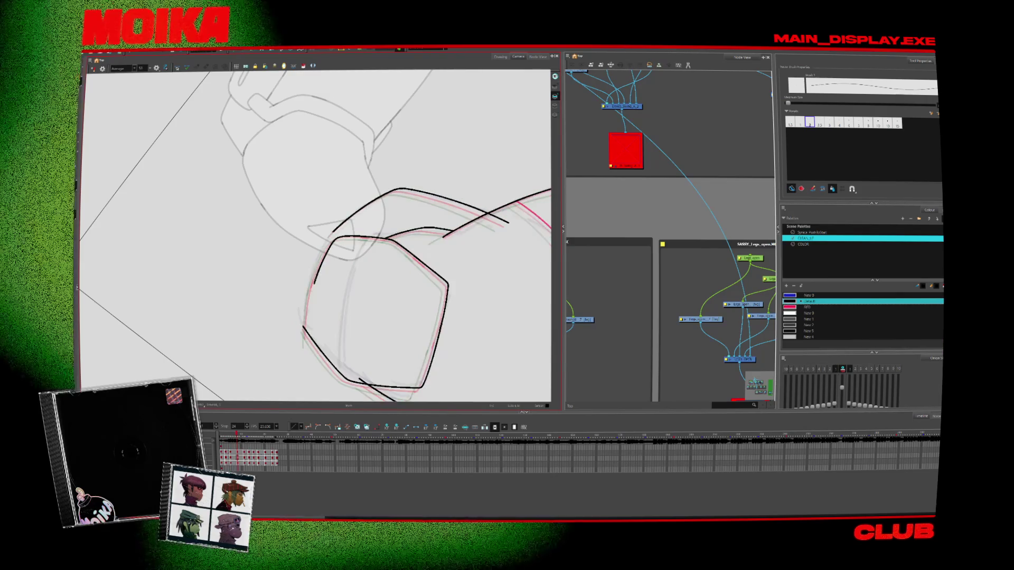
key(comma)
key(alt+s)
key(period)
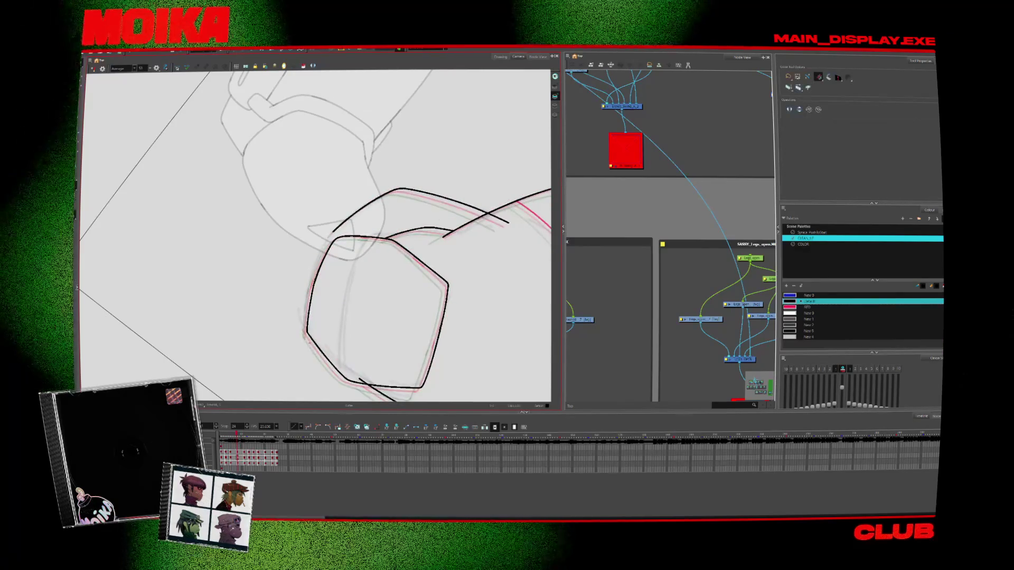
key(period)
key(period)
key(period)
key(period)
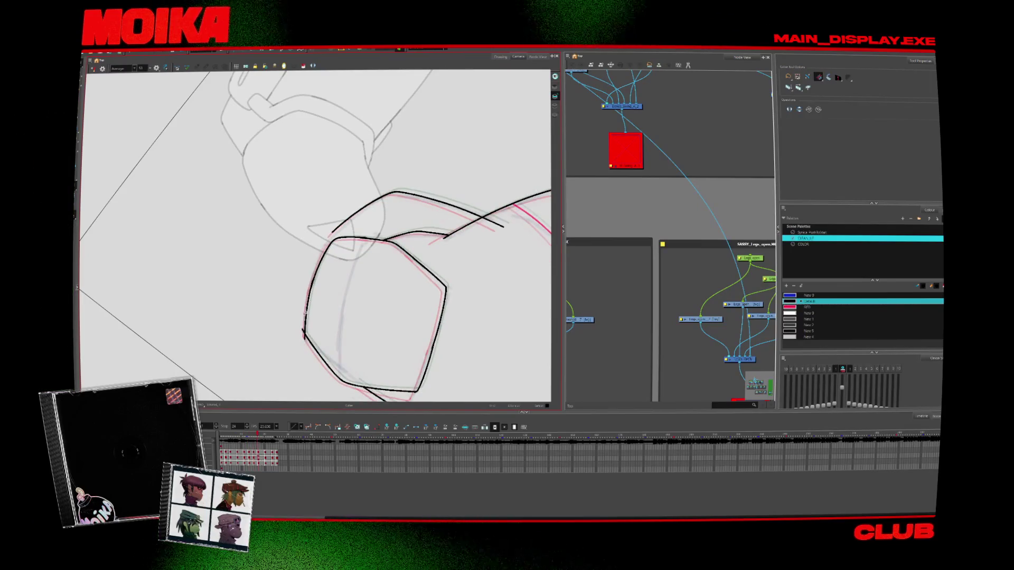
key(period)
key(period)
key(period)
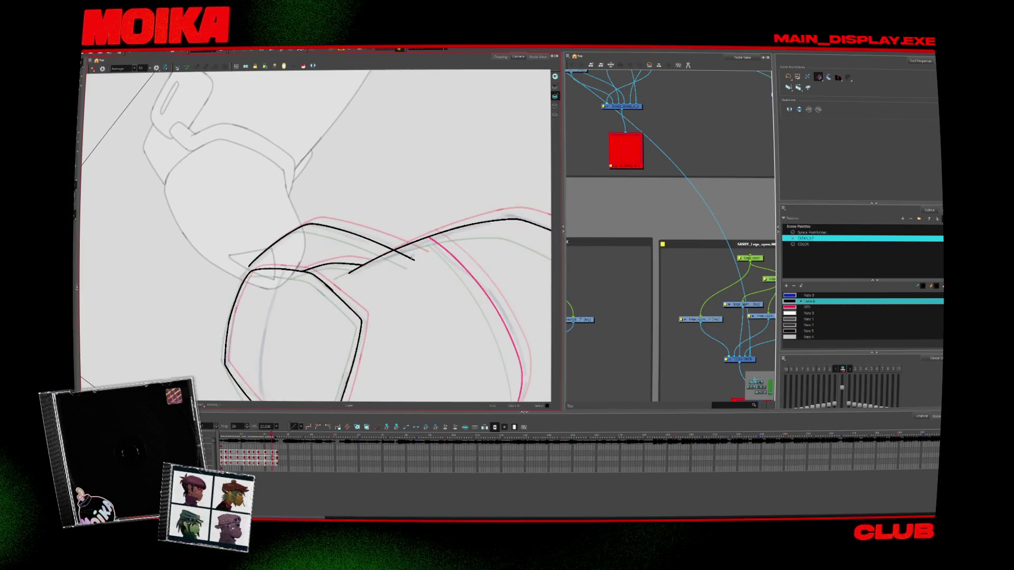
key(comma)
key(comma)
key(comma)
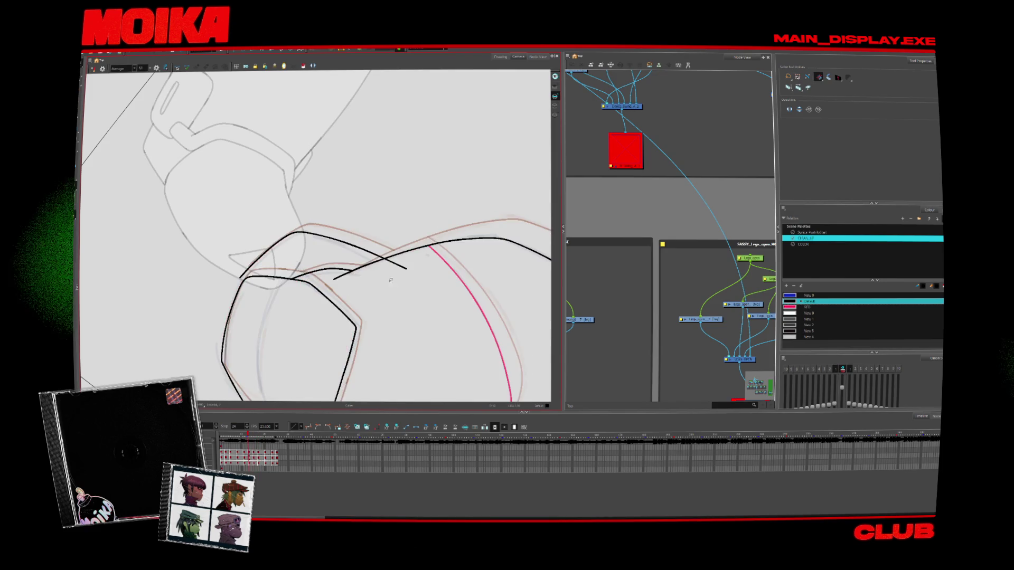
Mirror the canvas horizontally and compare the boot across adjacent frames
scroll(379, 361, down, 8)
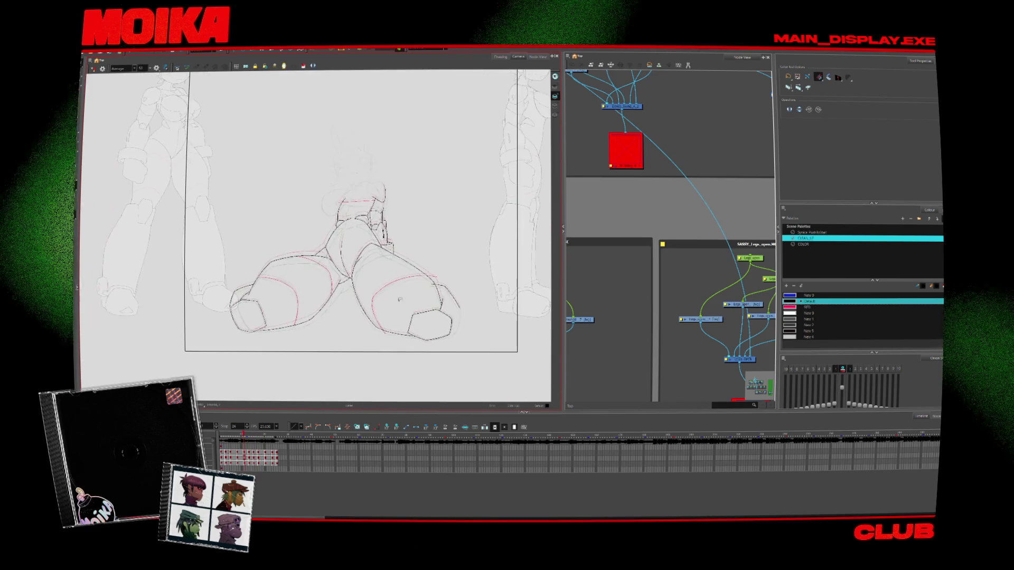
scroll(475, 316, up, 5)
key(alt+b)
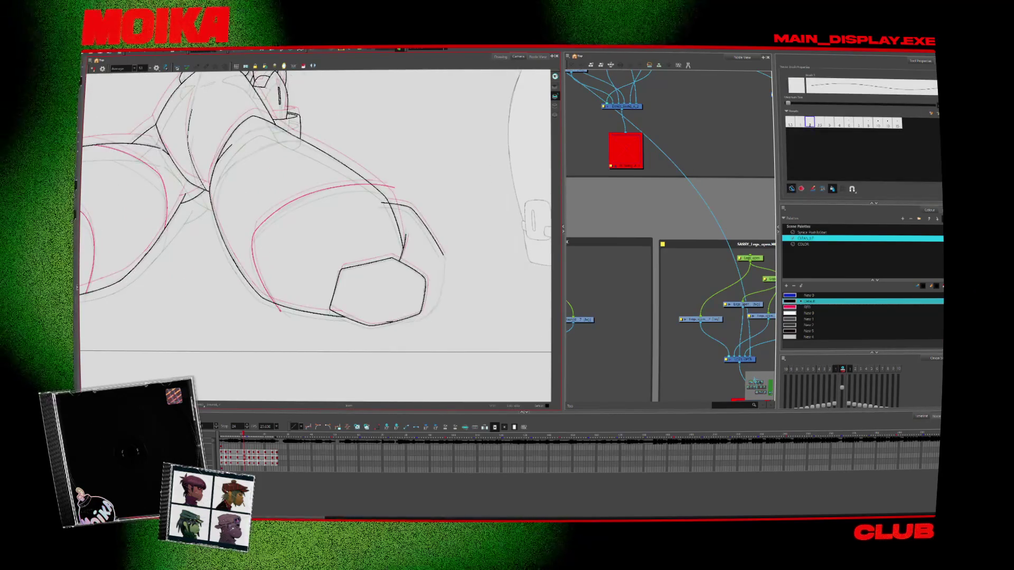
key(4)
scroll(317, 238, up, 5)
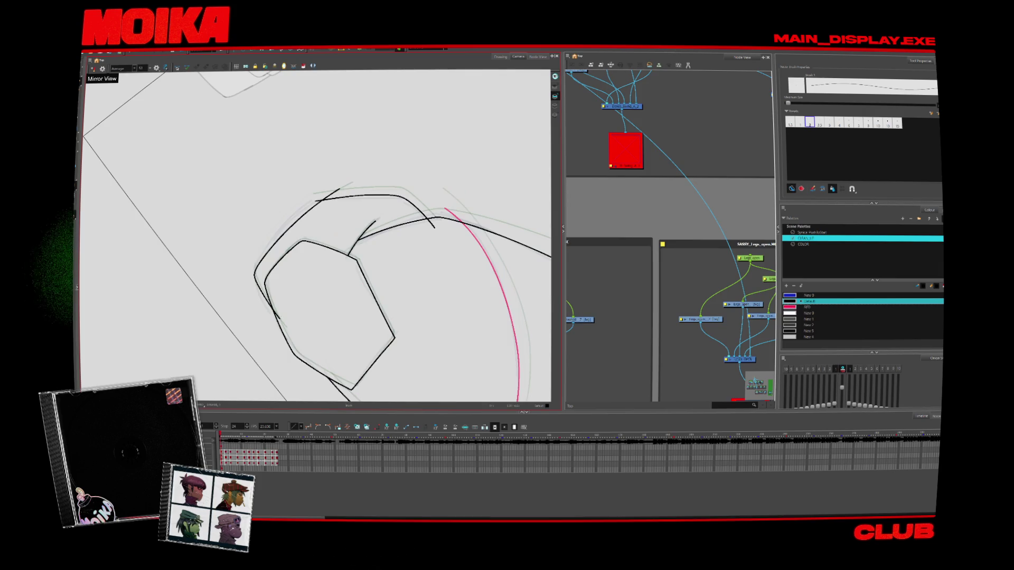
key(period)
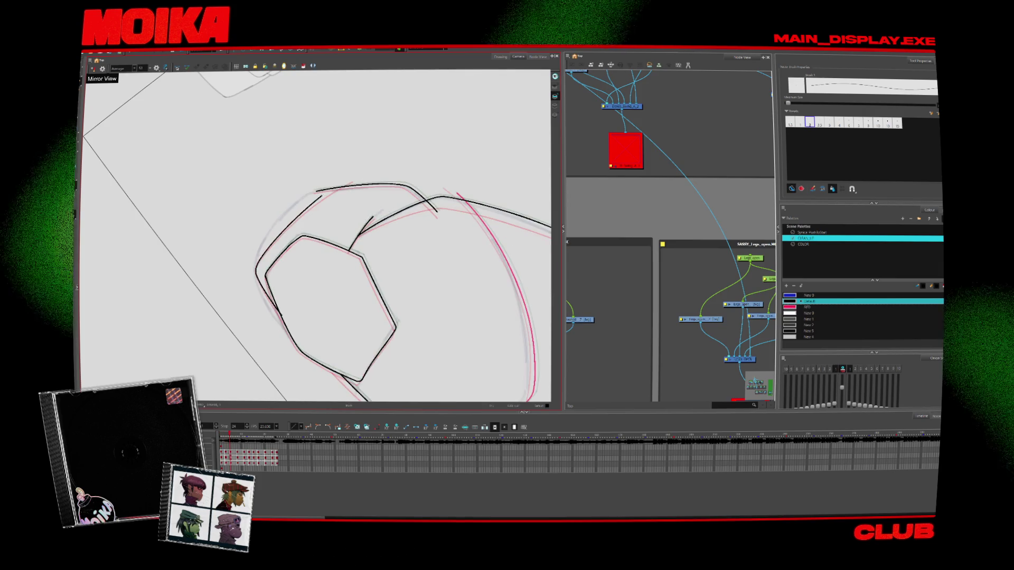
key(comma)
key(period)
Replace the outer left boot contour with a new line along the upper-left edge
key(ctrl+z)
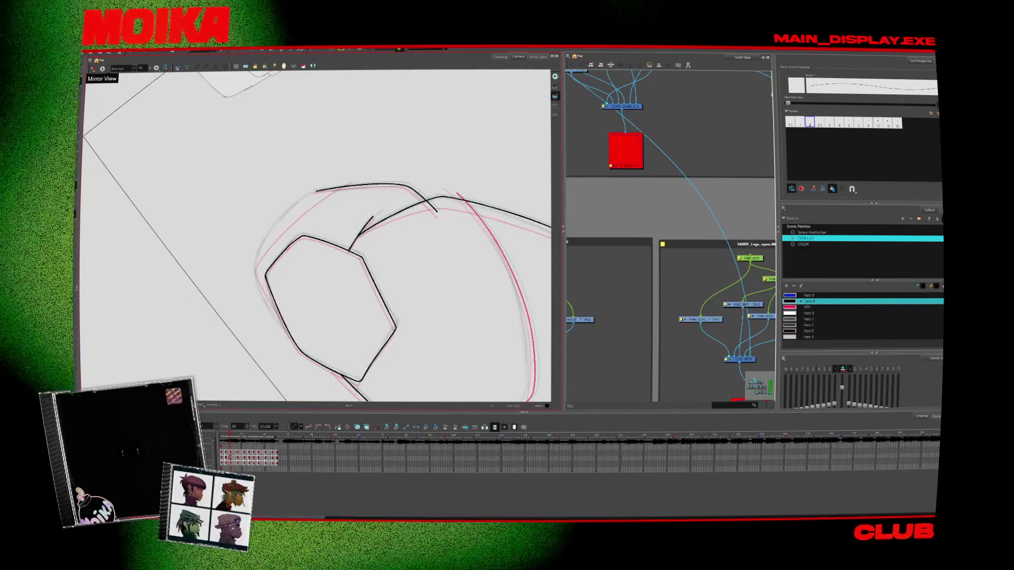
key(comma)
key(period)
click(352, 180)
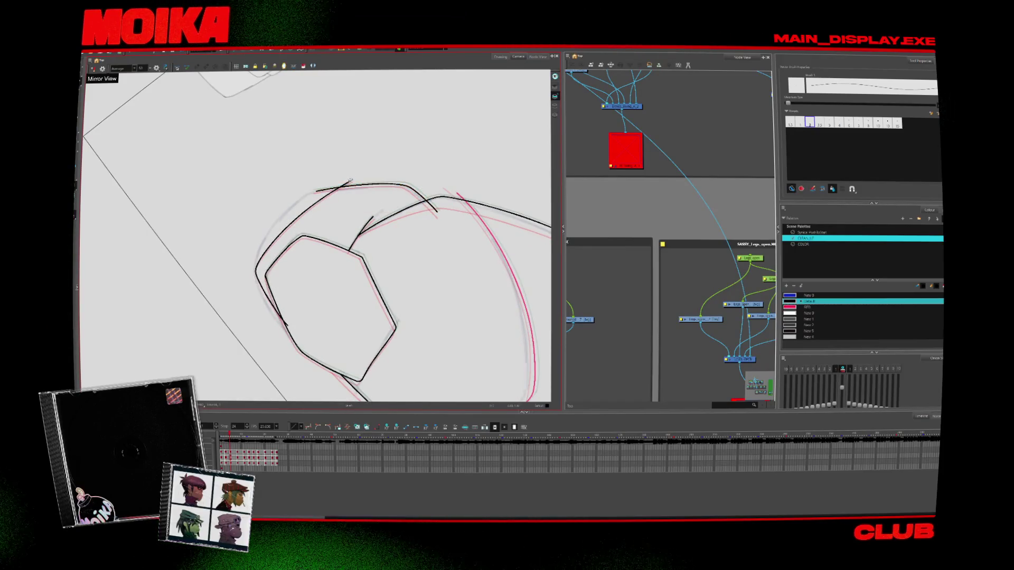
key(period)
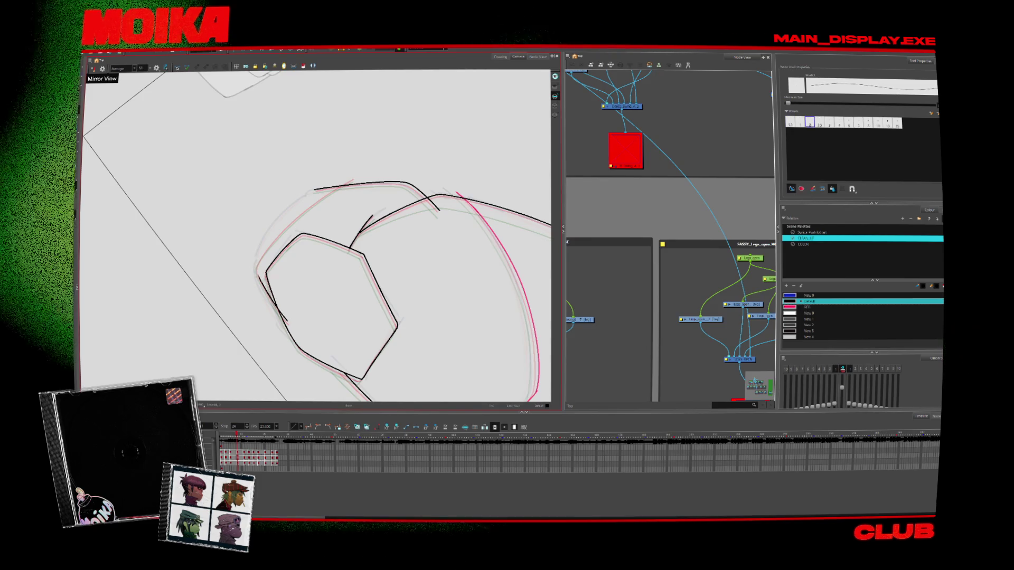
drag(258, 270, 364, 183)
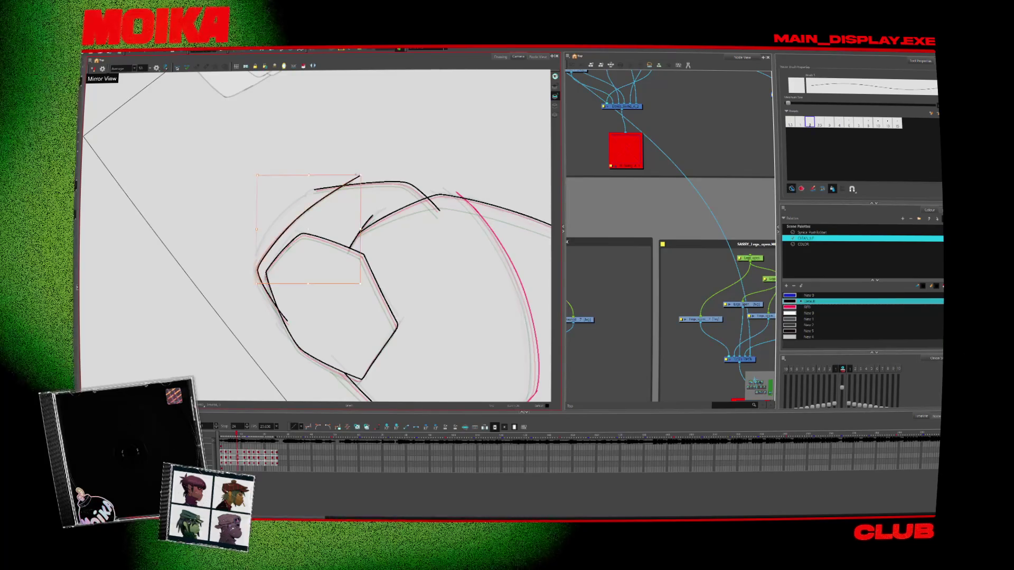
Trim the small overshoot at the end of the top boot stroke
key(alt+s)
key(Return)
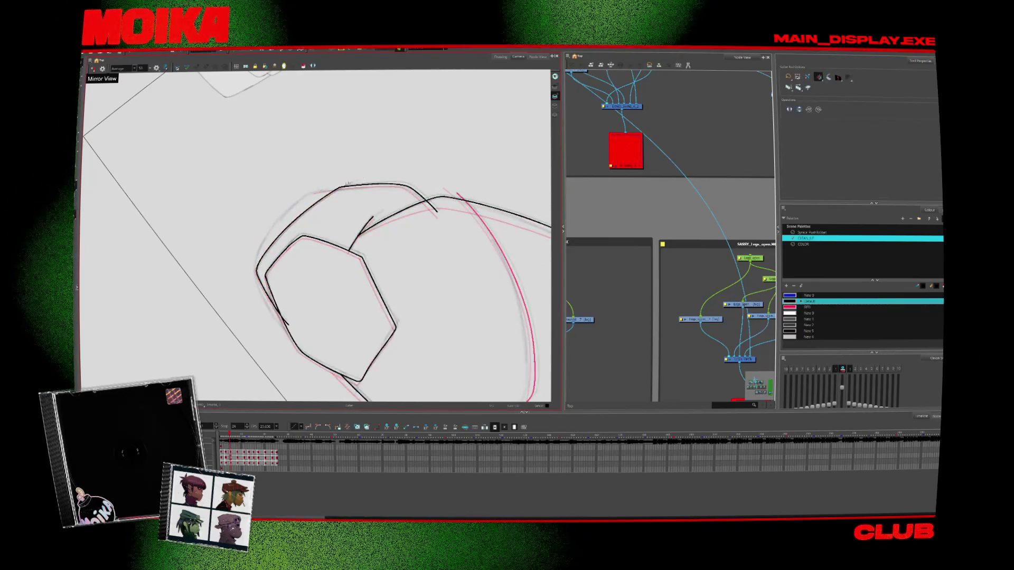
drag(341, 193, 338, 186)
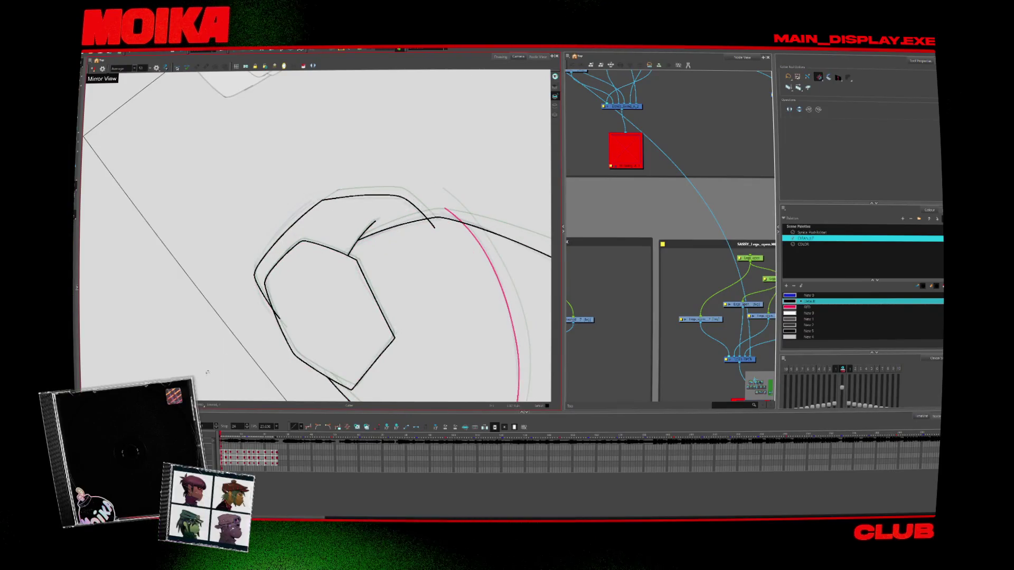
key(period)
key(period)
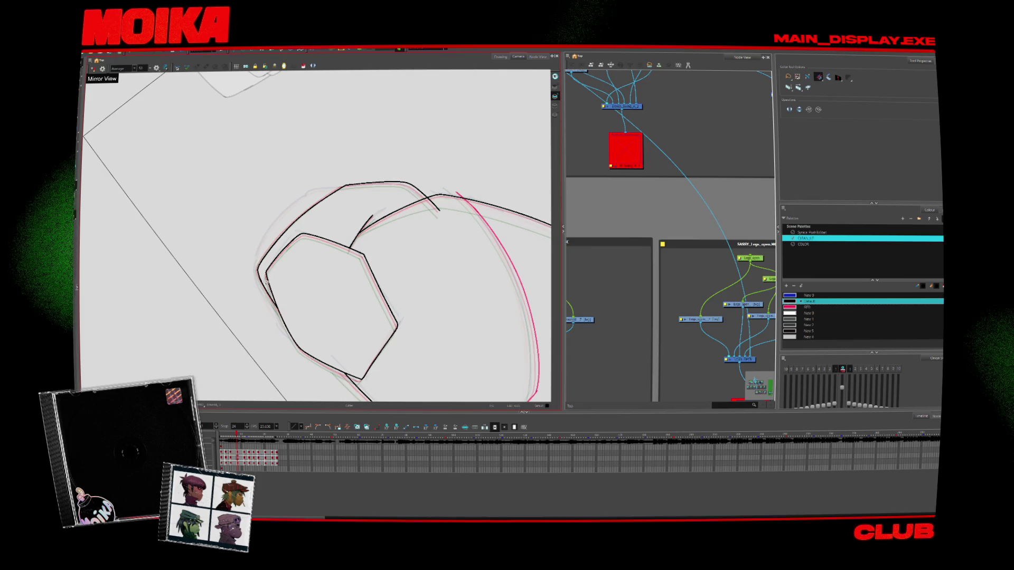
Compare the boot between drawings, then fit the character to view and zoom onto the legs
key(comma)
key(comma)
key(alt+b)
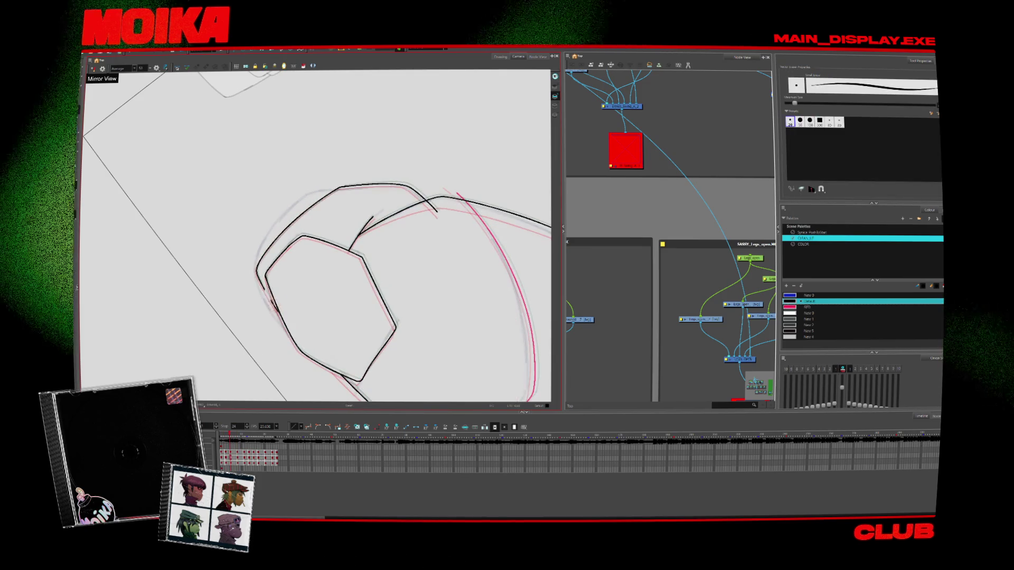
key(alt+slash)
key(alt+s)
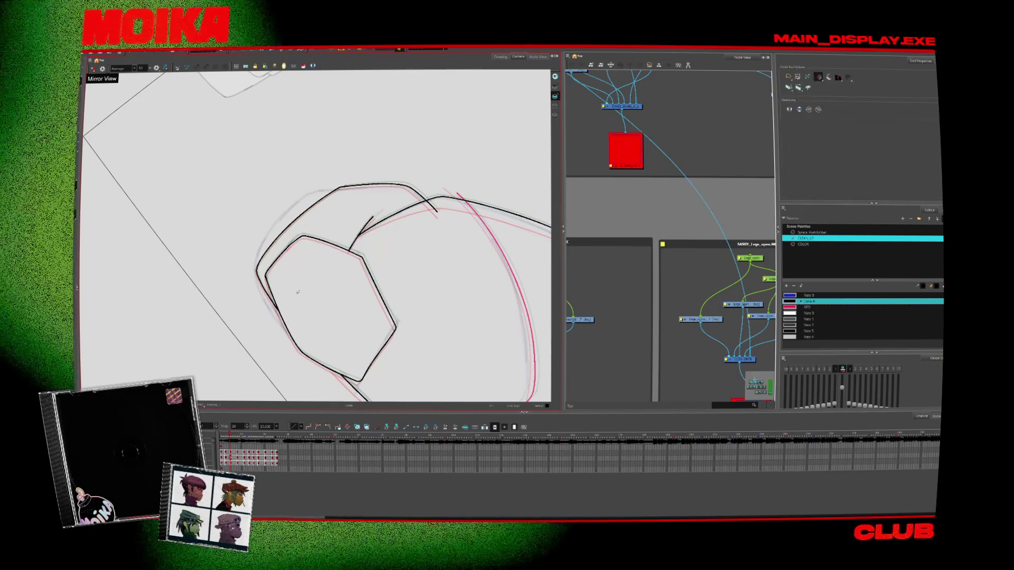
key(shift+m)
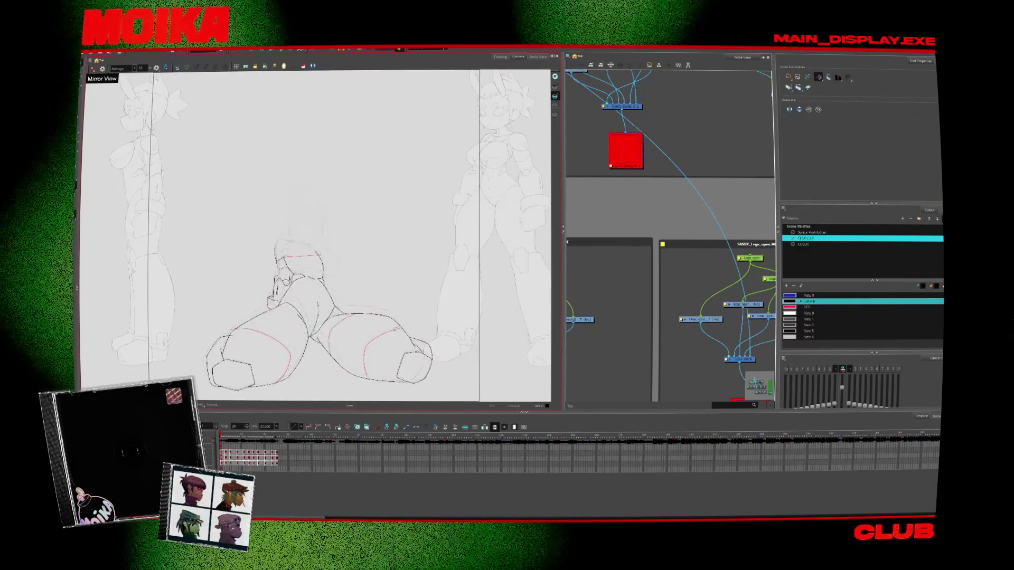
key(alt+z)
scroll(353, 322, up, 5)
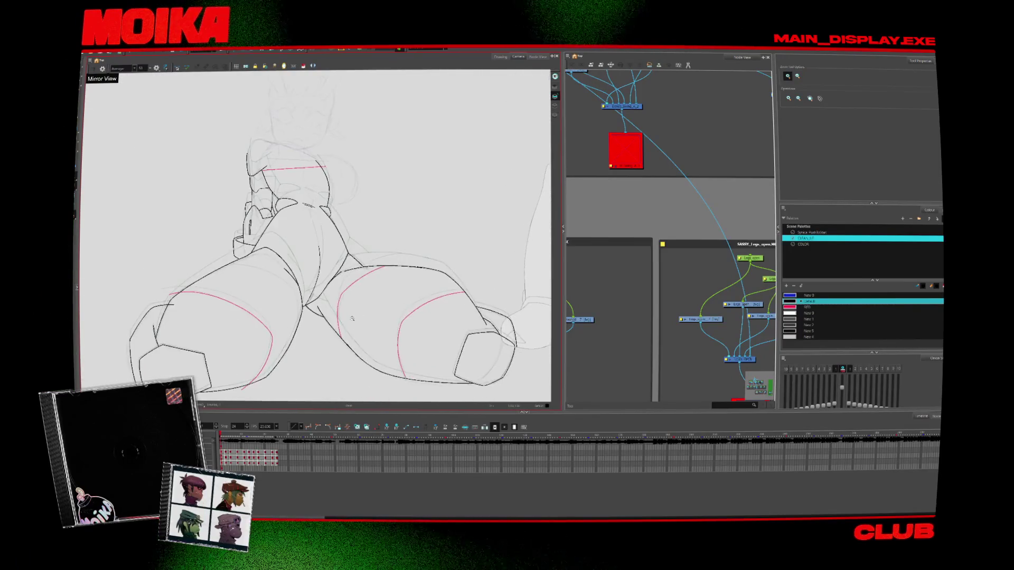
Draw a red shading stroke down the right thigh with the Brush
scroll(353, 322, up, 2)
key(alt+b)
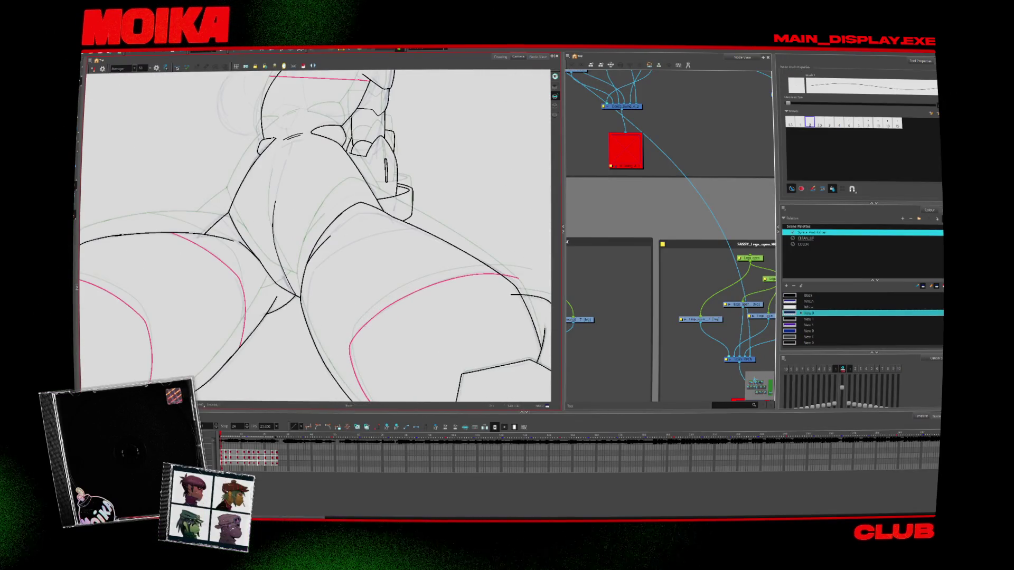
drag(350, 307, 345, 343)
scroll(327, 236, up, 1)
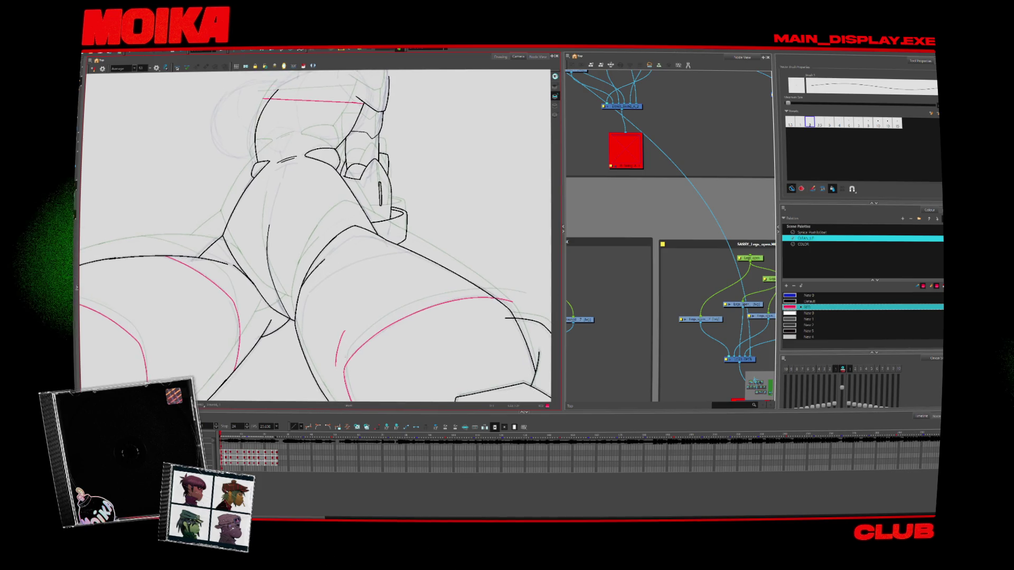
scroll(315, 236, down, 2)
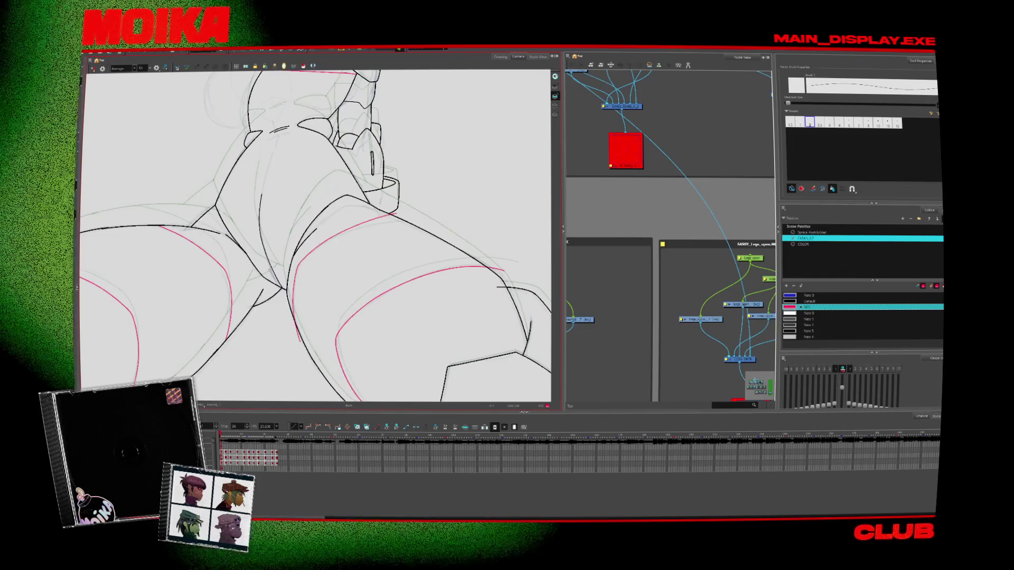
Turn off onion skin and paste the copied red shading curve into the next drawing
key(period)
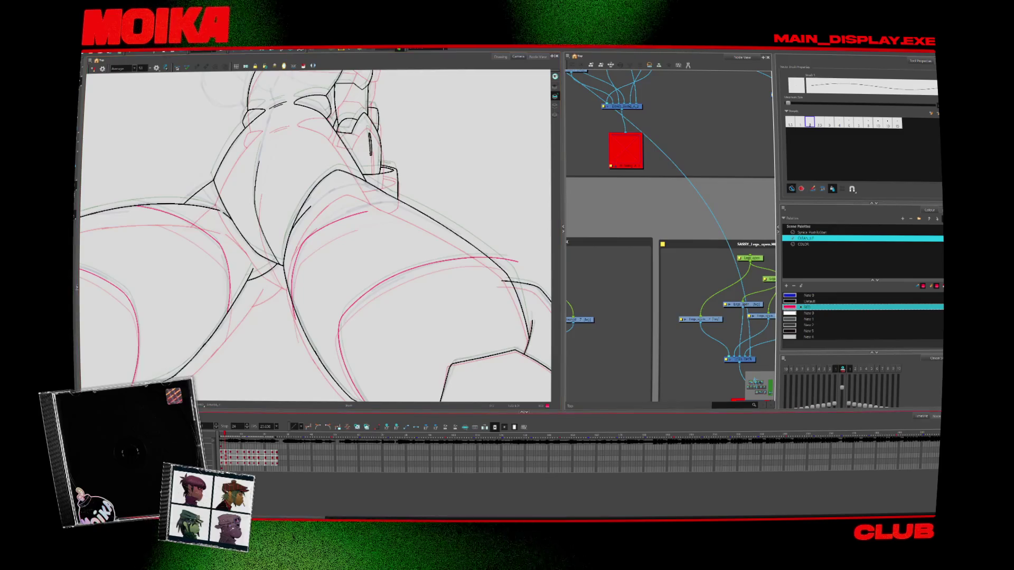
key(alt+o)
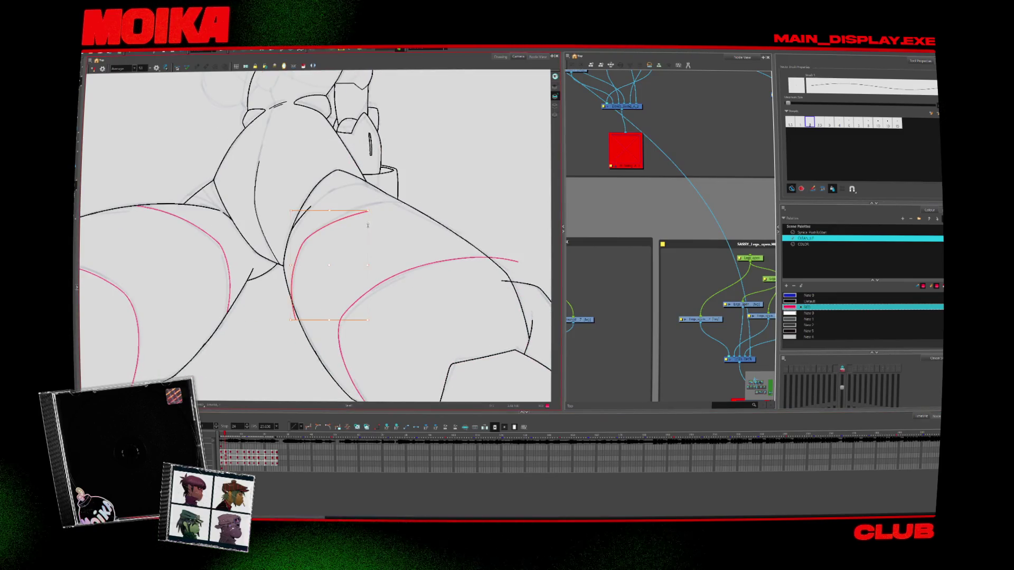
key(period)
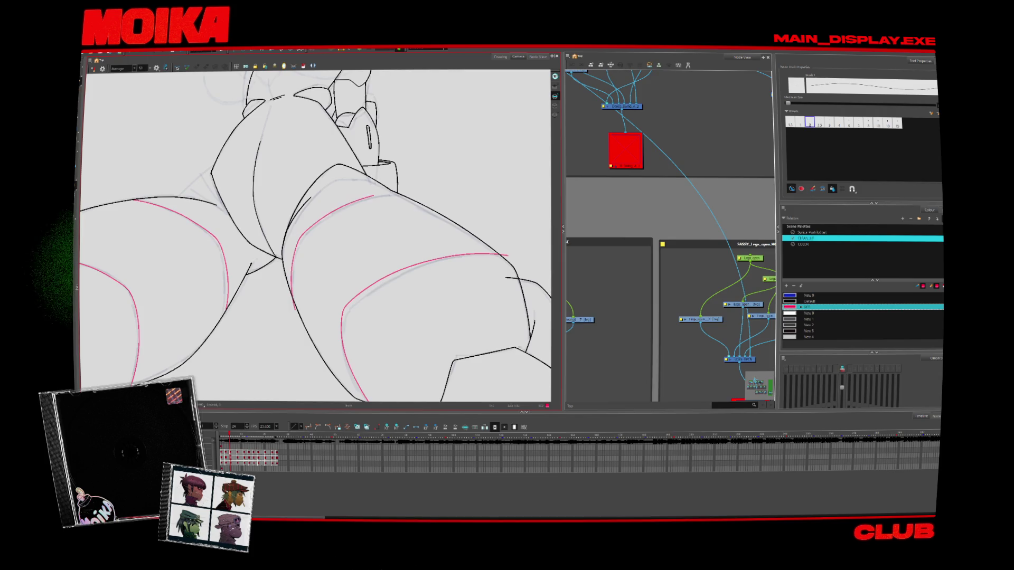
key(ctrl+v)
key(period)
key(comma)
Flip through later poses to compare them, then return to the feet drawing
key(period)
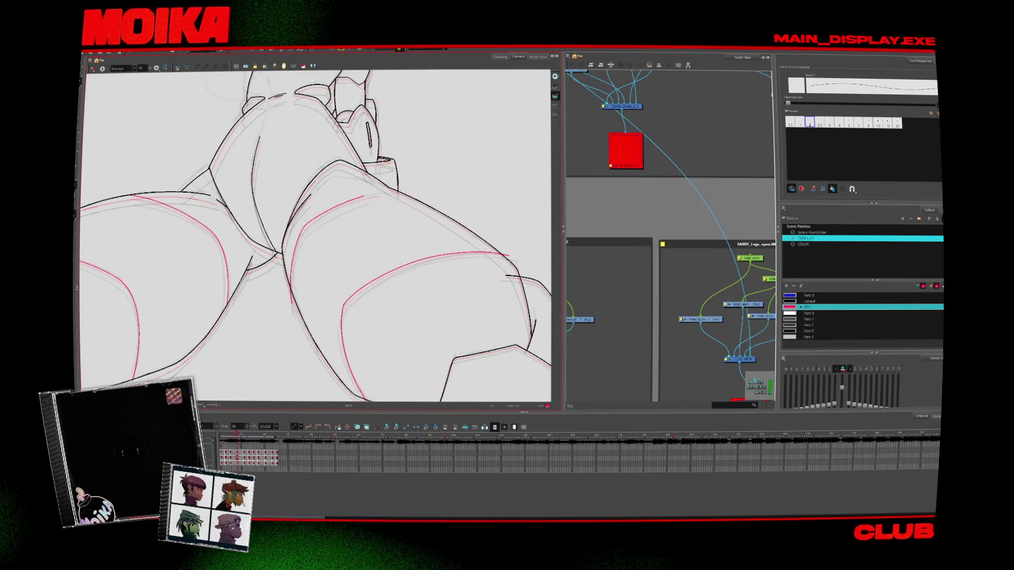
key(period)
key(comma)
key(period)
key(period)
key(period)
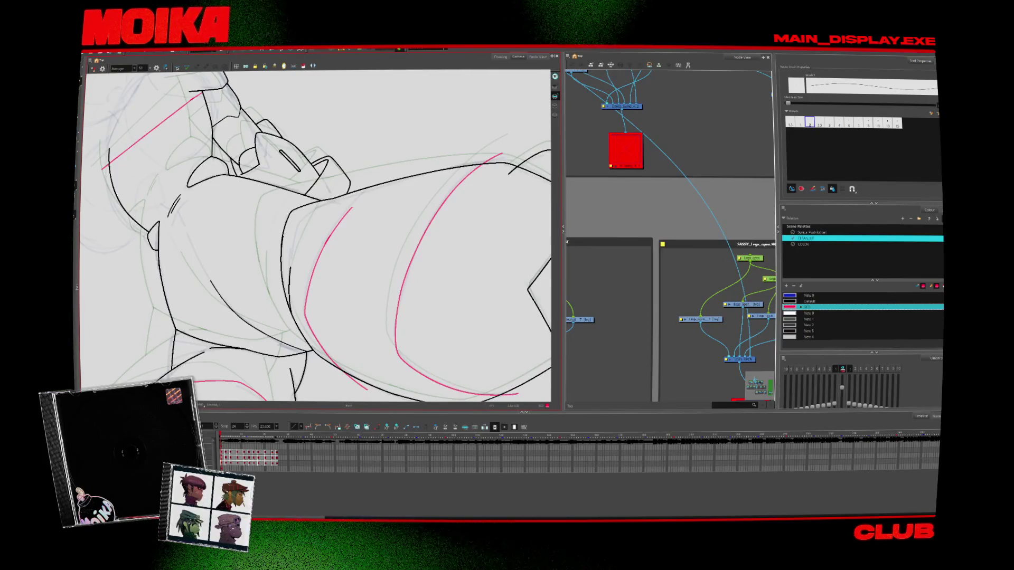
key(period)
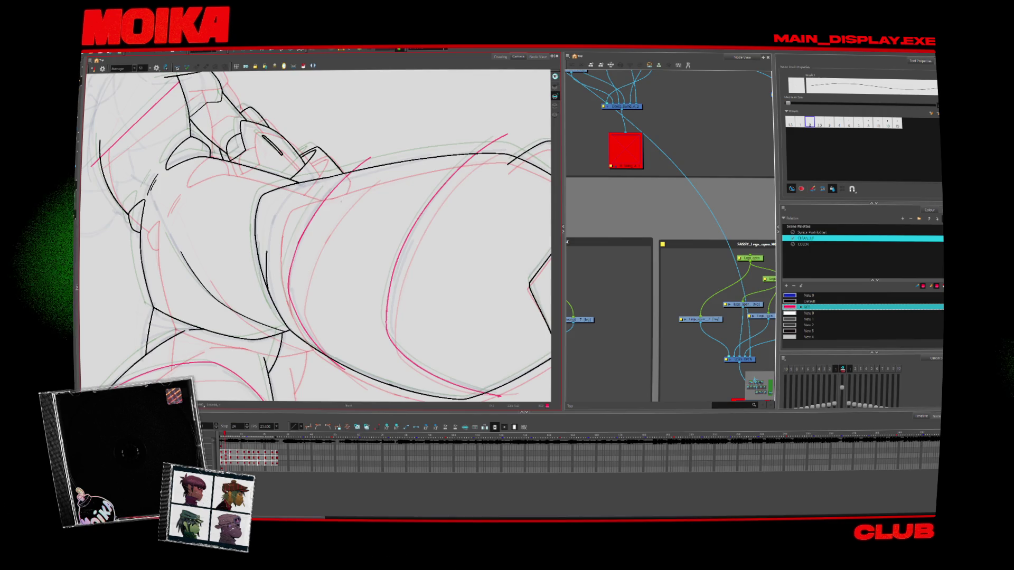
key(period)
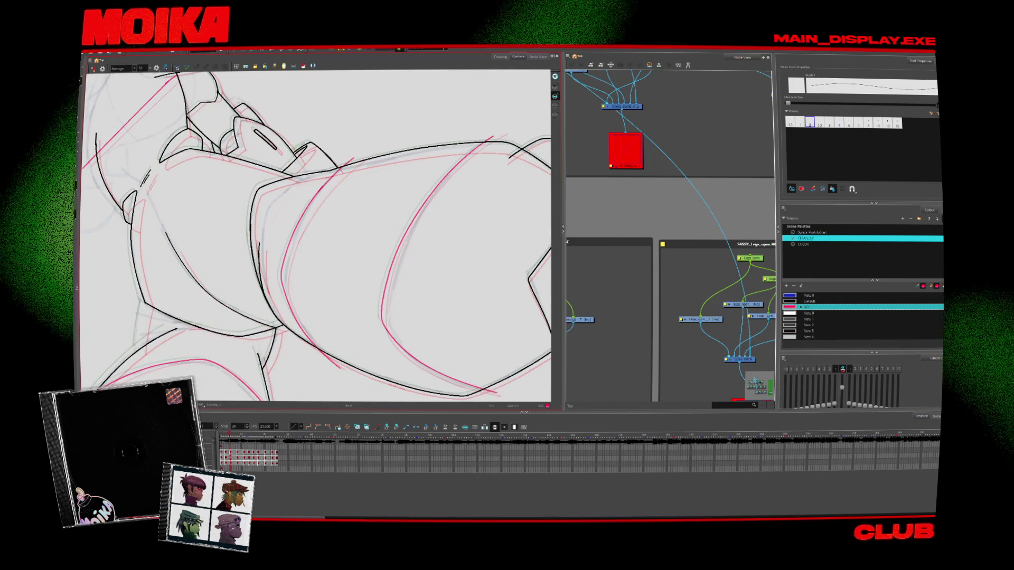
key(period)
key(period)
key(period)
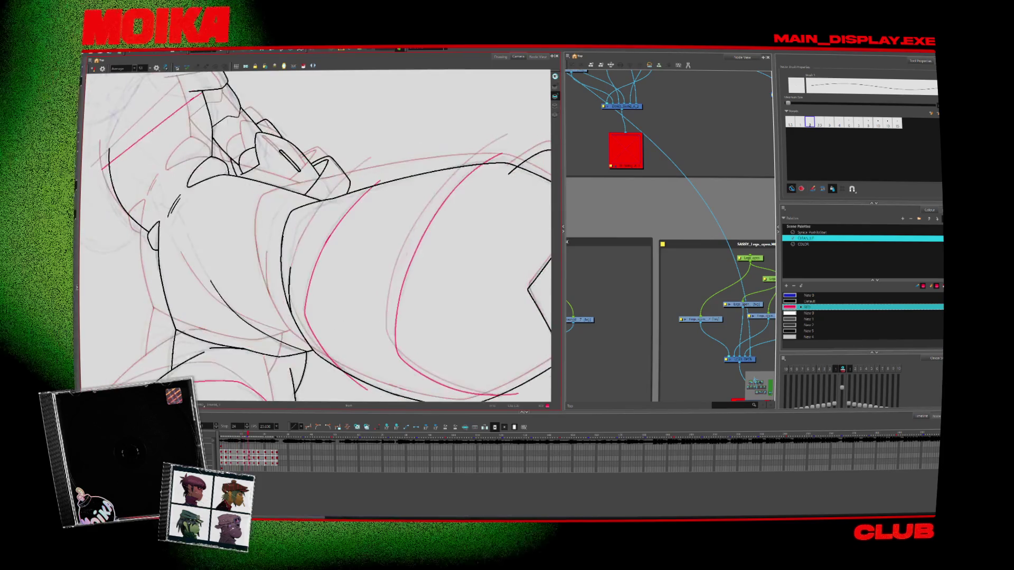
key(comma)
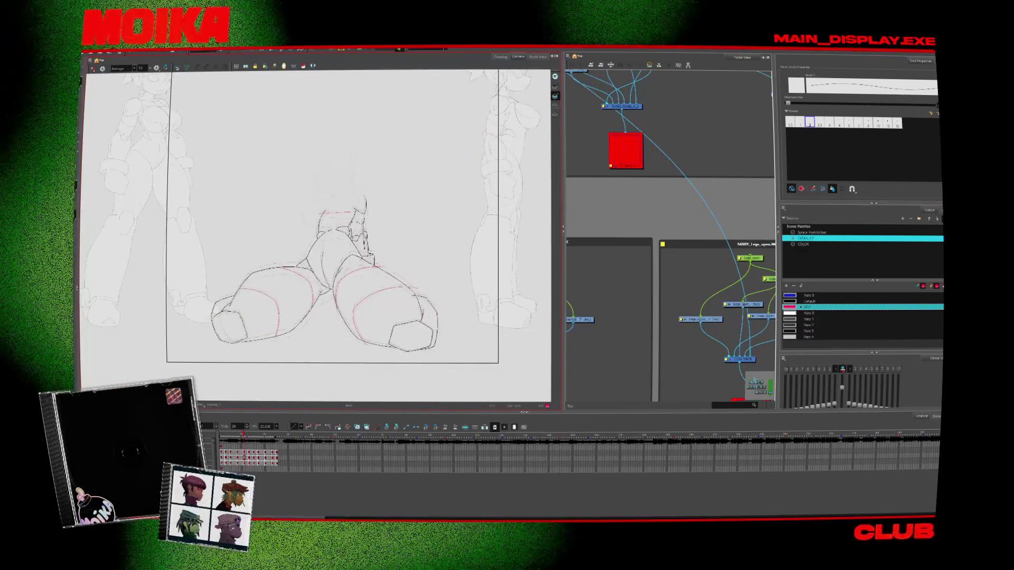
Compare adjacent drawings and zoom in on the torso and head
key(period)
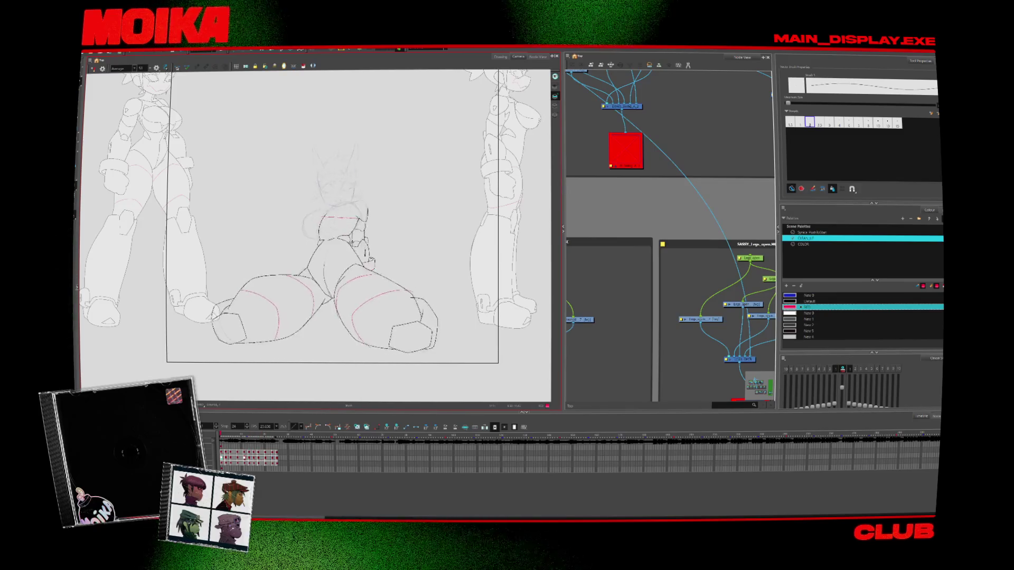
key(comma)
key(period)
key(comma)
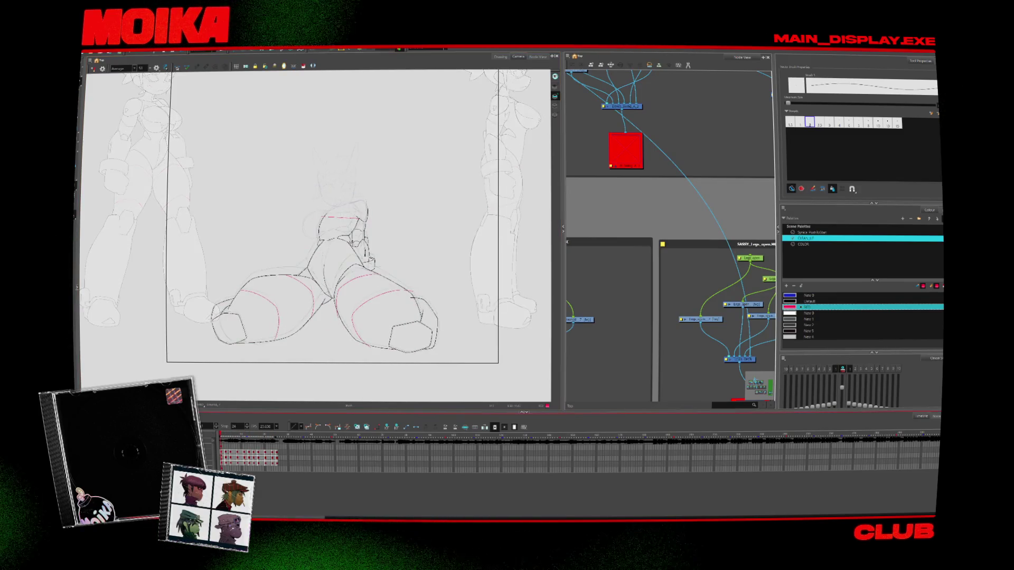
key(alt+z)
click(357, 216)
click(357, 216)
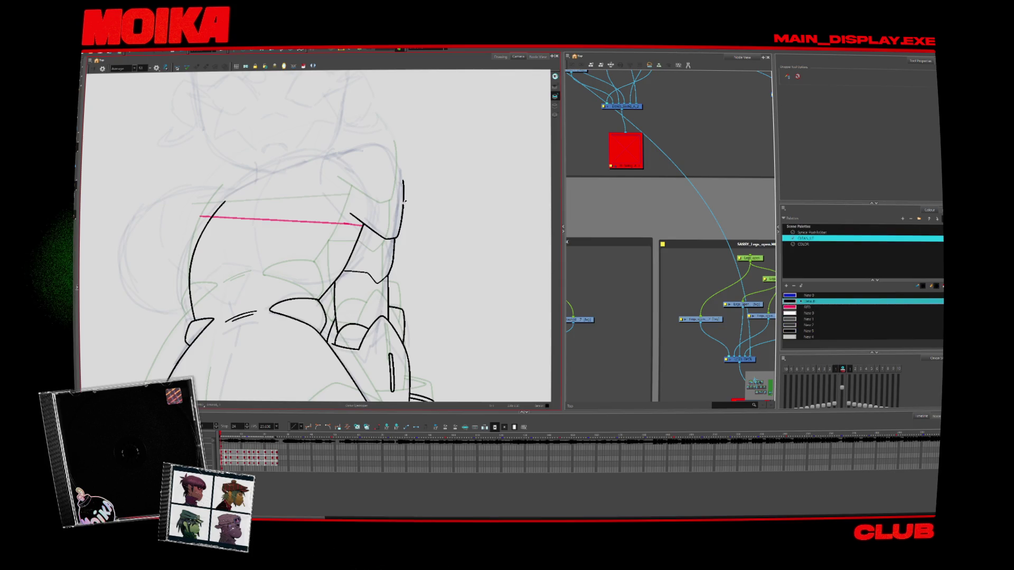
Extend the torso's left contour upward in black across successive drawings
key(alt+b)
key(4)
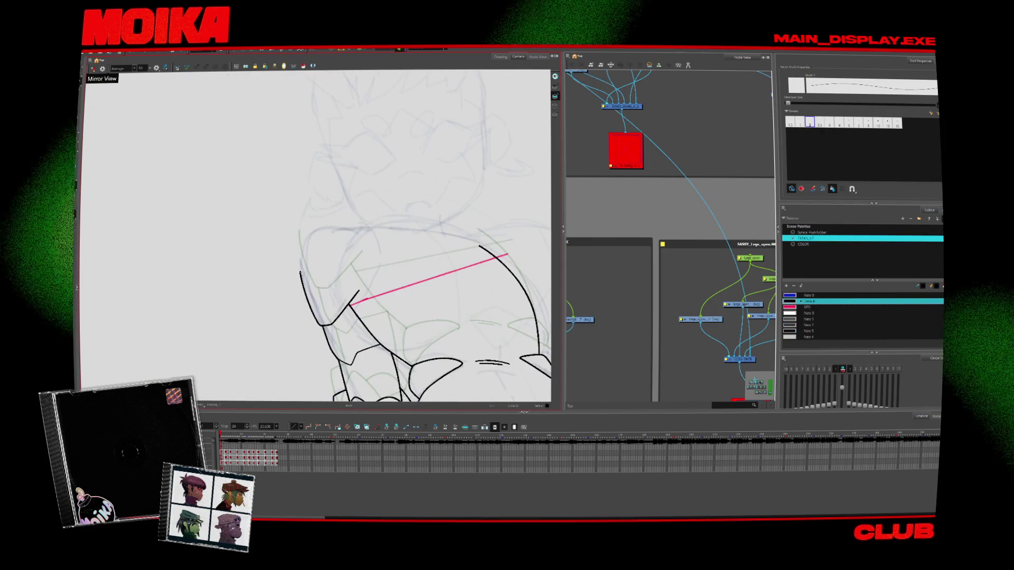
drag(311, 244, 300, 272)
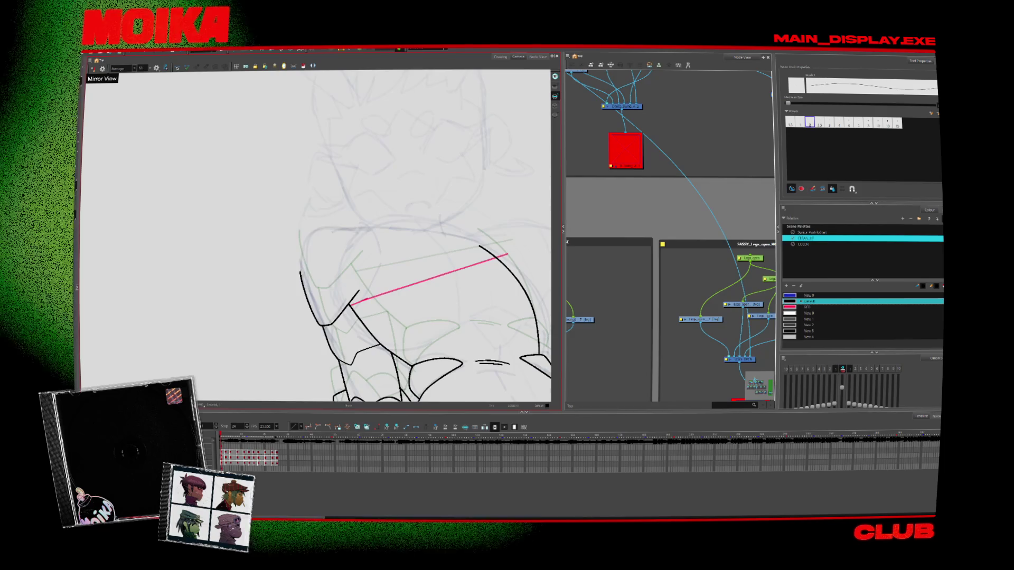
key(period)
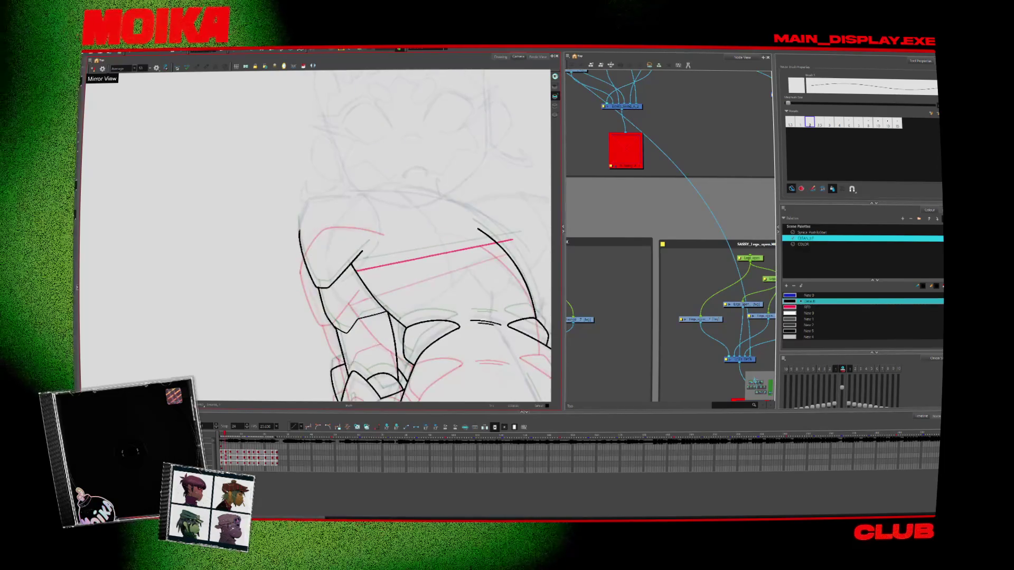
key(period)
drag(329, 186, 300, 216)
key(period)
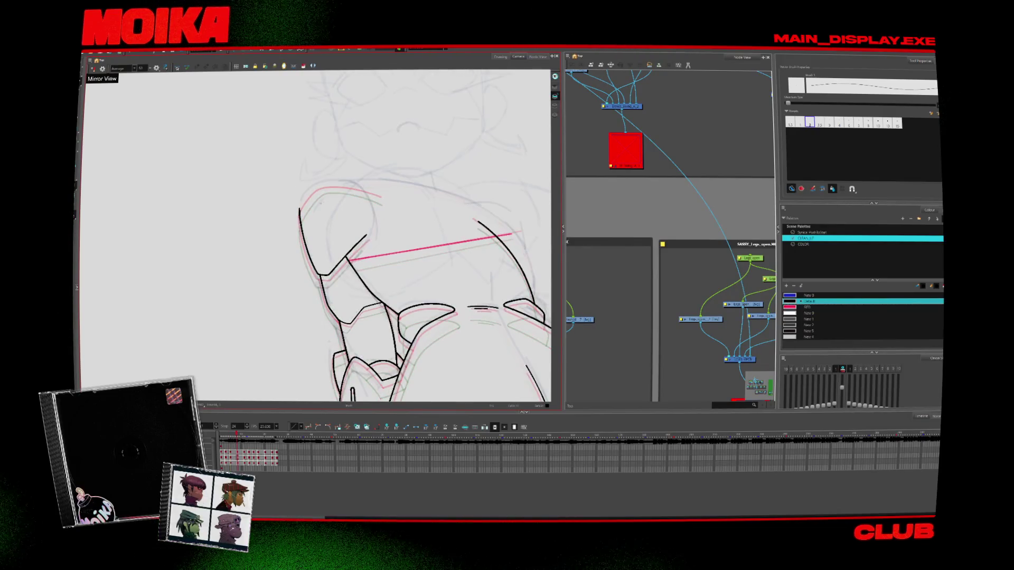
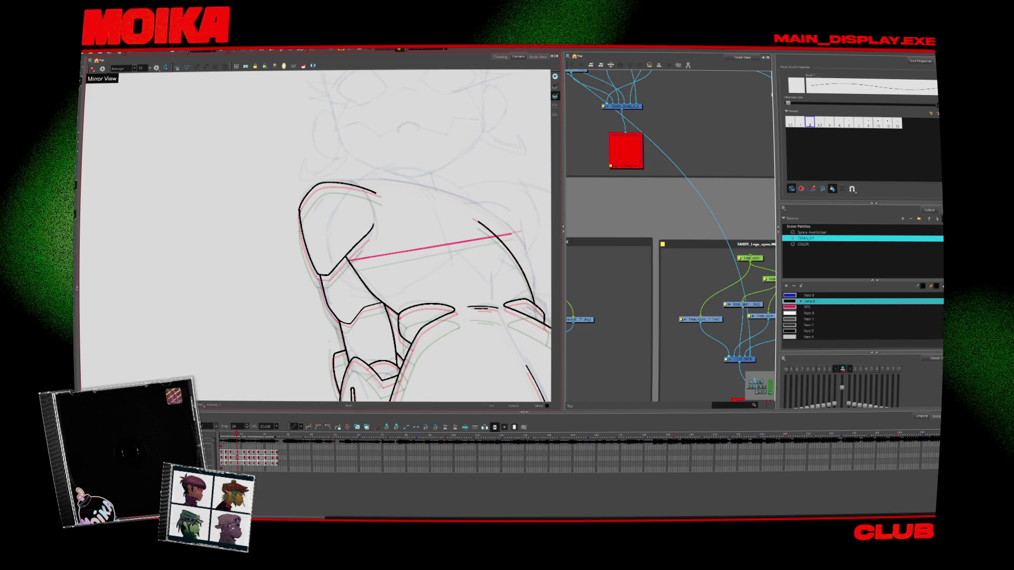
Unmirror and rotate the canvas view while stepping forward through the next drawings
key(4)
key(v)
key(v)
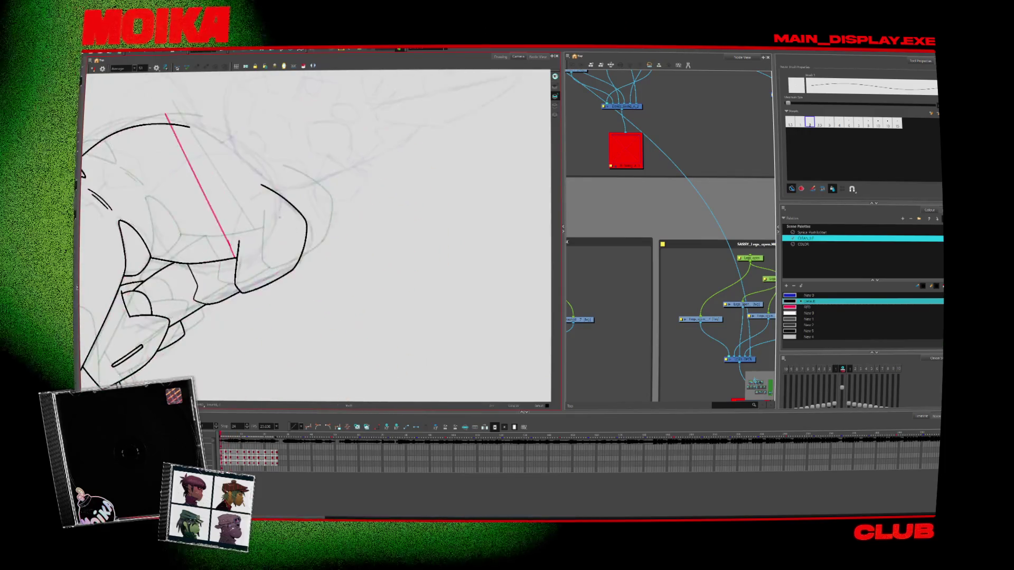
key(c)
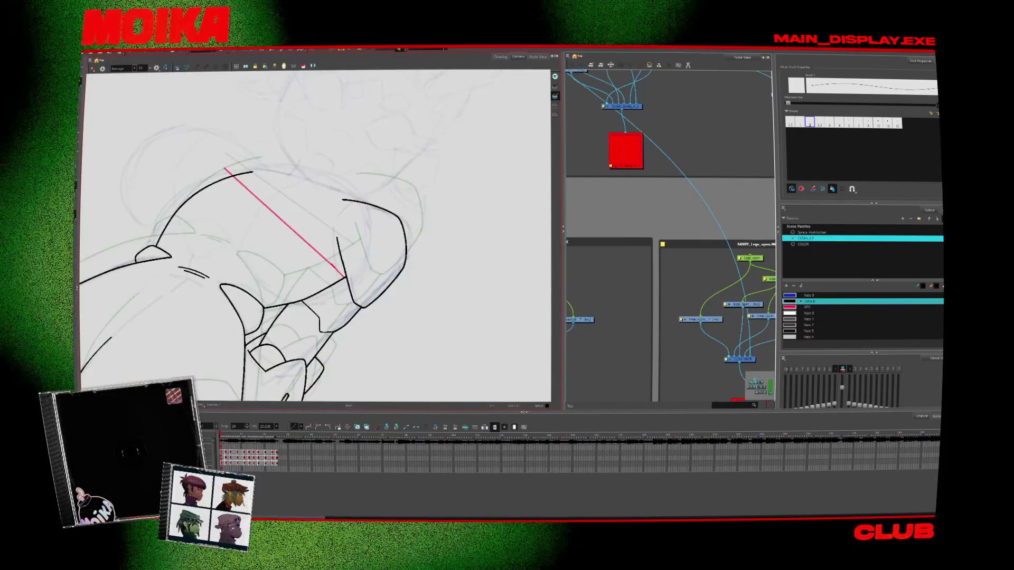
key(period)
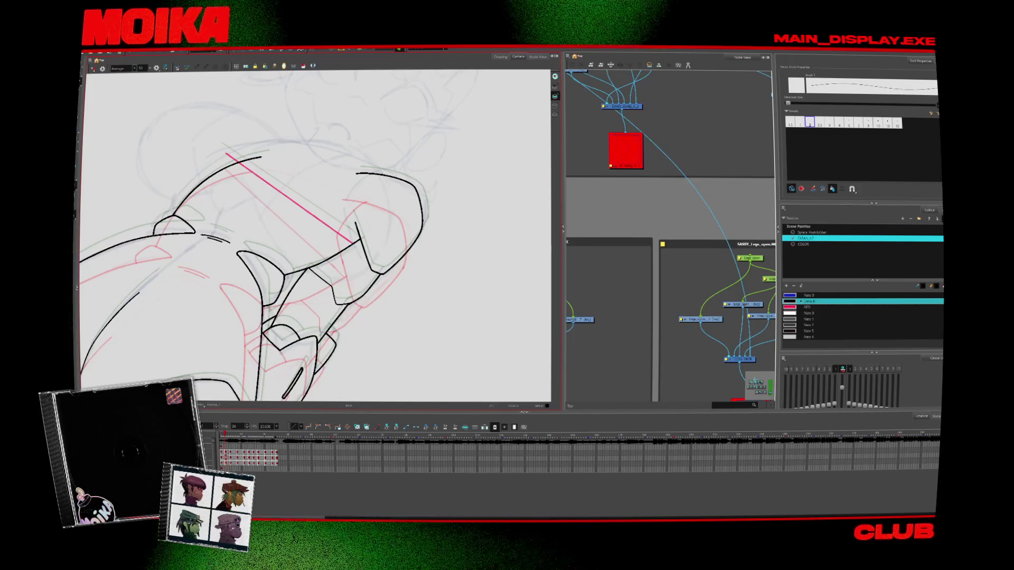
key(period)
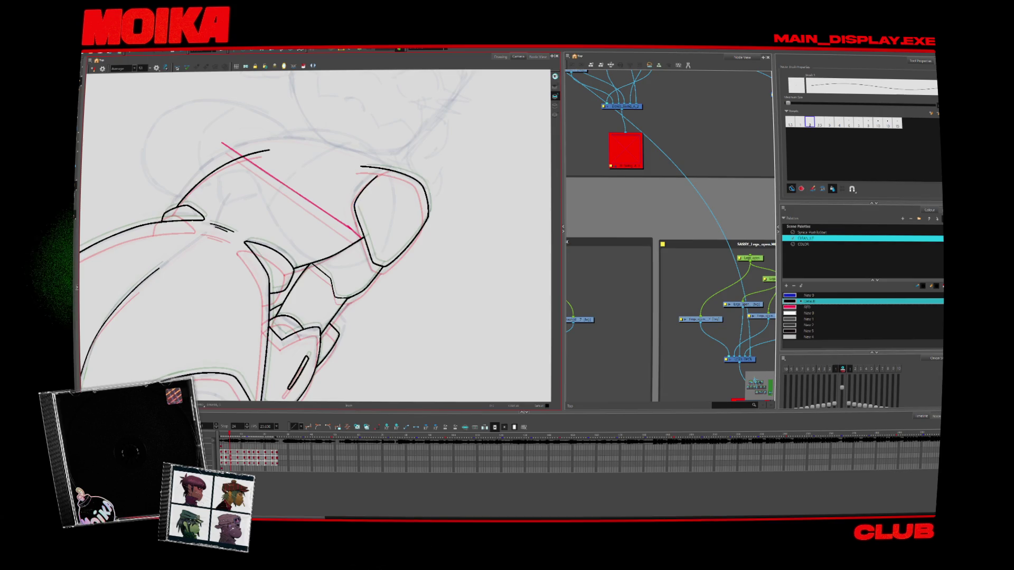
key(period)
key(period)
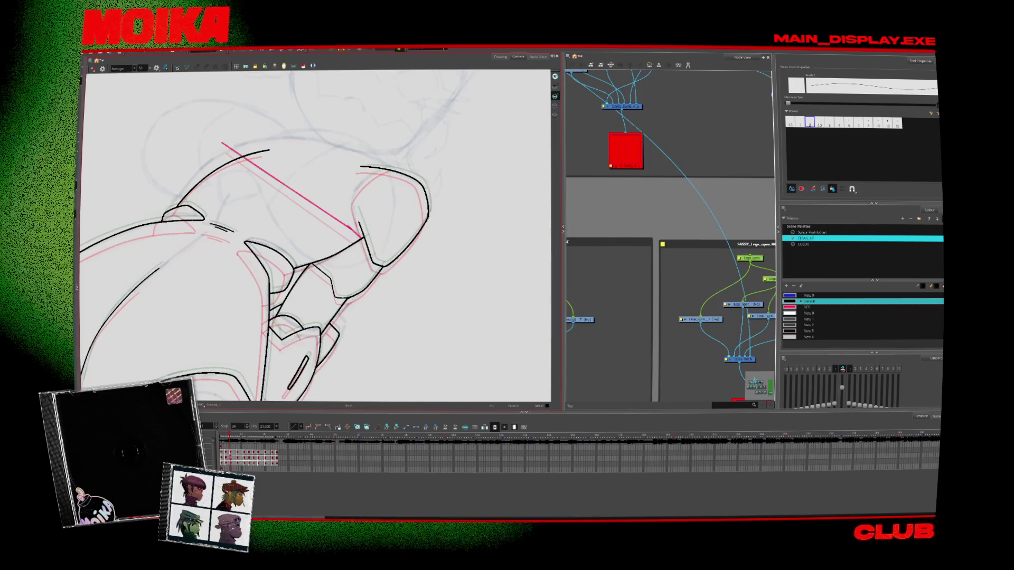
key(period)
key(period)
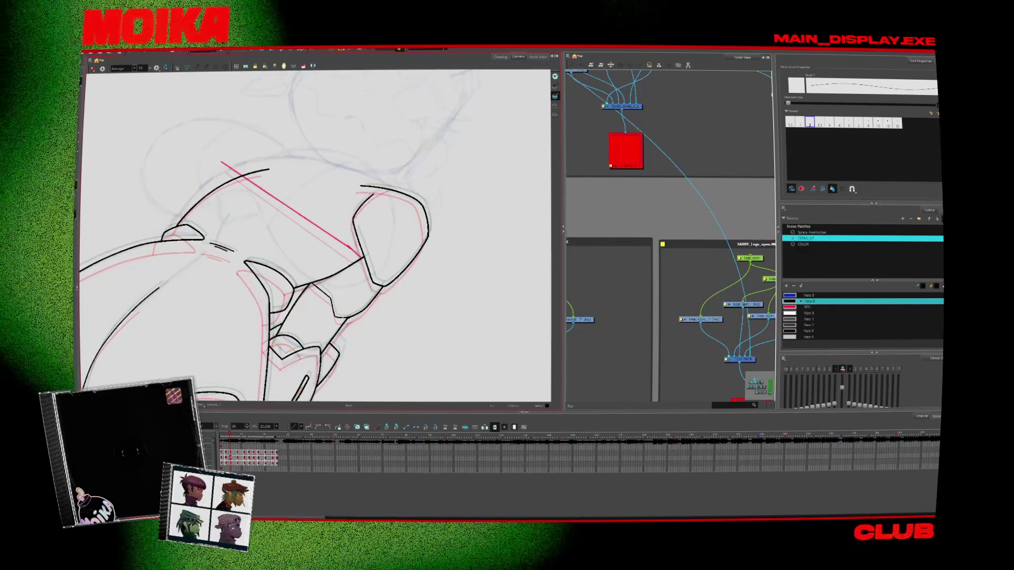
key(period)
key(period)
key(period)
key(period)
key(ctrl+alt+x)
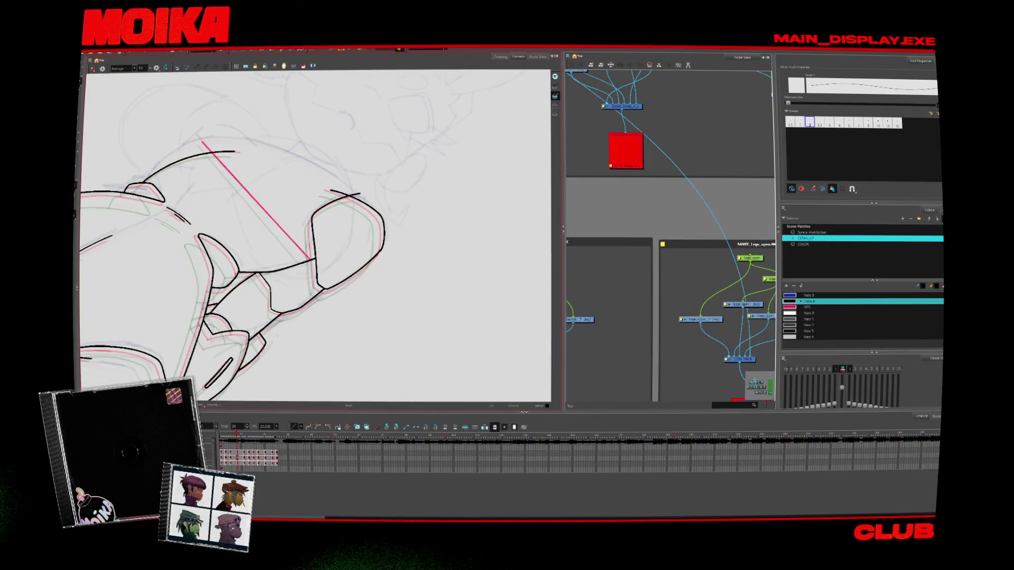
Return to earlier drawings, then level the view and mirror the canvas
key(period)
key(alt+s)
key(comma)
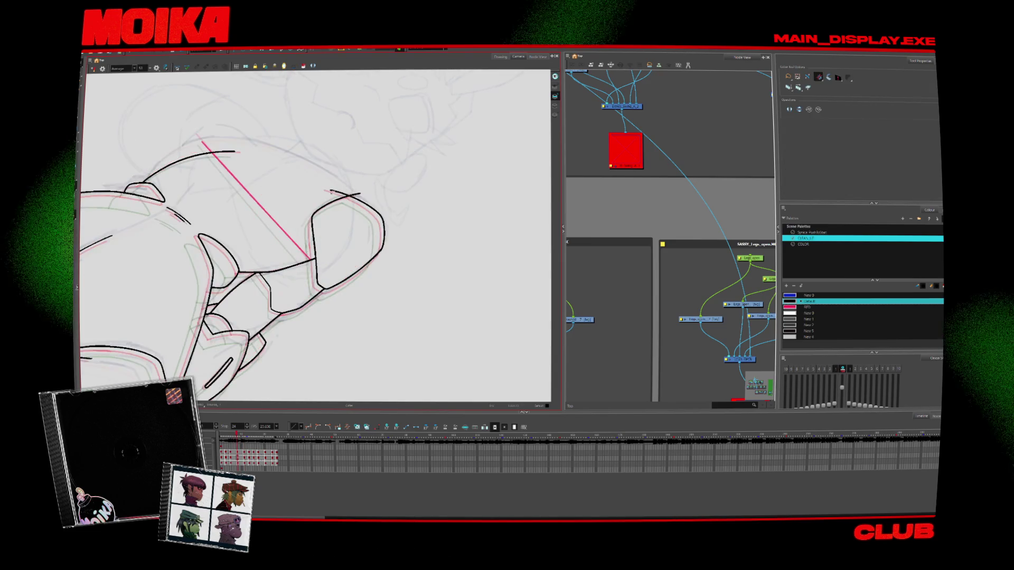
key(comma)
key(comma)
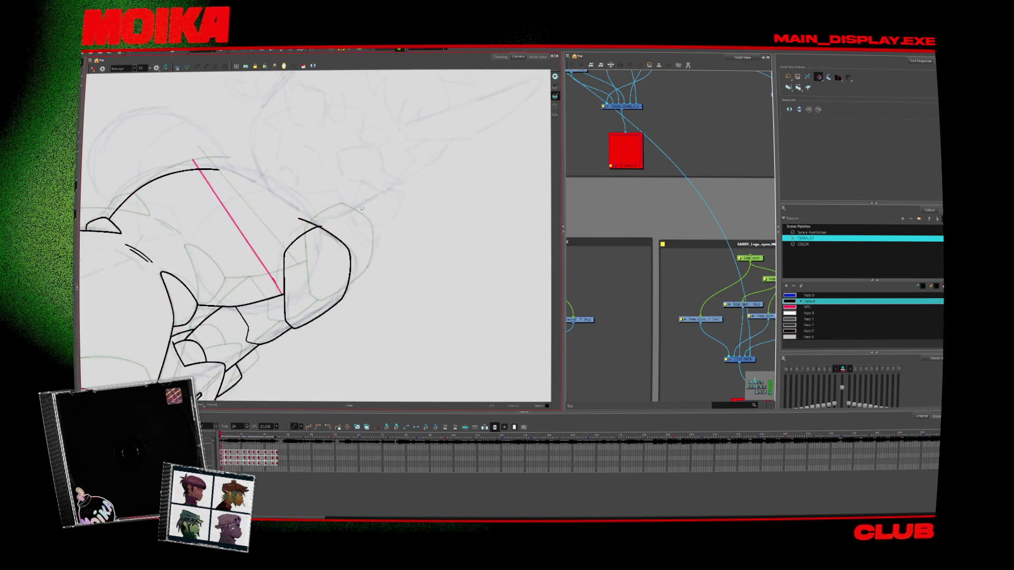
key(x)
key(x)
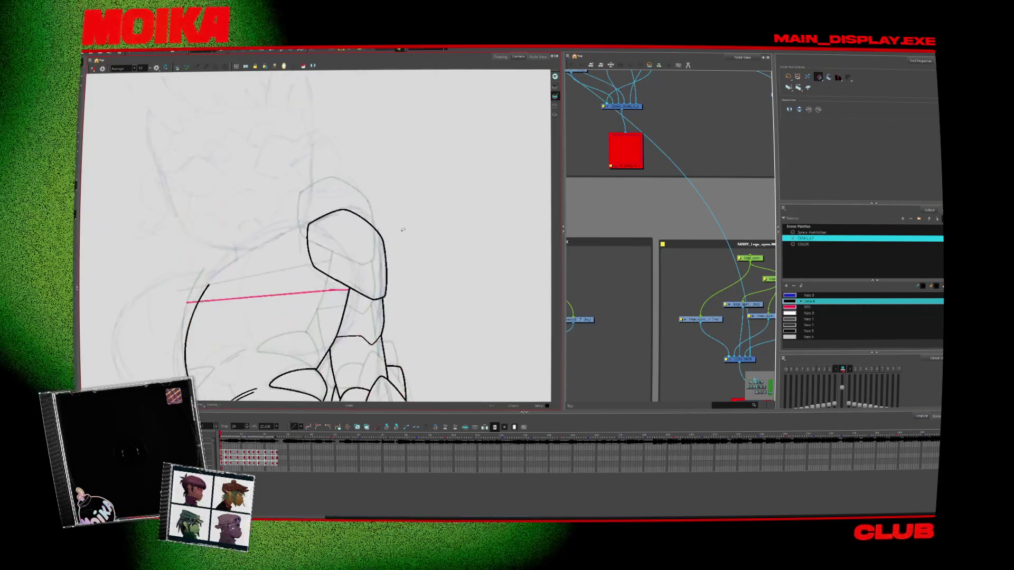
key(4)
Add a short black brush stroke beside the head's left outline
drag(401, 233, 417, 226)
key(alt+b)
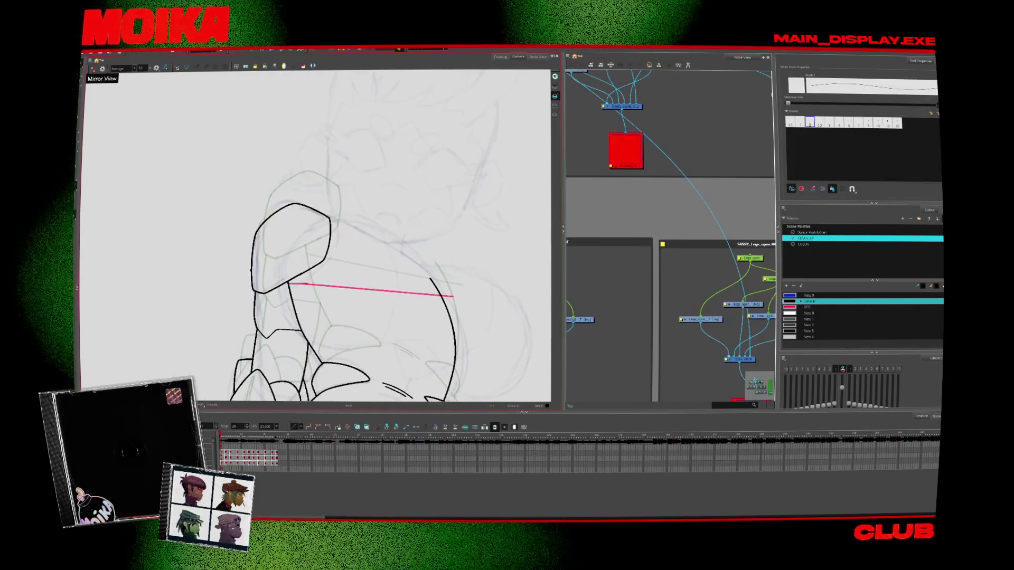
drag(250, 259, 252, 280)
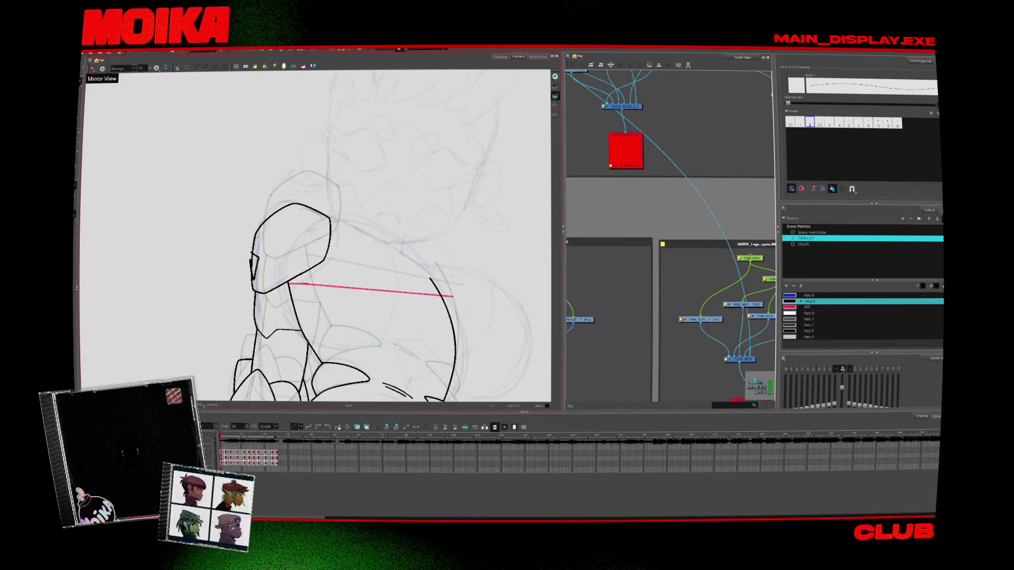
mouse_move(292, 276)
mouse_down()
mouse_move(309, 257)
mouse_move(277, 242)
mouse_up()
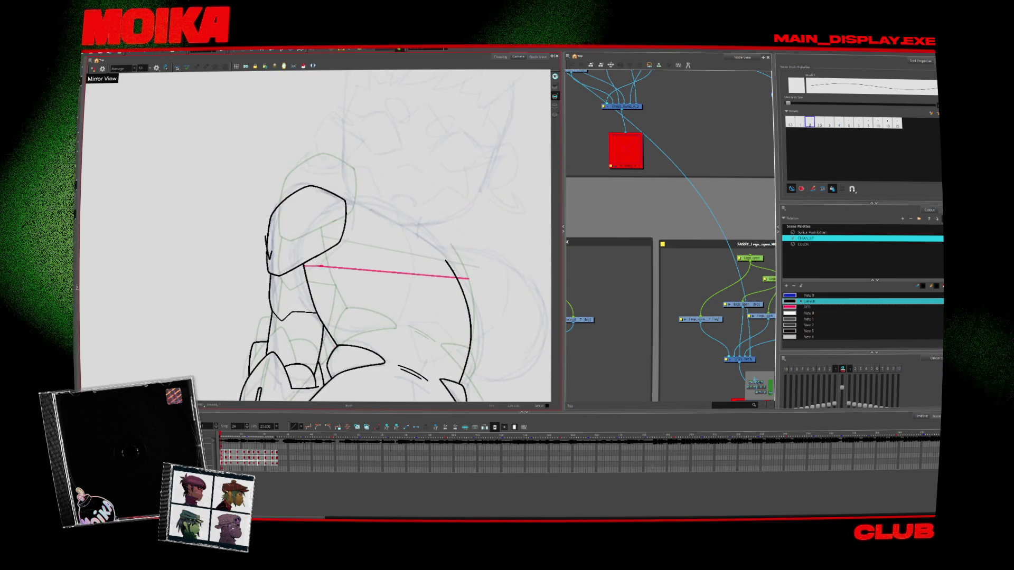
Check the head with Mirror View, then ink small strokes inside its left edge on the next frame
click(94, 70)
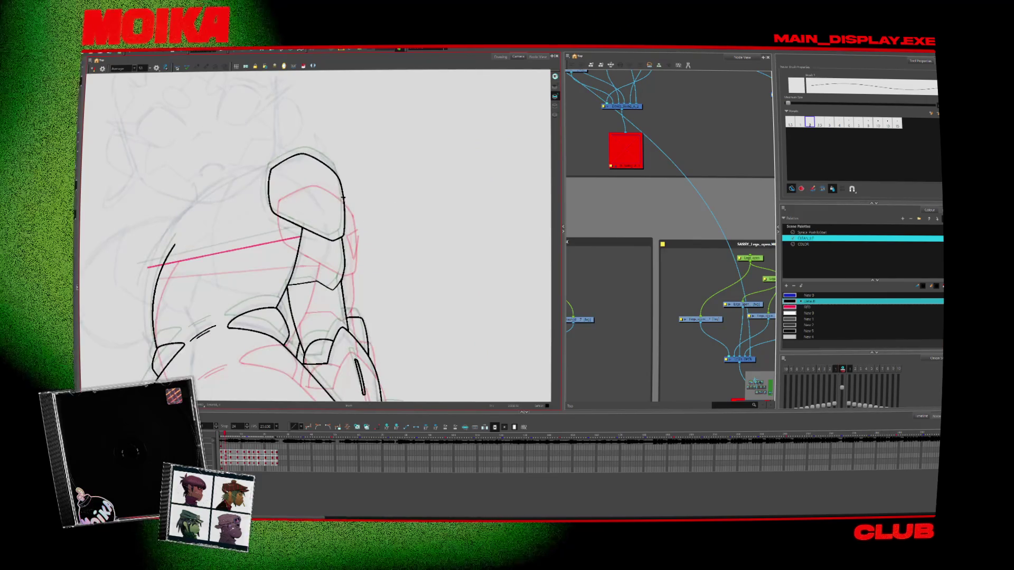
click(93, 69)
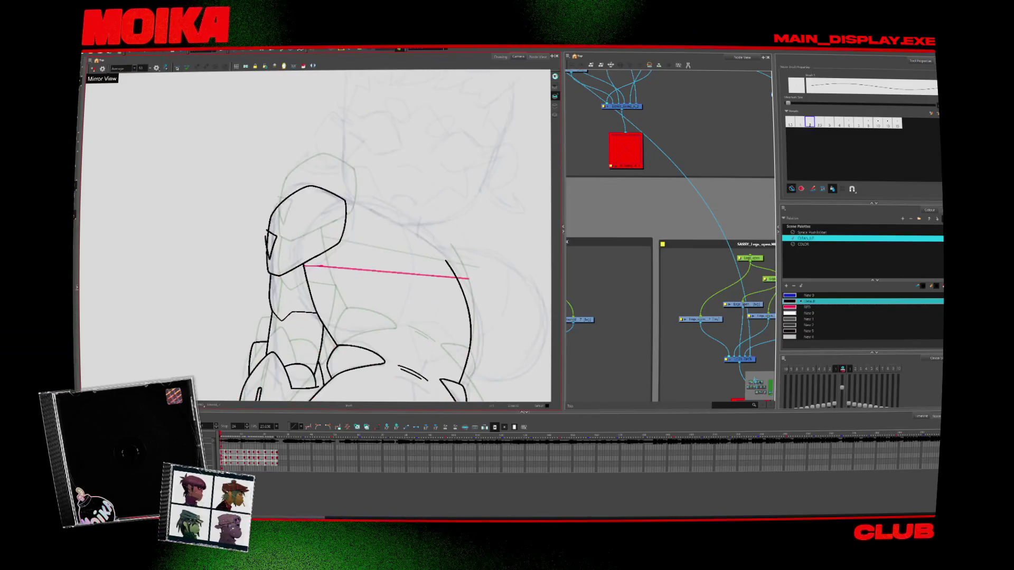
click(93, 69)
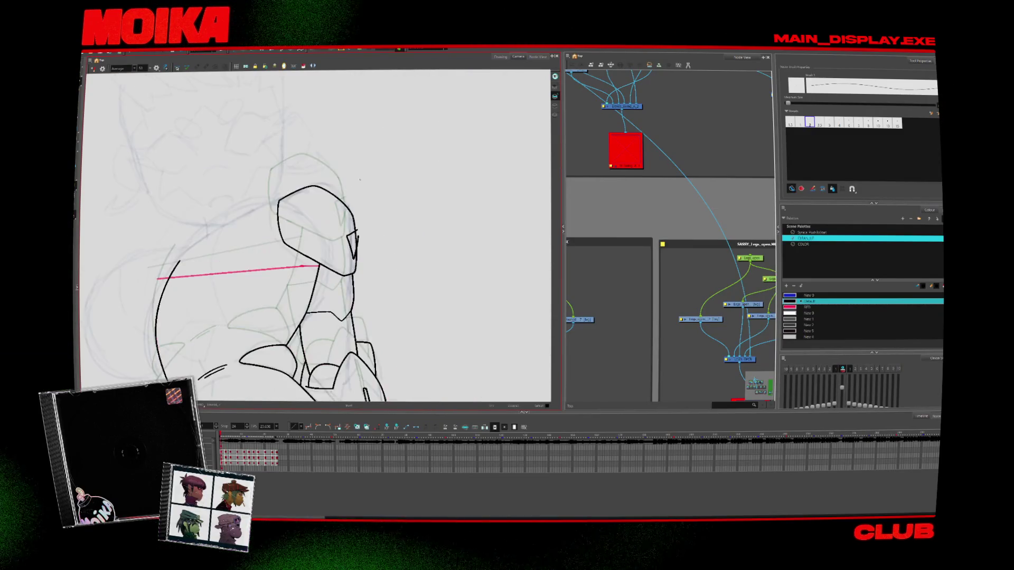
click(93, 69)
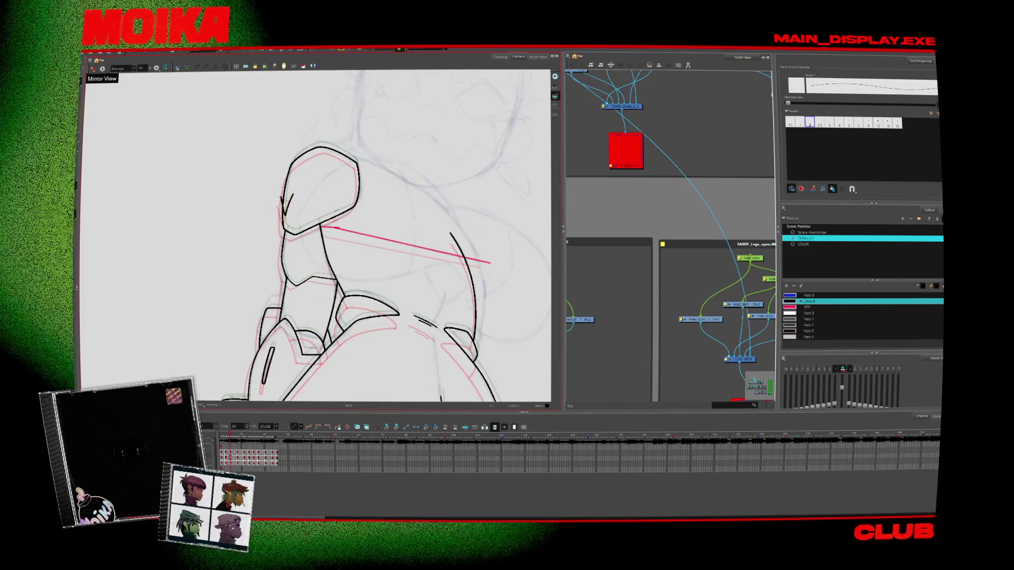
key(period)
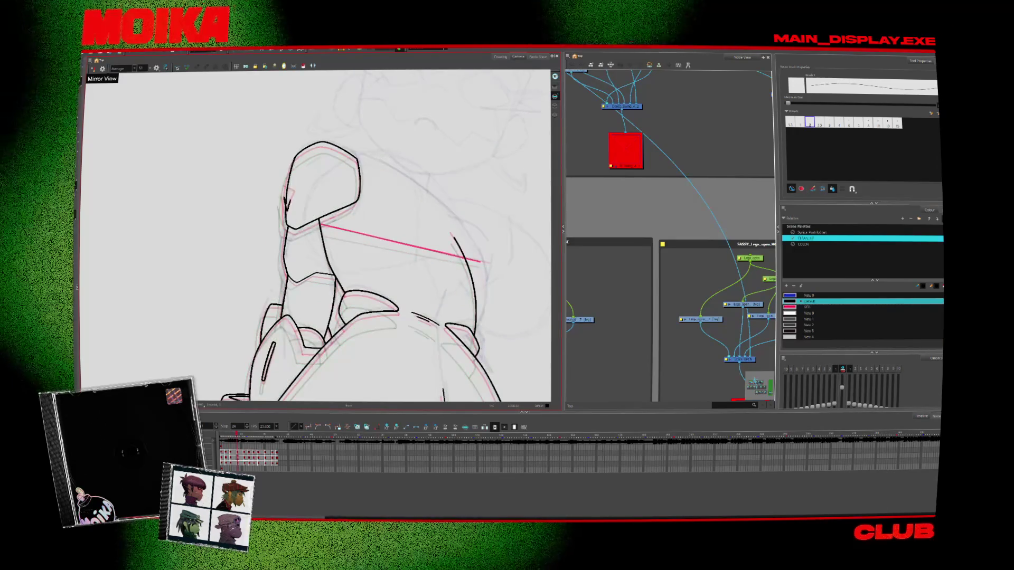
drag(290, 181, 286, 211)
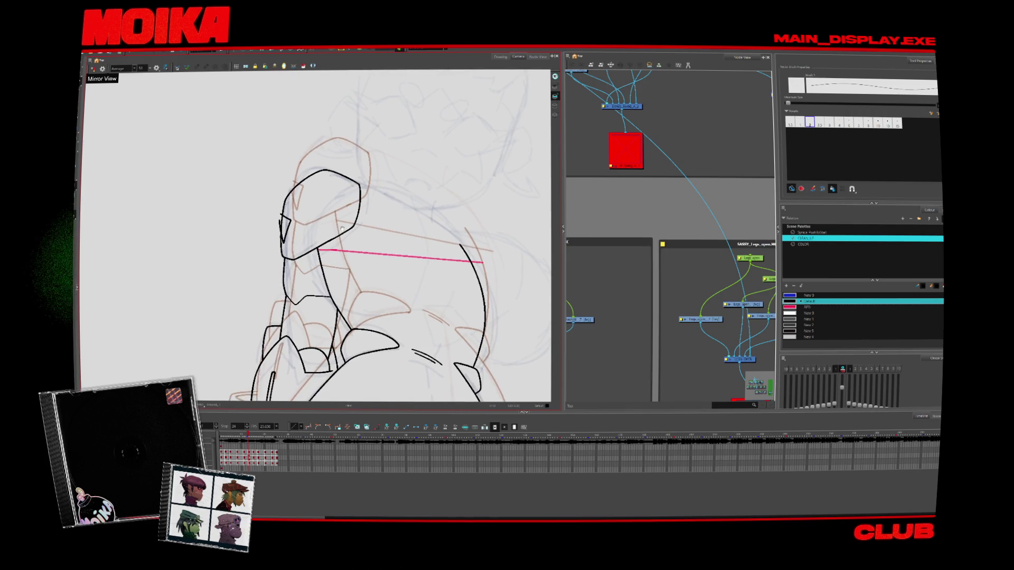
Step back and forth through neighboring drawings to compare the strokes, then zoom out
key(alt+s)
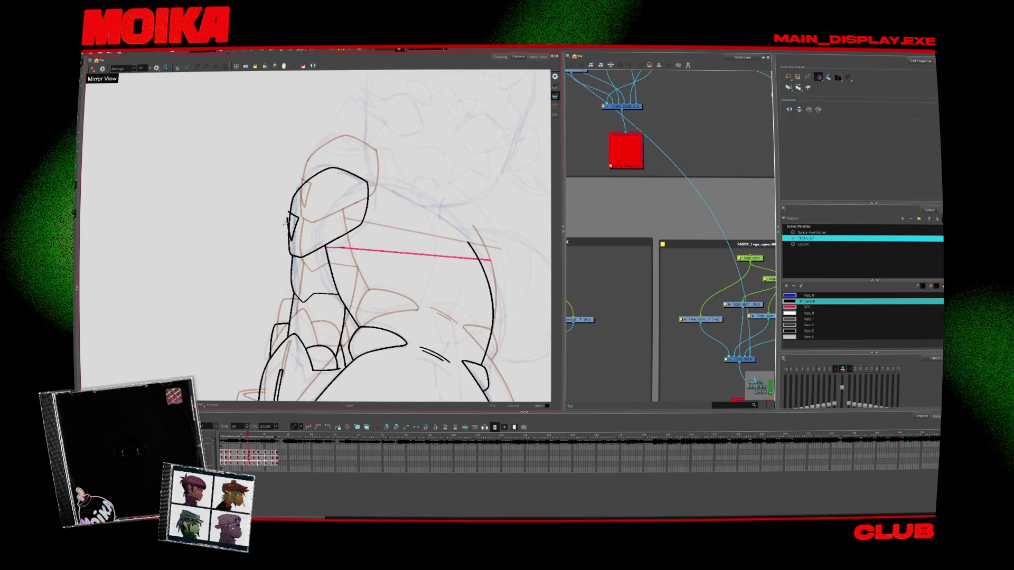
key(comma)
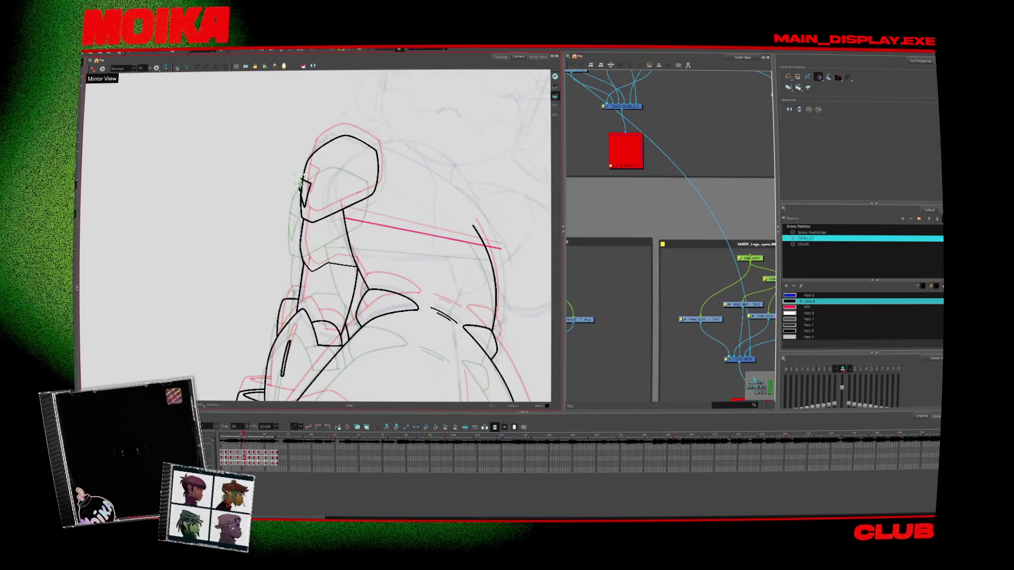
key(comma)
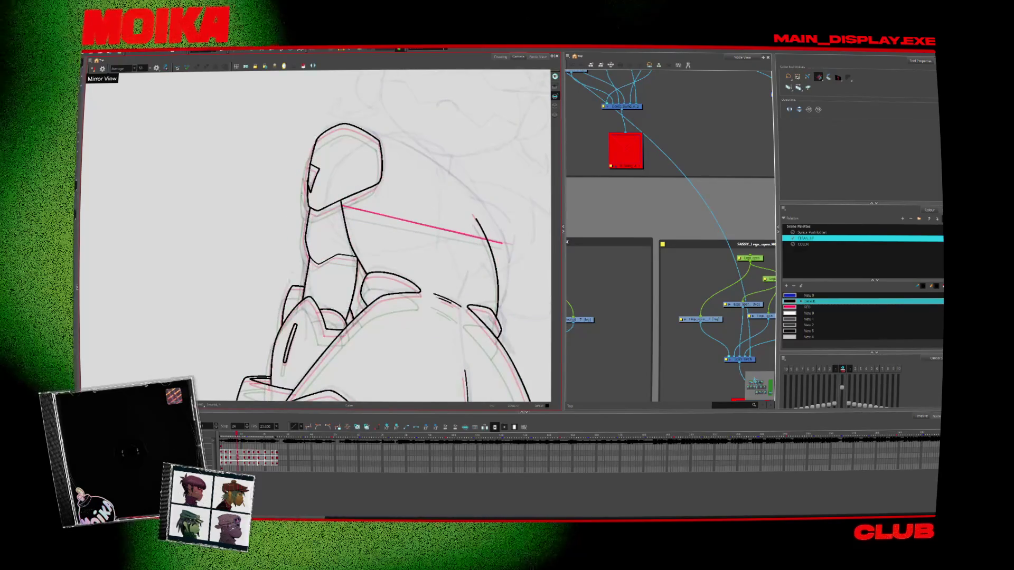
key(comma)
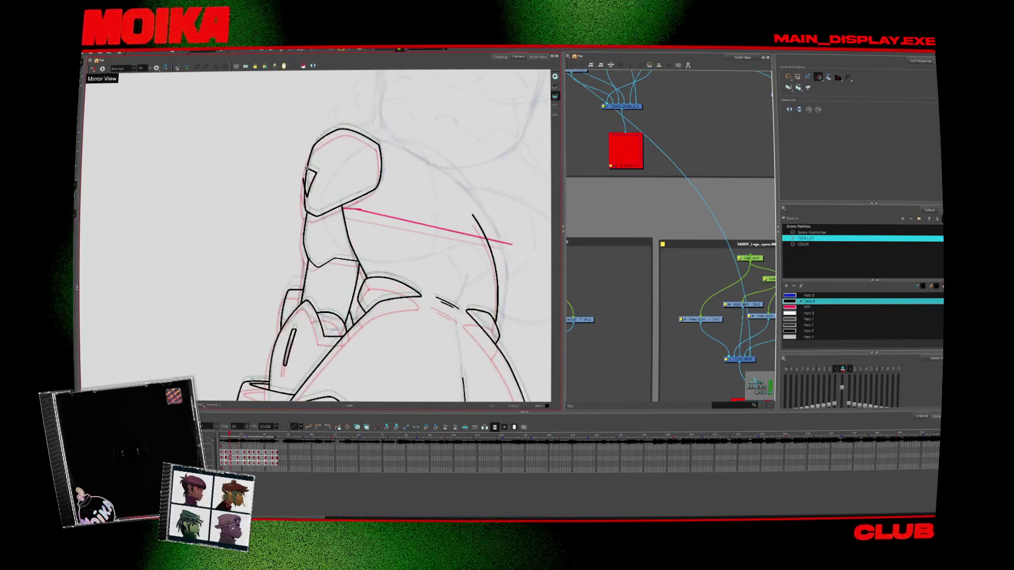
key(period)
key(comma)
key(period)
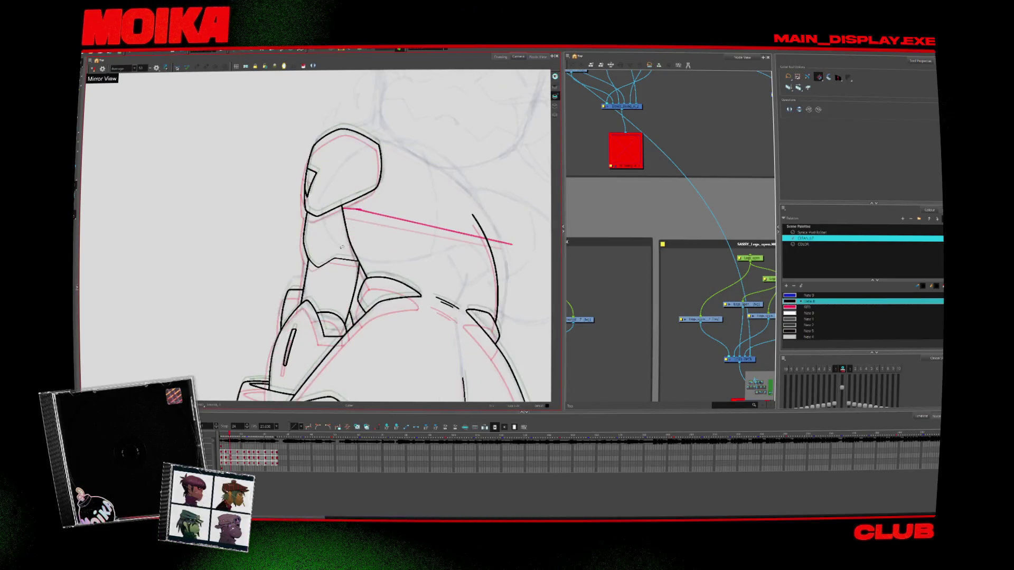
key(period)
key(period)
key(period)
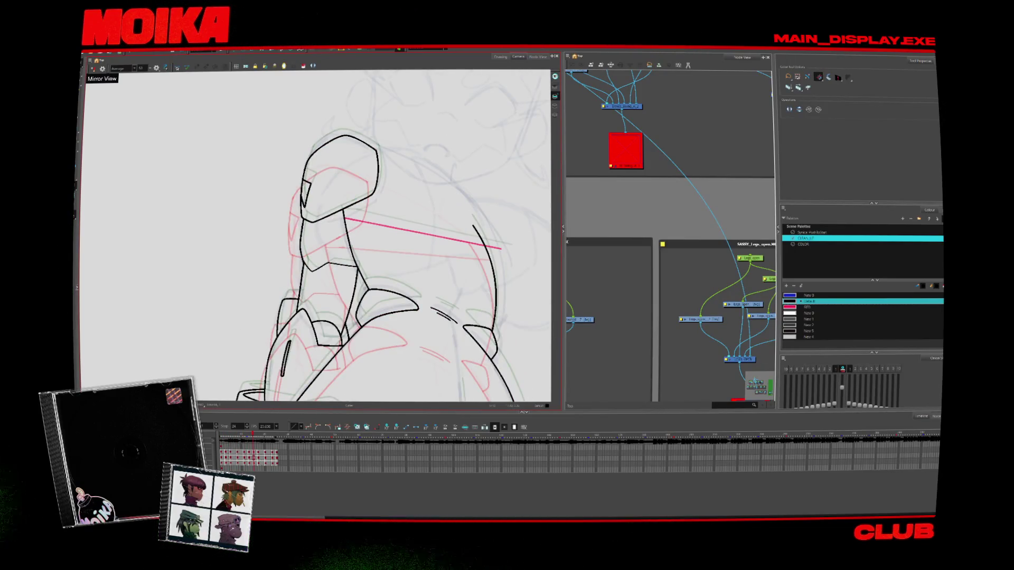
key(alt+z)
scroll(317, 235, down, 8)
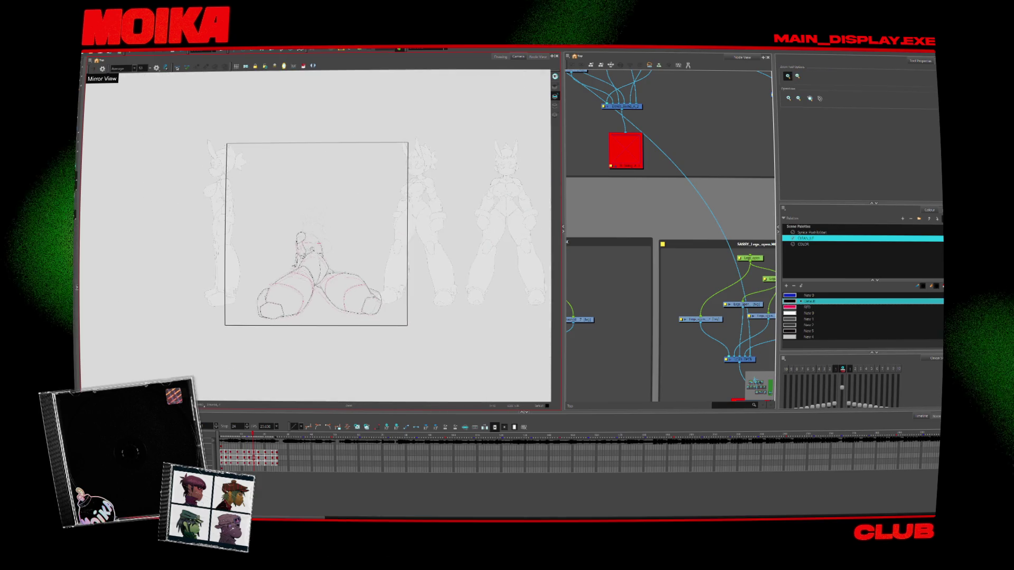
Add a short black brush line above the chest on the unmirrored canvas
scroll(298, 256, up, 8)
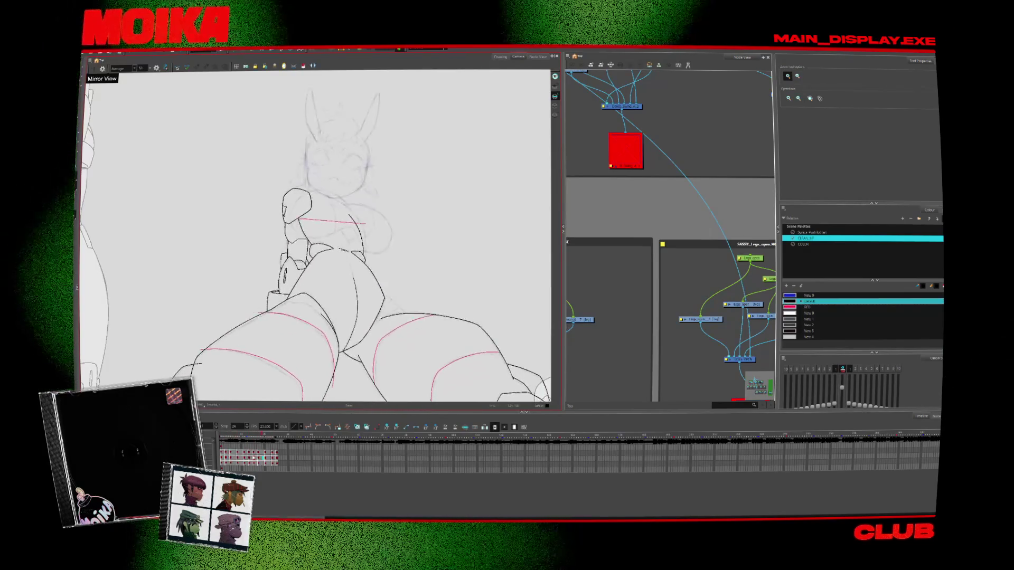
scroll(317, 238, up, 4)
key(alt+b)
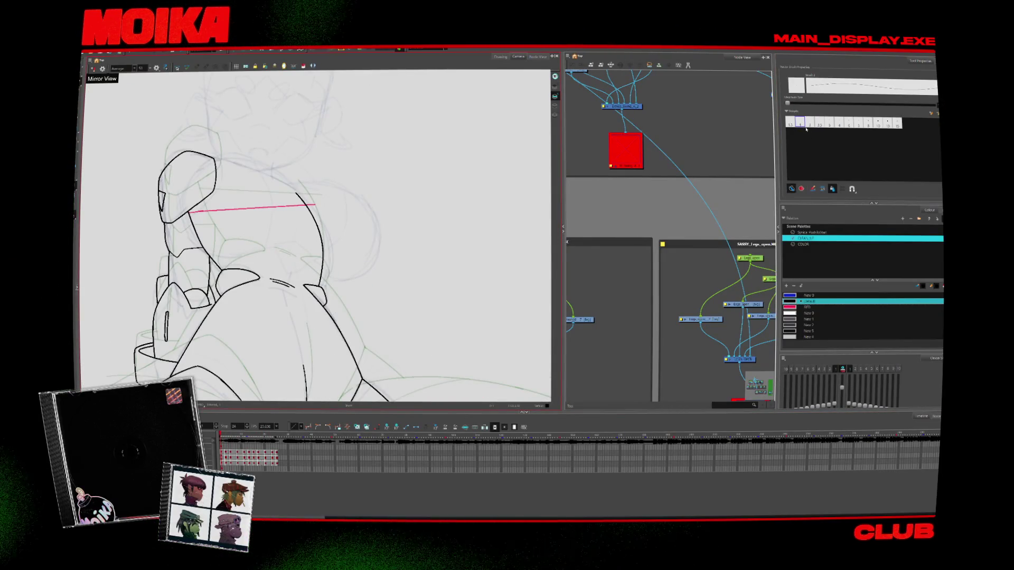
key(4)
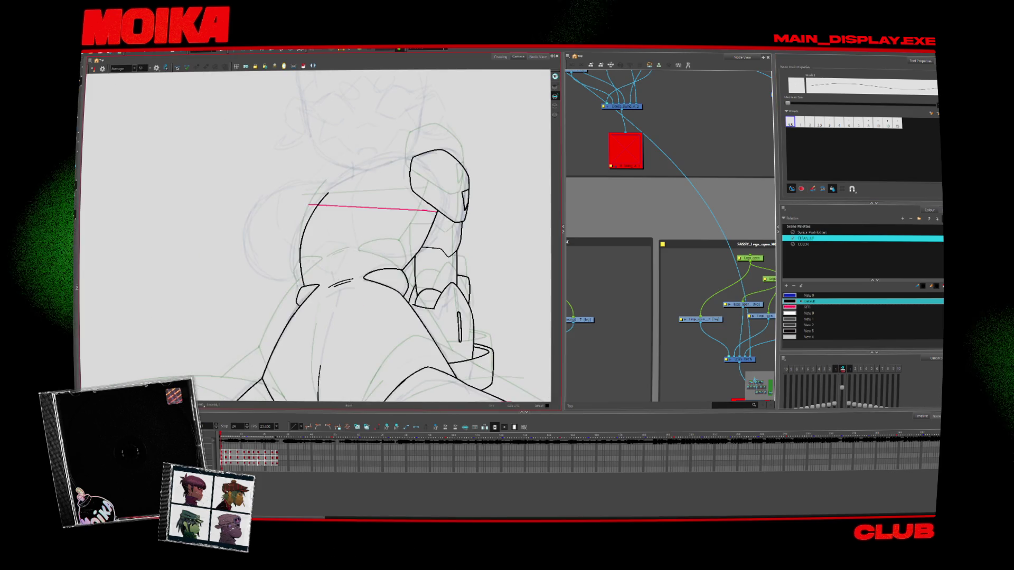
drag(335, 265, 338, 278)
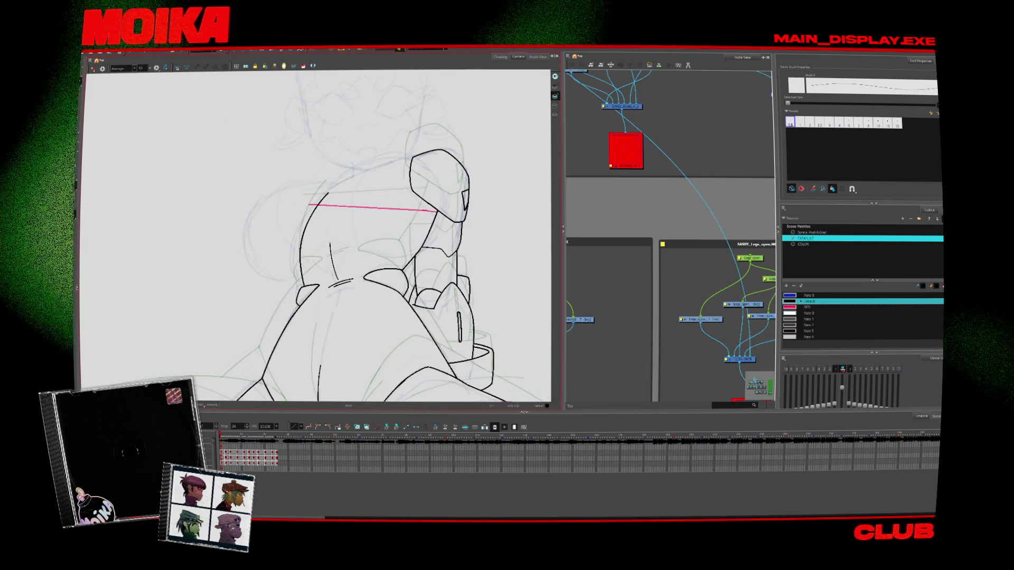
Step through the frames and play the animation to check the motion
key(period)
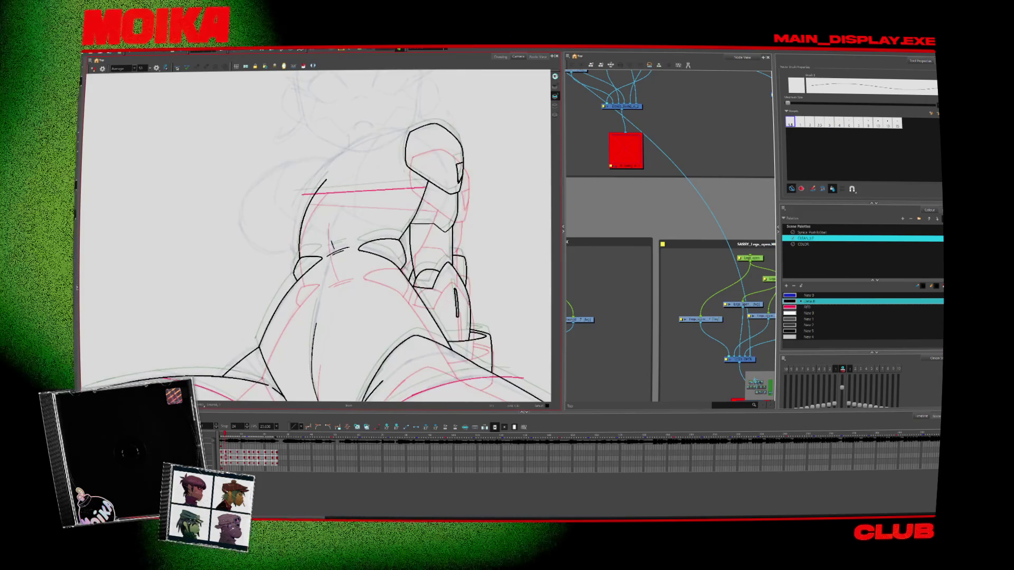
key(period)
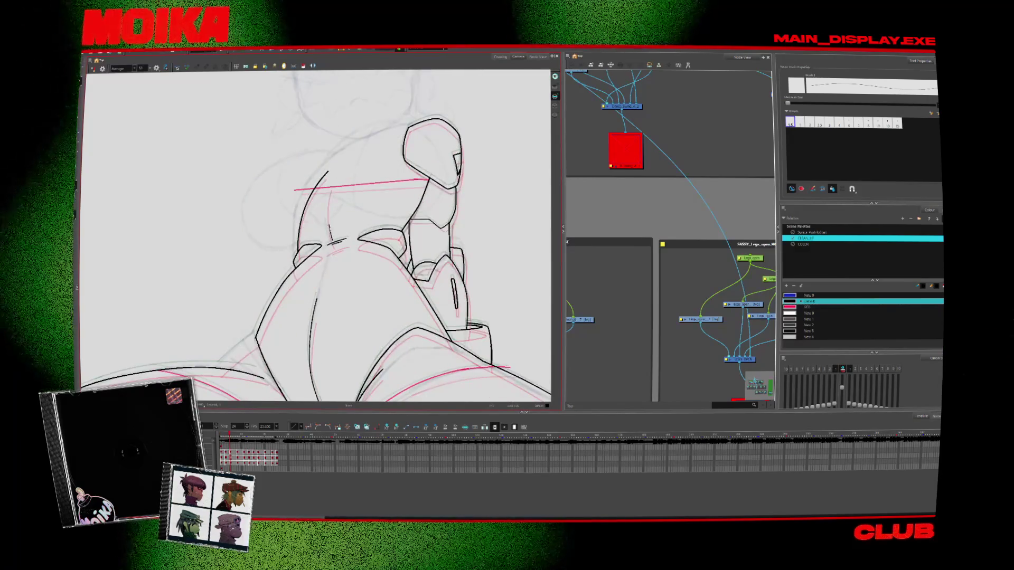
key(period)
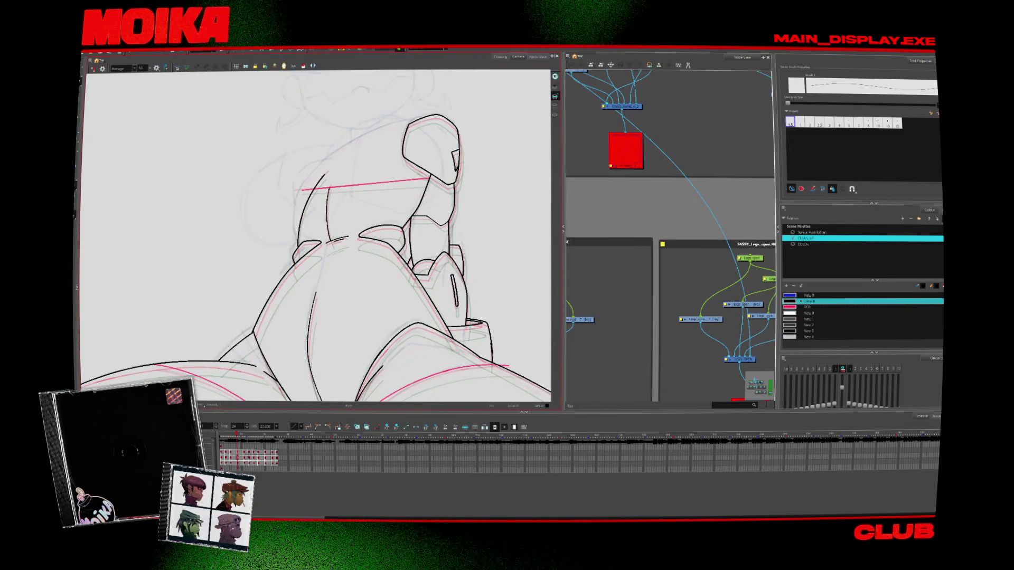
scroll(365, 259, down, 3)
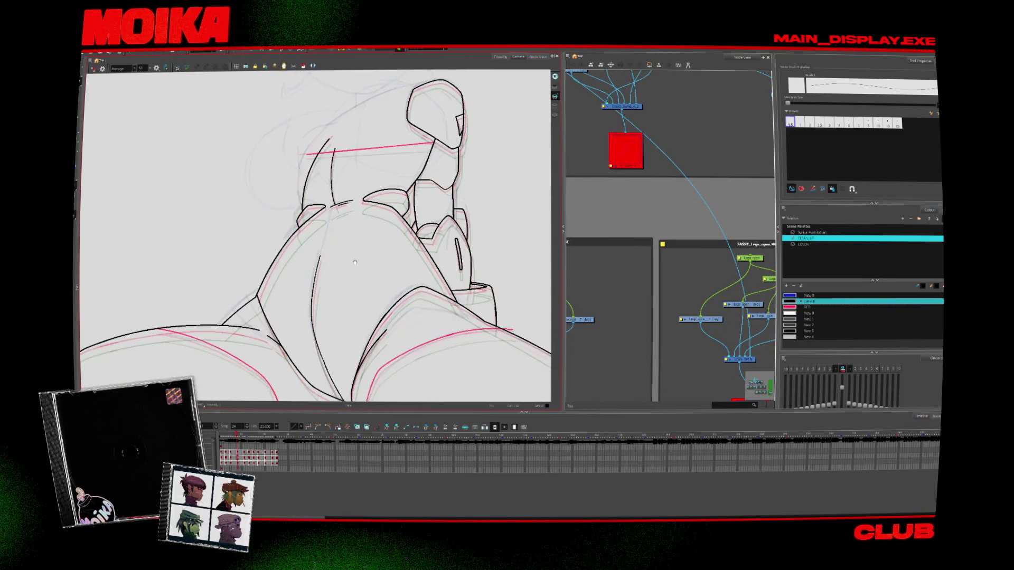
key(comma)
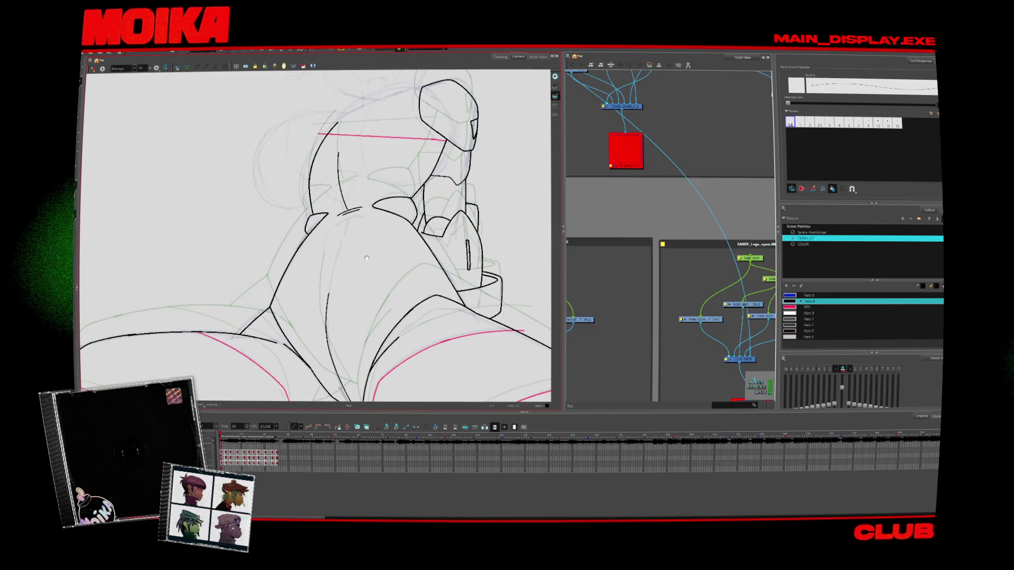
key(period)
key(period)
key(period)
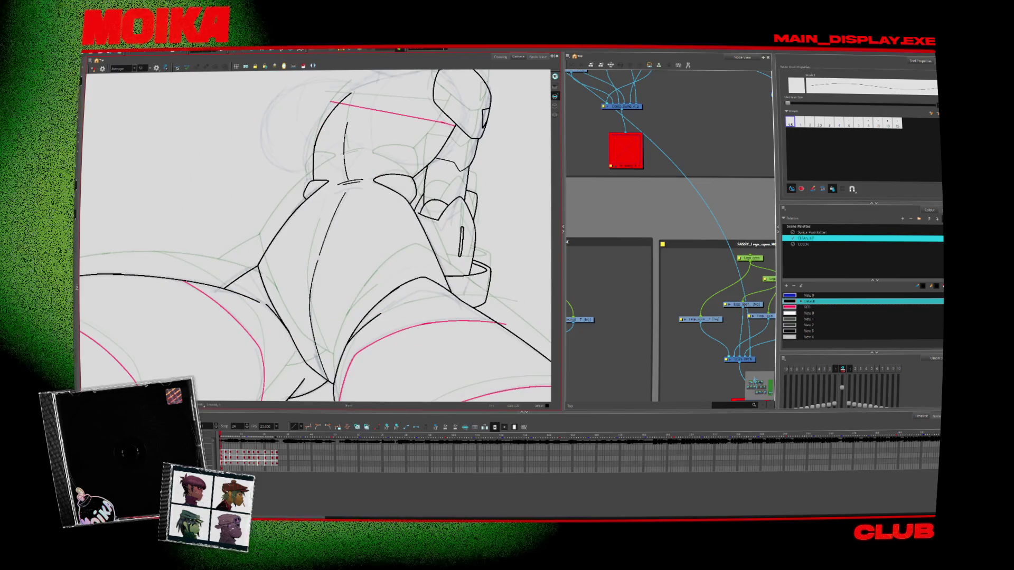
key(period)
key(period)
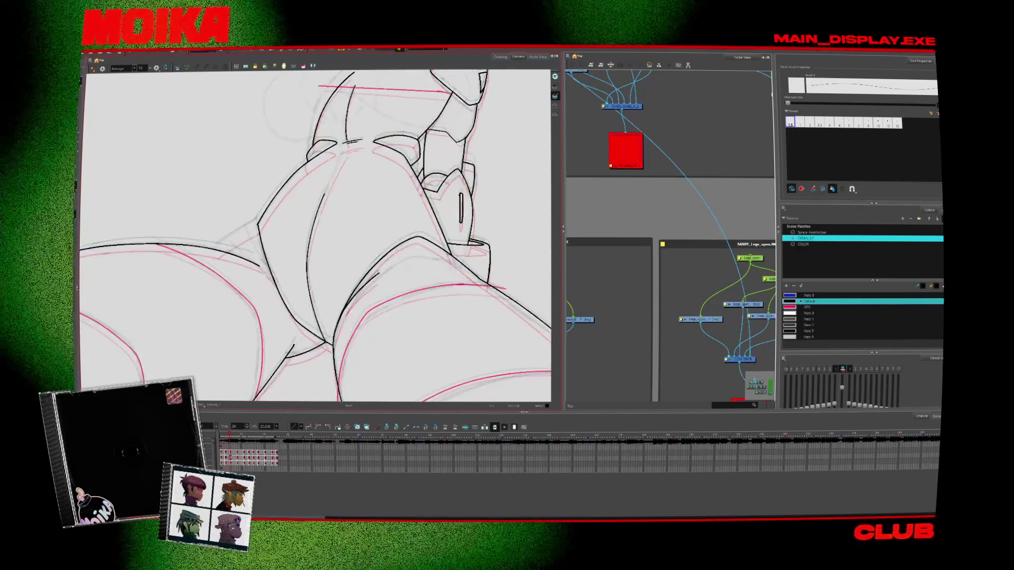
key(period)
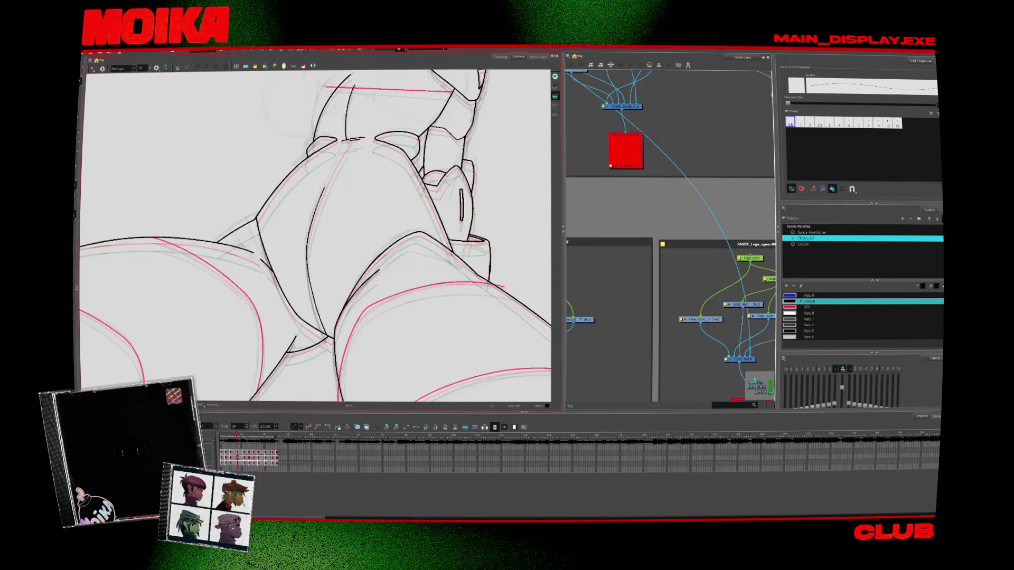
key(period)
key(period)
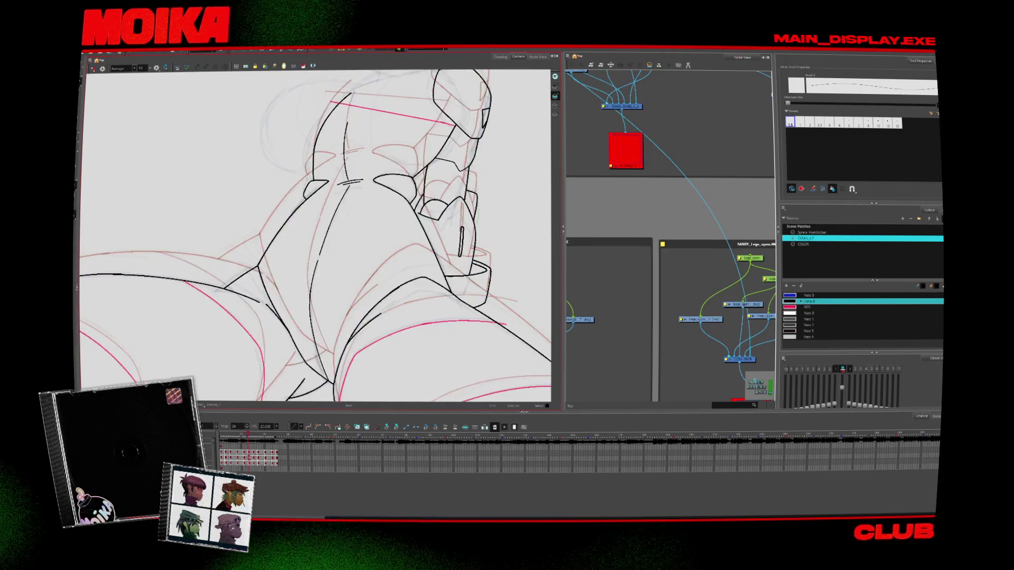
key(Return)
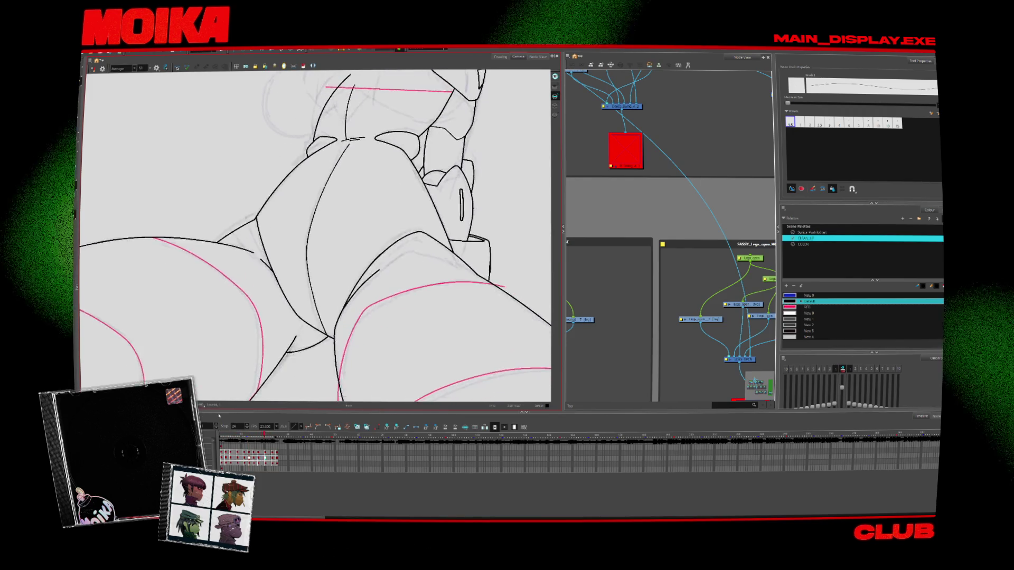
key(Return)
Choose another brush preset, advance a few poses and bring the frame's bottom edge into view
click(809, 122)
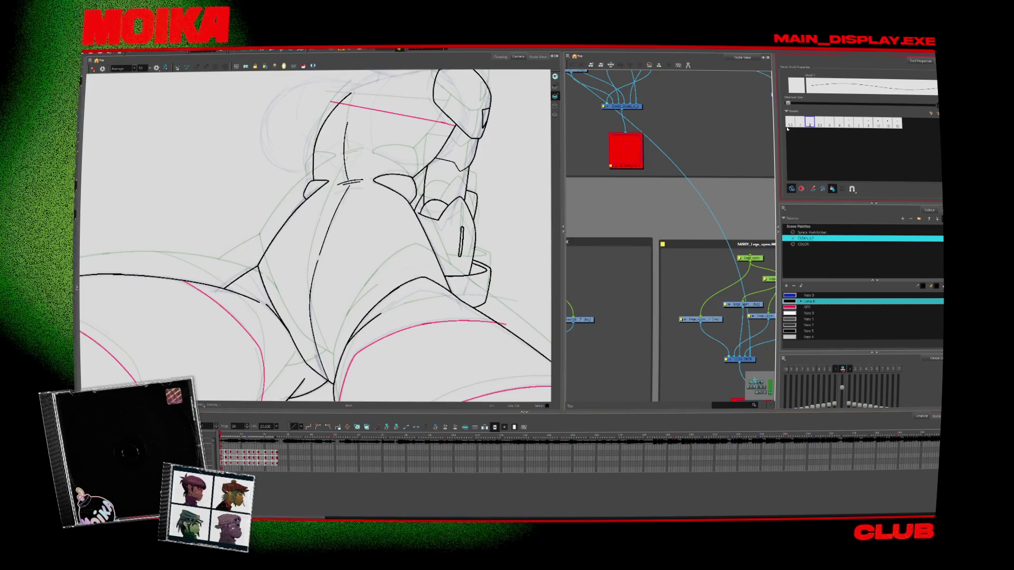
key(period)
key(period)
key(period)
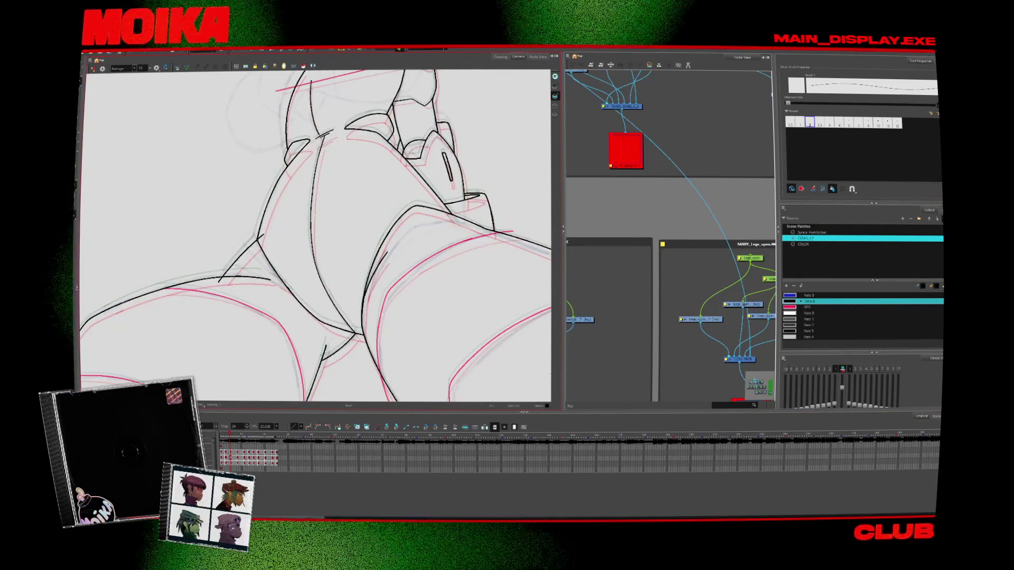
key(alt+s)
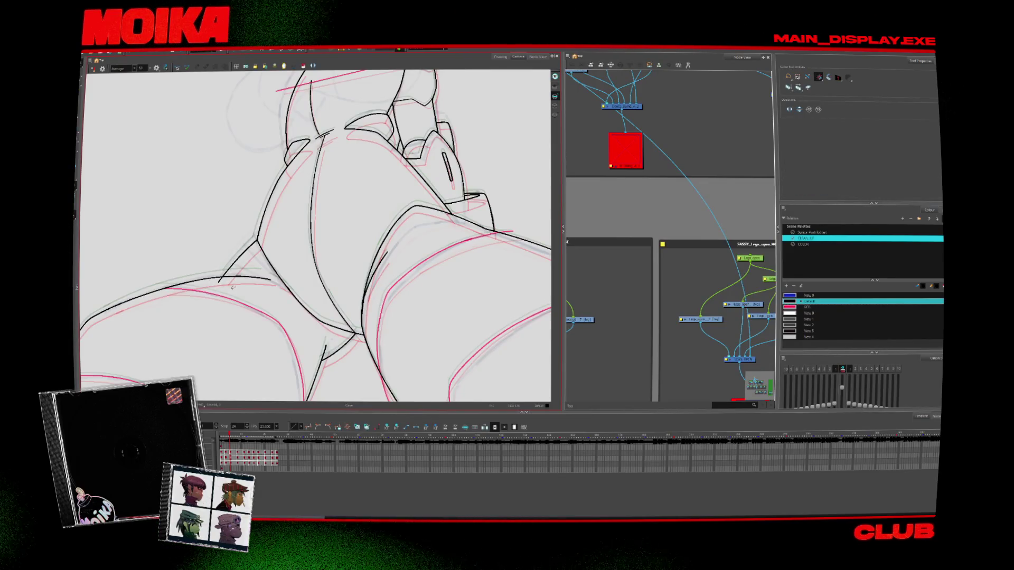
mouse_move(237, 290)
mouse_down()
mouse_move(260, 312)
mouse_move(261, 281)
mouse_up()
key(period)
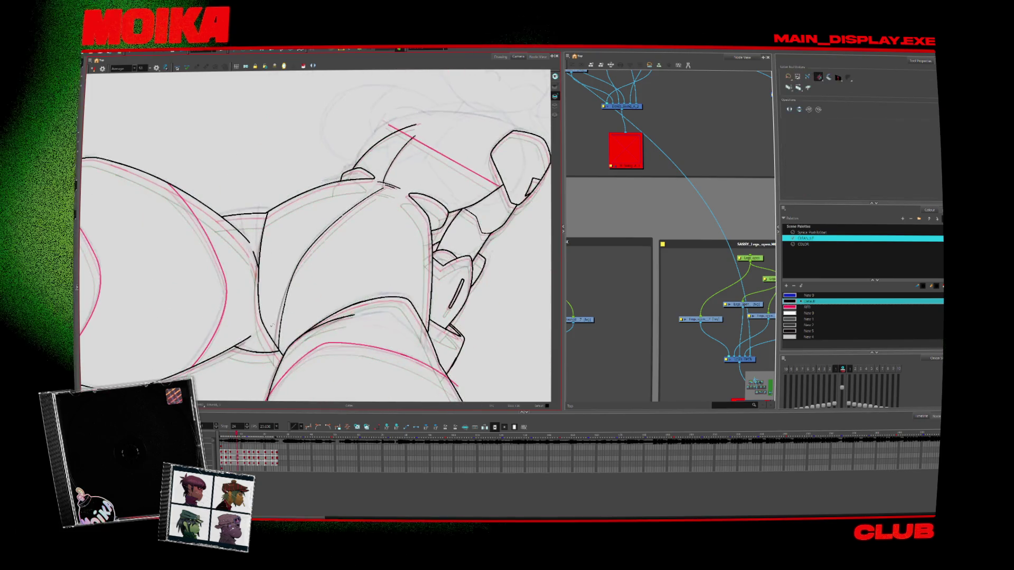
key(shift+m)
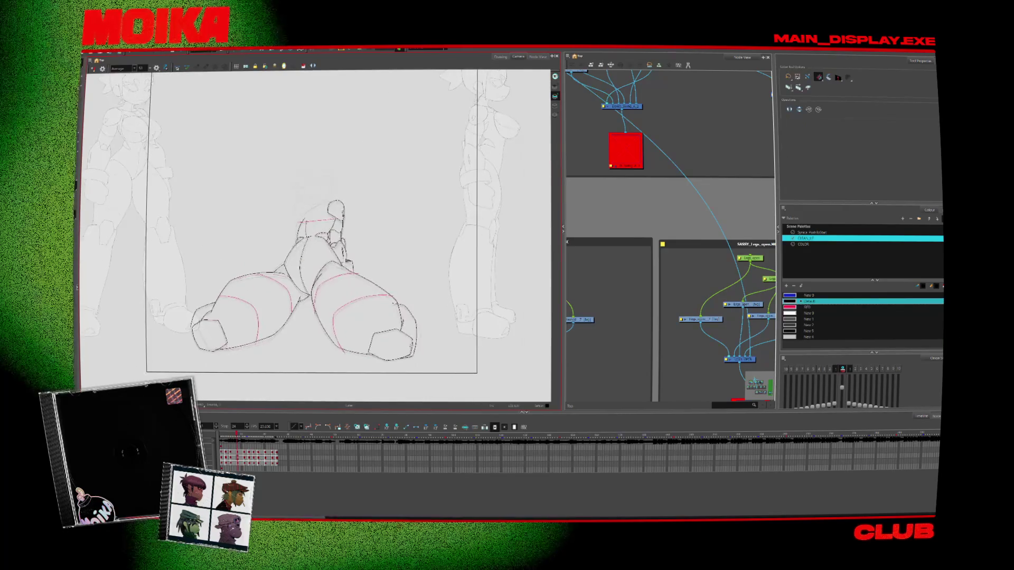
scroll(380, 369, up, 3)
key(period)
key(period)
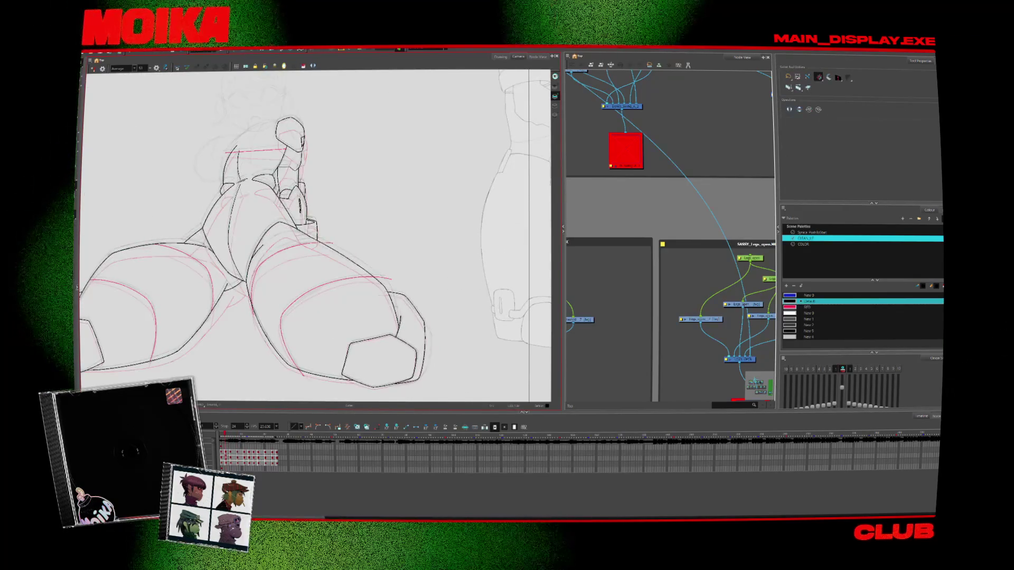
drag(202, 374, 305, 315)
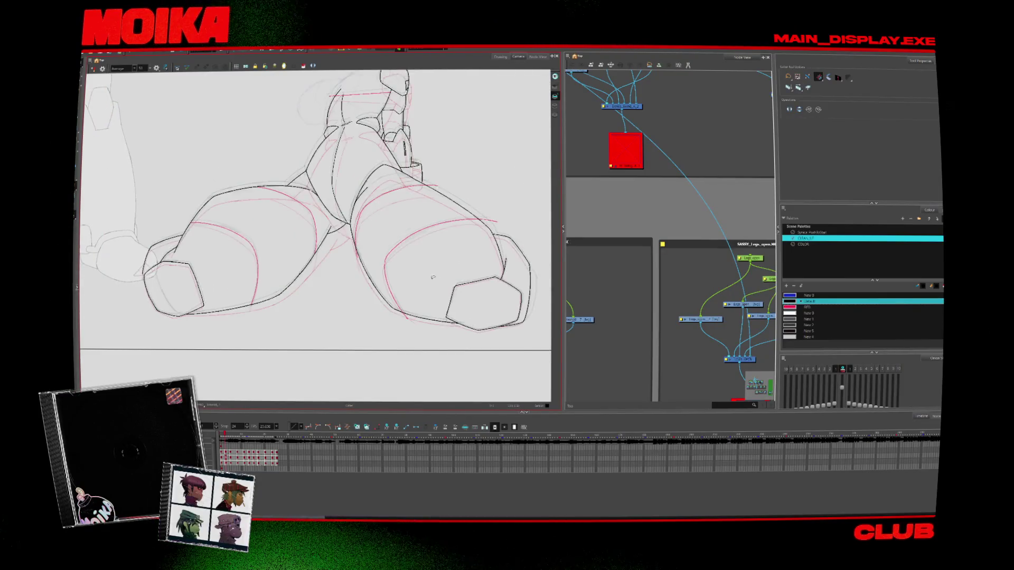
scroll(305, 315, up, 5)
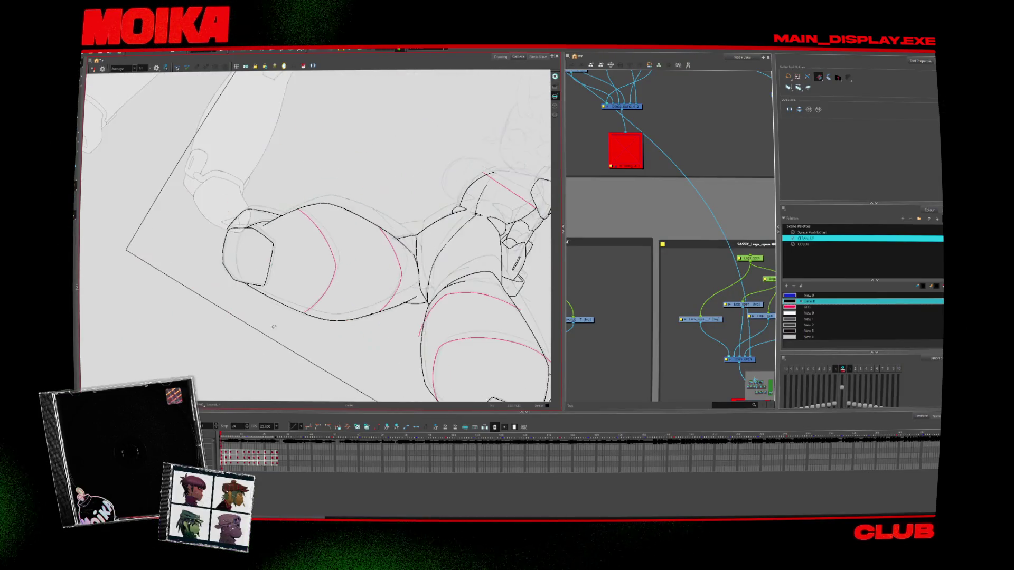
Ink the left edge of the boxy left foot on two consecutive frames
key(alt+b)
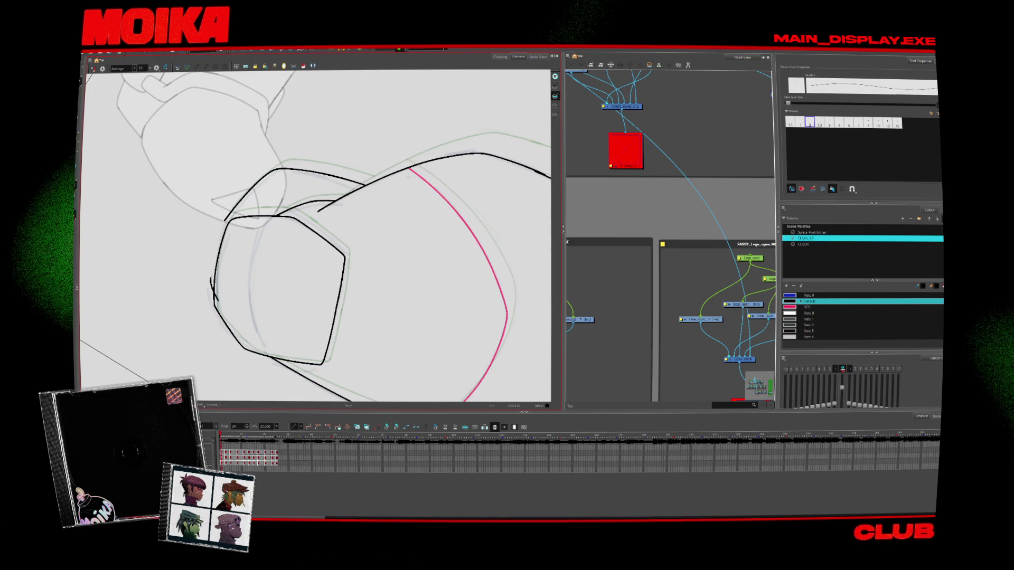
drag(228, 217, 212, 296)
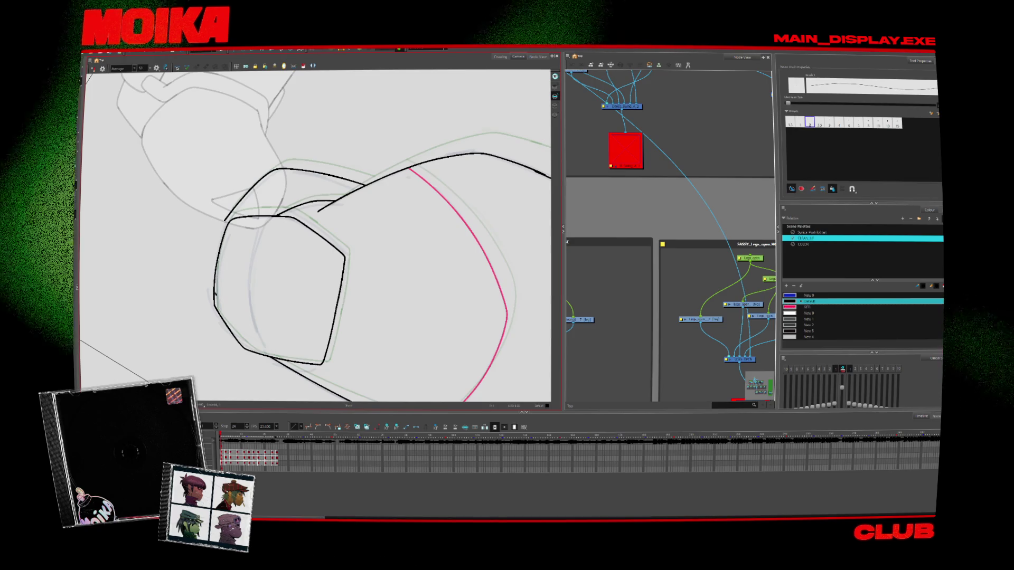
drag(226, 219, 214, 295)
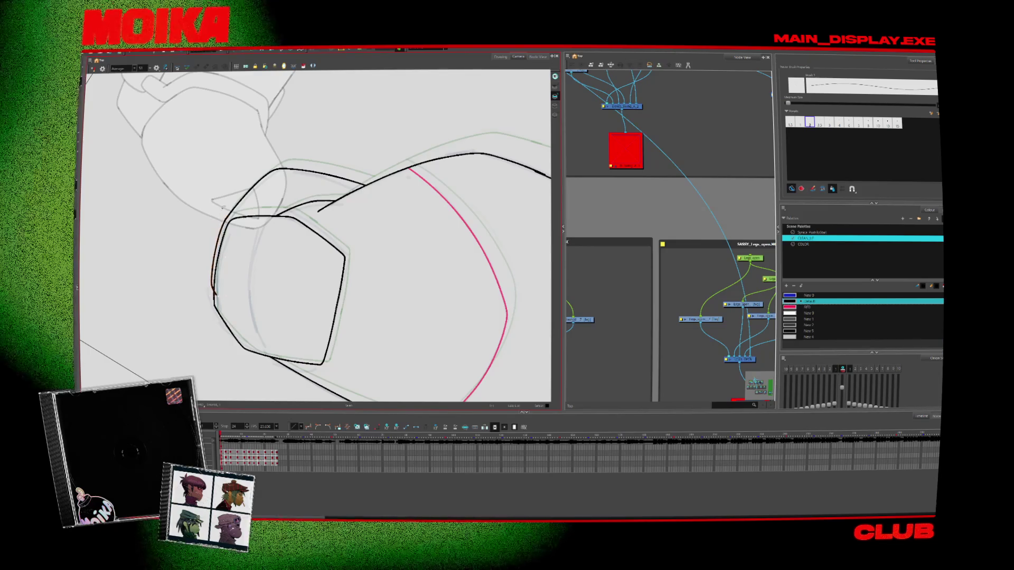
key(period)
drag(236, 202, 213, 286)
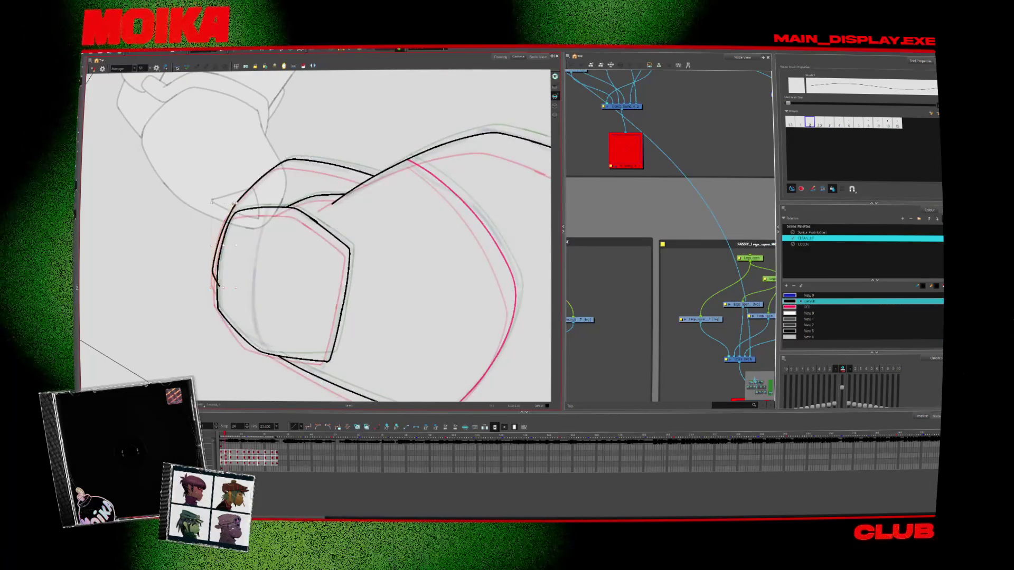
Step forward through several frames and reset the view with Shift+M to see the whole character
key(period)
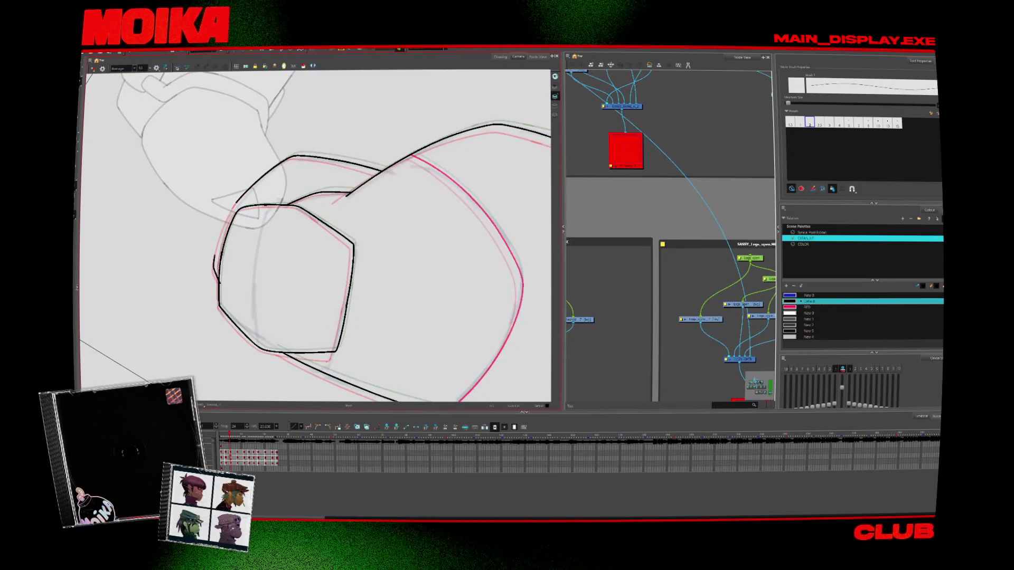
key(period)
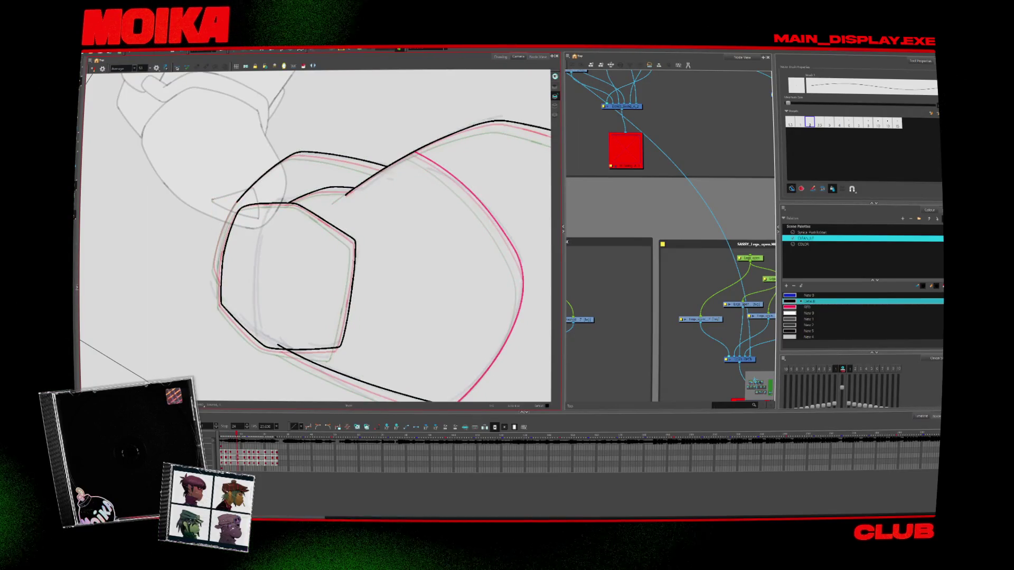
key(period)
key(alt+s)
key(period)
key(period)
key(period)
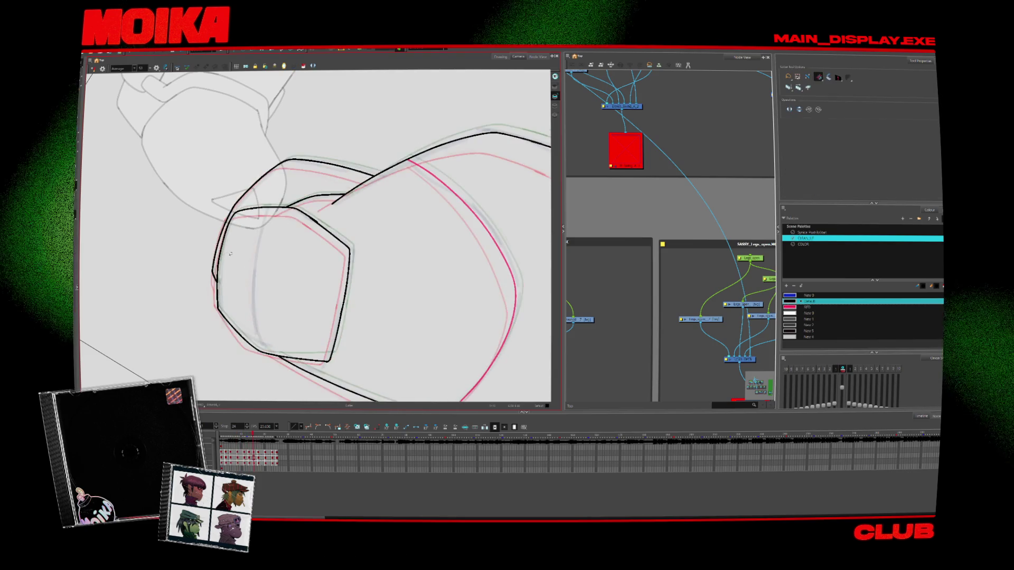
key(period)
key(period)
key(shift+m)
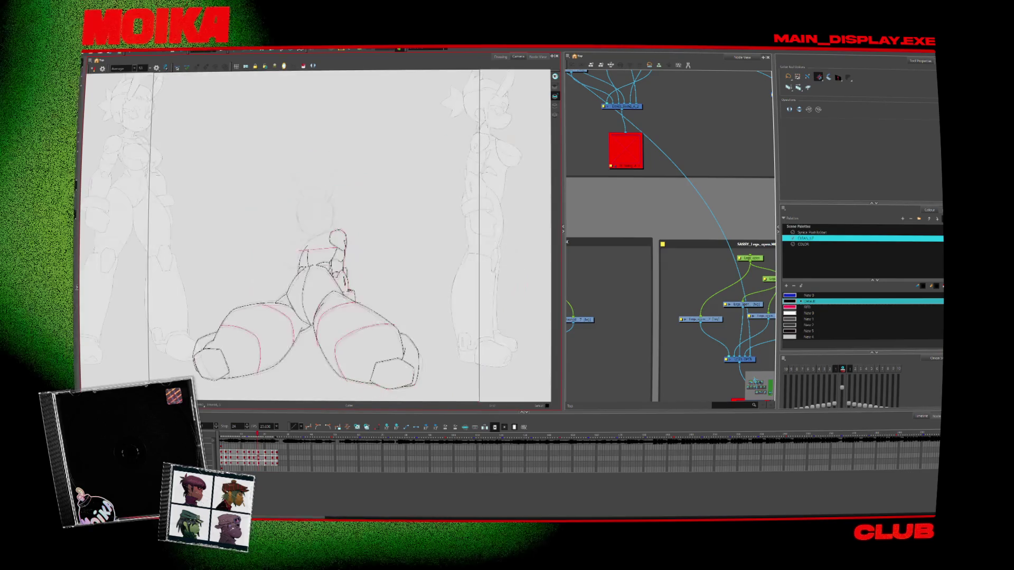
Jump back to the first frame and zoom in on the character's chest and shoulder
key(period)
key(period)
key(period)
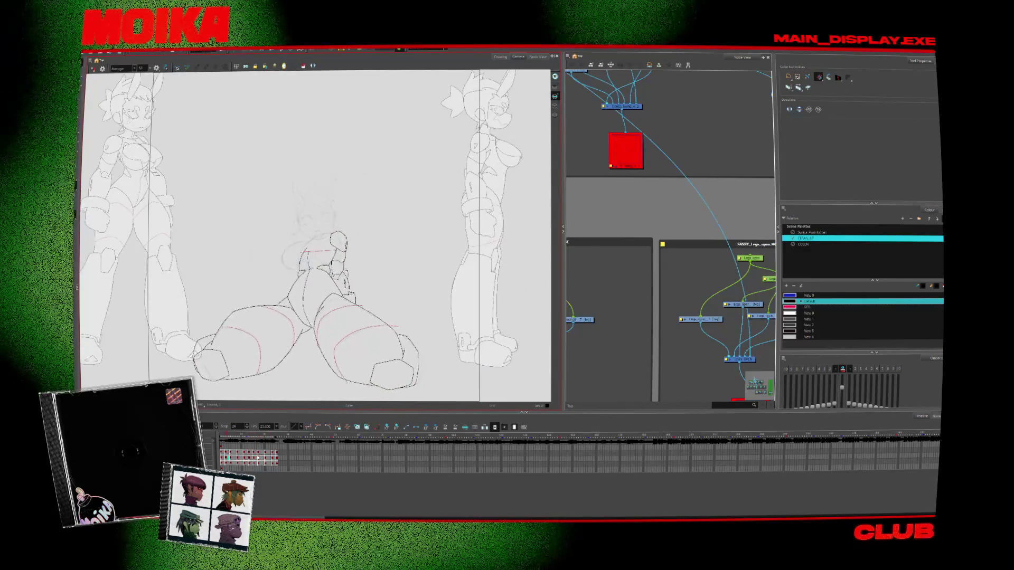
key(period)
key(period)
key(period)
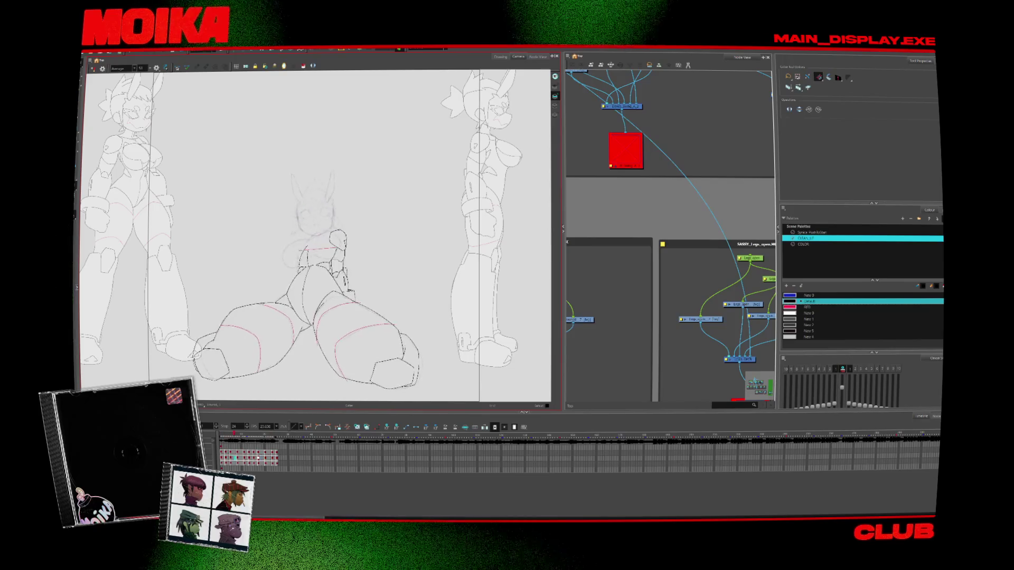
key(period)
key(period)
key(period)
key(alt+z)
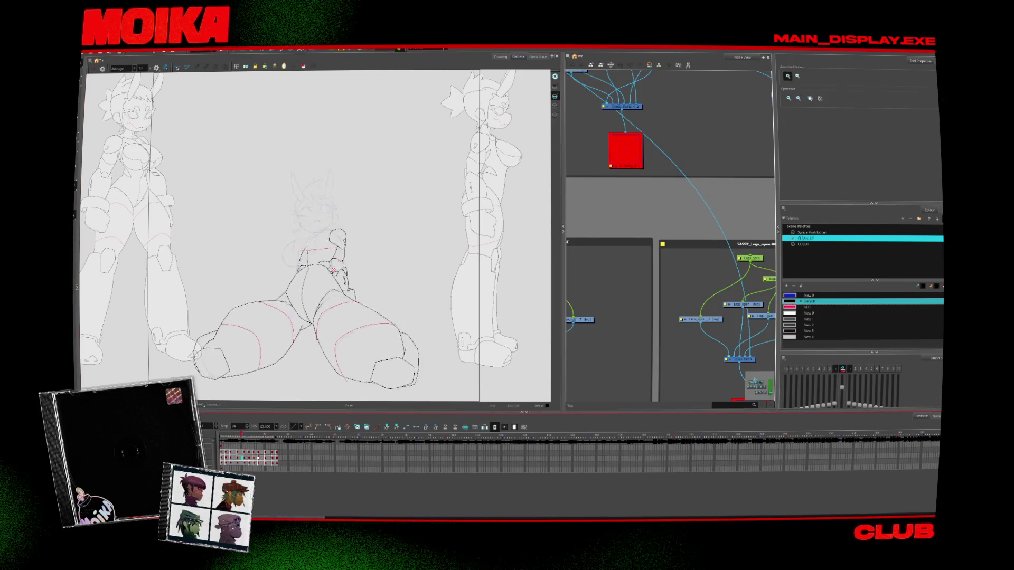
key(shift+comma)
click(332, 260)
click(332, 260)
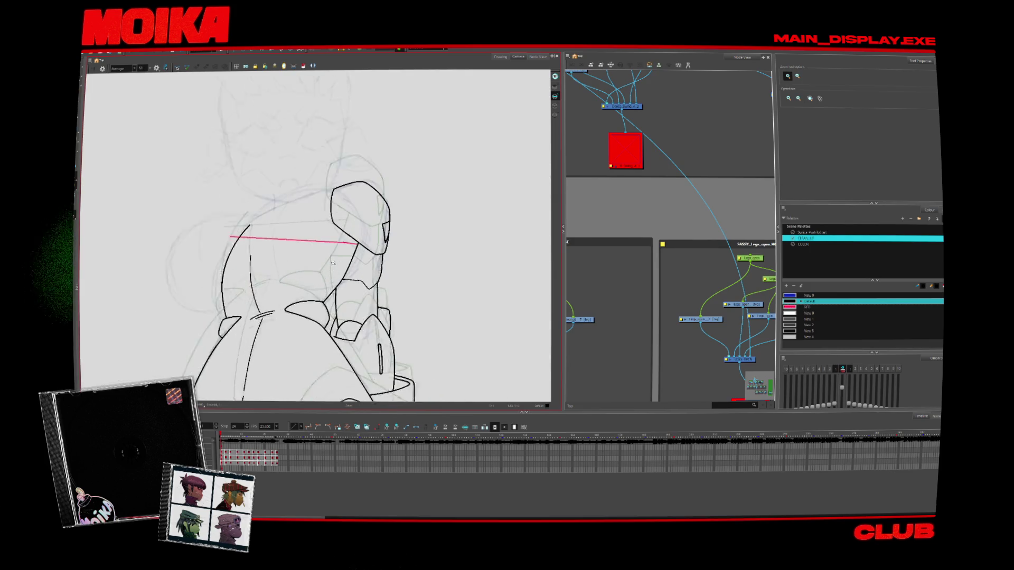
Draw a black line on the chest armor, compare neighboring drawings, and flip the view horizontally
key(alt+b)
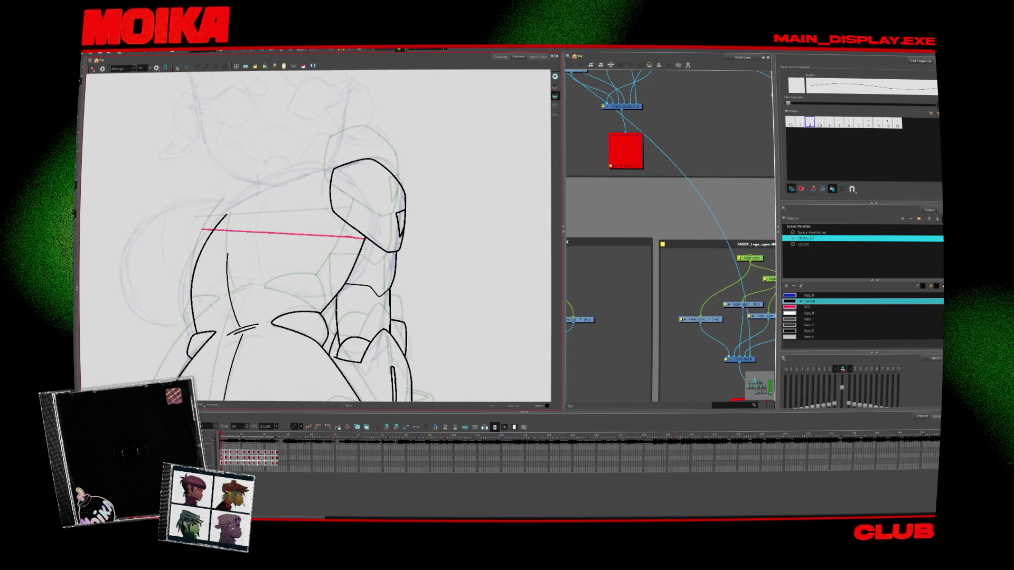
drag(354, 249, 344, 285)
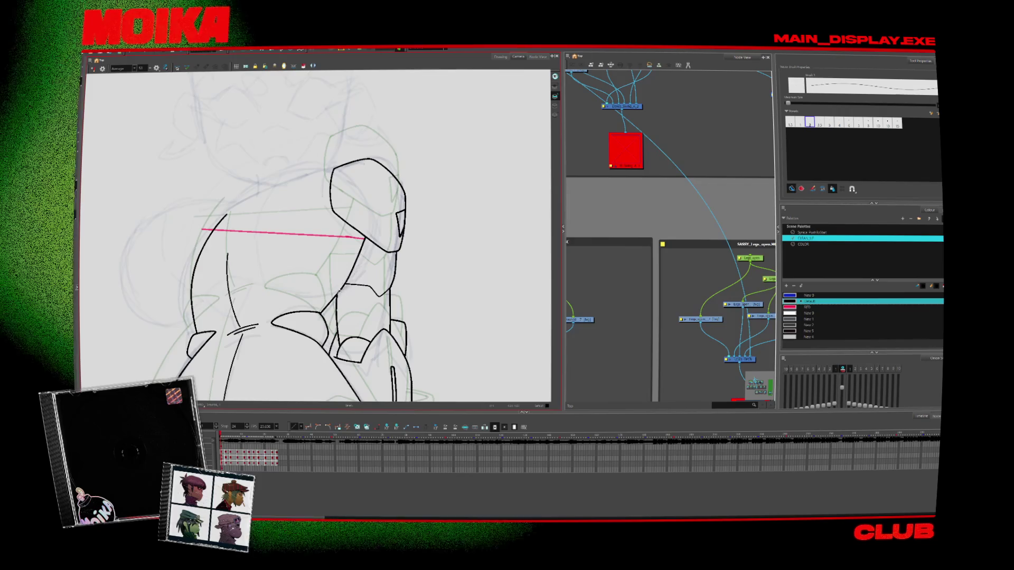
key(period)
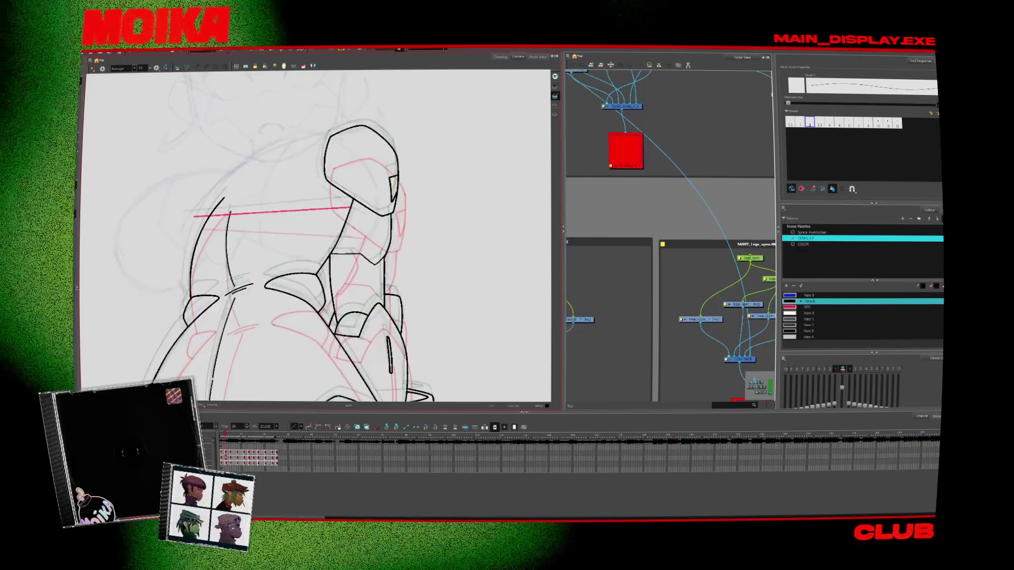
key(period)
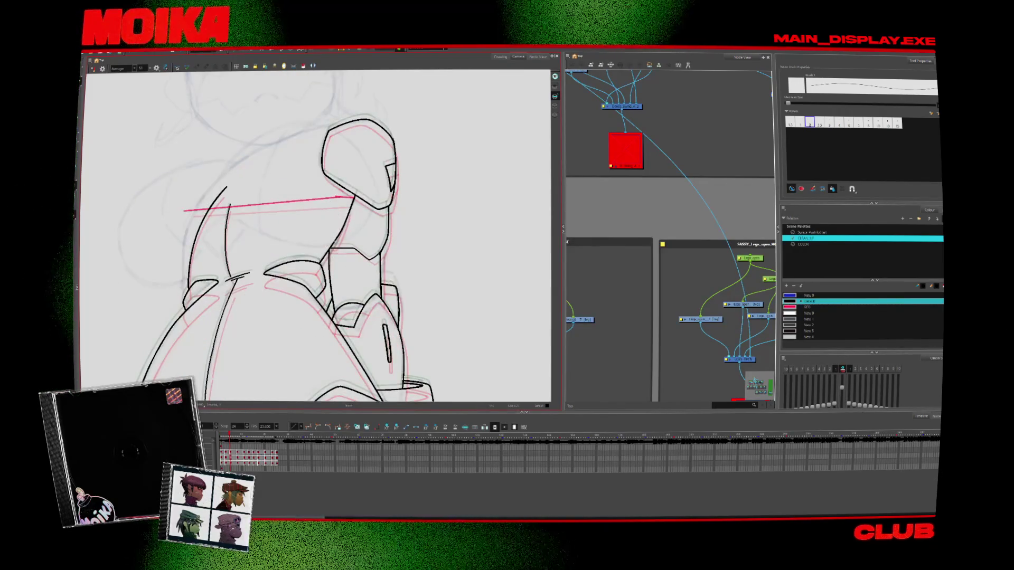
key(period)
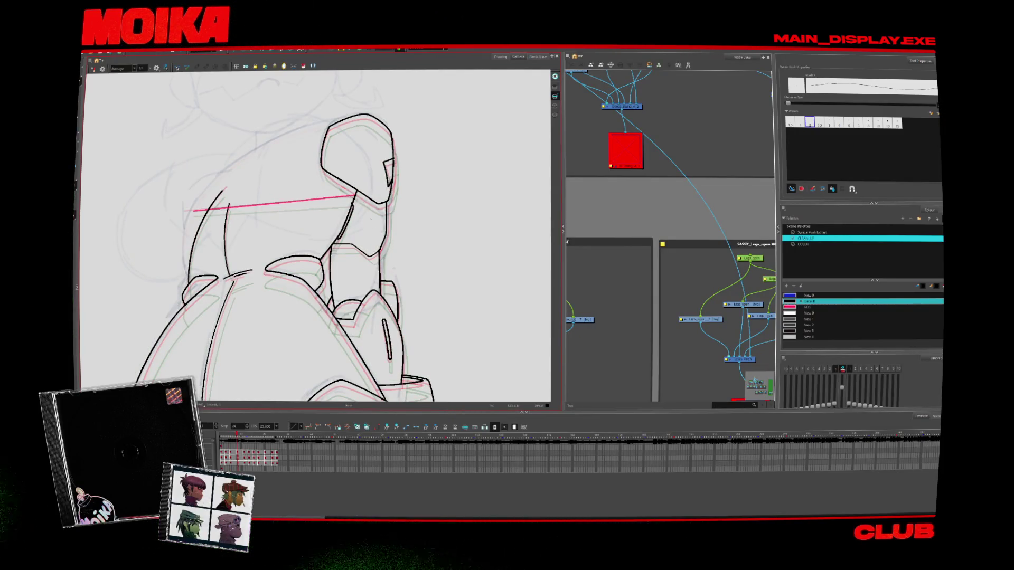
key(comma)
key(4)
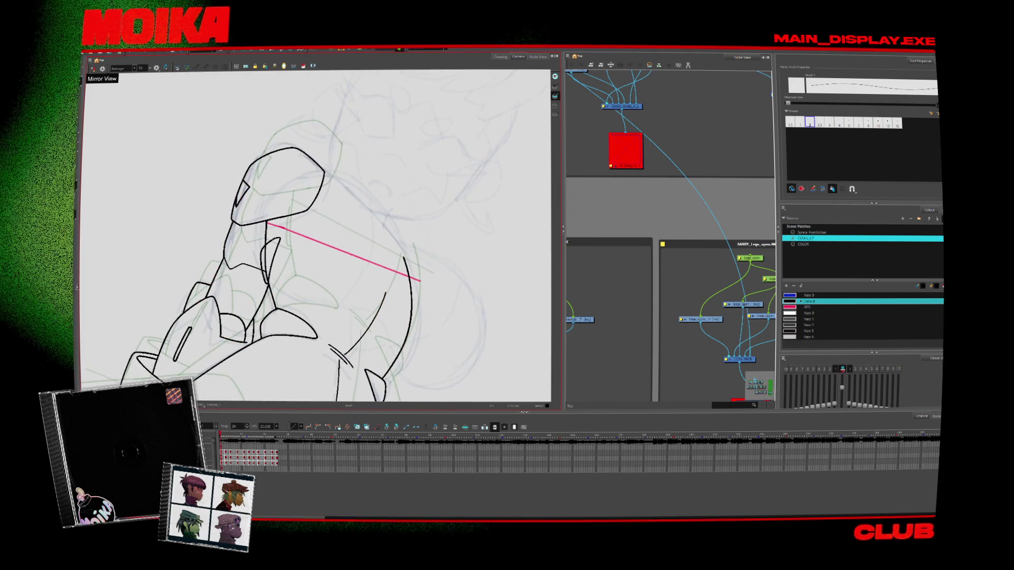
key(period)
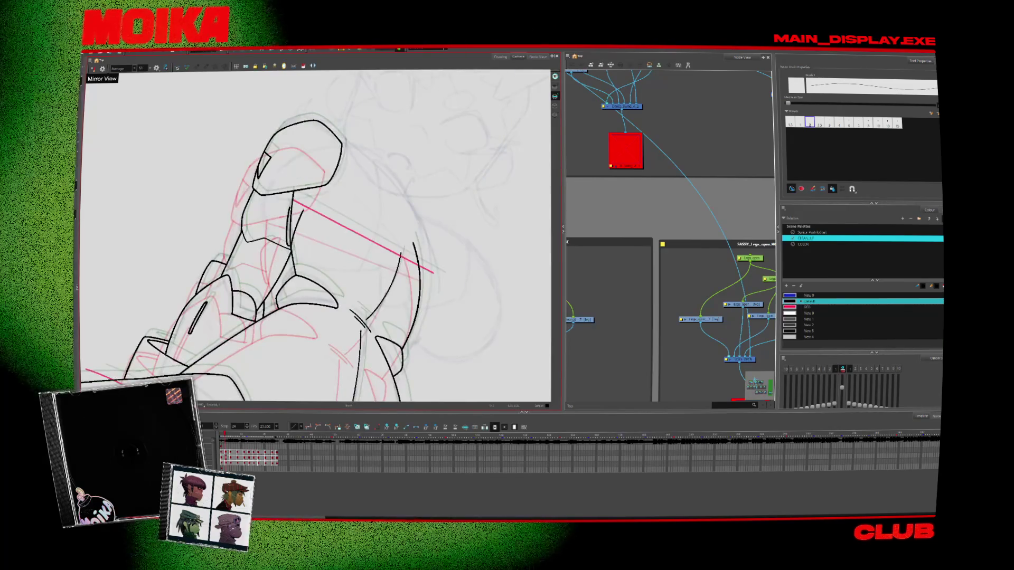
key(period)
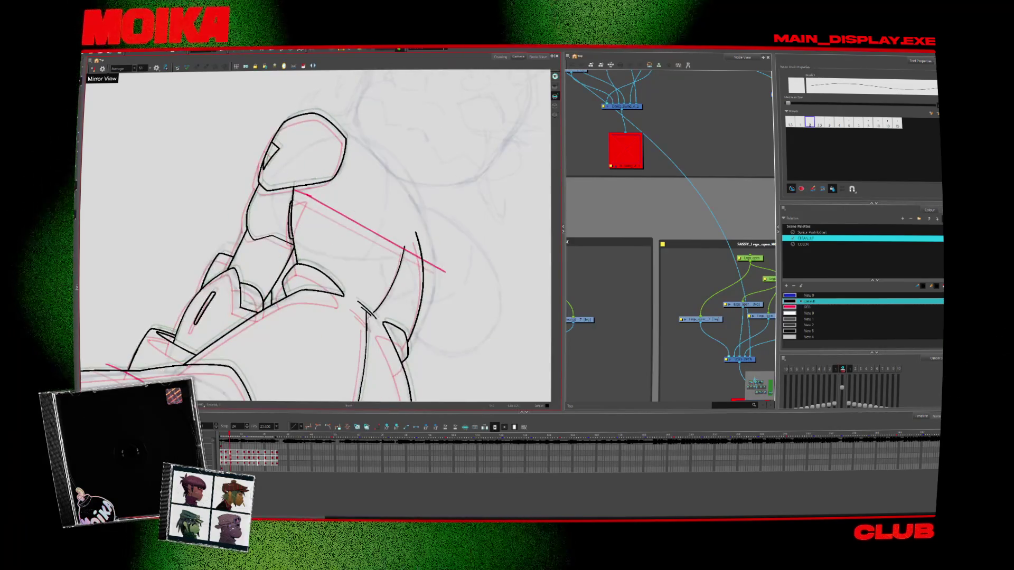
key(period)
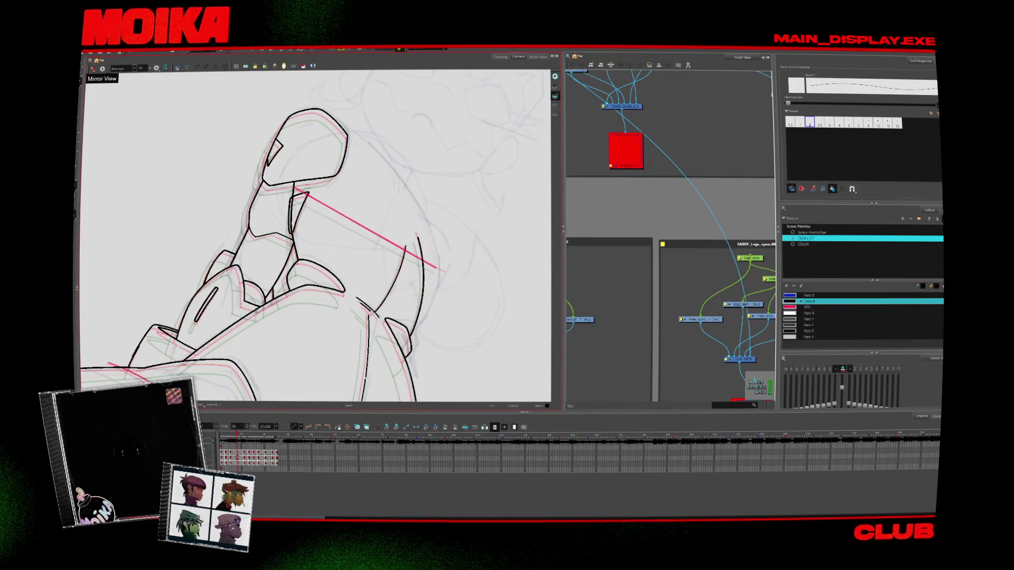
key(alt+s)
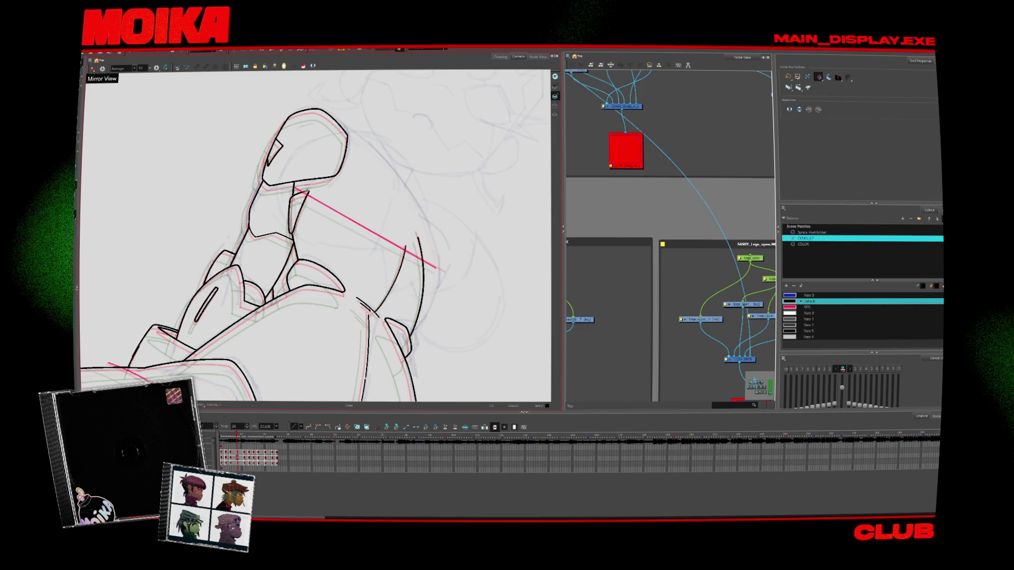
key(comma)
key(comma)
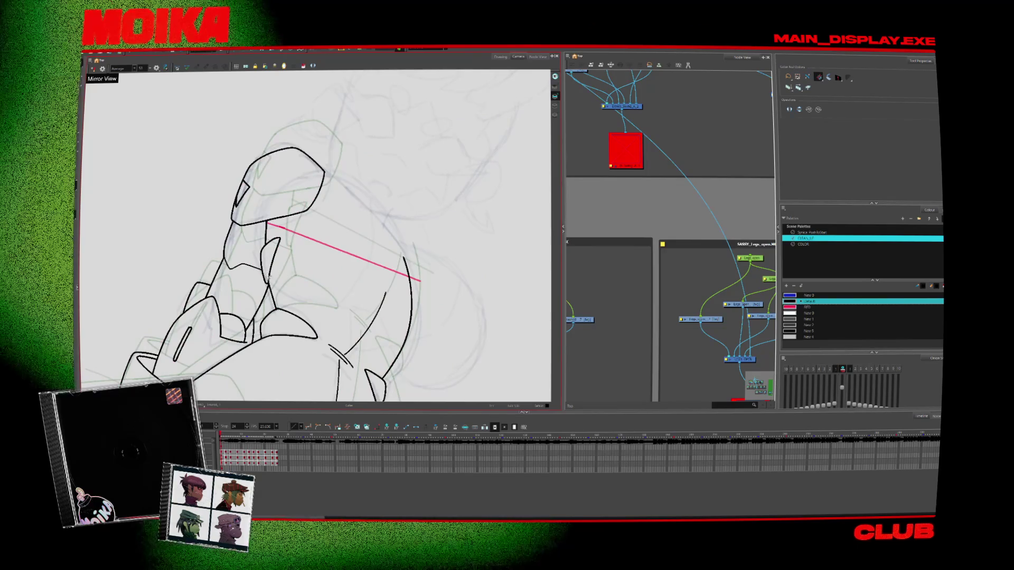
key(period)
key(period)
key(period)
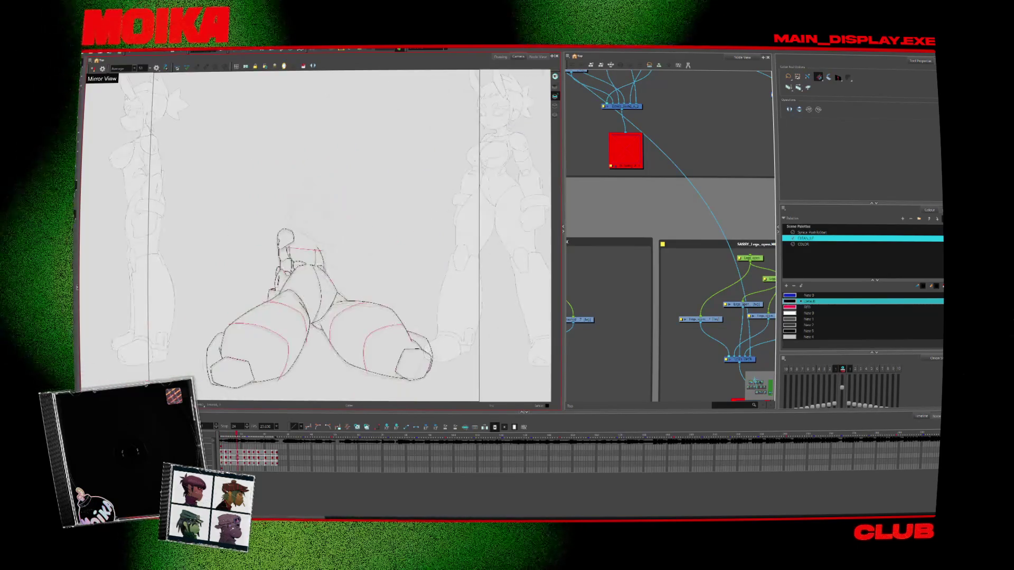
key(comma)
key(comma)
key(comma)
key(period)
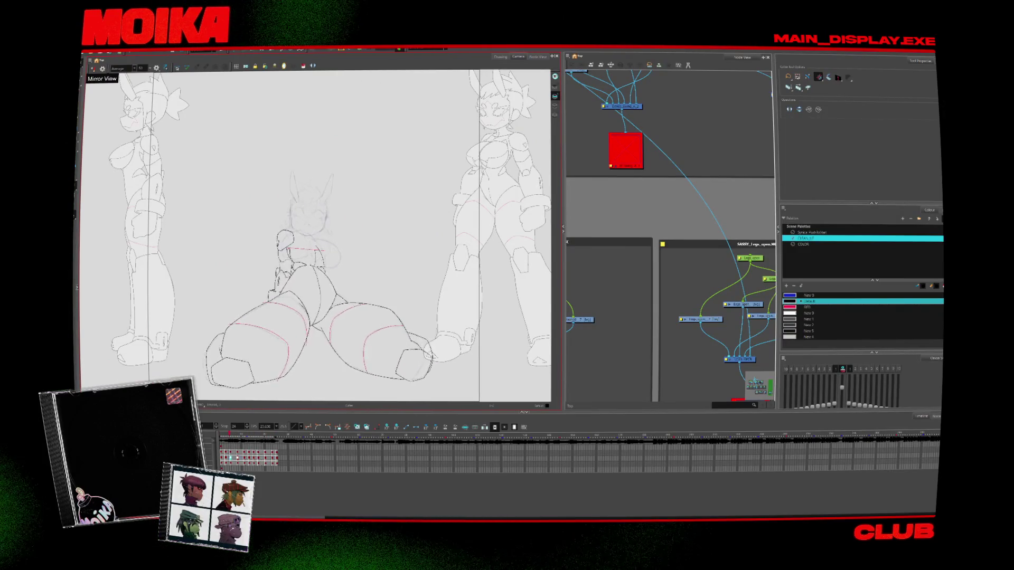
click(224, 439)
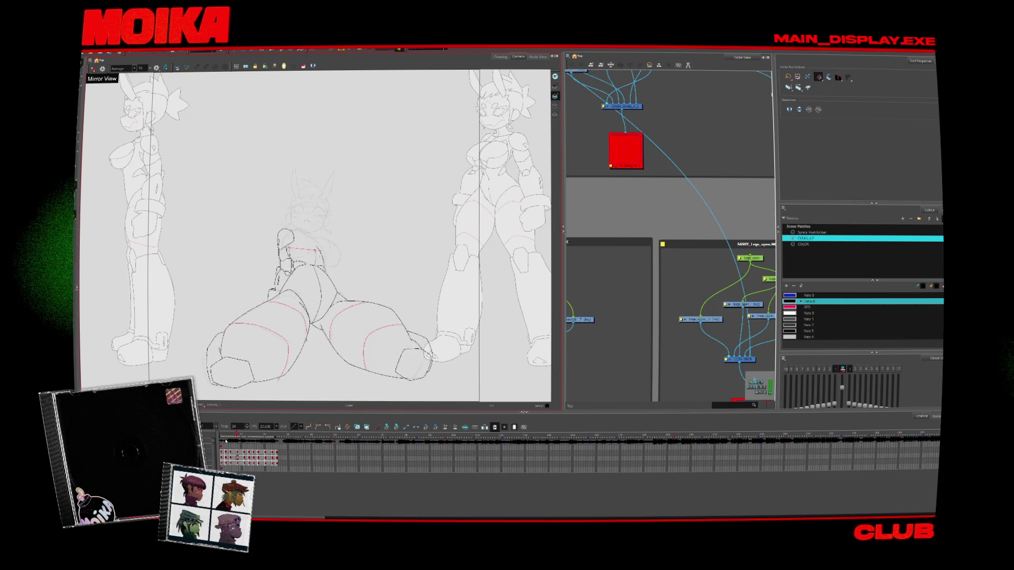
key(alt+z)
click(319, 332)
Flip through the hip drawings while switching between Brush, Select and Cutter tools
scroll(319, 332, up, 5)
key(alt+b)
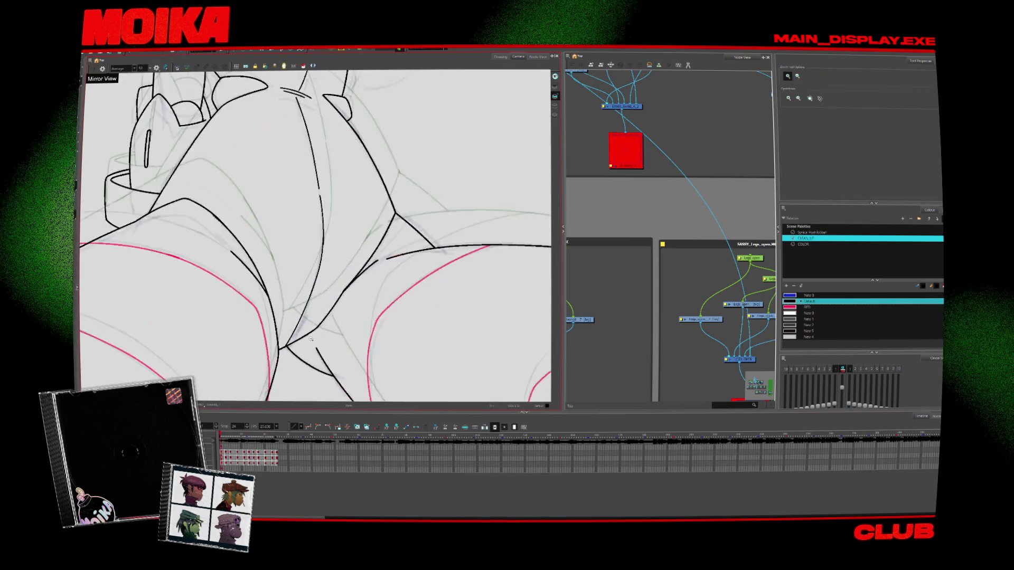
key(period)
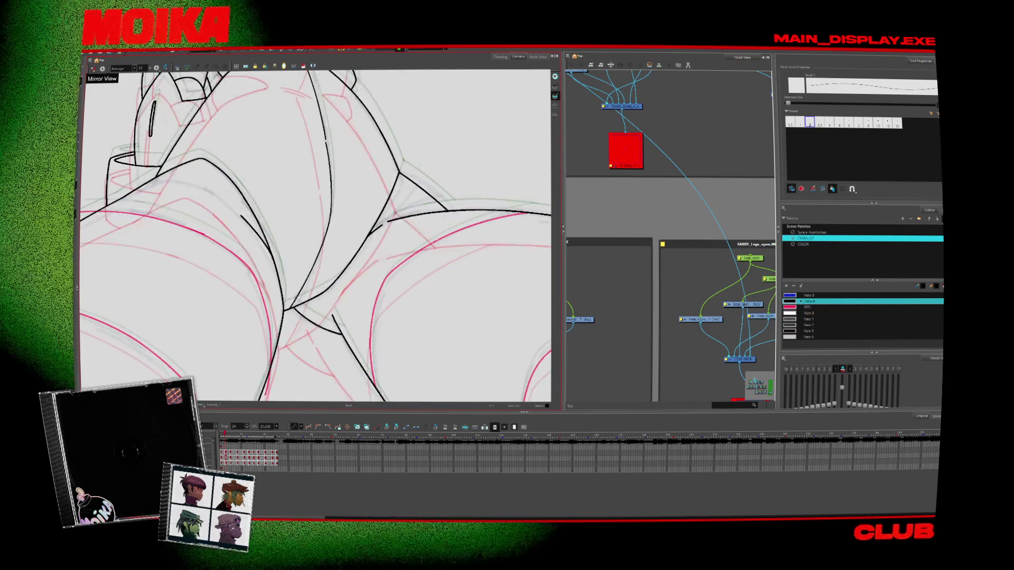
key(period)
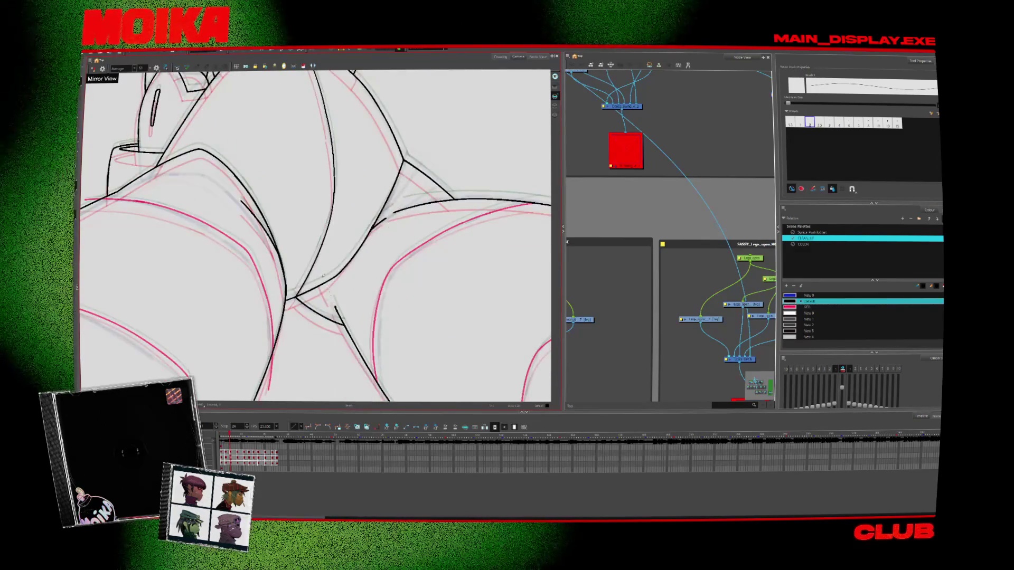
key(period)
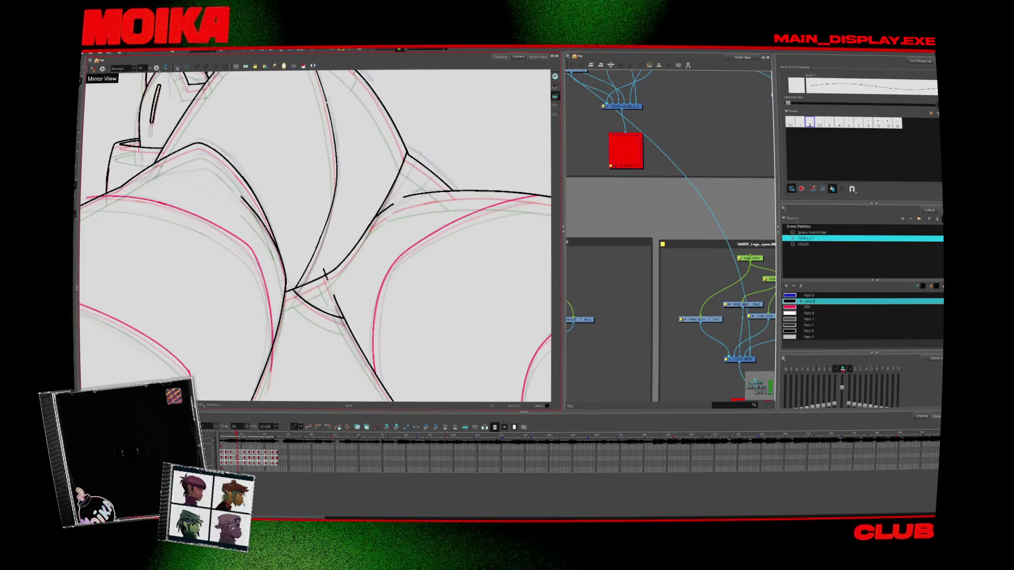
key(alt+s)
key(alt+b)
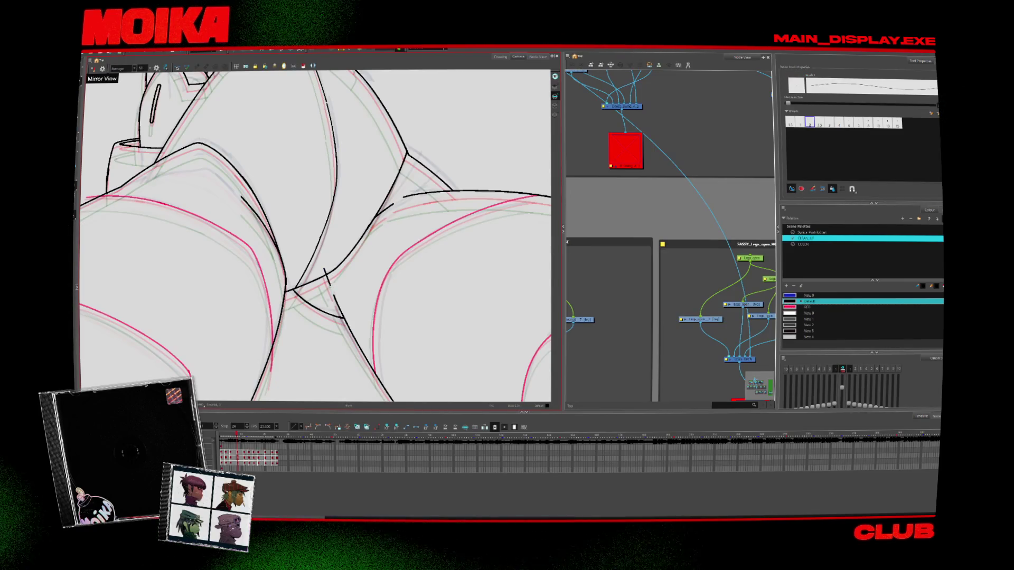
key(alt+t)
Step through the following drawings, zoom out to the whole scene, and return to the coloured drawing
key(period)
key(period)
key(period)
key(period)
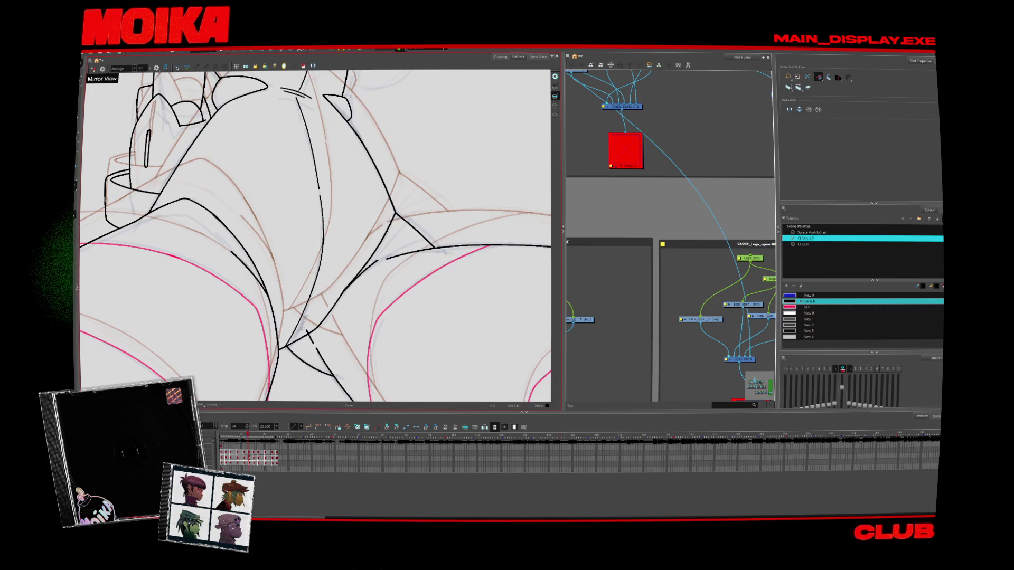
key(period)
key(period)
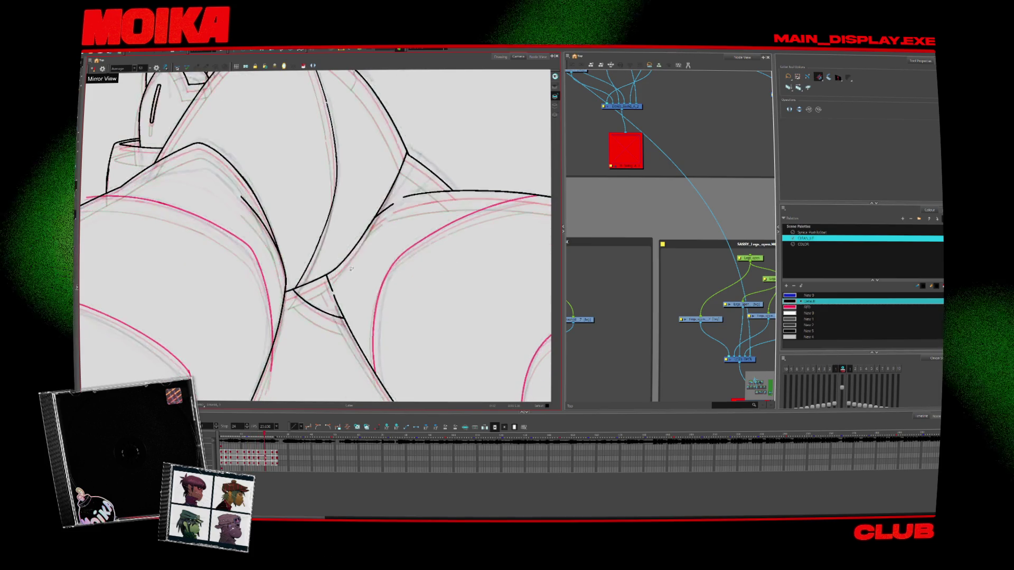
key(shift+m)
key(period)
key(period)
key(period)
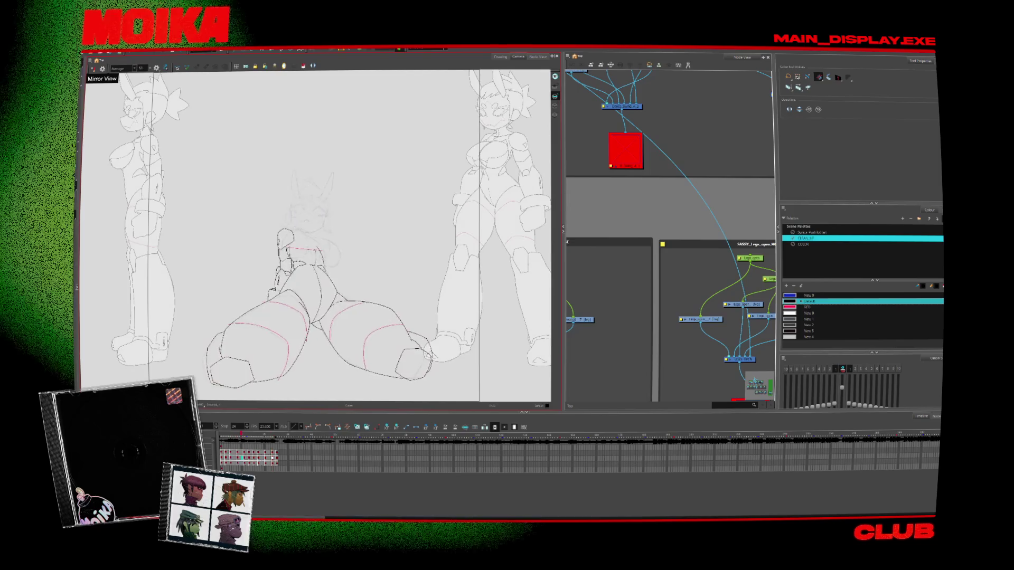
key(comma)
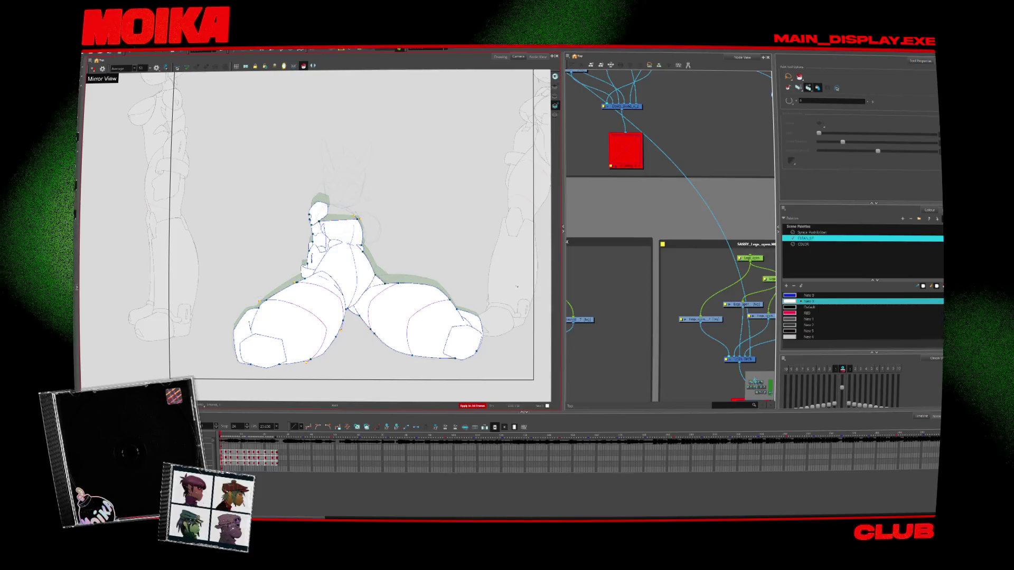
click(557, 100)
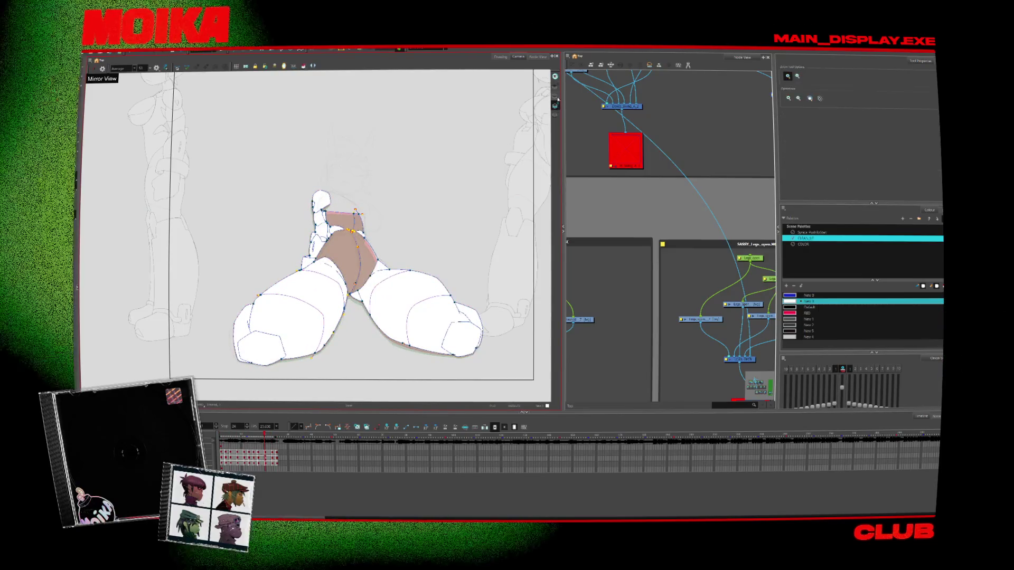
click(354, 227)
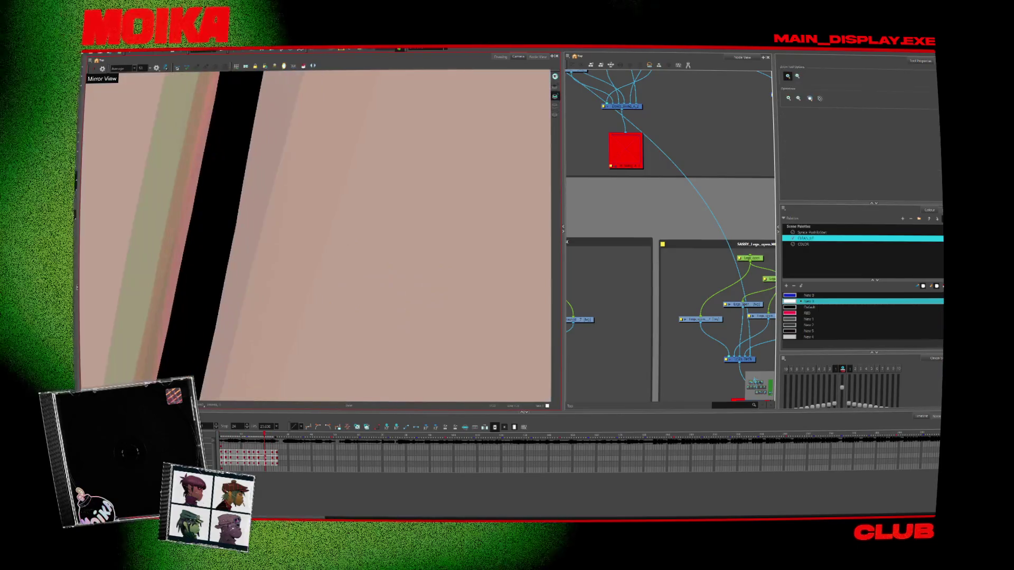
key(shift+m)
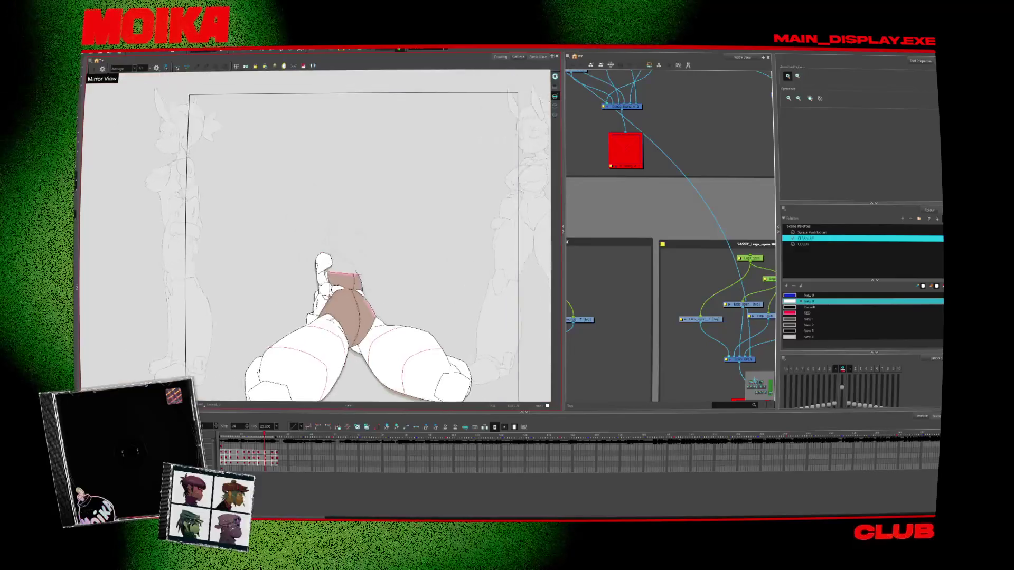
scroll(480, 245, up, 5)
key(ctrl+a)
scroll(490, 287, down, 5)
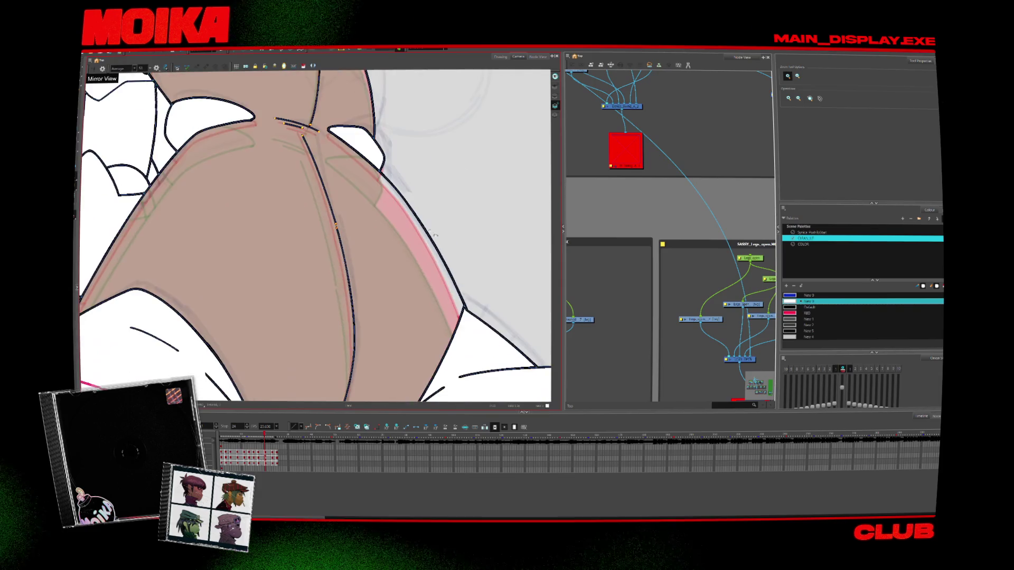
key(alt+z)
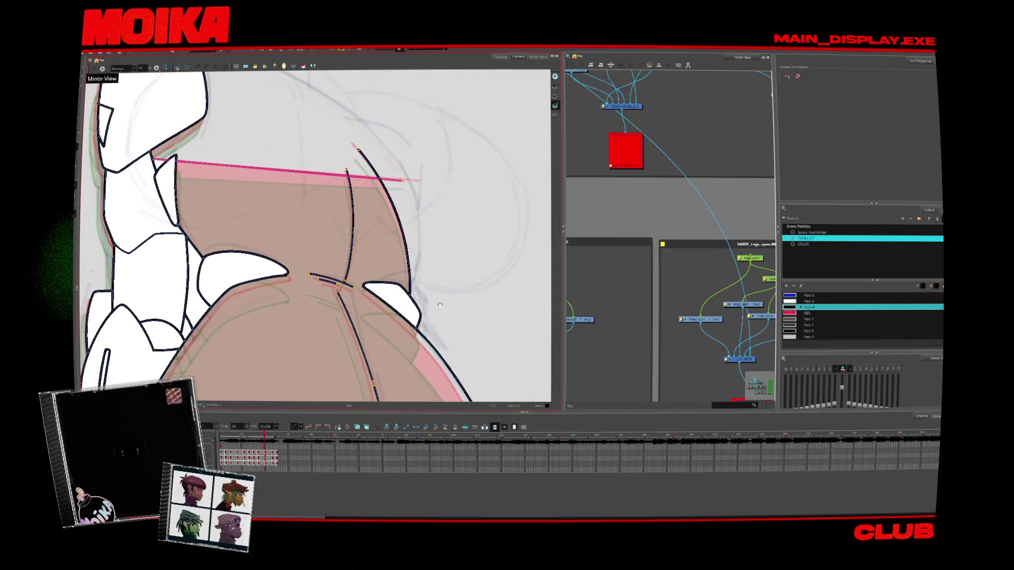
scroll(476, 300, up, 5)
scroll(477, 300, down, 5)
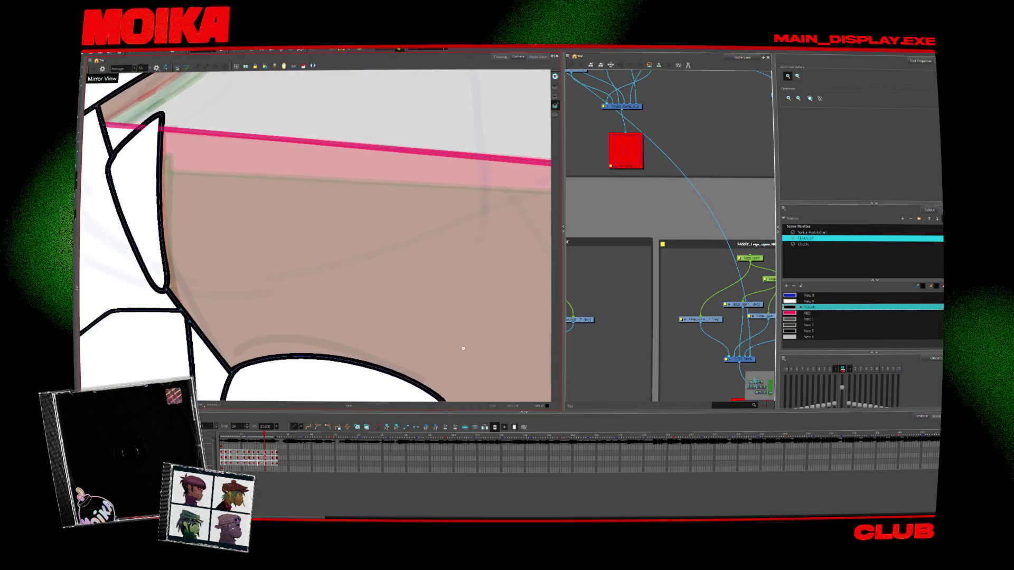
scroll(378, 242, up, 3)
scroll(379, 243, up, 6)
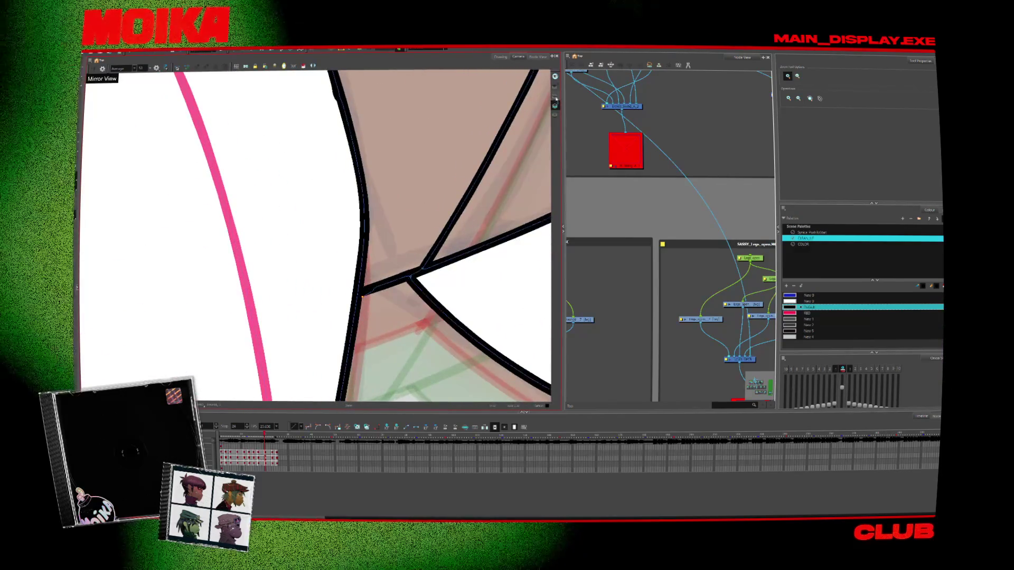
key(alt+b)
key(alt+z)
scroll(391, 280, down, 10)
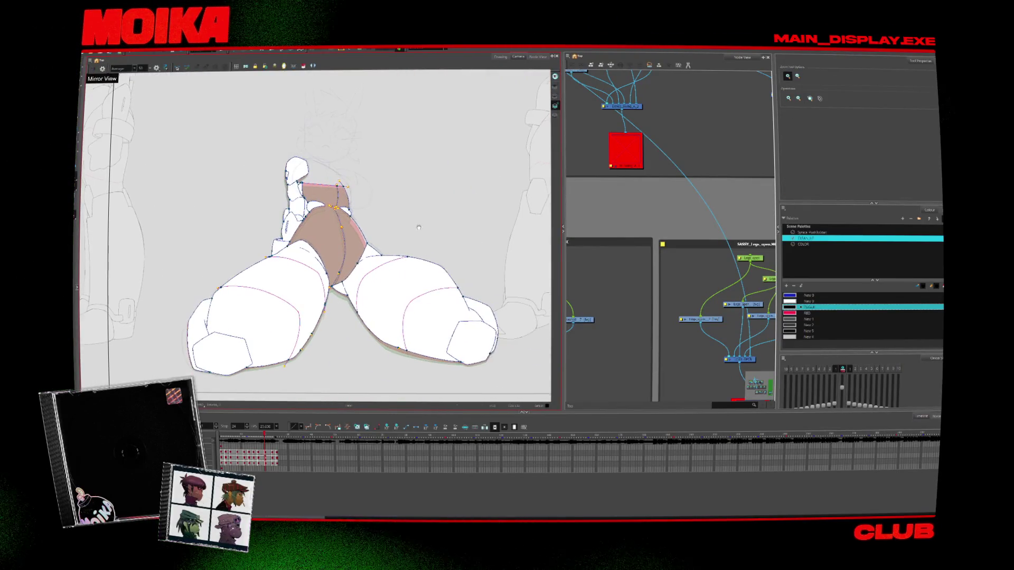
key(alt+b)
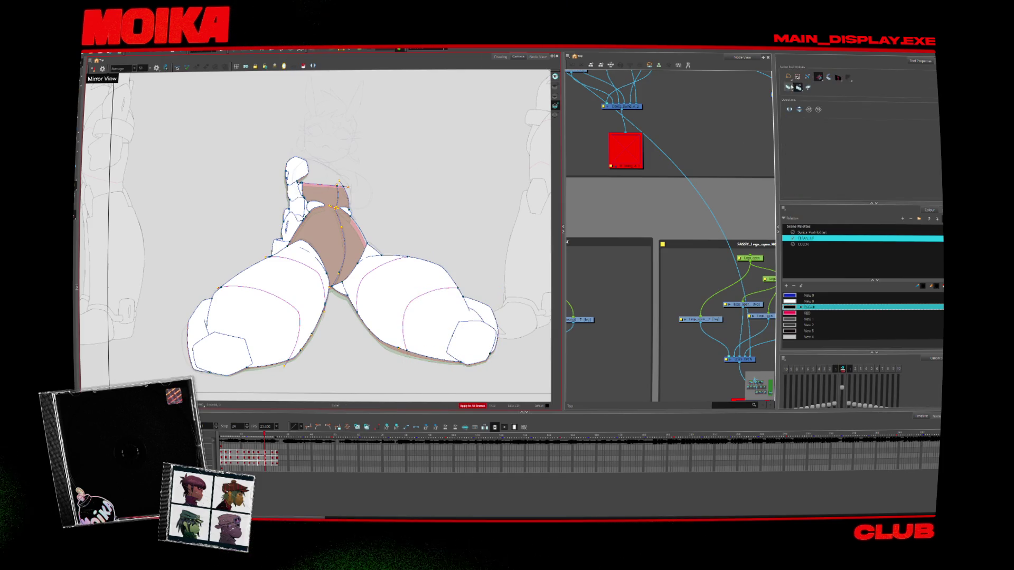
key(alt+i)
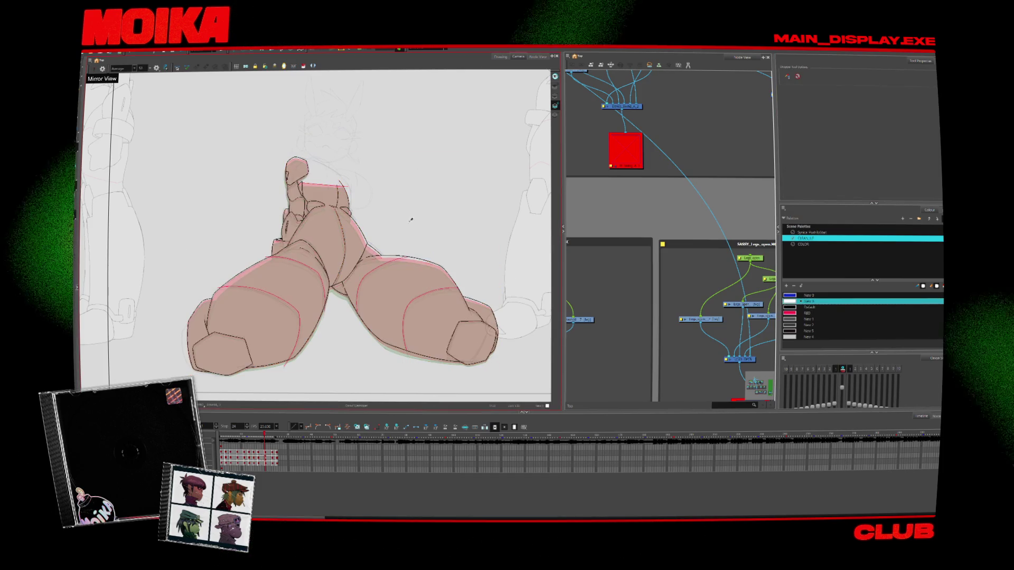
key(ctrl+z)
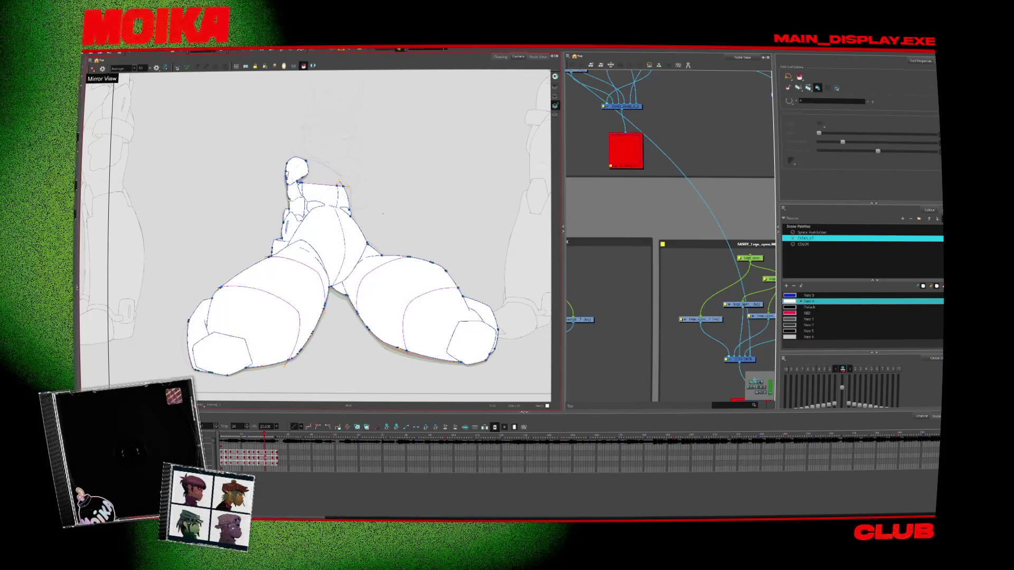
key(alt+z)
scroll(299, 190, up, 5)
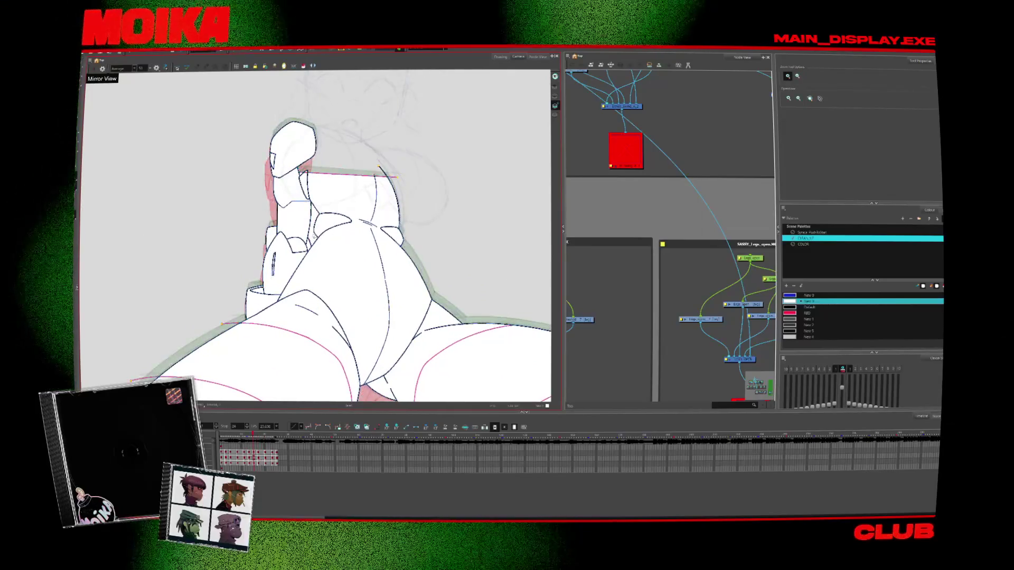
key(comma)
key(comma)
key(comma)
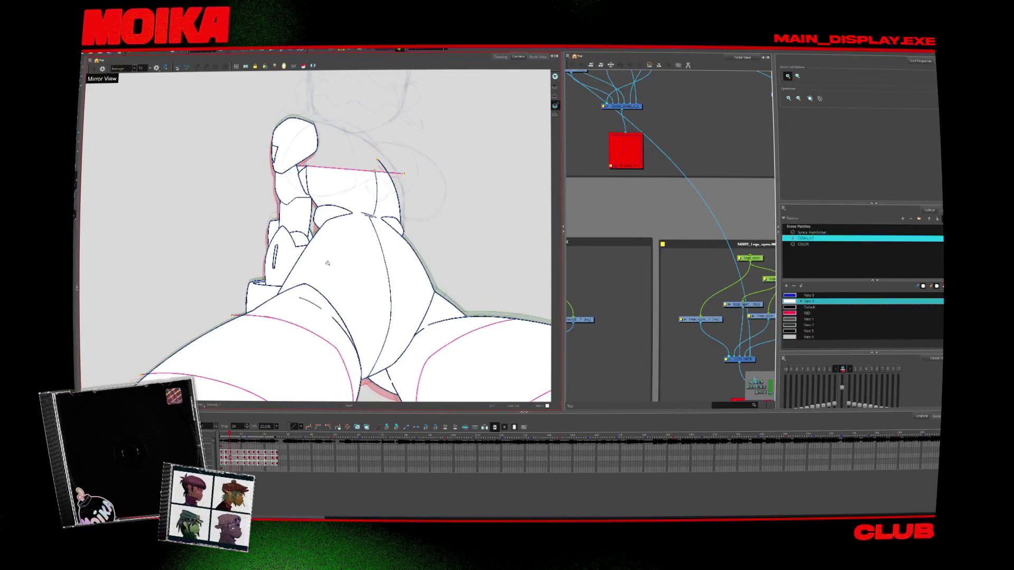
scroll(296, 76, down, 3)
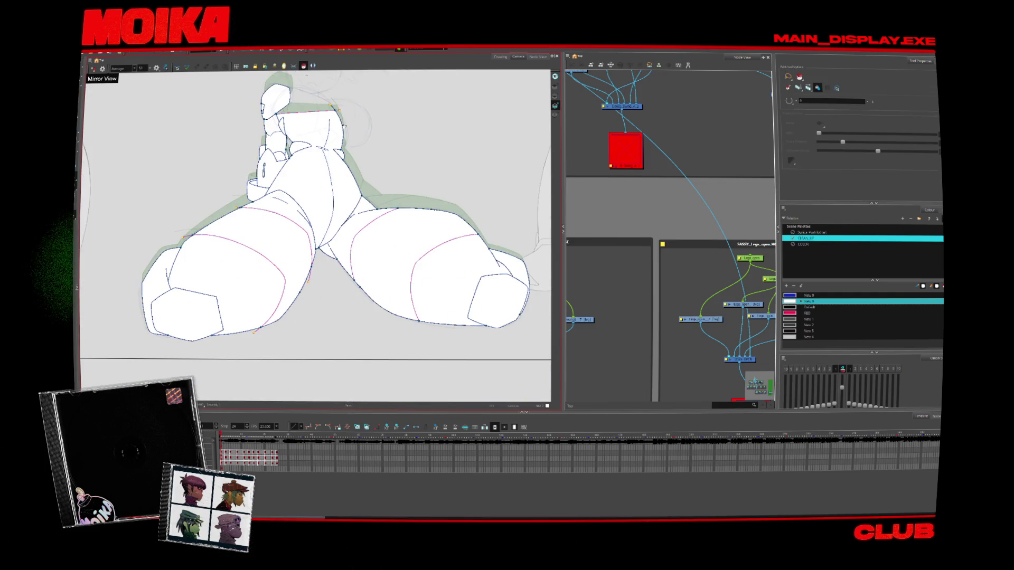
drag(556, 144, 599, 197)
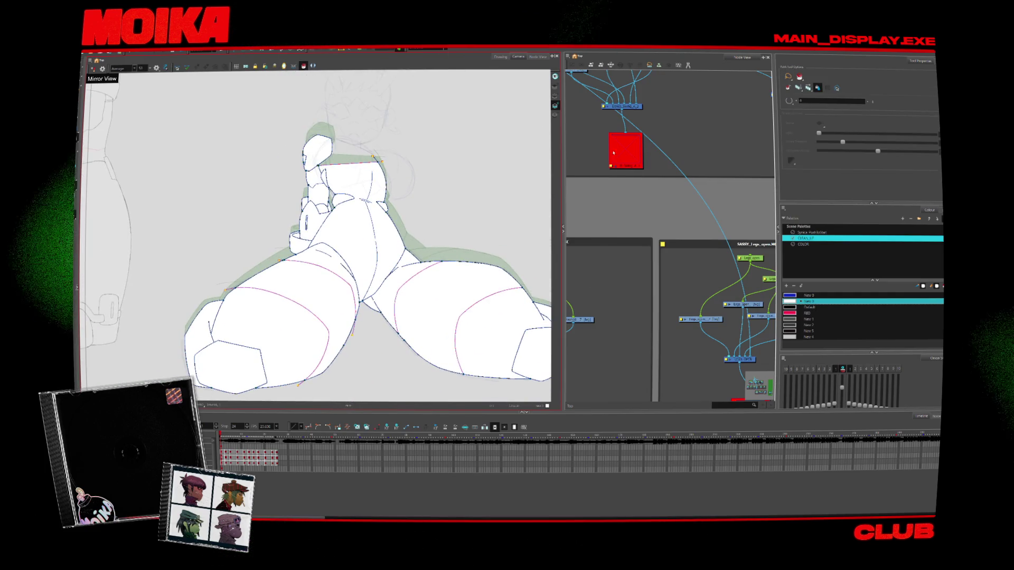
click(808, 331)
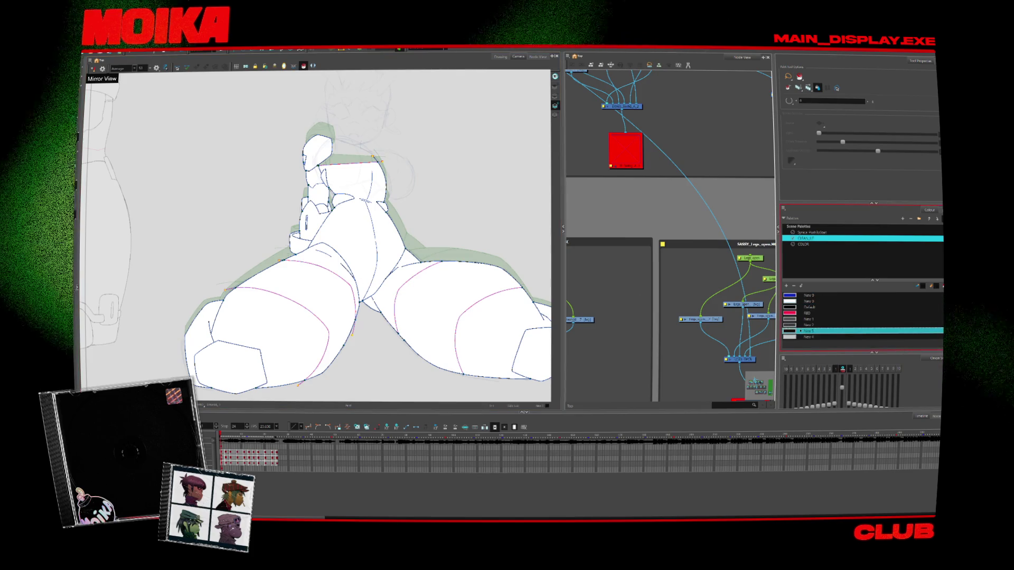
key(period)
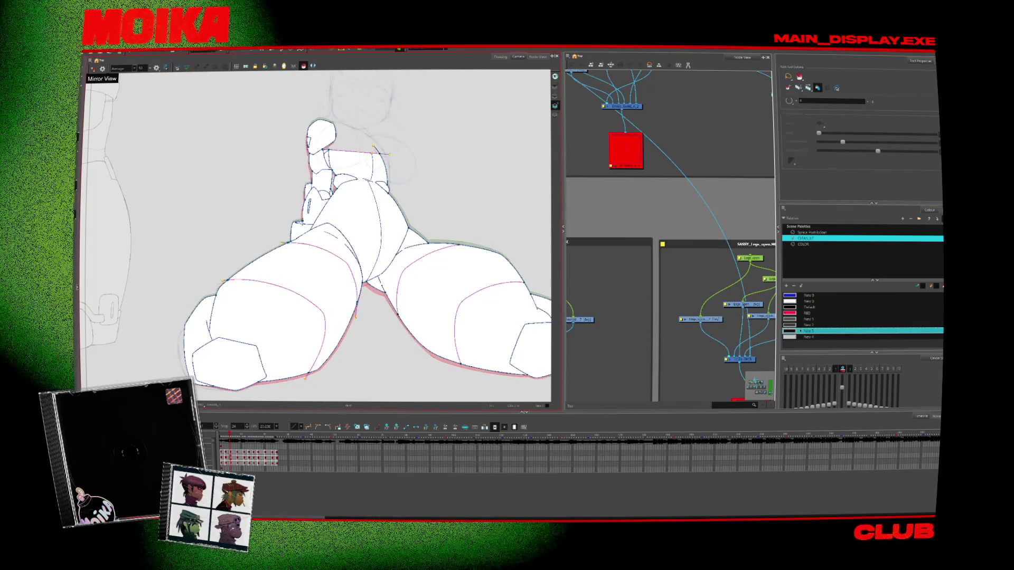
key(period)
key(period)
key(period)
key(period)
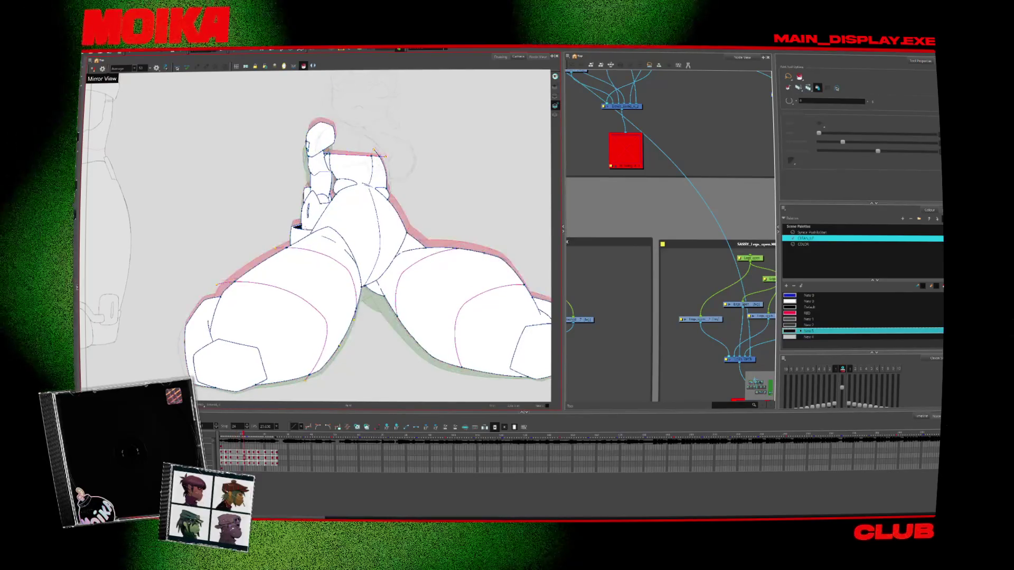
key(period)
key(period)
key(period)
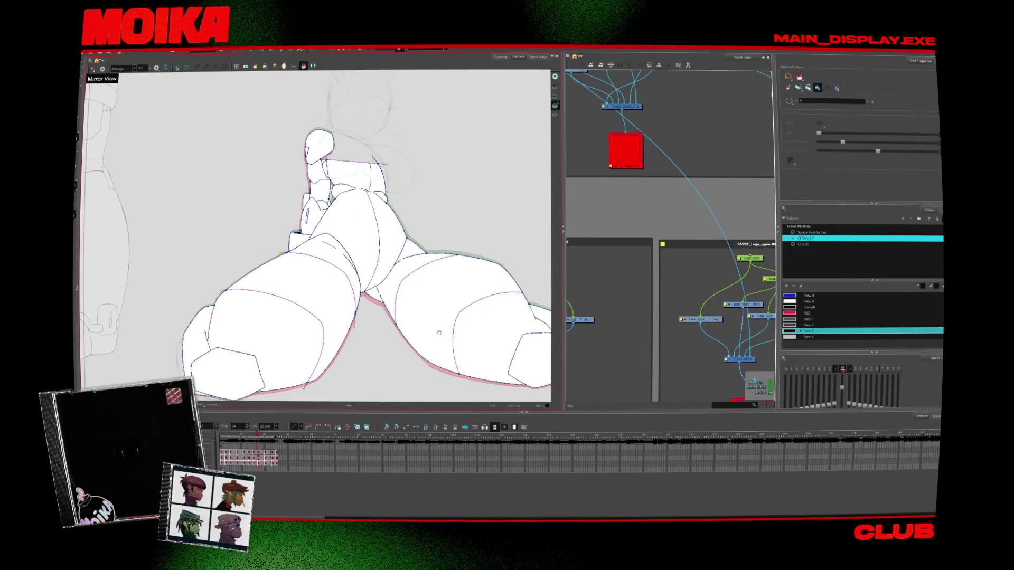
Fill the left and right thigh bands grey across several poses
key(period)
key(period)
key(period)
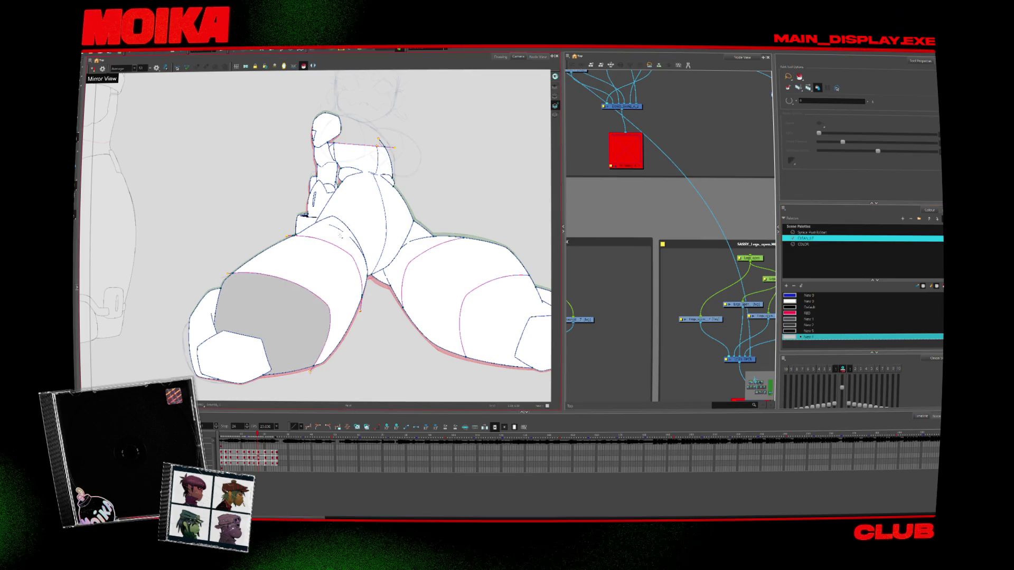
key(period)
click(297, 326)
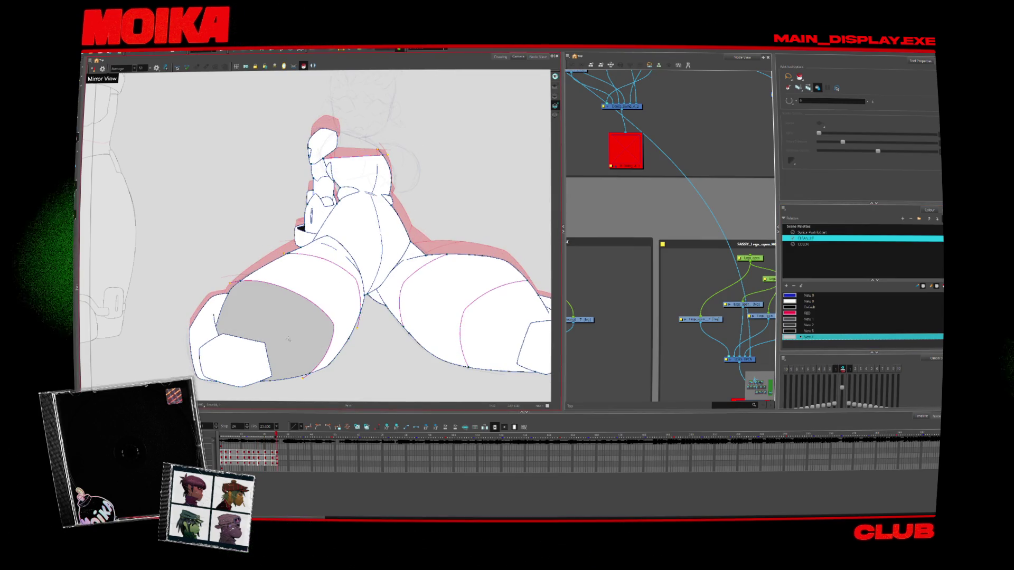
key(period)
click(415, 297)
click(496, 312)
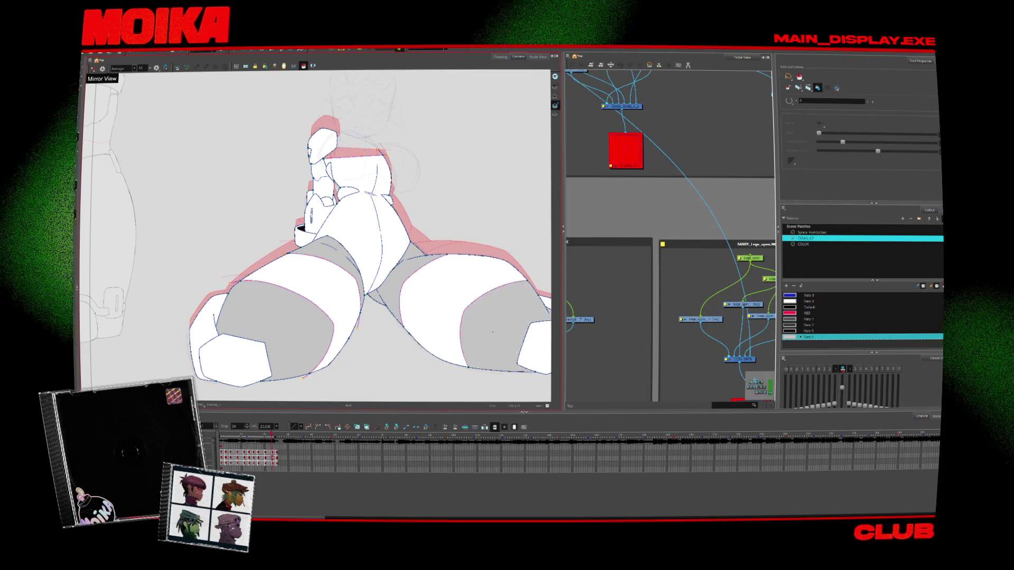
key(comma)
click(495, 311)
key(comma)
click(402, 264)
click(495, 311)
key(comma)
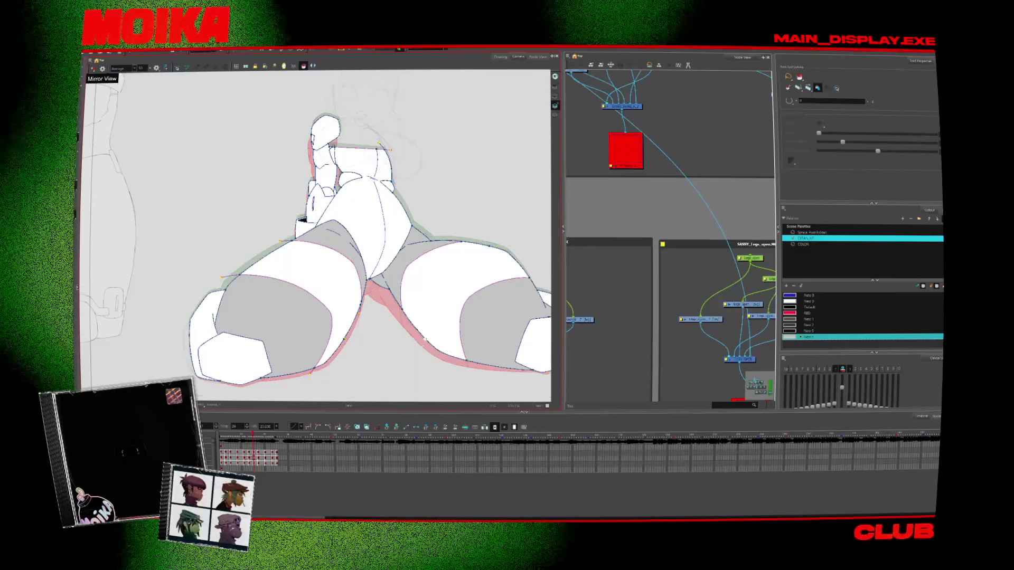
key(comma)
key(comma)
Pick a darker swatch and fill both foot soles dark on successive frames
click(827, 324)
click(499, 298)
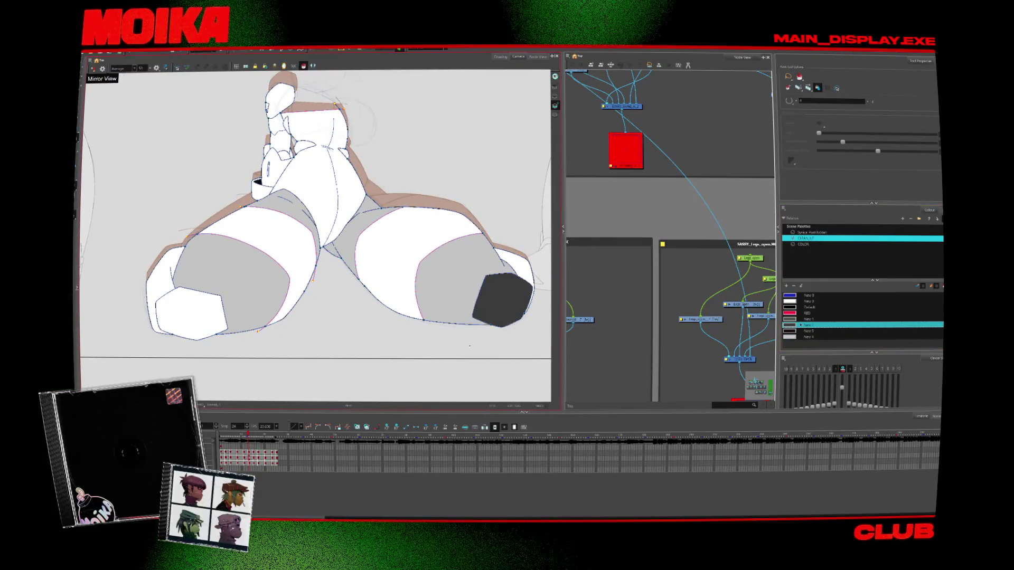
click(188, 312)
key(period)
click(491, 305)
key(period)
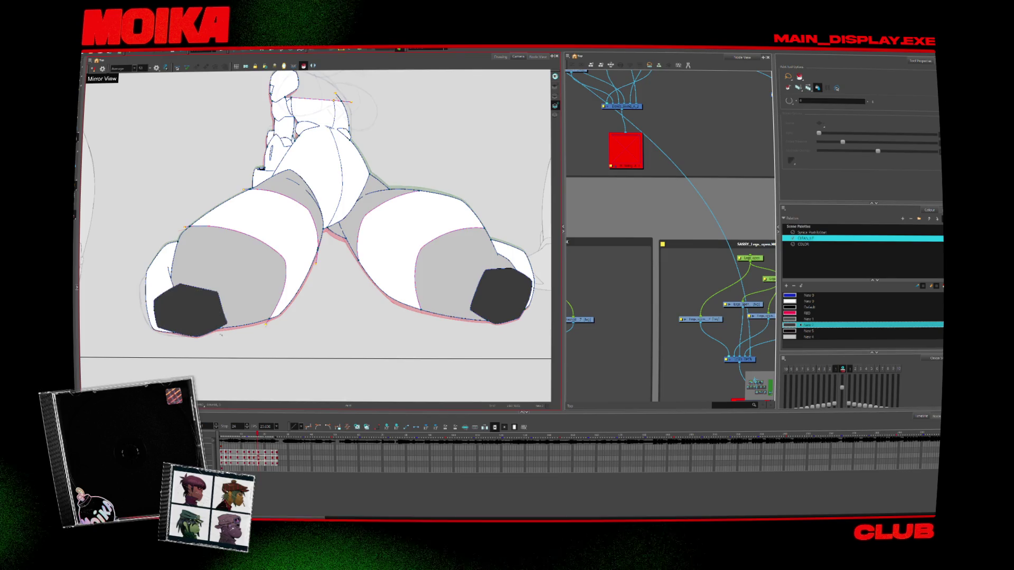
key(period)
click(497, 308)
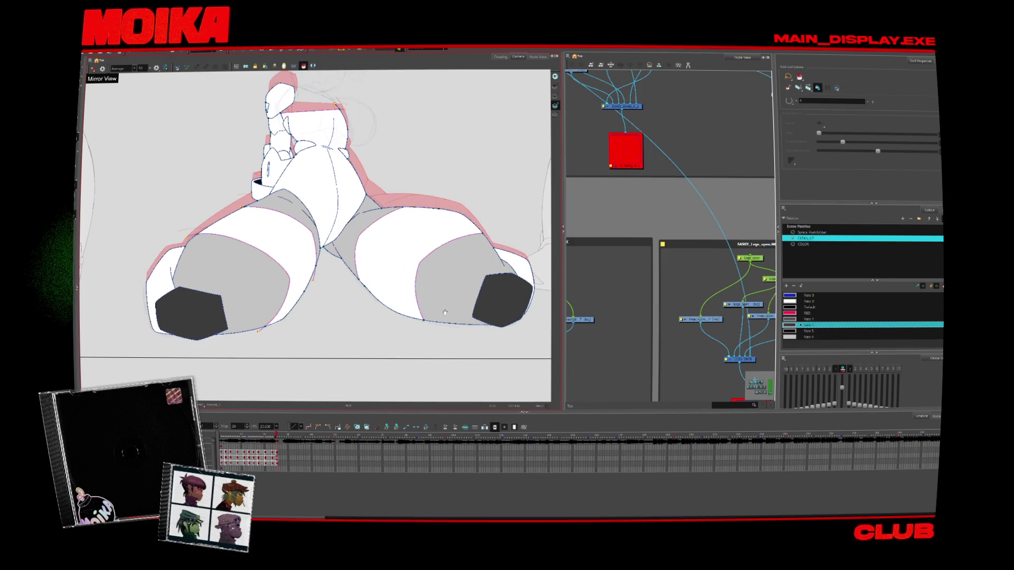
key(comma)
key(comma)
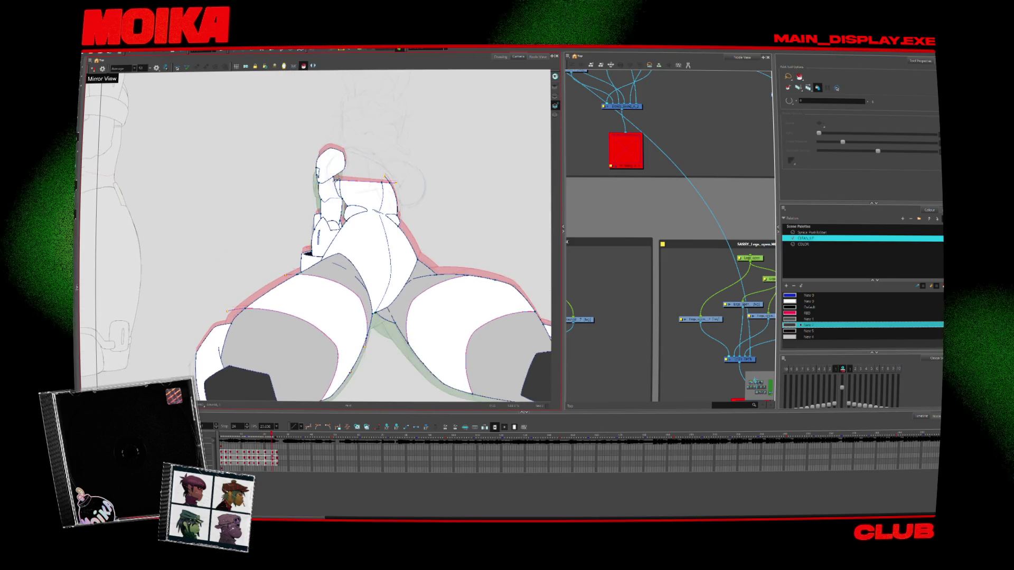
Fill the hair black and flip between poses to check the fills
key(period)
click(330, 213)
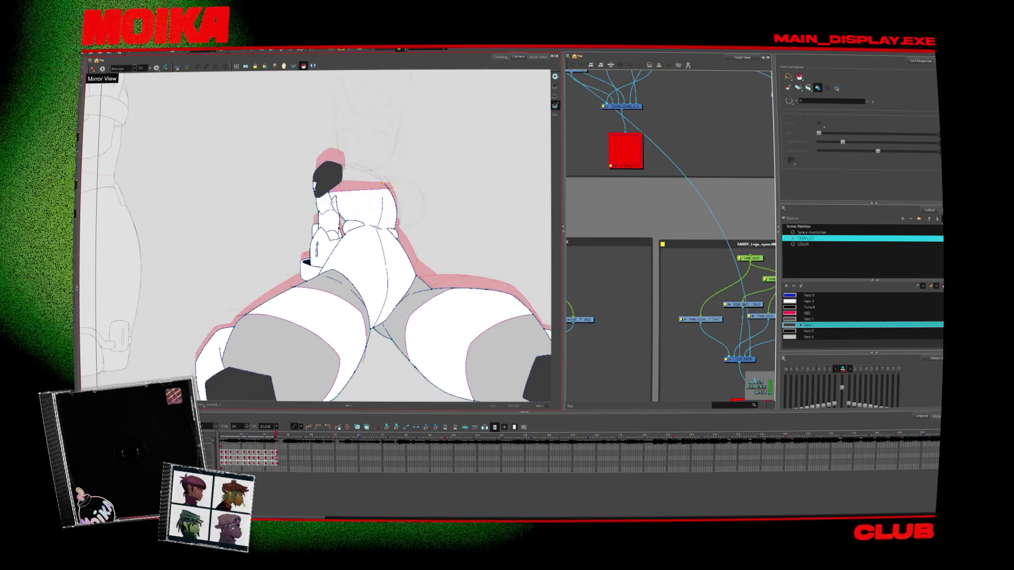
key(comma)
key(comma)
key(period)
key(period)
key(comma)
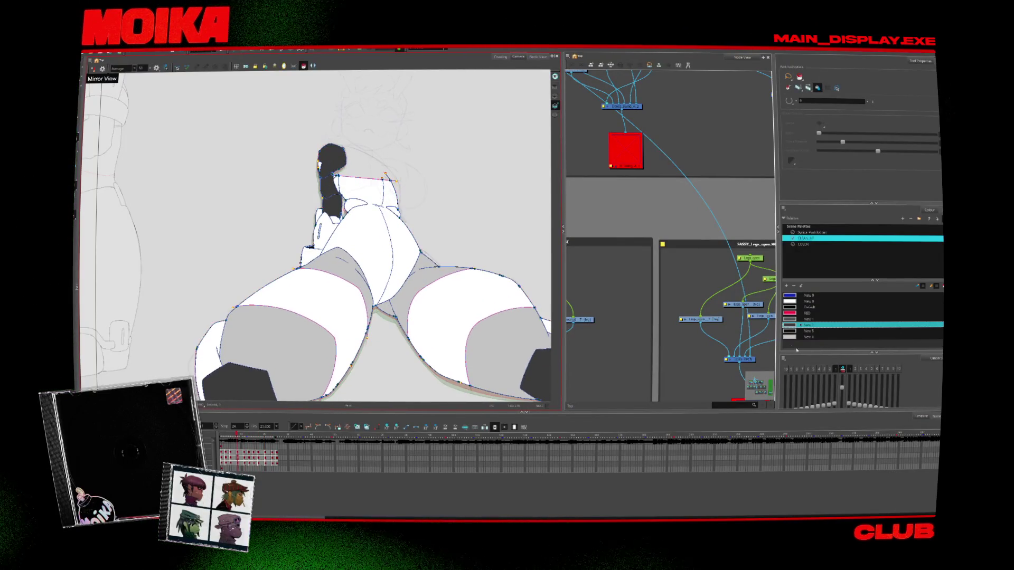
click(373, 194)
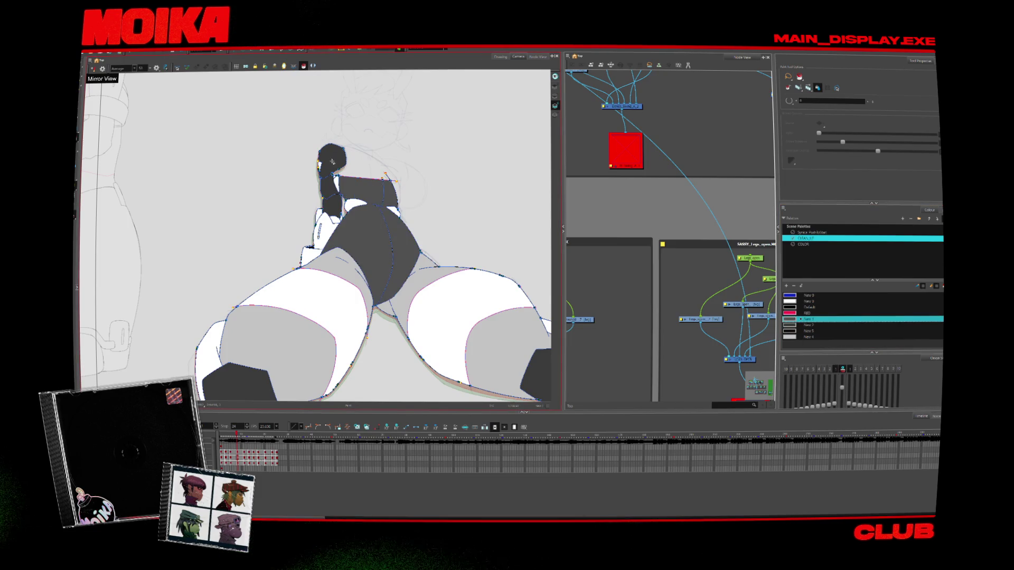
key(period)
key(period)
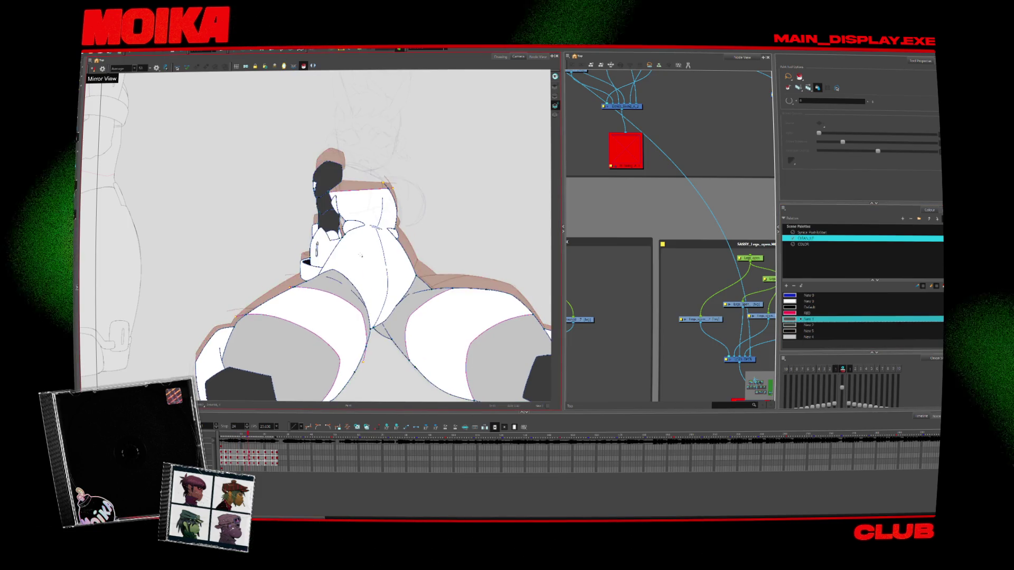
key(period)
key(period)
key(period)
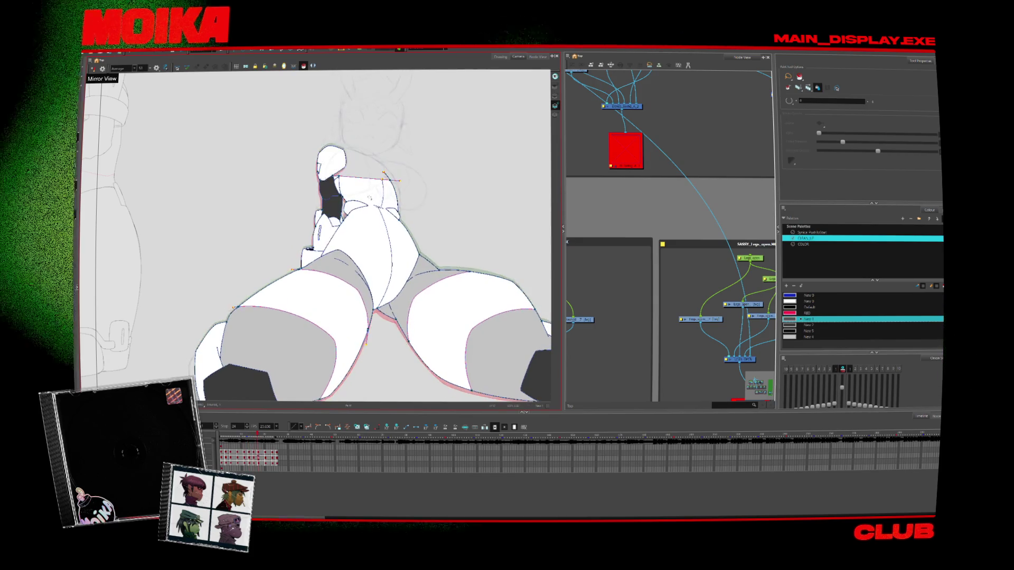
click(380, 243)
click(331, 158)
key(period)
key(period)
key(period)
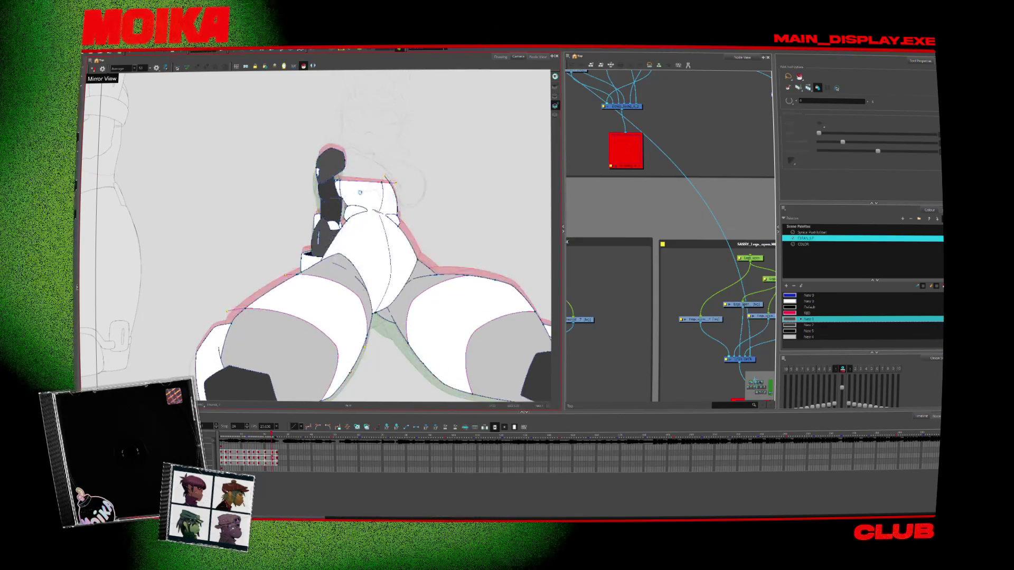
key(comma)
key(comma)
key(comma)
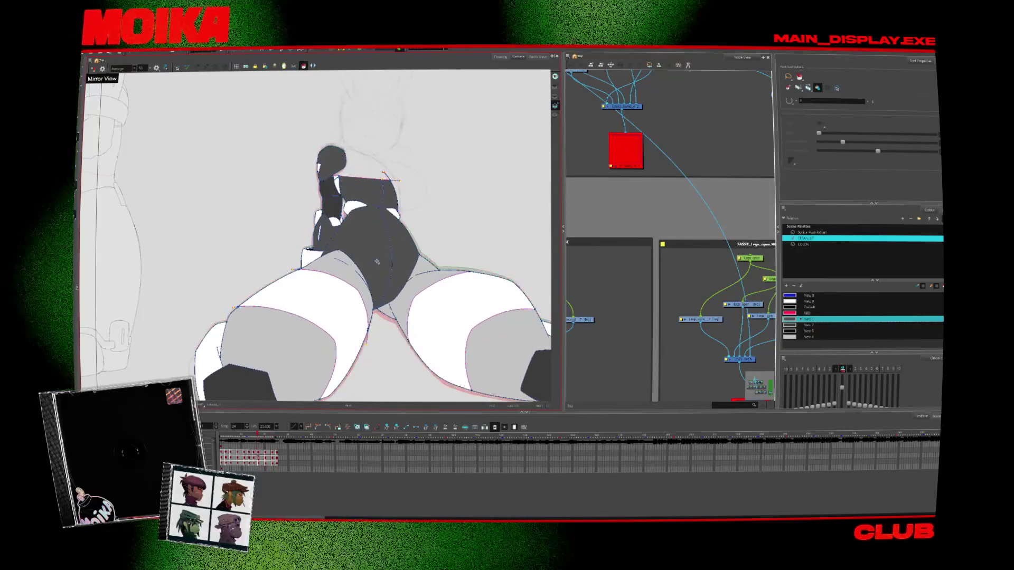
key(alt+z)
click(344, 123)
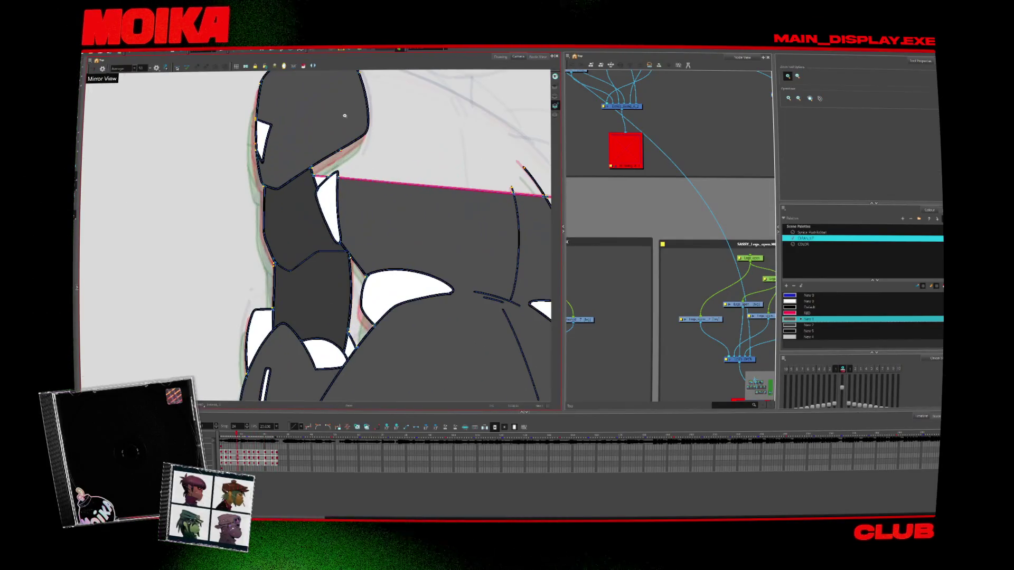
key(period)
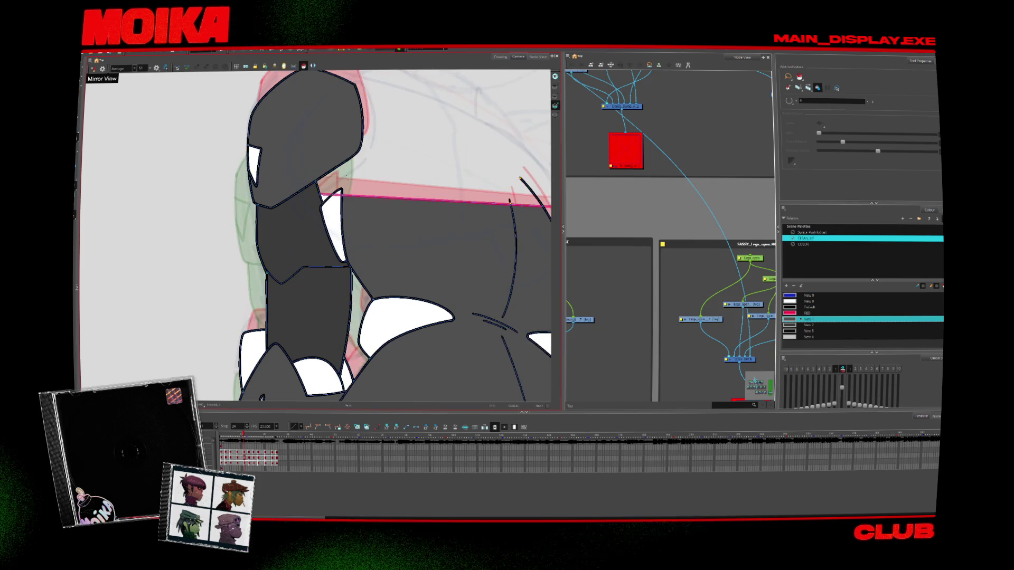
key(period)
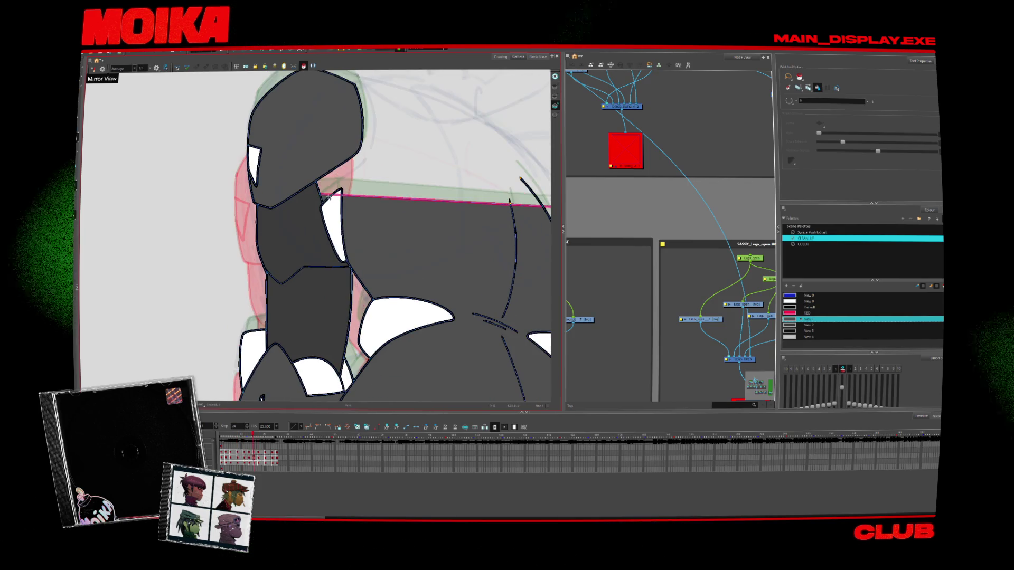
key(period)
key(period)
key(1)
key(1)
key(1)
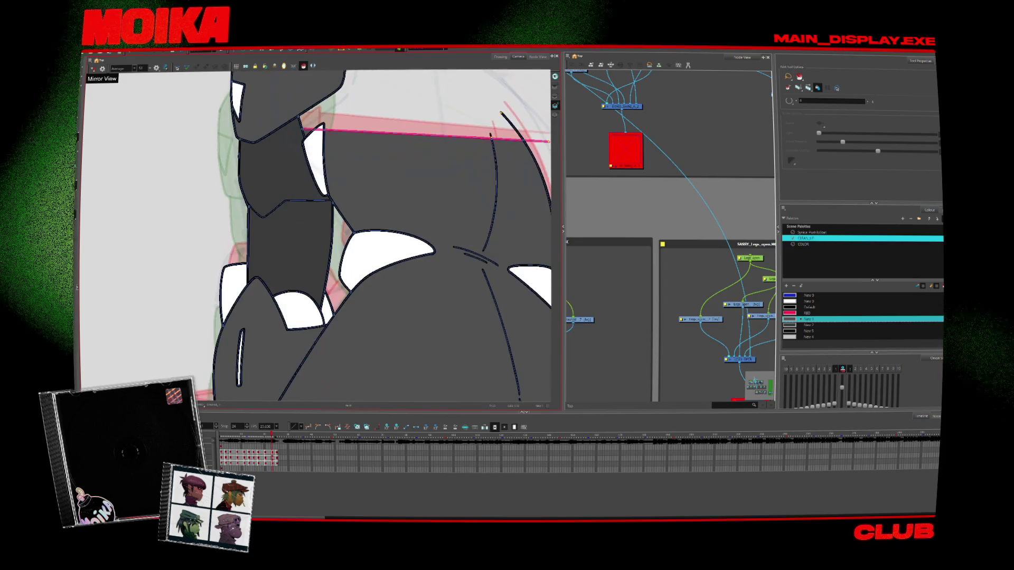
key(2)
key(2)
key(2)
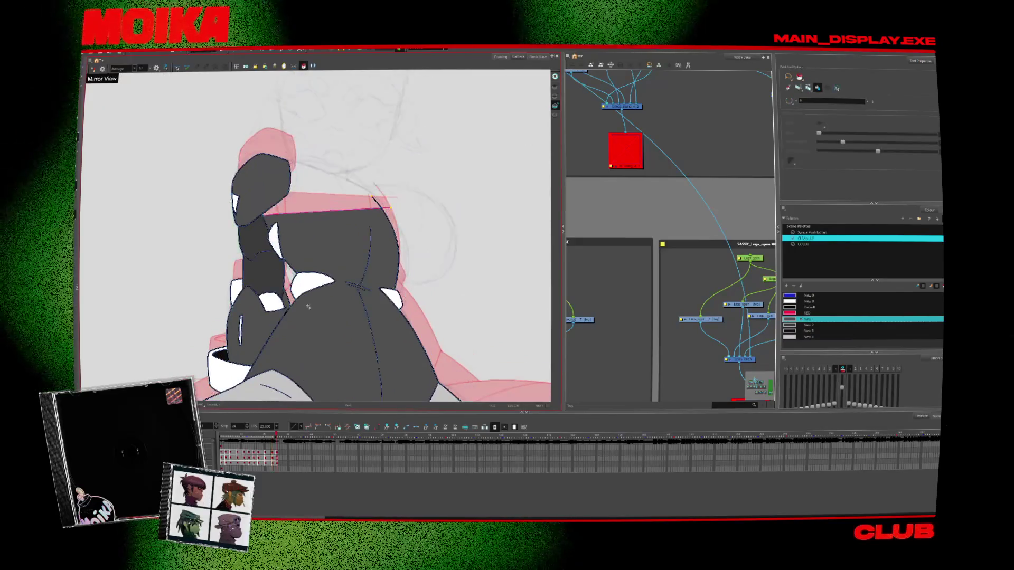
key(comma)
key(period)
key(comma)
key(period)
key(period)
key(period)
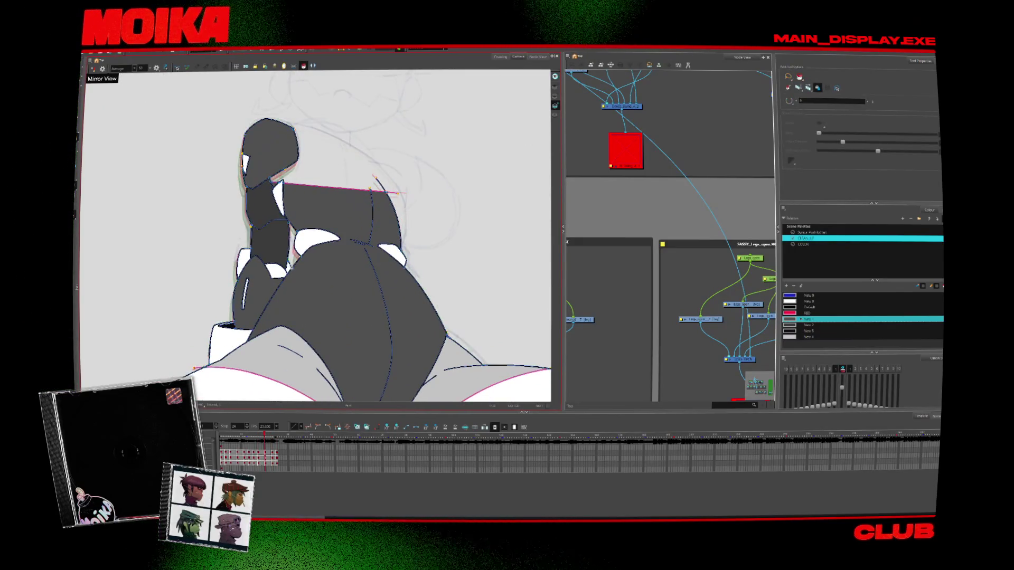
key(comma)
key(comma)
key(comma)
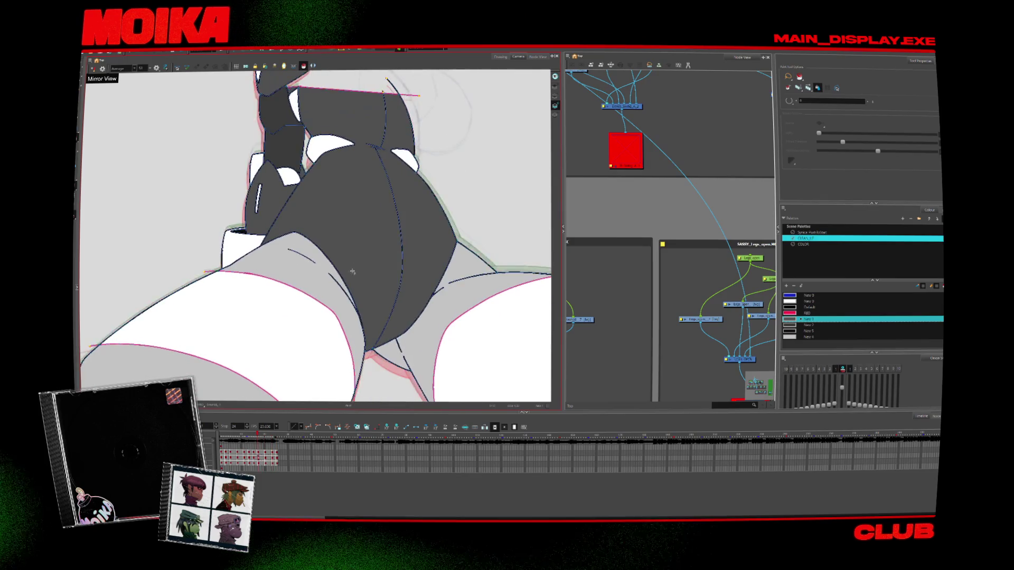
scroll(393, 200, down, 5)
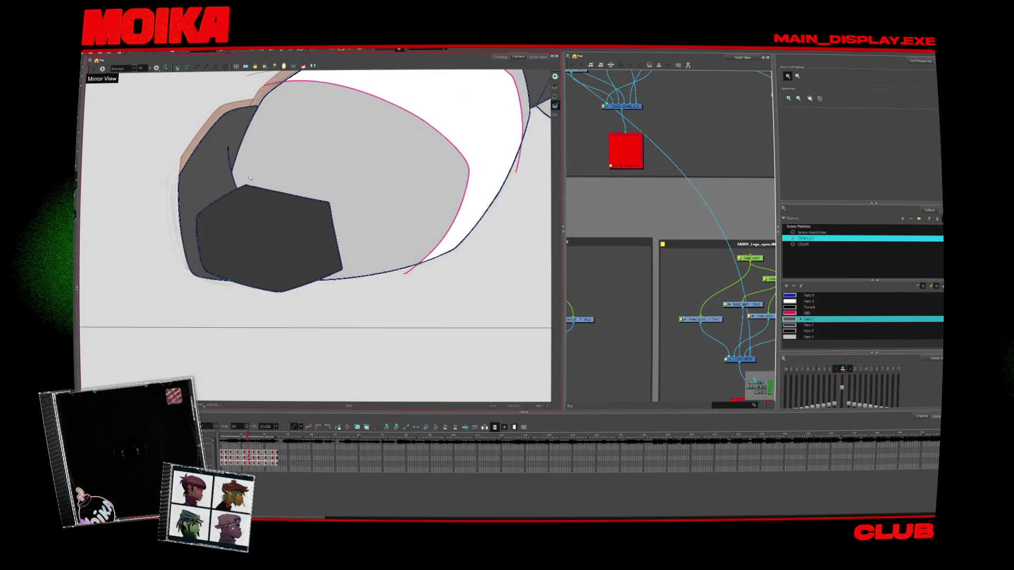
Step through the later poses and zoom out to the full frame
key(period)
key(period)
key(period)
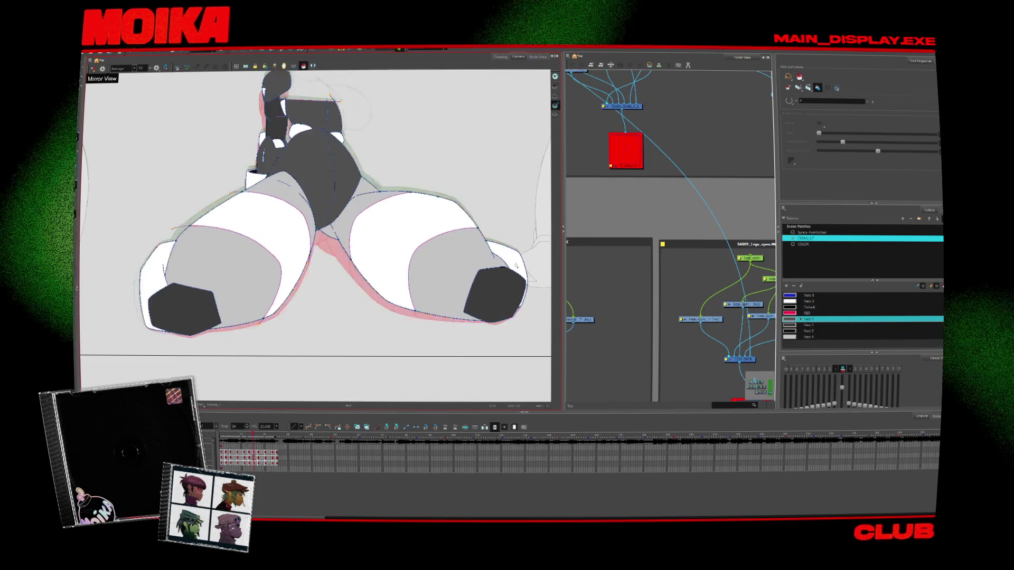
key(period)
key(period)
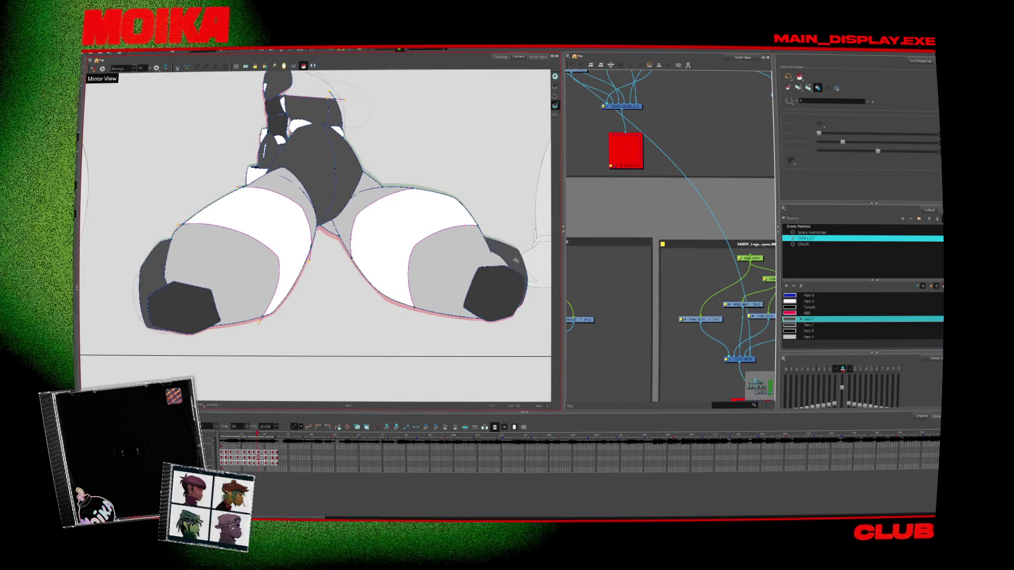
key(period)
key(period)
key(period)
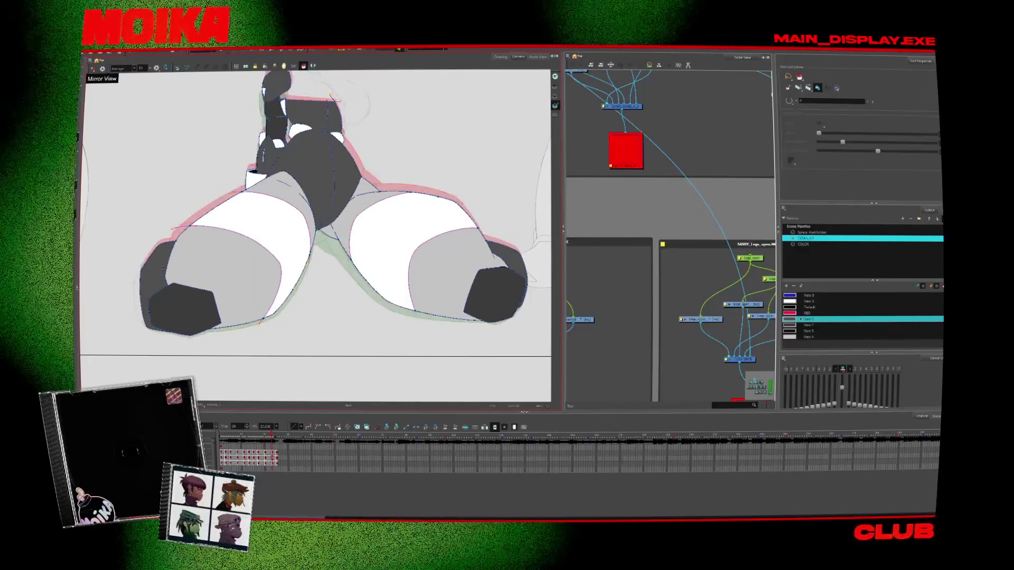
key(shift+m)
key(comma)
key(comma)
key(comma)
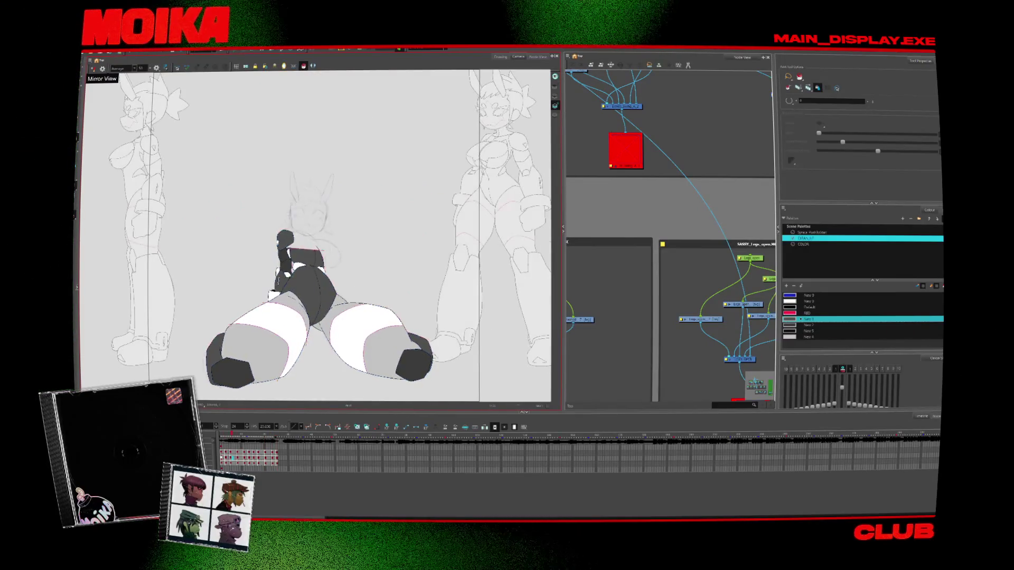
key(period)
key(period)
key(period)
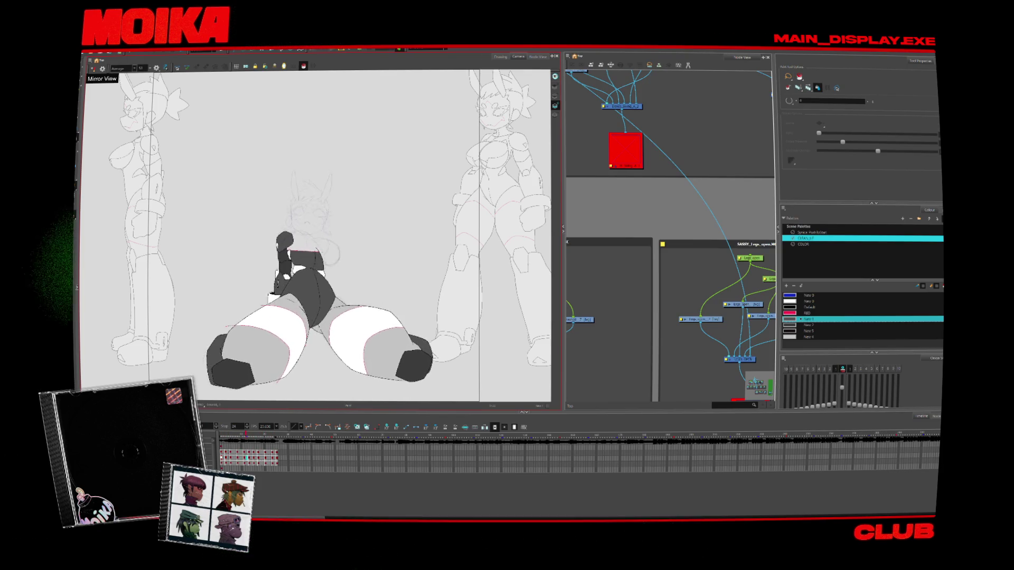
Go back to an earlier pose and fade the drawing with Light Table to reveal the head sketch
key(comma)
key(comma)
key(comma)
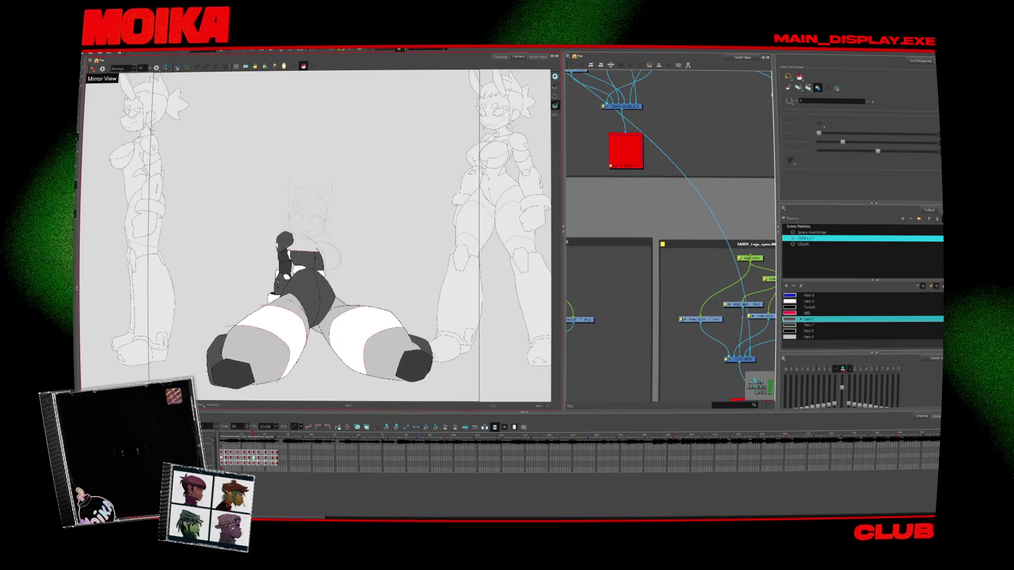
key(period)
key(period)
key(period)
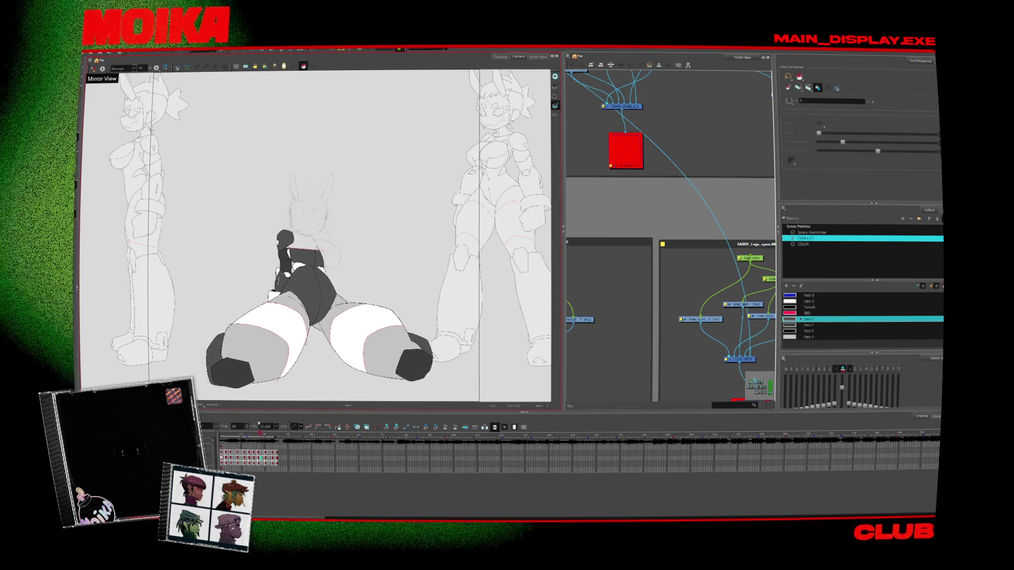
key(comma)
key(comma)
key(comma)
key(ctrl+a)
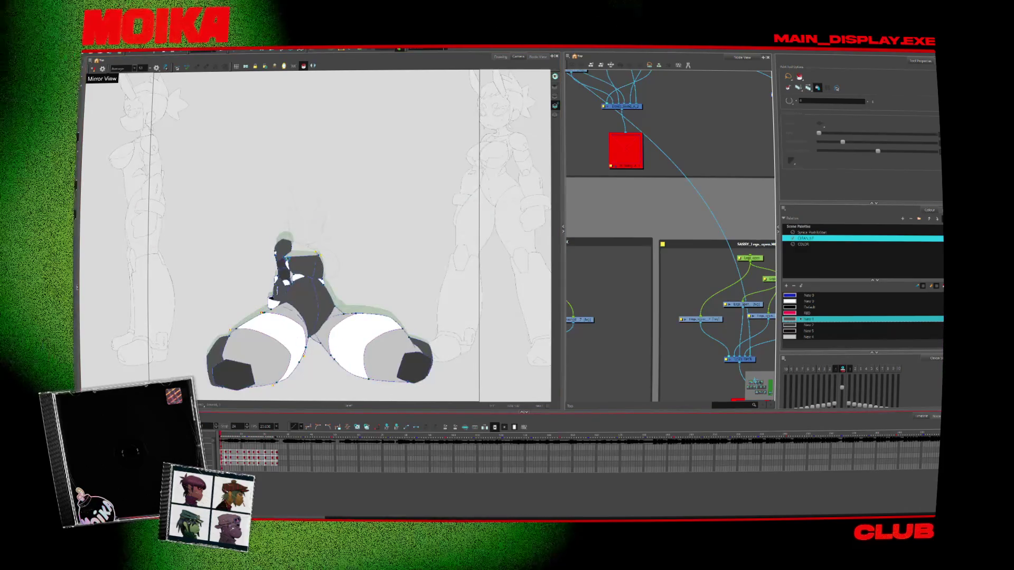
scroll(264, 282, up, 3)
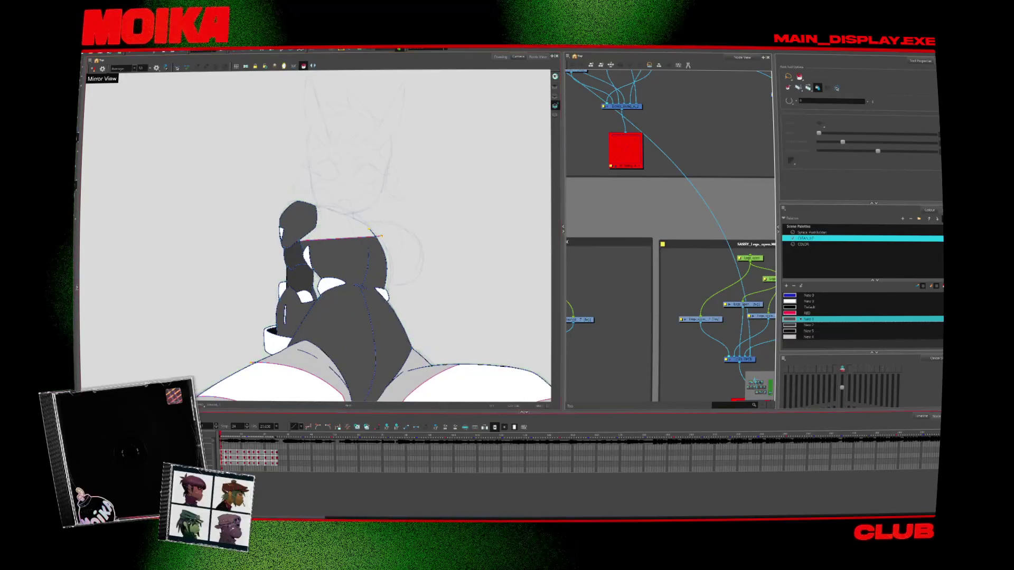
key(Escape)
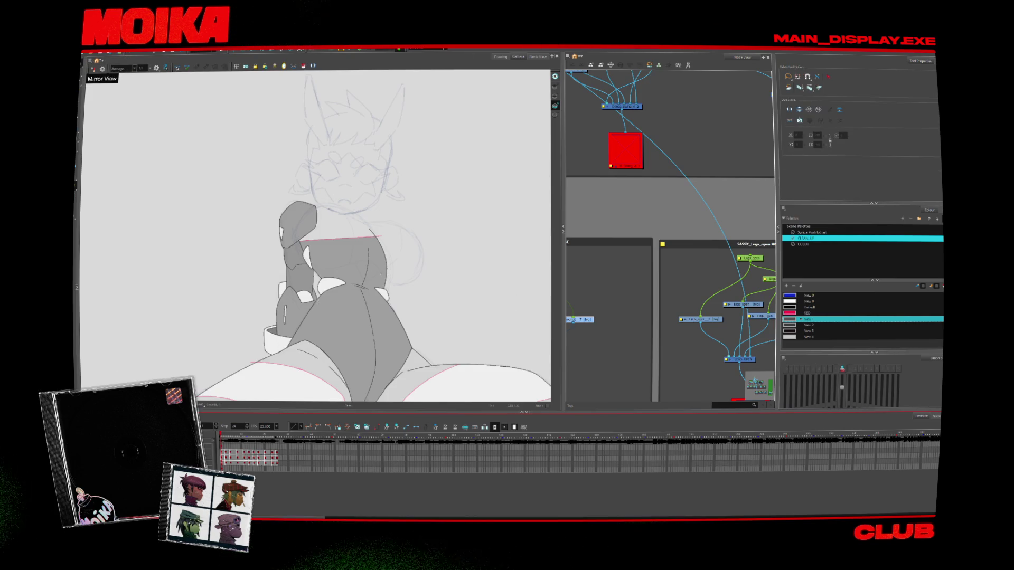
Select all of the body drawing, pick a Synco Paintbrush palette swatch, then deselect
scroll(333, 159, down, 3)
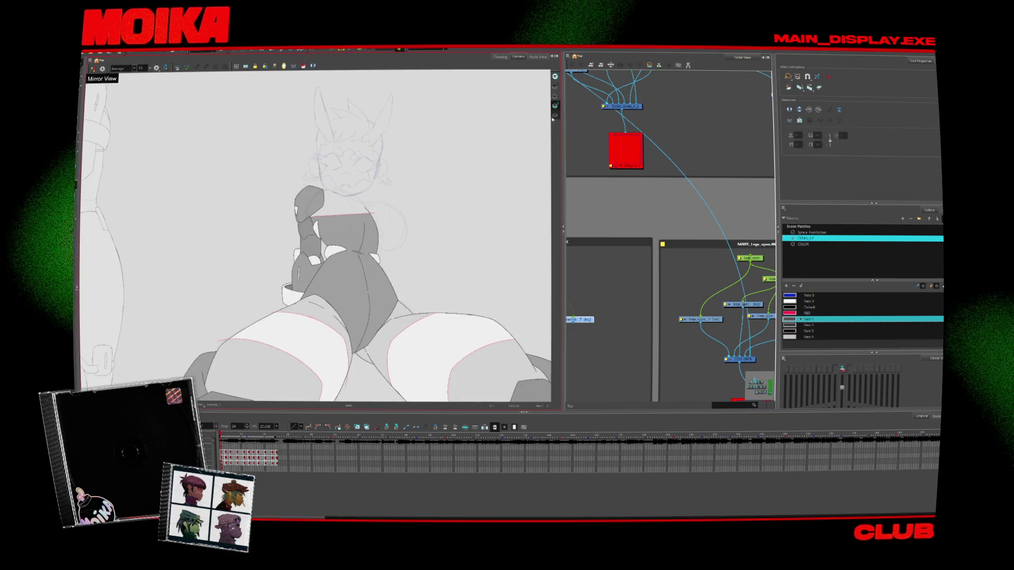
scroll(476, 148, down, 2)
click(401, 153)
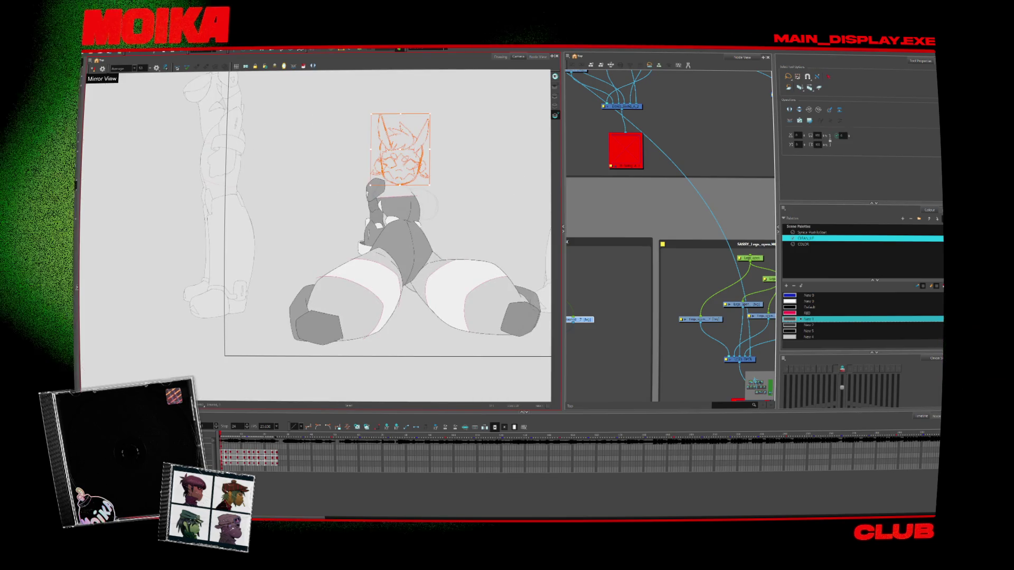
click(391, 249)
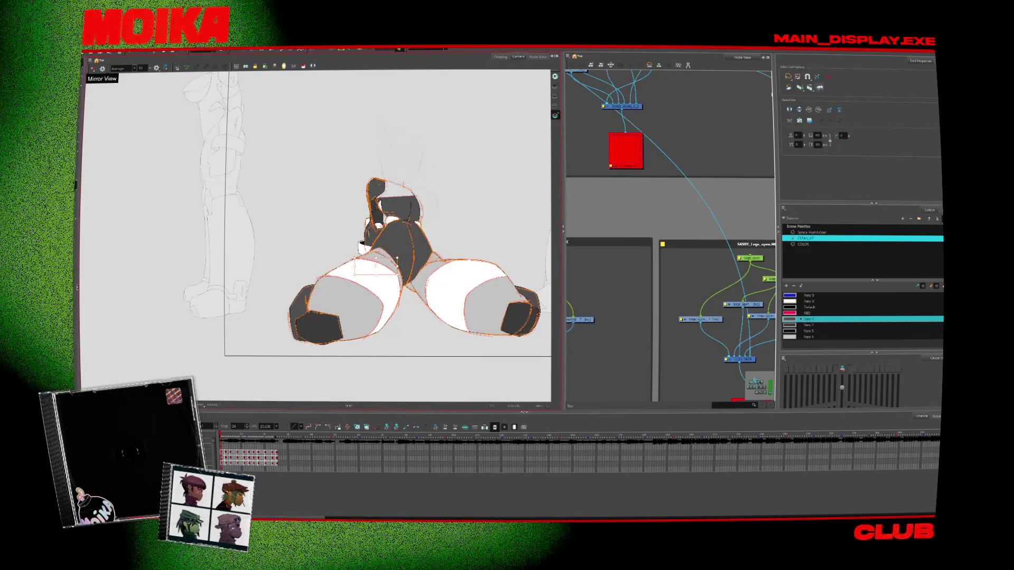
key(ctrl+a)
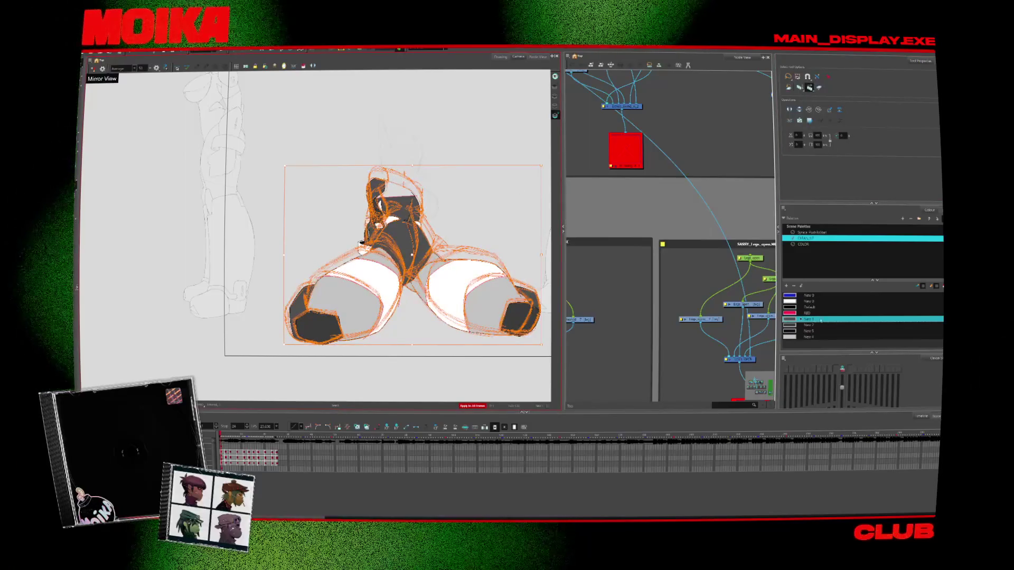
click(808, 232)
click(807, 301)
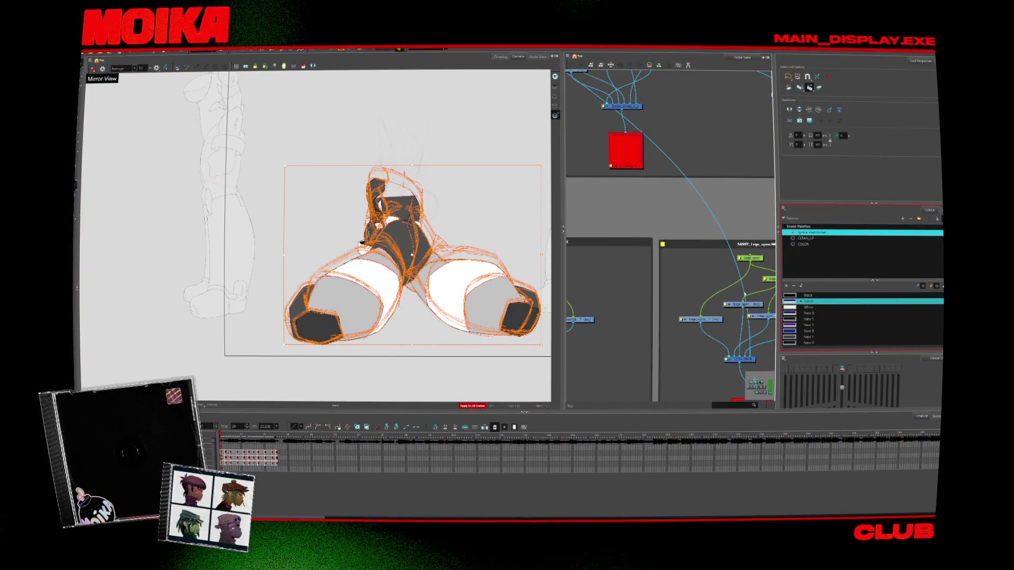
click(514, 160)
Step forward a few frames, then jump back to the first frame of the range
key(period)
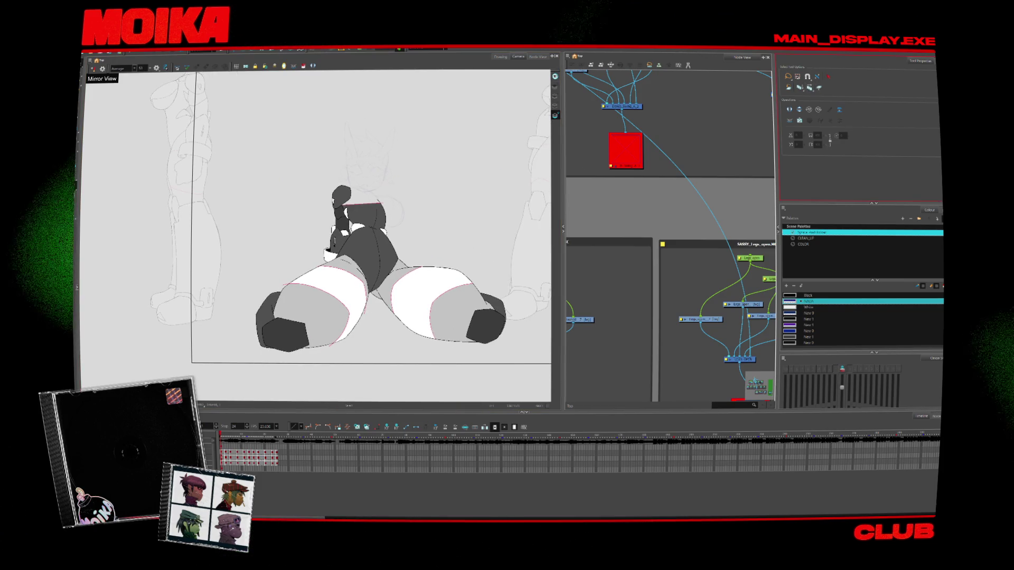
key(period)
key(period)
key(period)
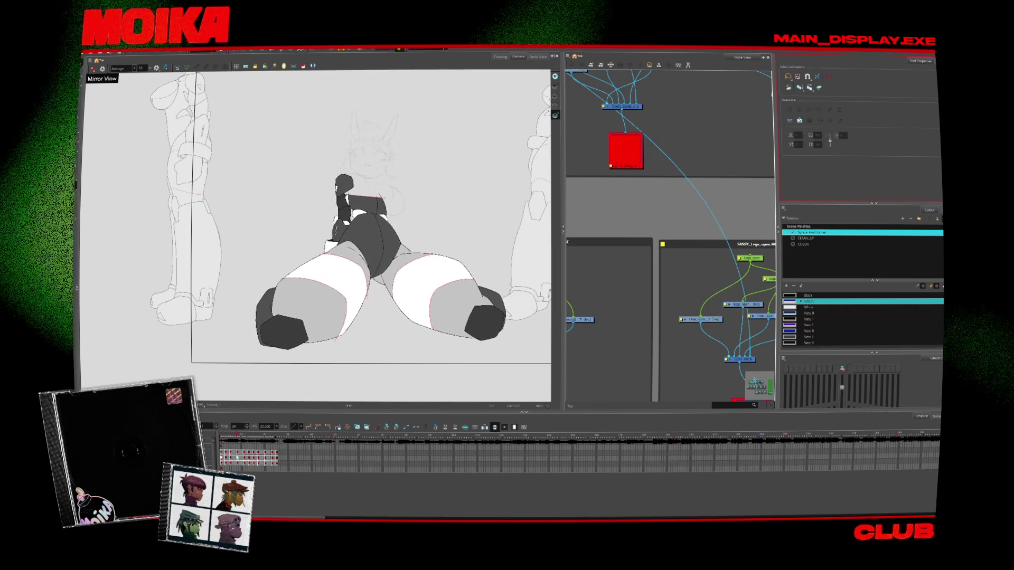
key(period)
scroll(419, 297, down, 2)
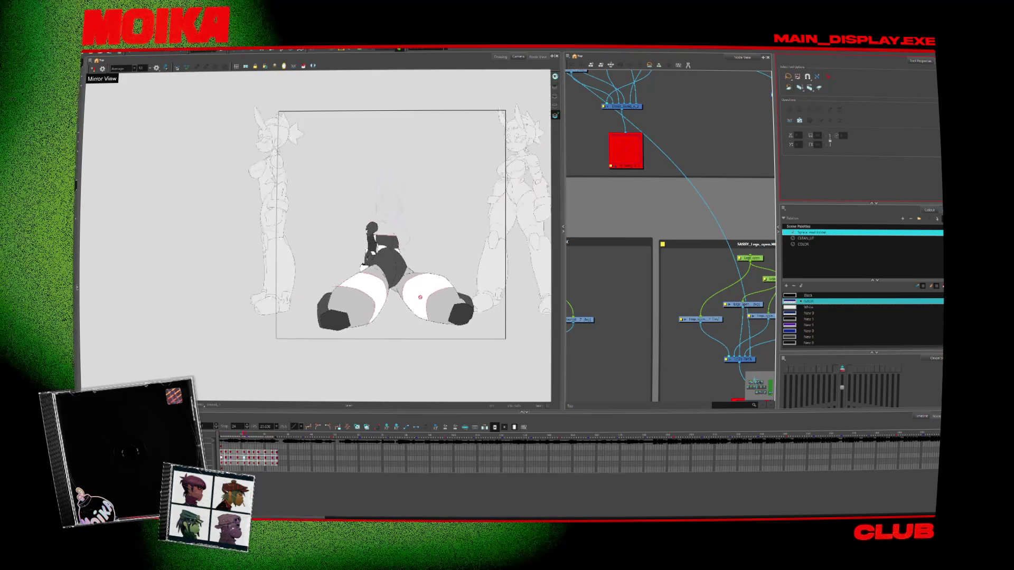
scroll(420, 297, up, 2)
key(period)
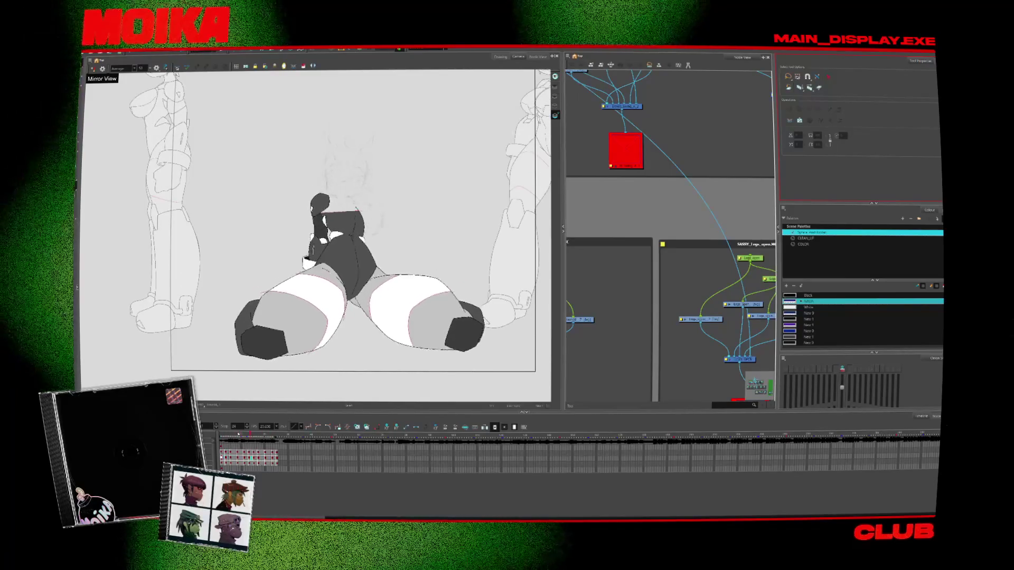
key(Return)
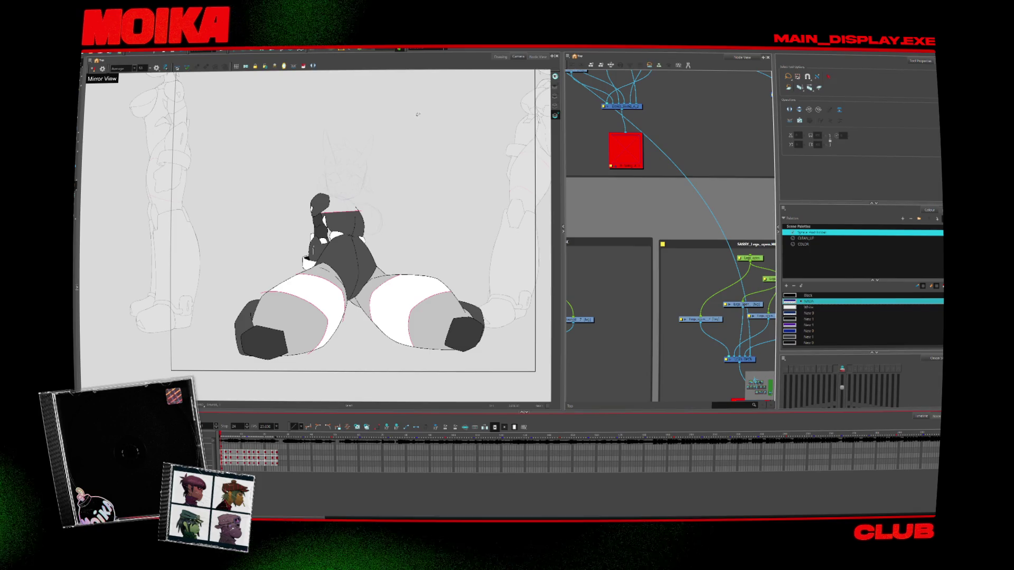
click(429, 48)
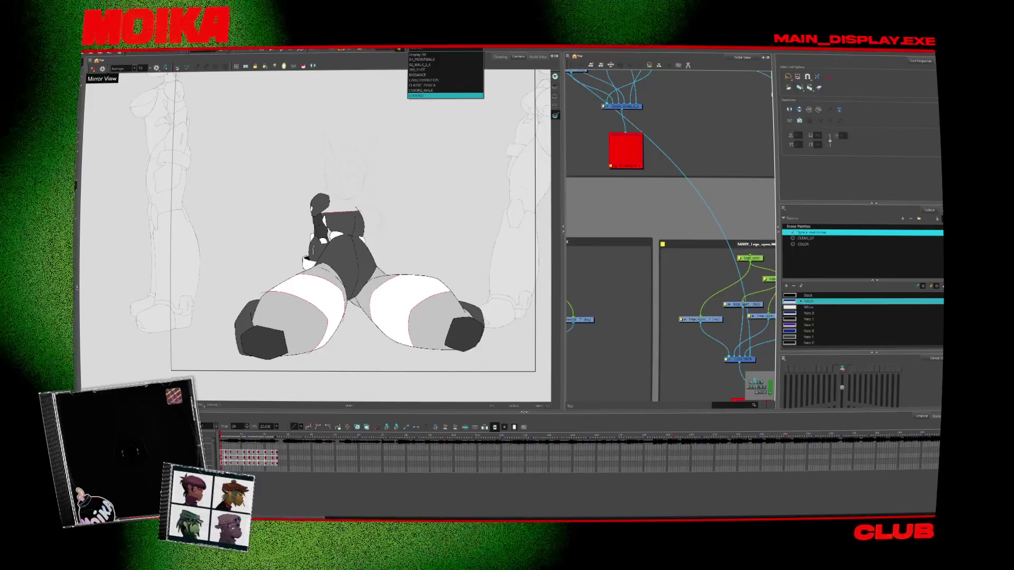
Choose the COOLING group in the Display drop-down so only the seated character shows
click(445, 96)
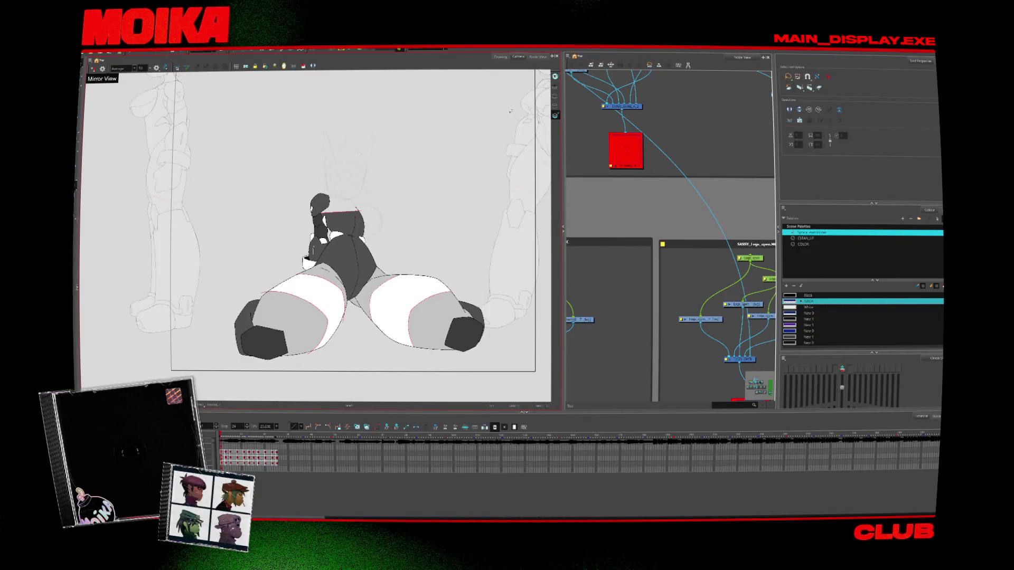
scroll(648, 223, down, 5)
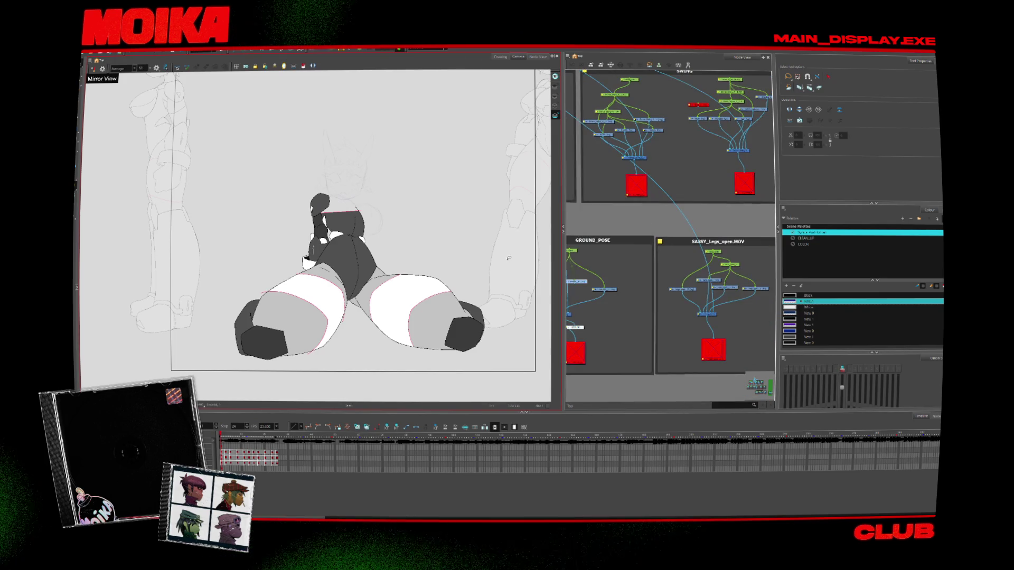
scroll(694, 284, down, 4)
drag(695, 287, 735, 301)
click(425, 50)
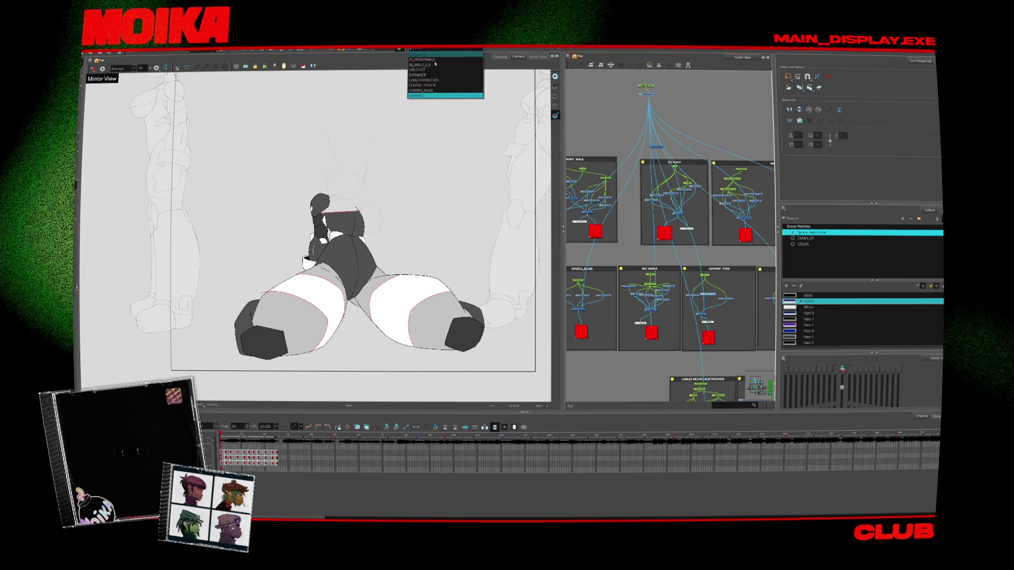
click(428, 69)
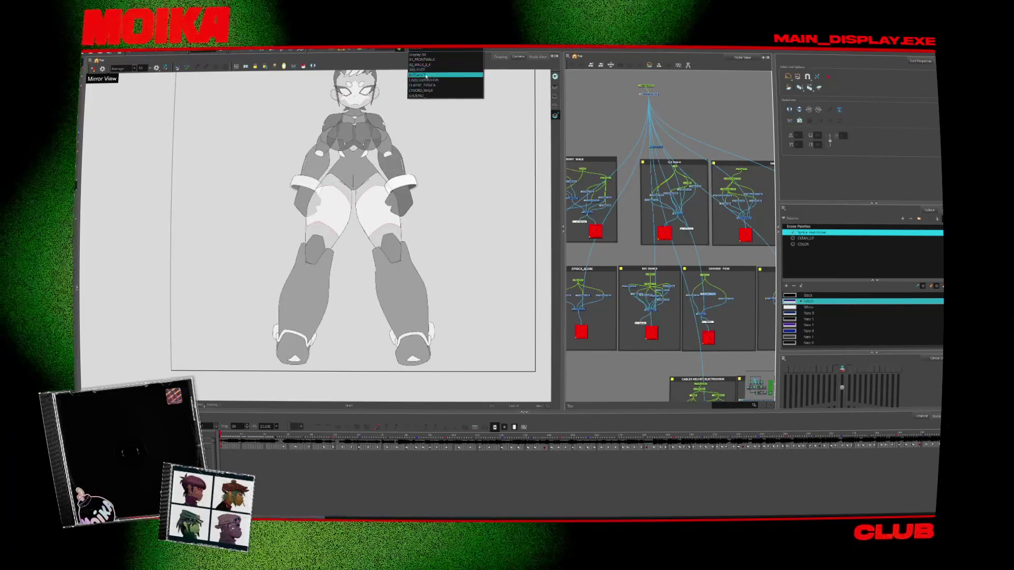
click(430, 70)
click(425, 50)
click(430, 70)
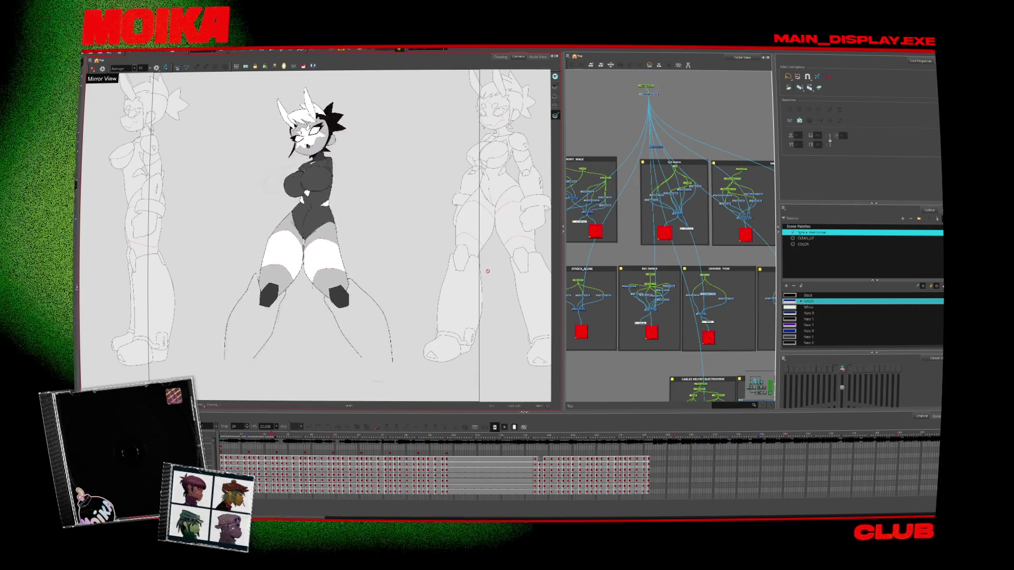
click(446, 438)
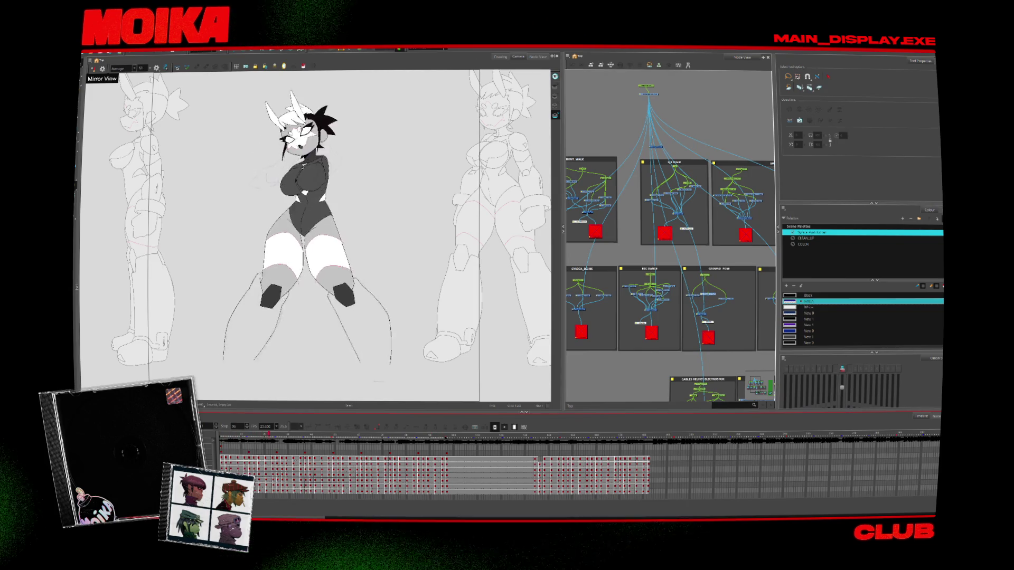
click(405, 434)
click(425, 49)
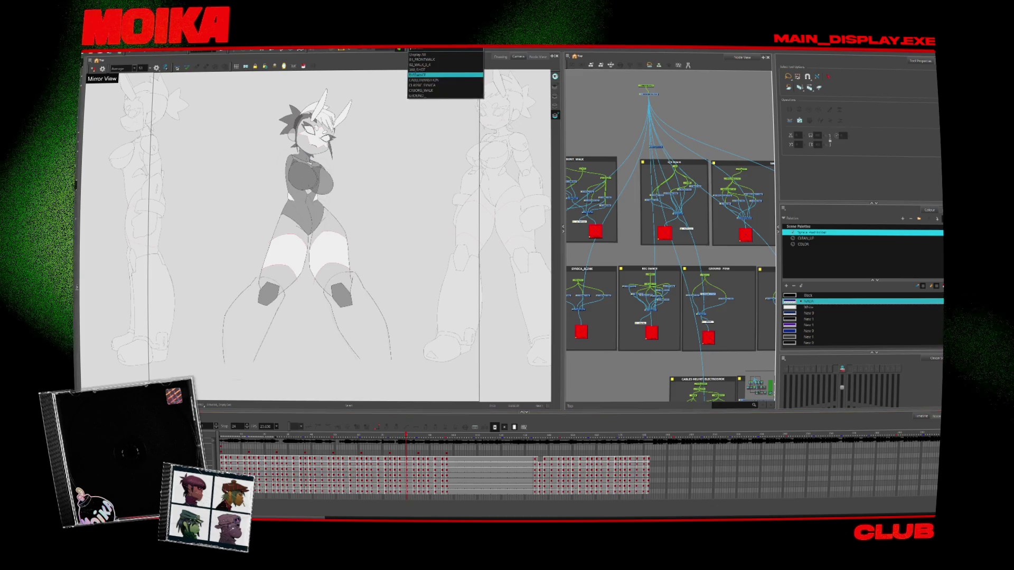
click(429, 65)
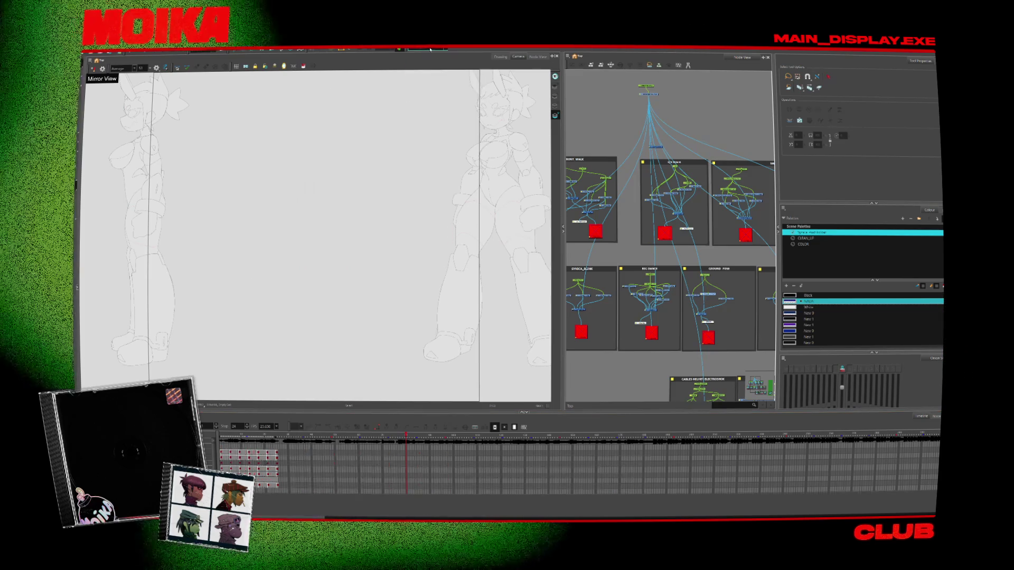
click(430, 91)
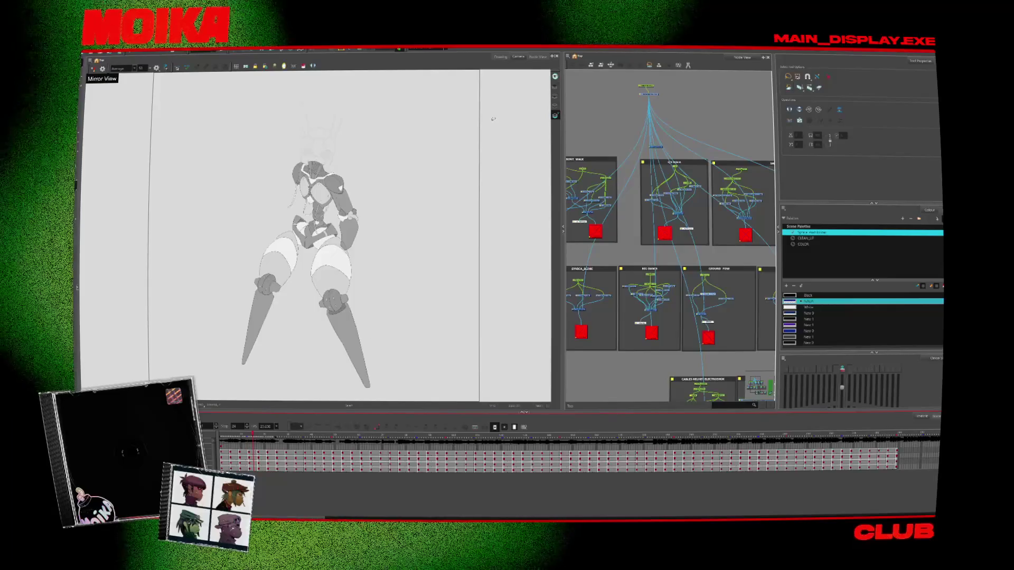
click(427, 49)
click(432, 95)
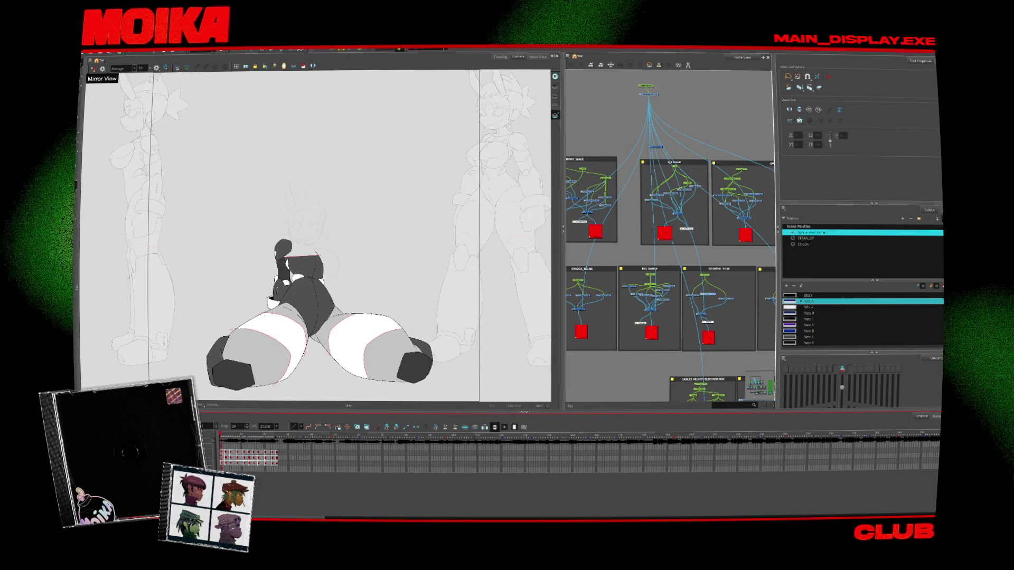
Zoom and rotate the view onto the chest armor with Mirror View turned on
key(alt+z)
scroll(287, 301, up, 5)
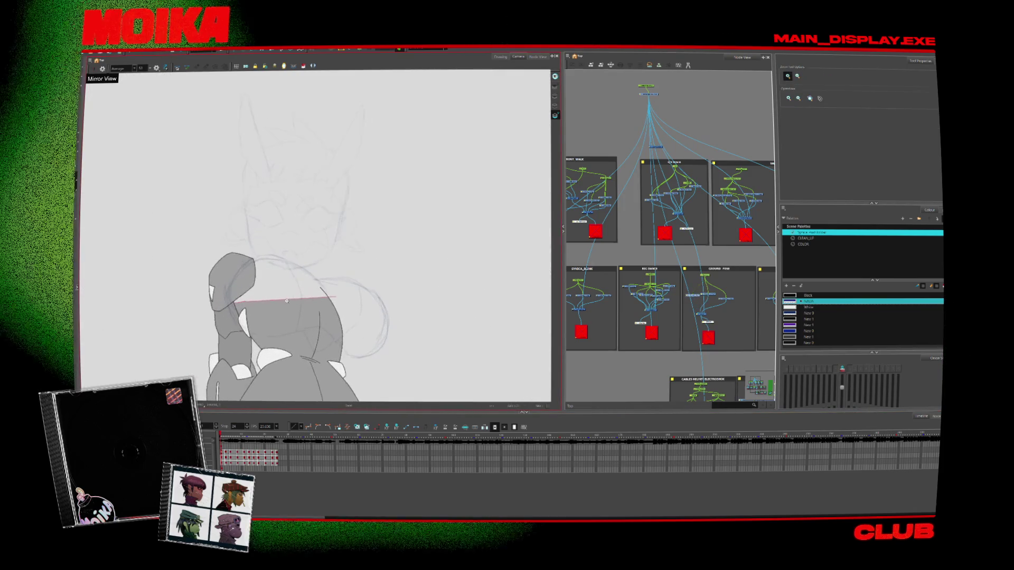
key(alt+b)
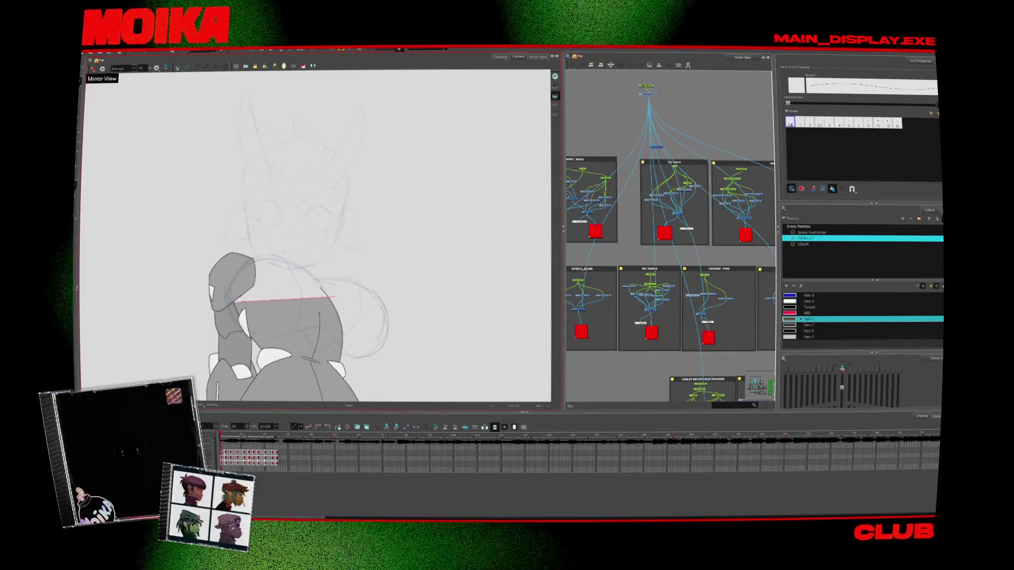
key(alt+z)
scroll(329, 322, up, 2)
key(alt+b)
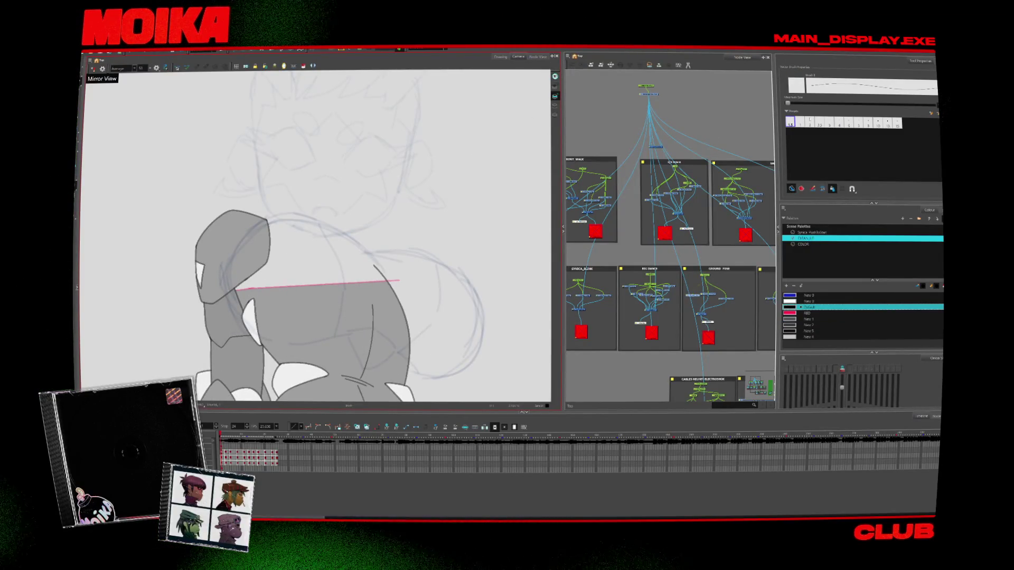
drag(317, 264, 301, 218)
click(94, 69)
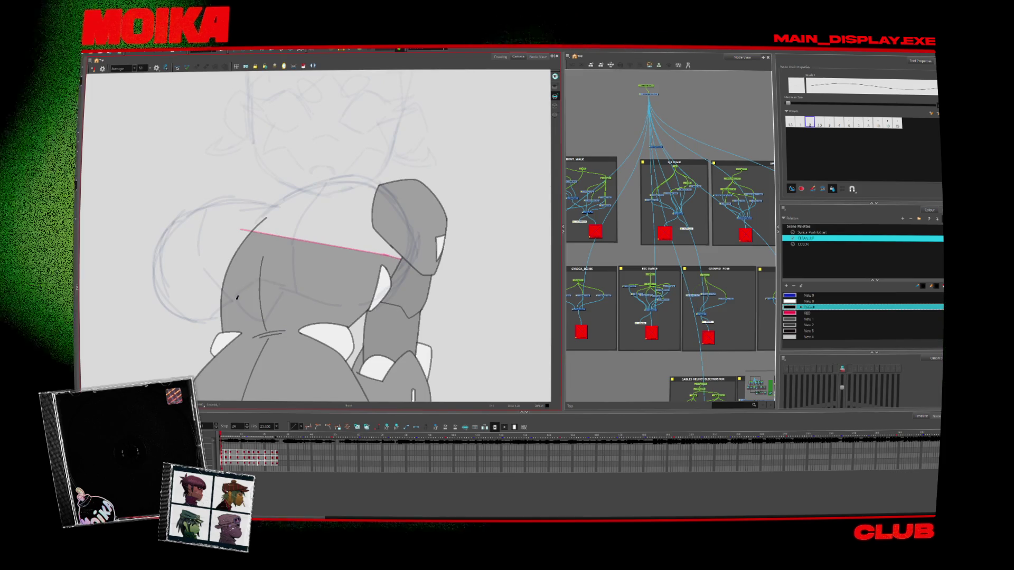
drag(317, 264, 312, 243)
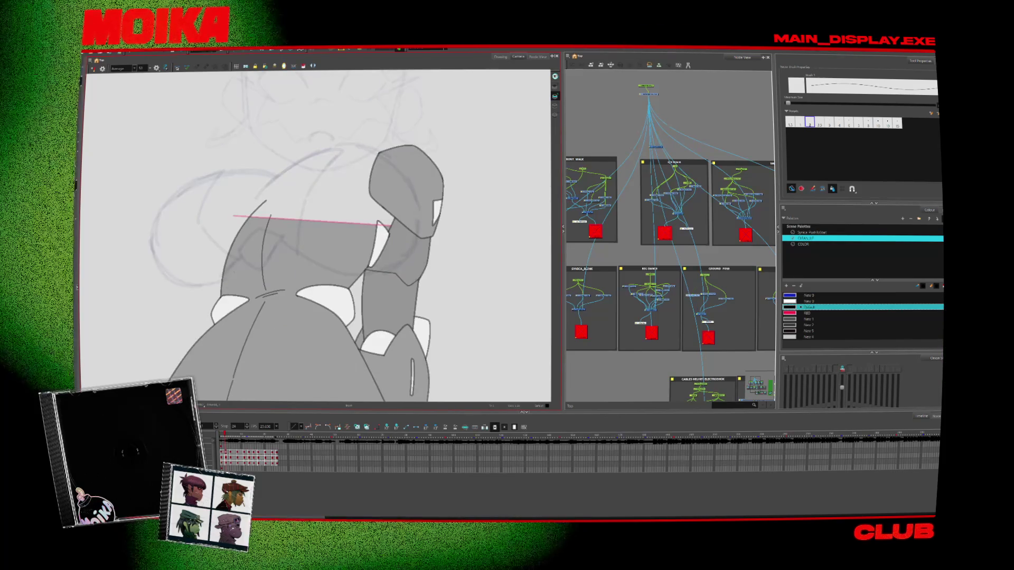
Brush a short arced black panel line across the chest, redrawing it into a longer arc
mouse_move(240, 252)
mouse_down()
mouse_move(283, 238)
mouse_move(267, 233)
mouse_move(283, 227)
mouse_up()
key(ctrl+z)
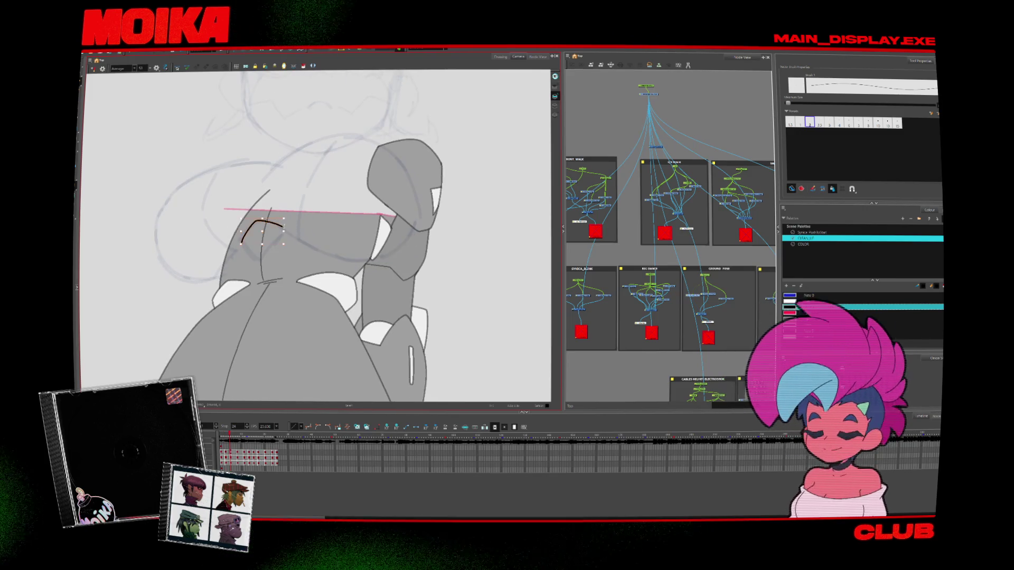
key(ctrl+z)
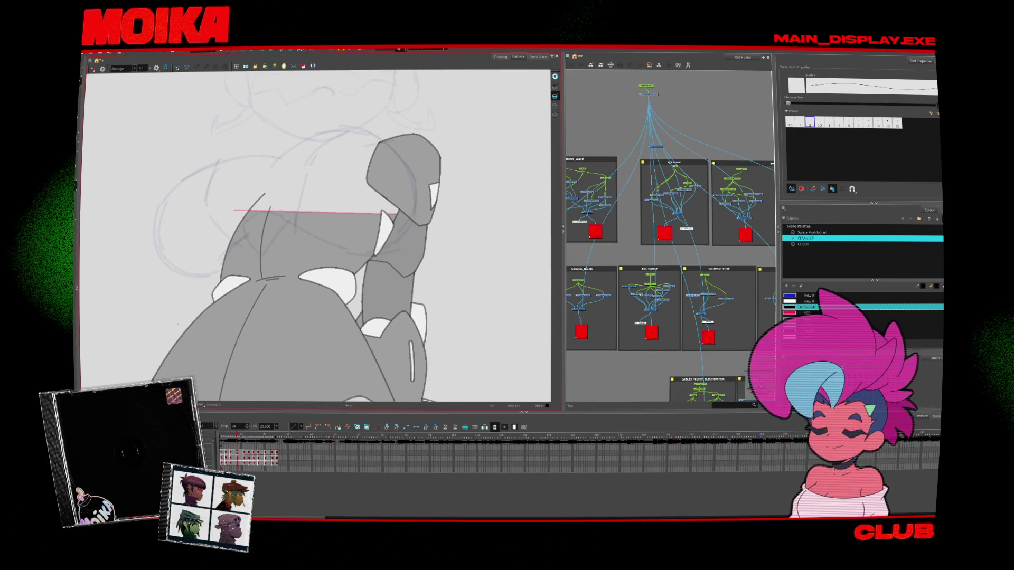
drag(239, 249, 283, 233)
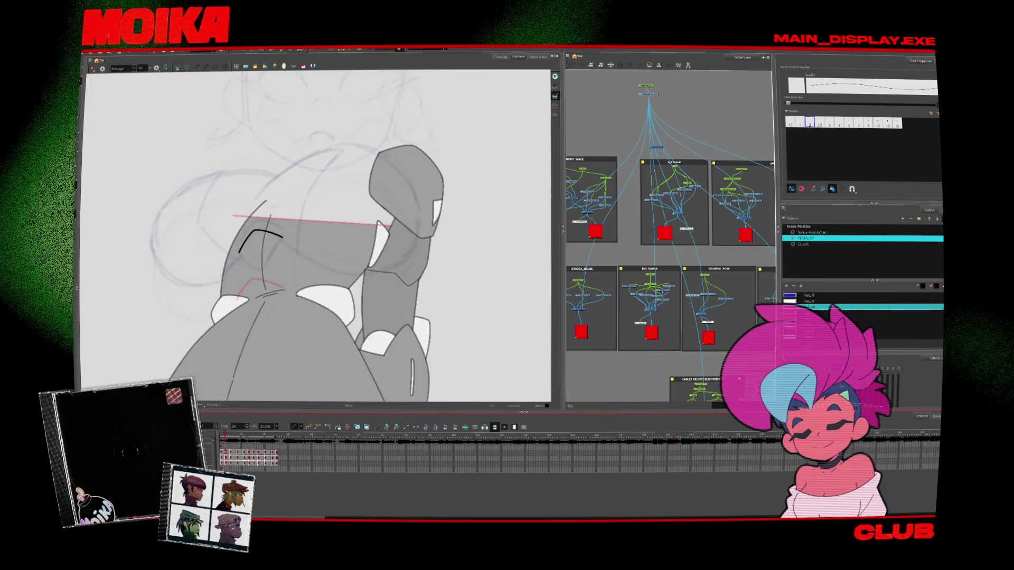
key(period)
key(period)
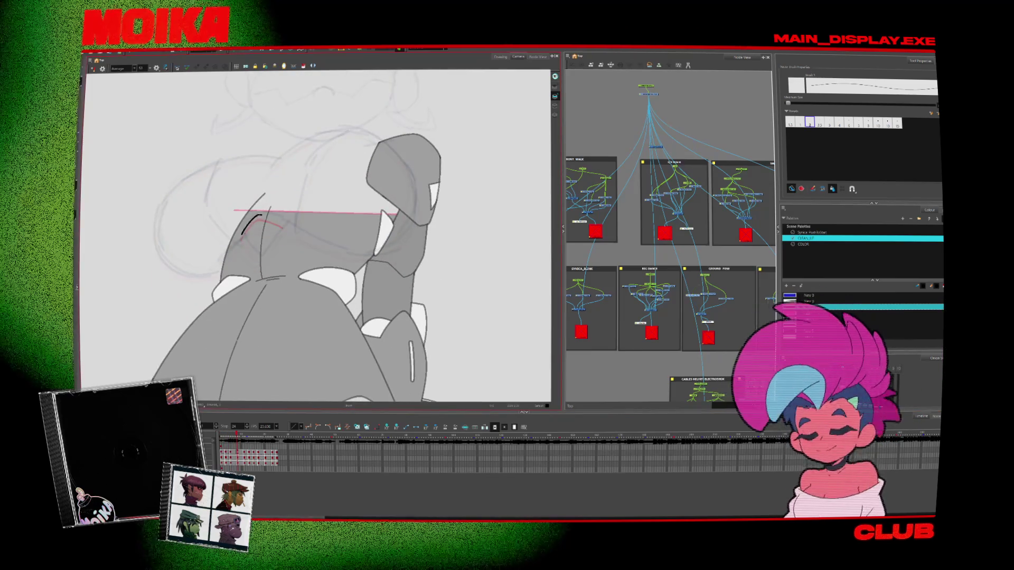
drag(242, 234, 284, 226)
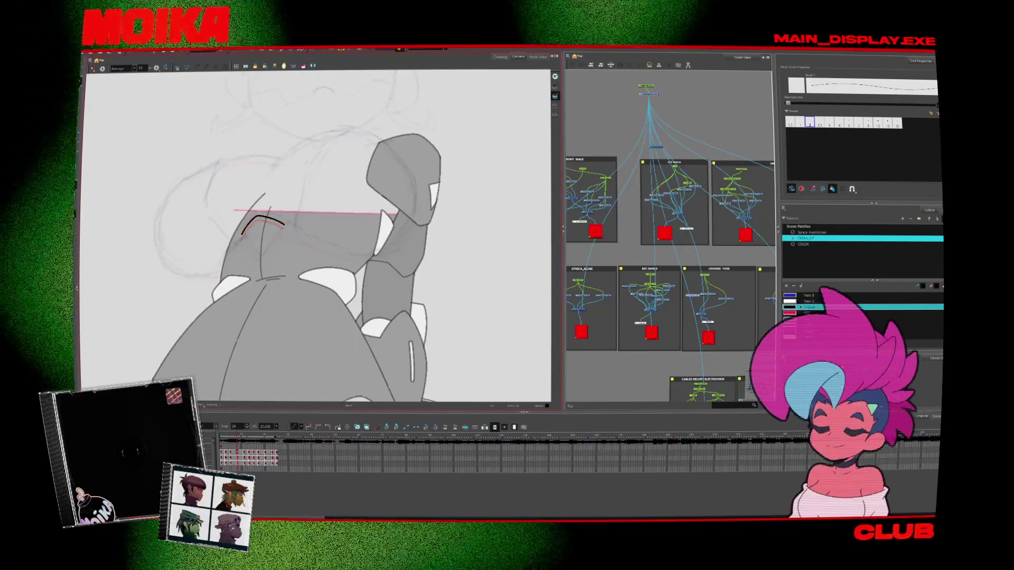
key(comma)
key(comma)
key(4)
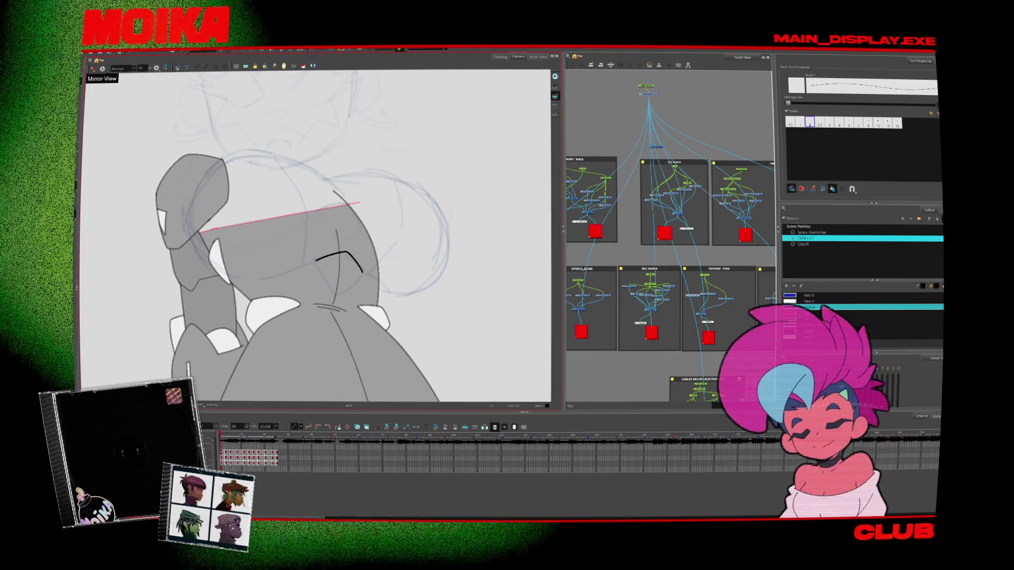
Close the chest arc into a four-sided black panel outline on successive drawings
drag(316, 238, 294, 247)
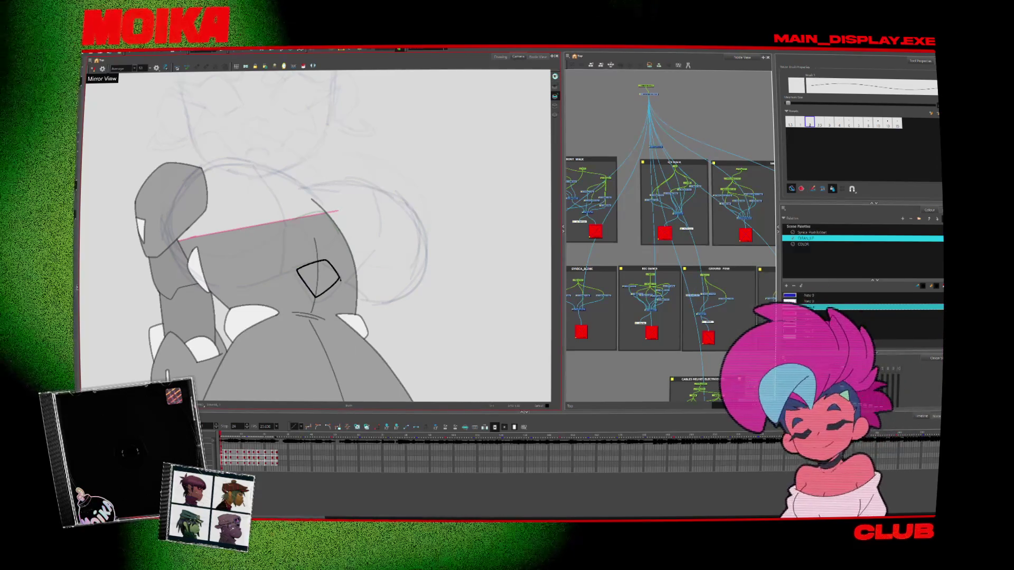
key(ctrl+z)
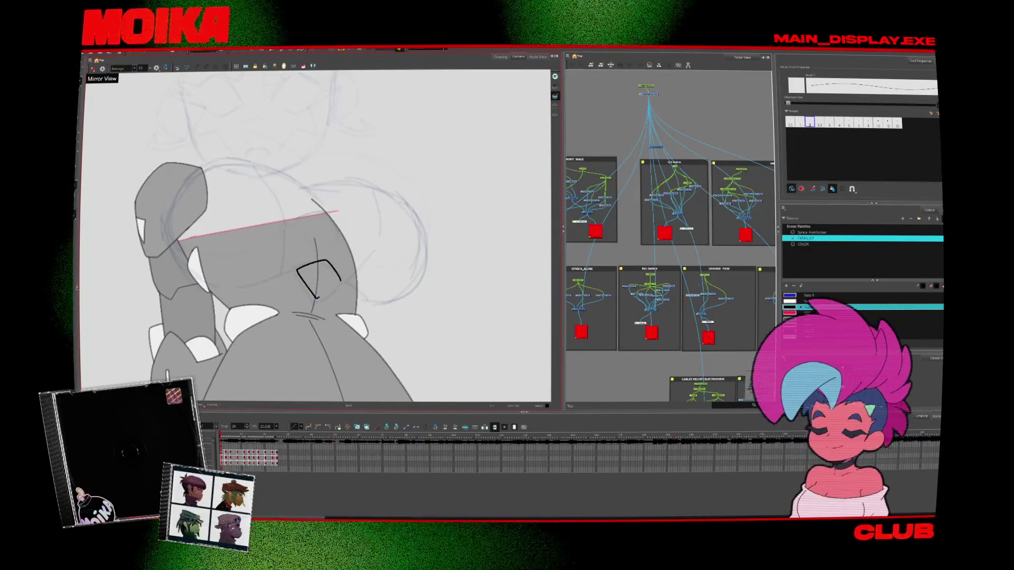
key(alt+s)
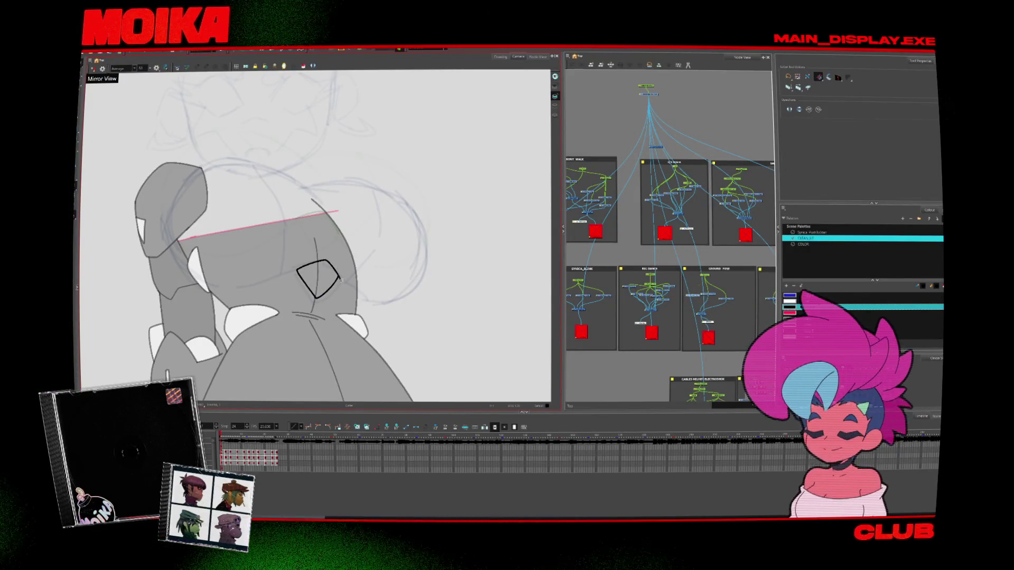
key(period)
key(4)
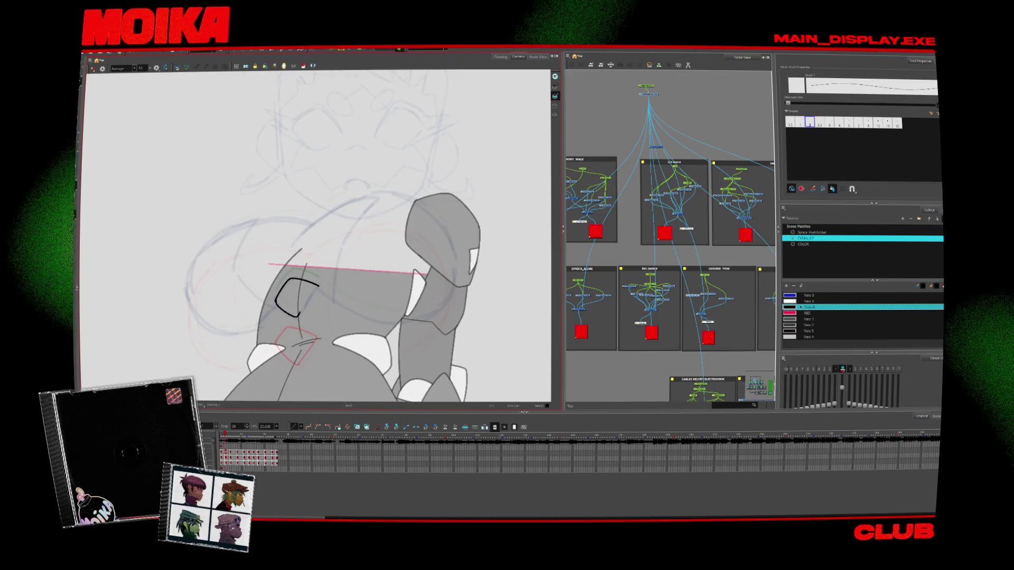
drag(288, 315, 318, 285)
key(alt+s)
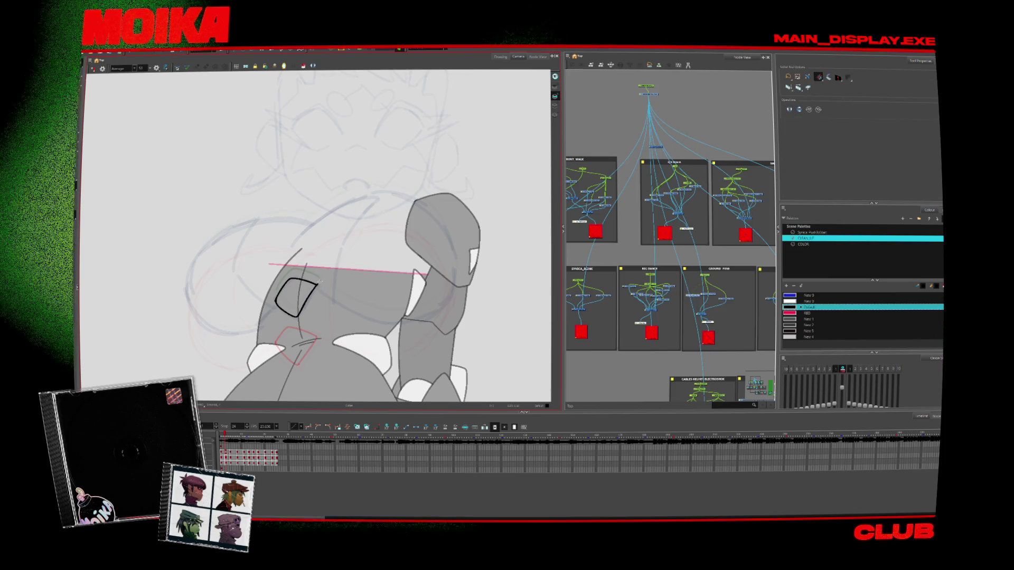
key(period)
key(alt+b)
drag(294, 305, 318, 276)
Flip between neighbouring frames to compare the black chest quads against the onion skin
key(alt+x)
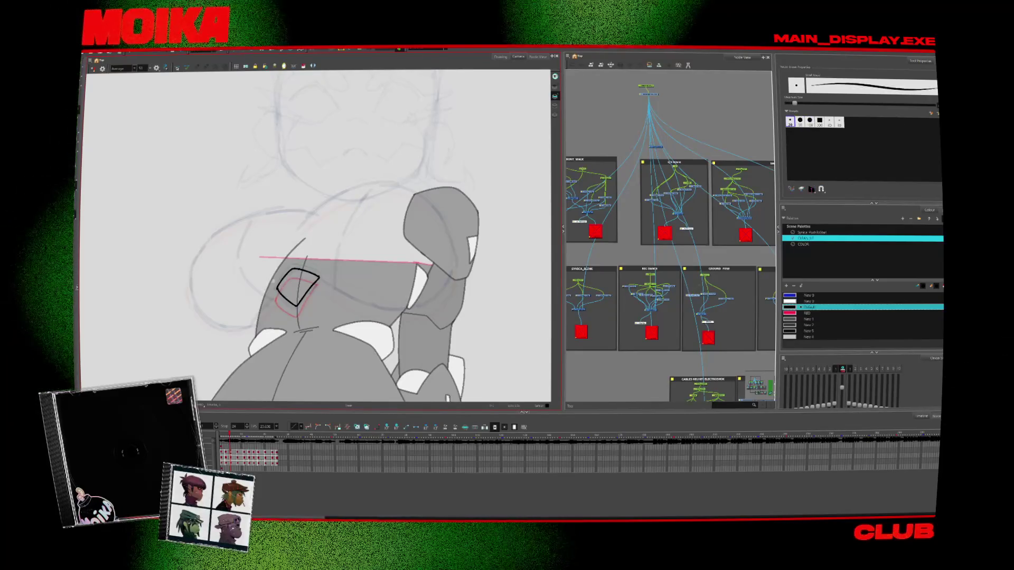
key(alt+b)
key(period)
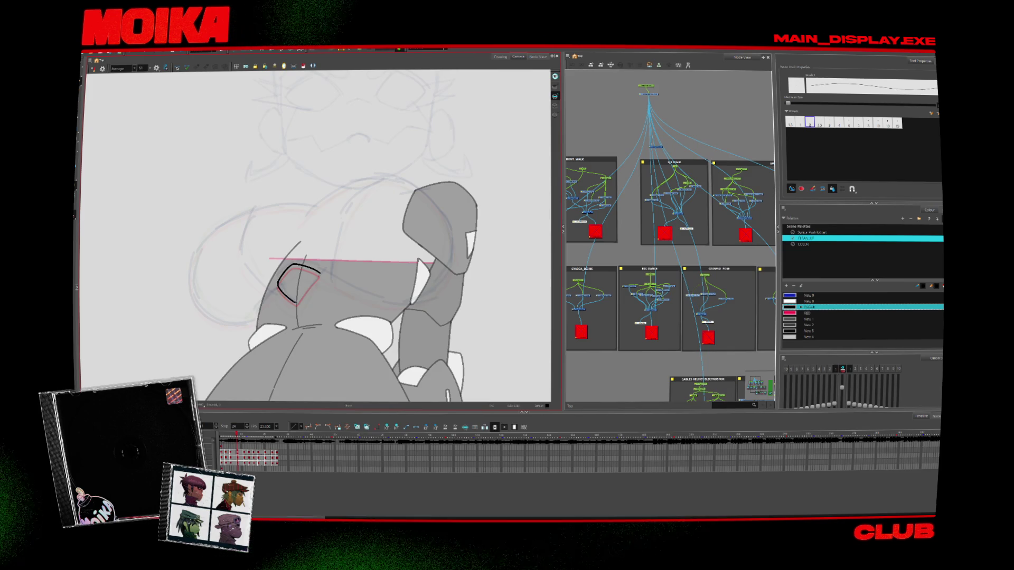
key(period)
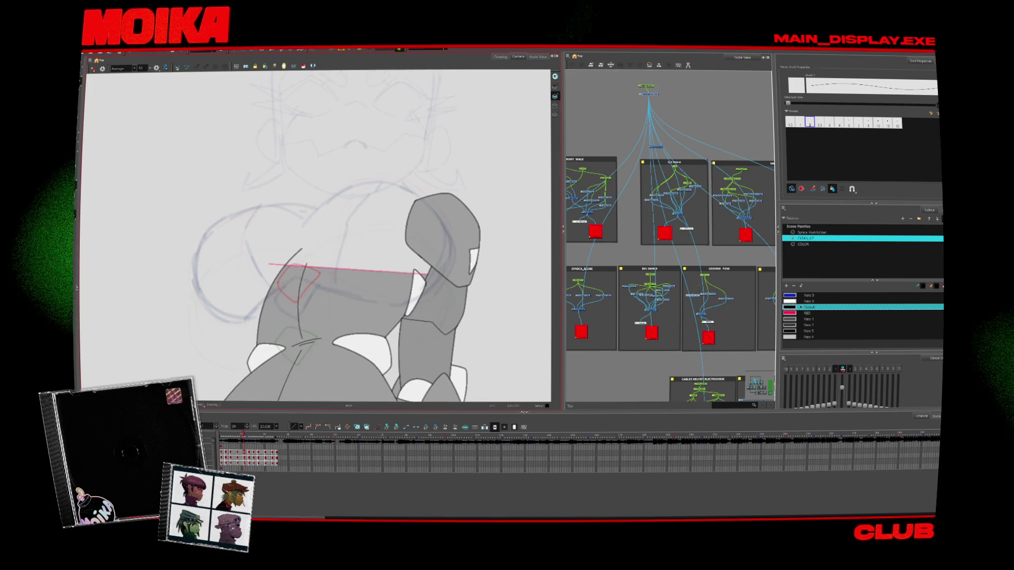
key(period)
key(comma)
key(period)
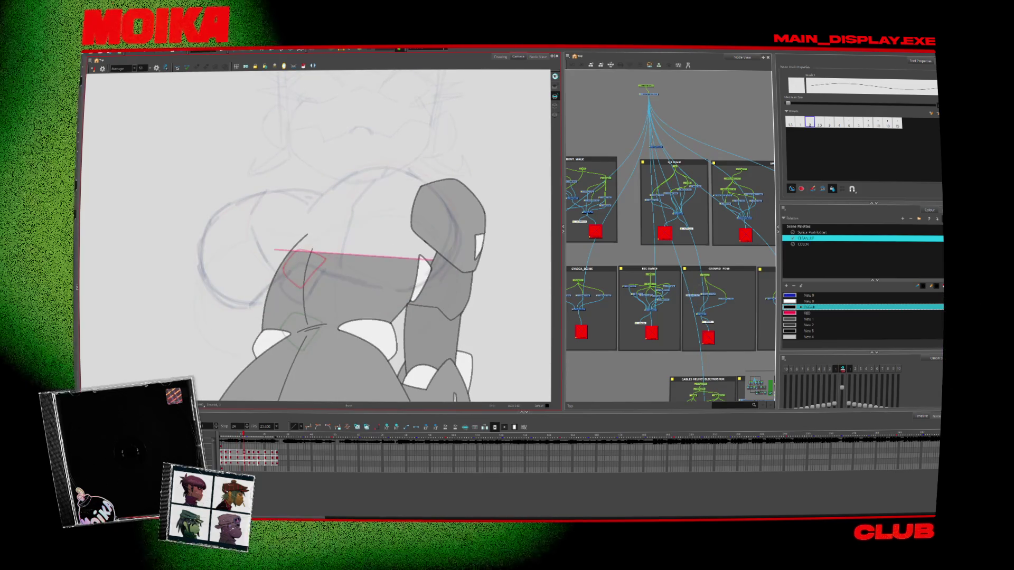
key(comma)
key(comma)
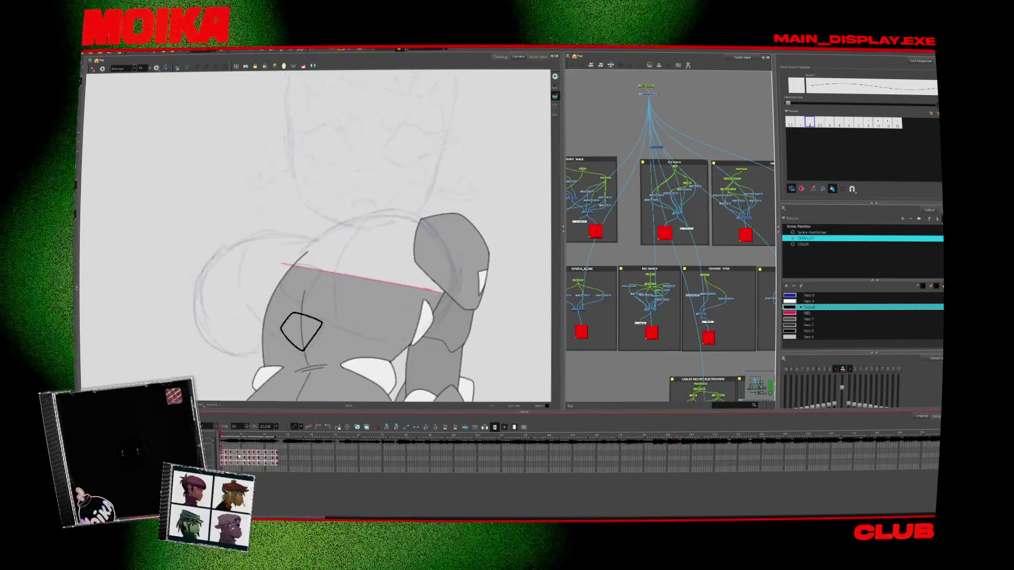
key(period)
click(240, 433)
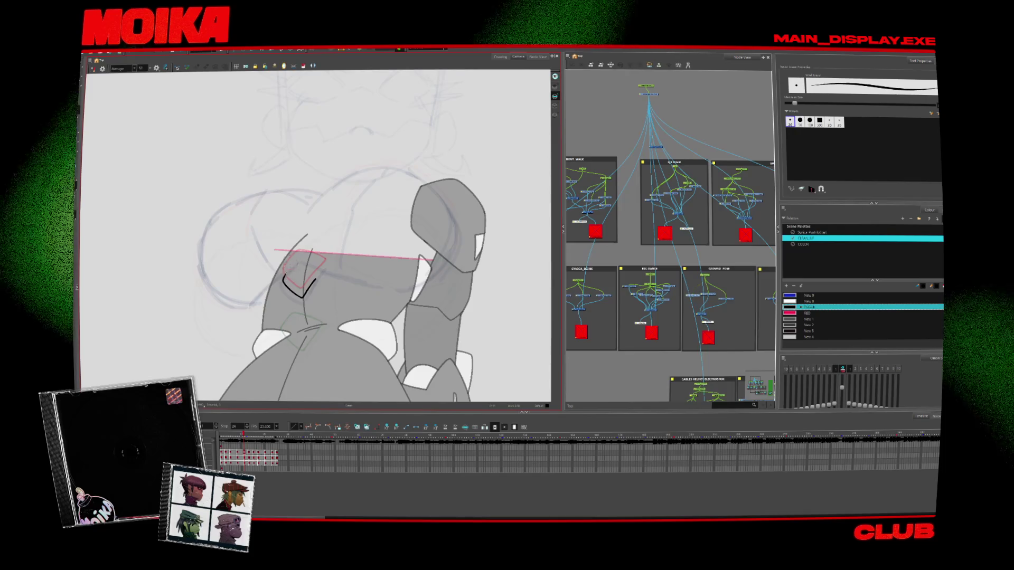
Redraw the chest panel quad with the Pencil, shorten the lower-left arc, and start a curved shoulder stroke
key(alt+slash)
drag(285, 277, 323, 269)
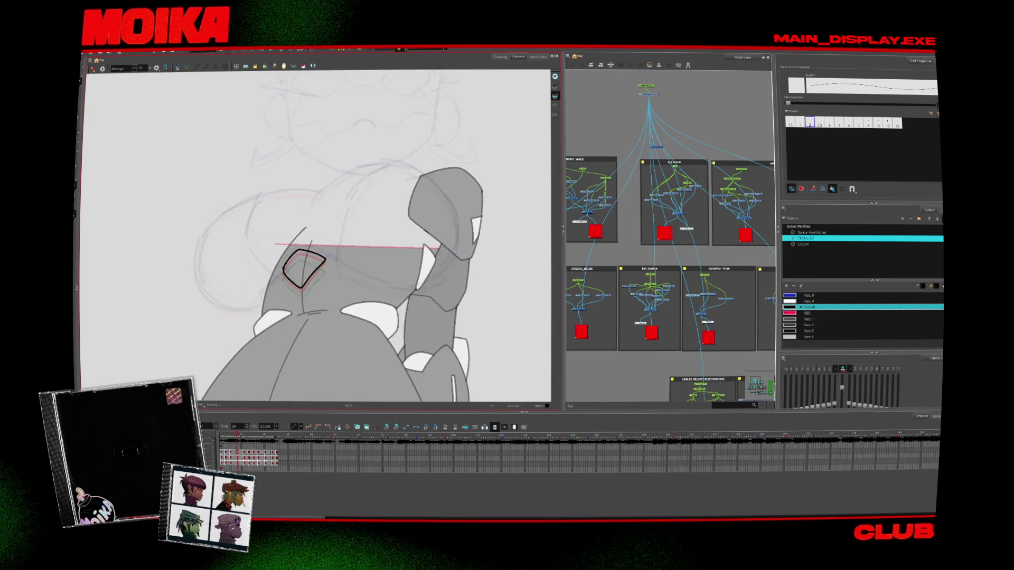
key(comma)
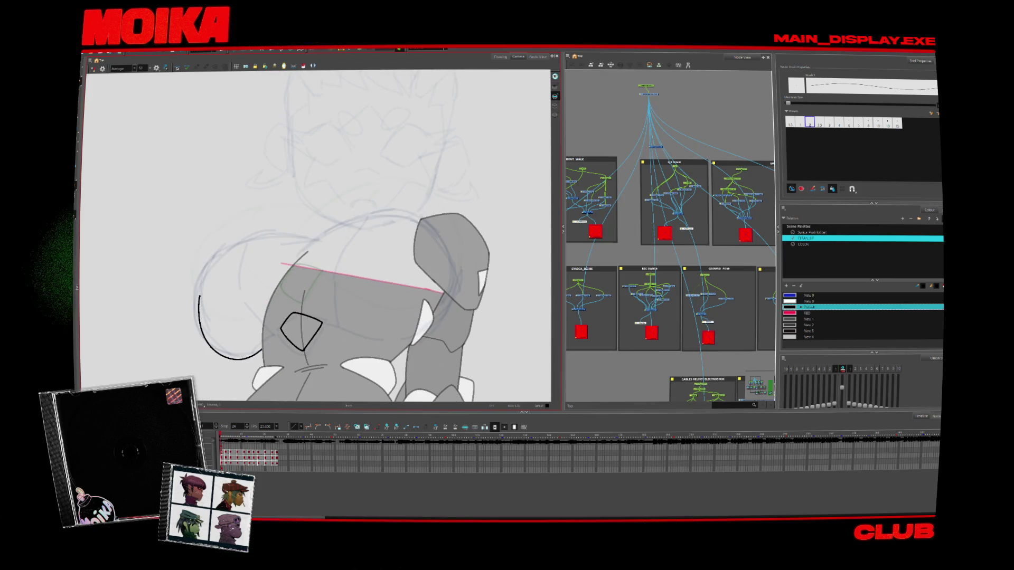
drag(196, 294, 199, 323)
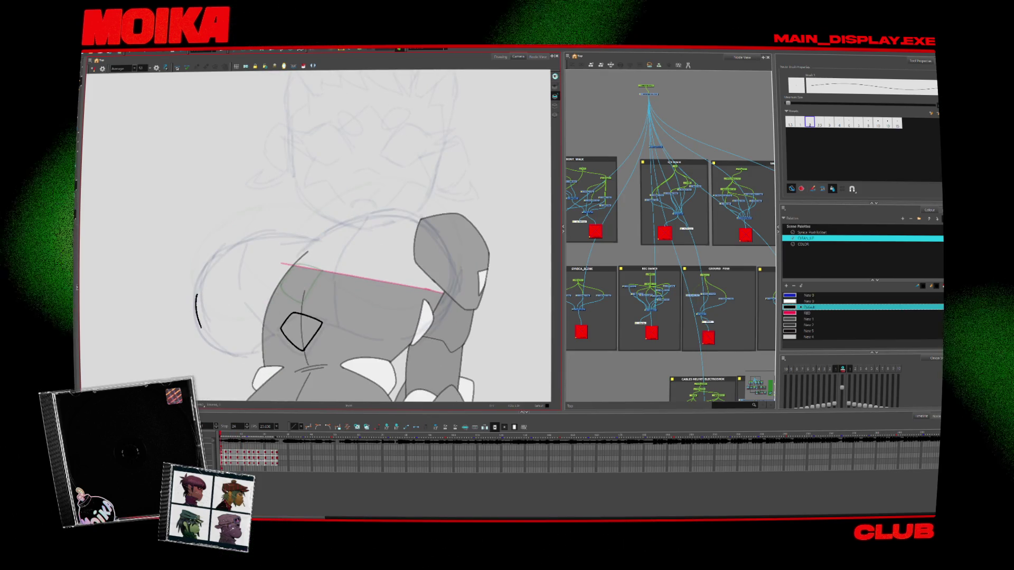
key(period)
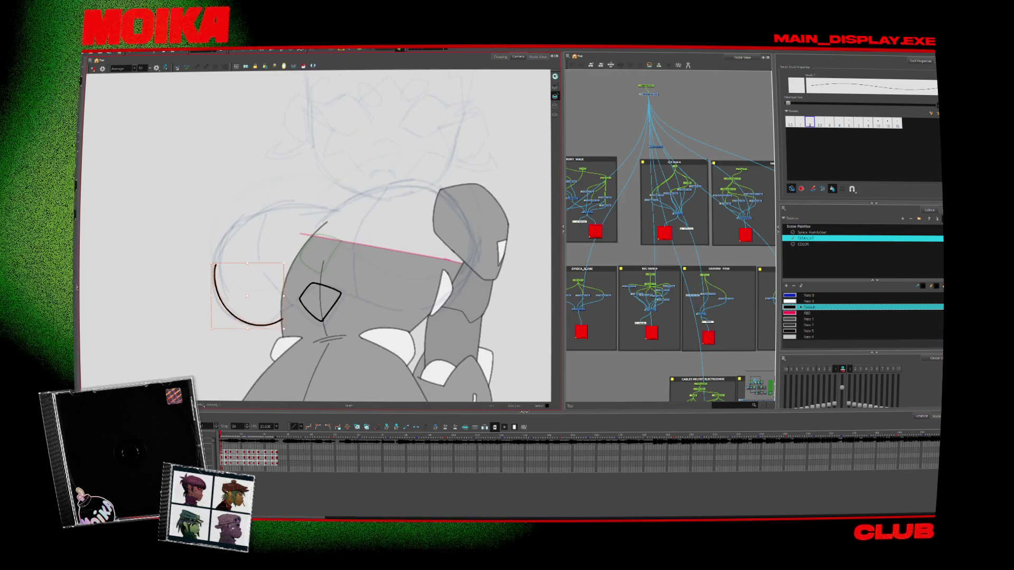
key(period)
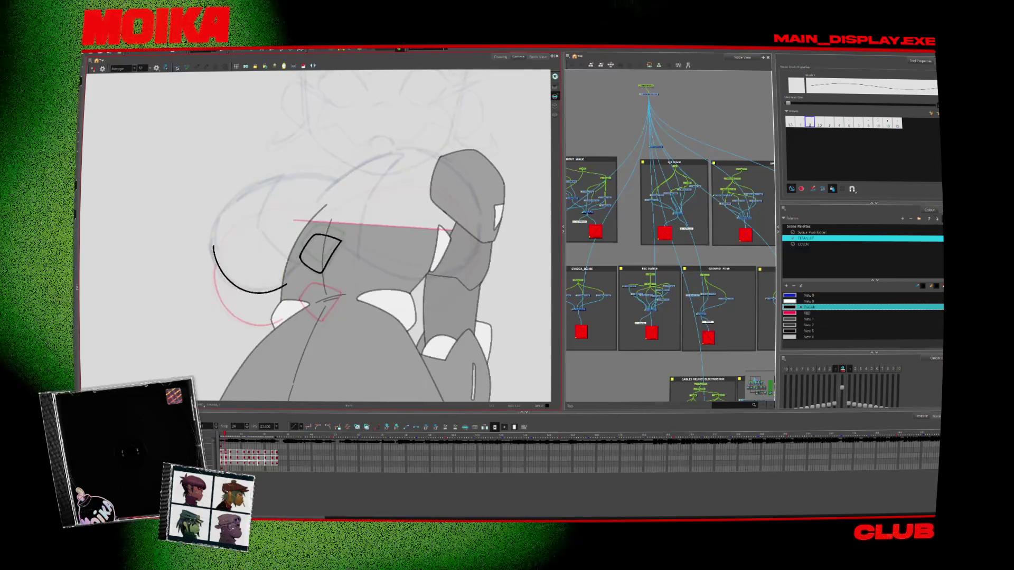
key(period)
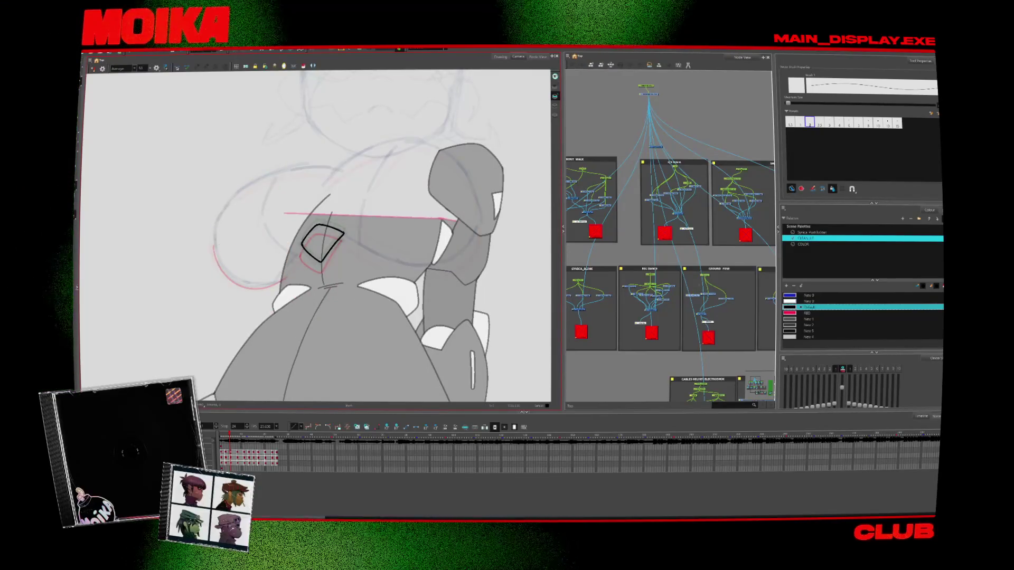
drag(215, 239, 247, 282)
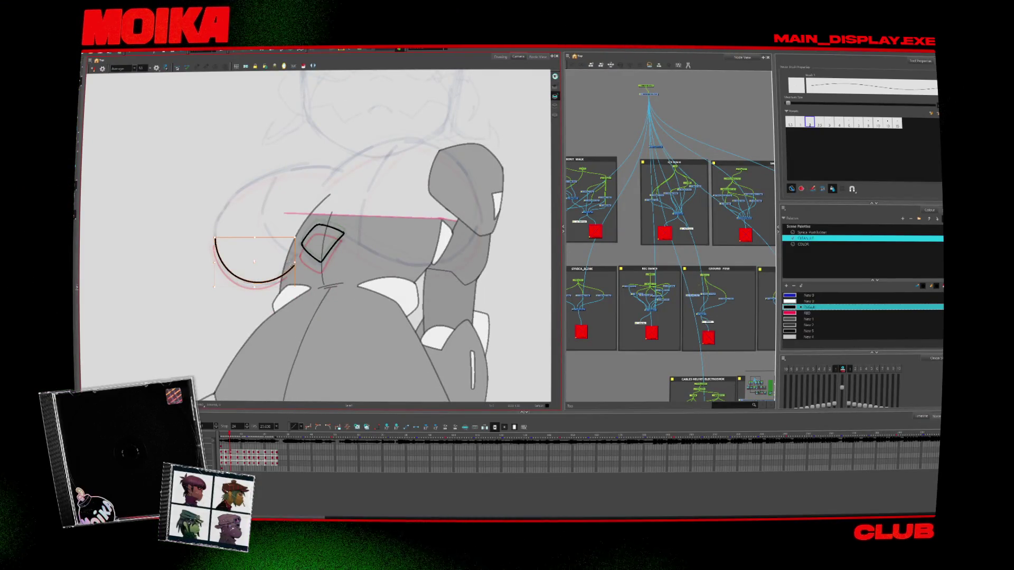
On a later drawing, draw a black arc around the shoulder and select it
key(period)
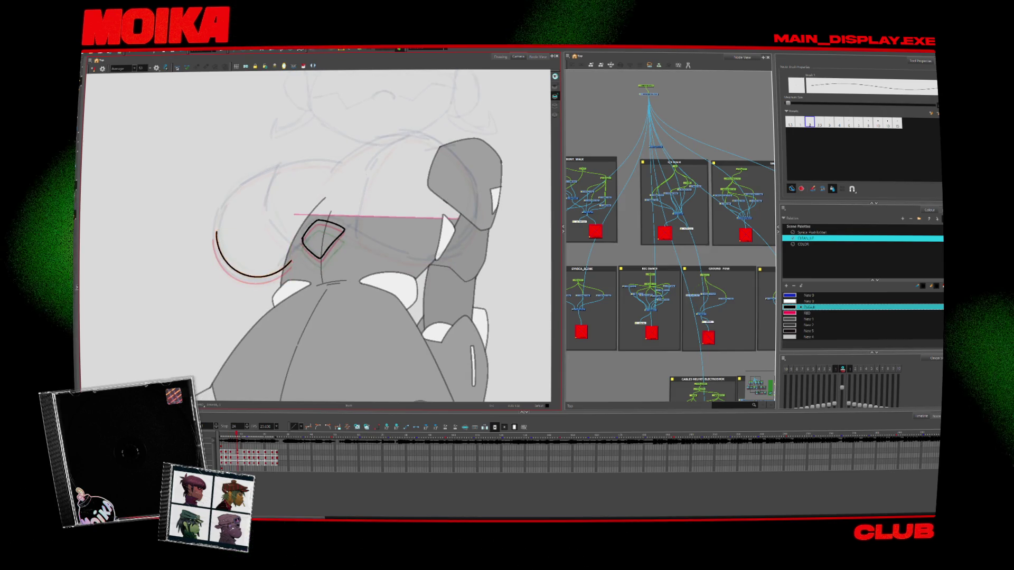
key(comma)
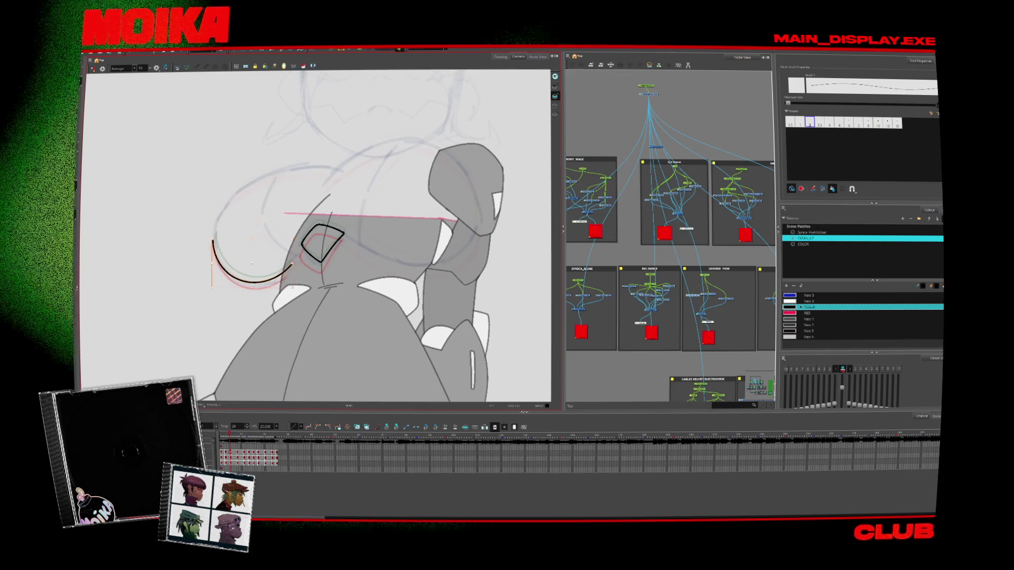
key(period)
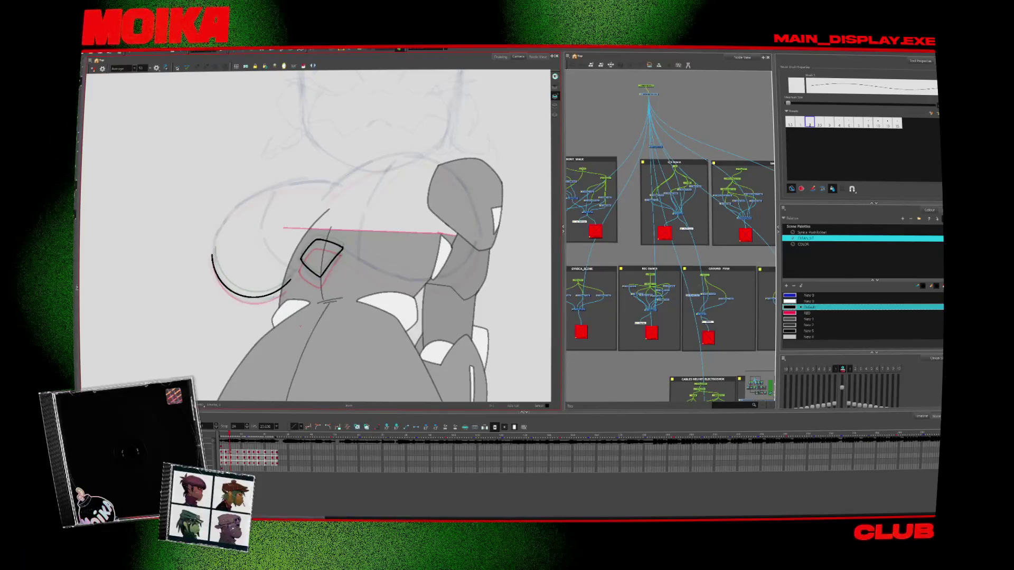
key(period)
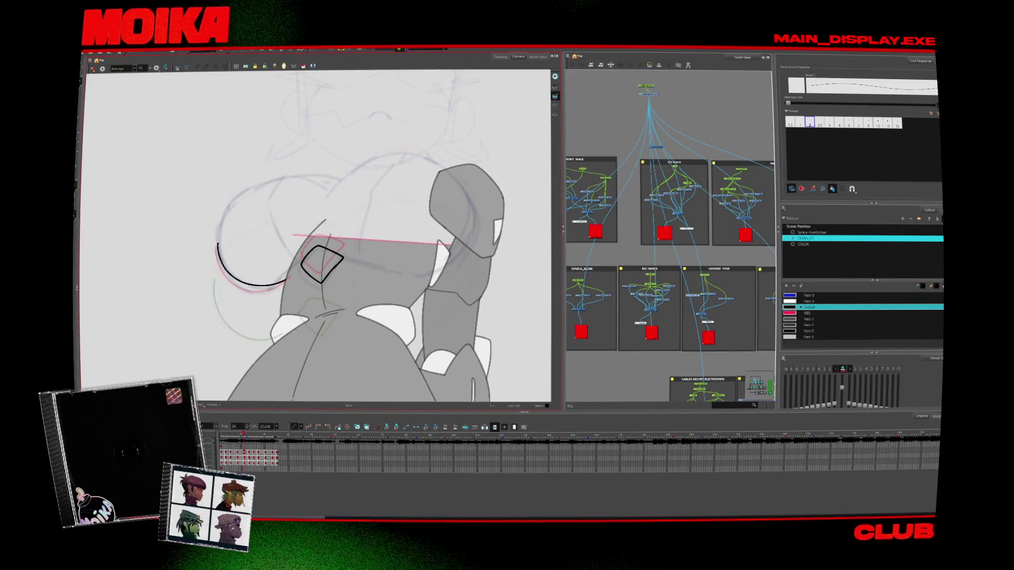
key(period)
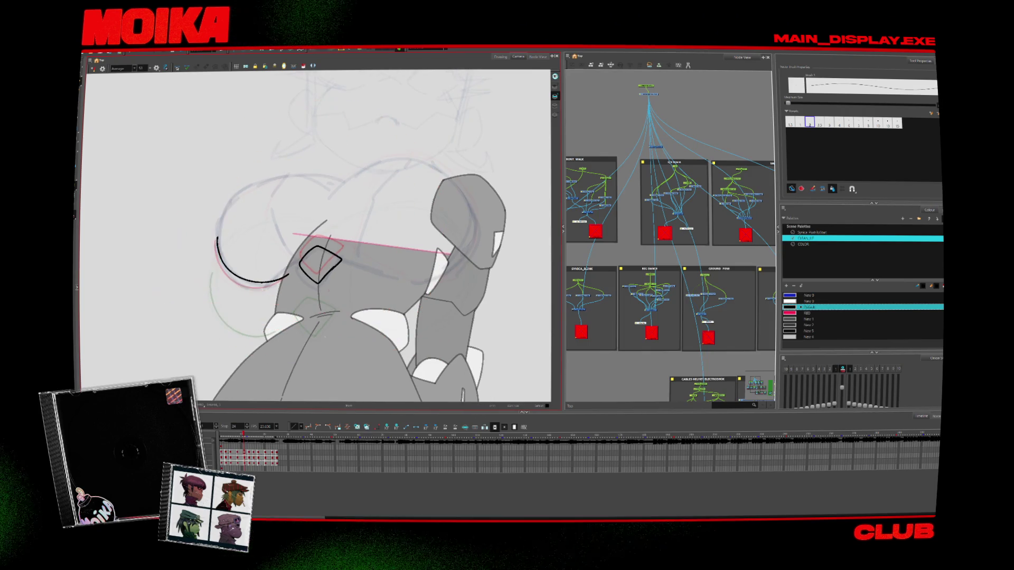
key(period)
key(period)
key(period)
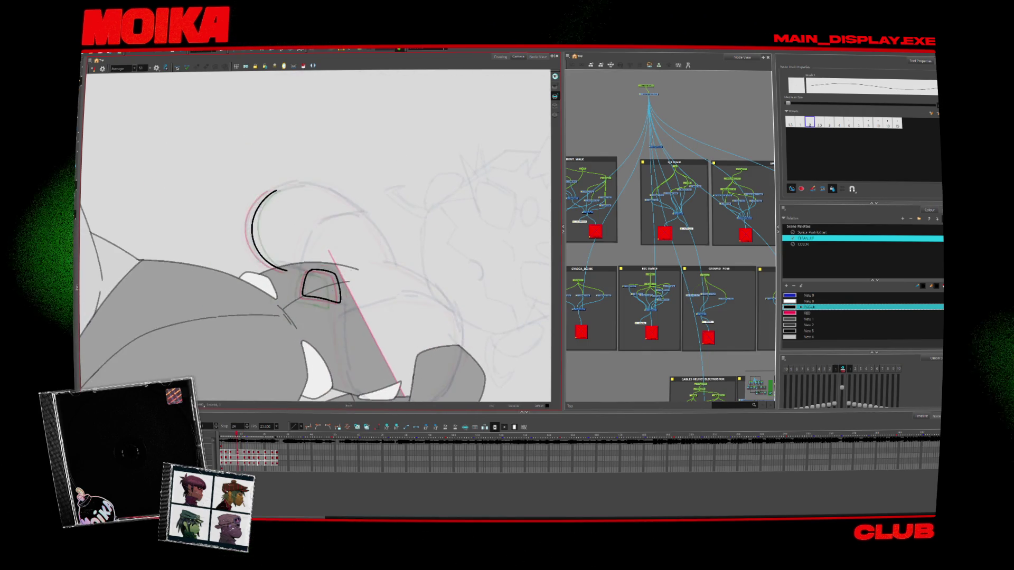
key(period)
key(period)
key(period)
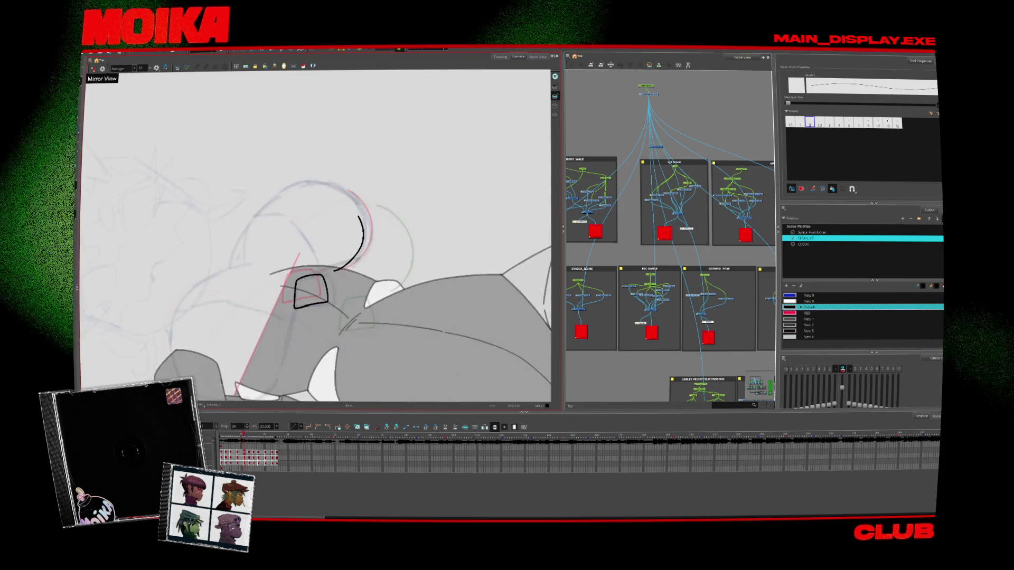
drag(262, 223, 326, 281)
key(period)
key(comma)
click(330, 272)
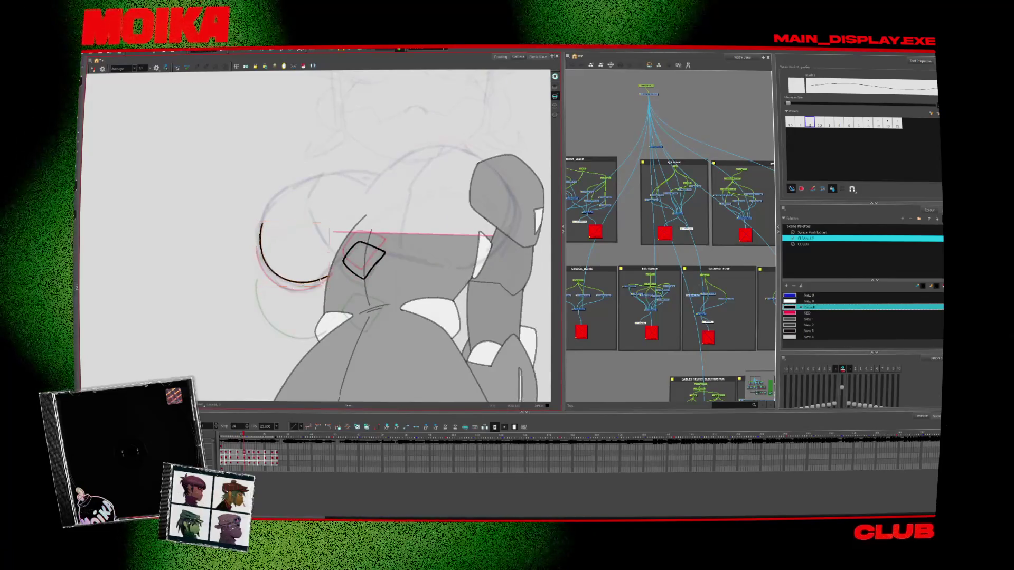
Check the new arc against neighbouring frames and in Mirror View
key(period)
key(comma)
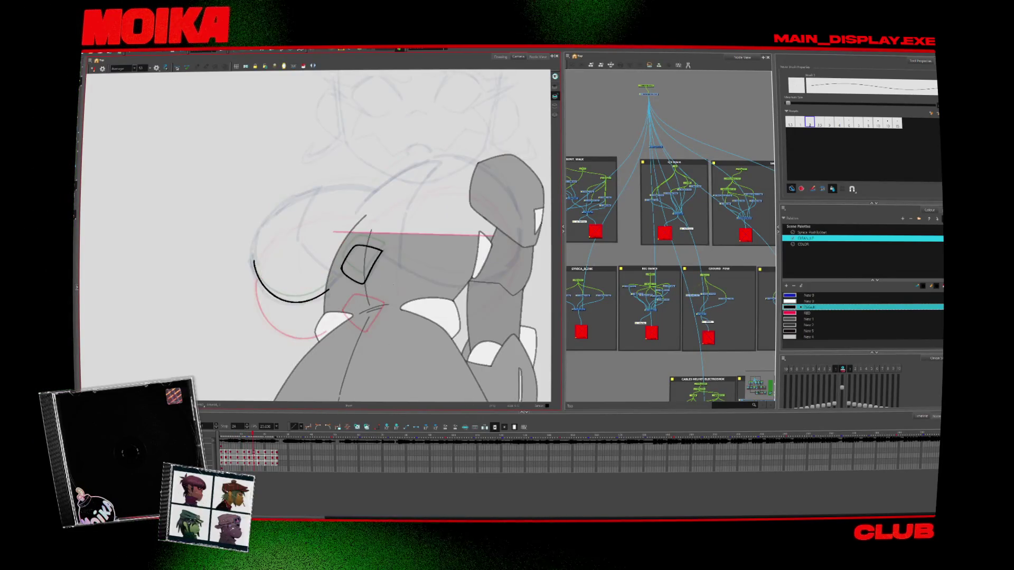
key(period)
key(comma)
key(period)
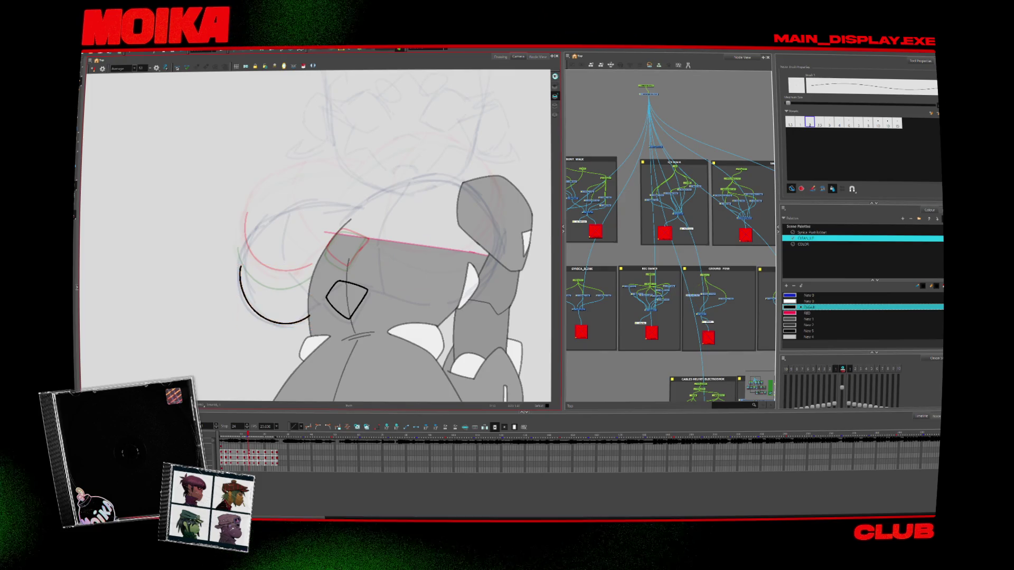
key(comma)
key(comma)
key(4)
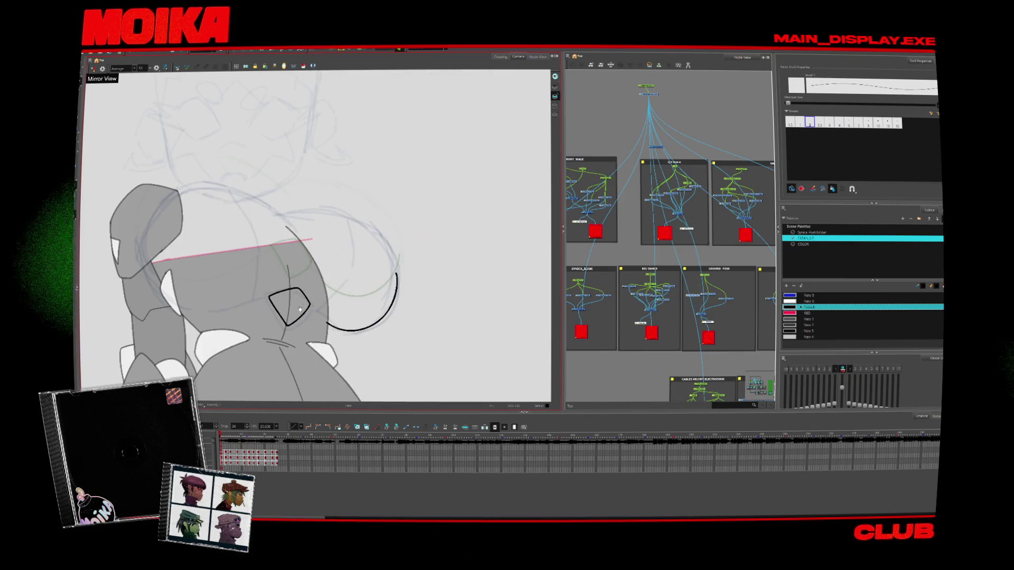
drag(302, 308, 360, 308)
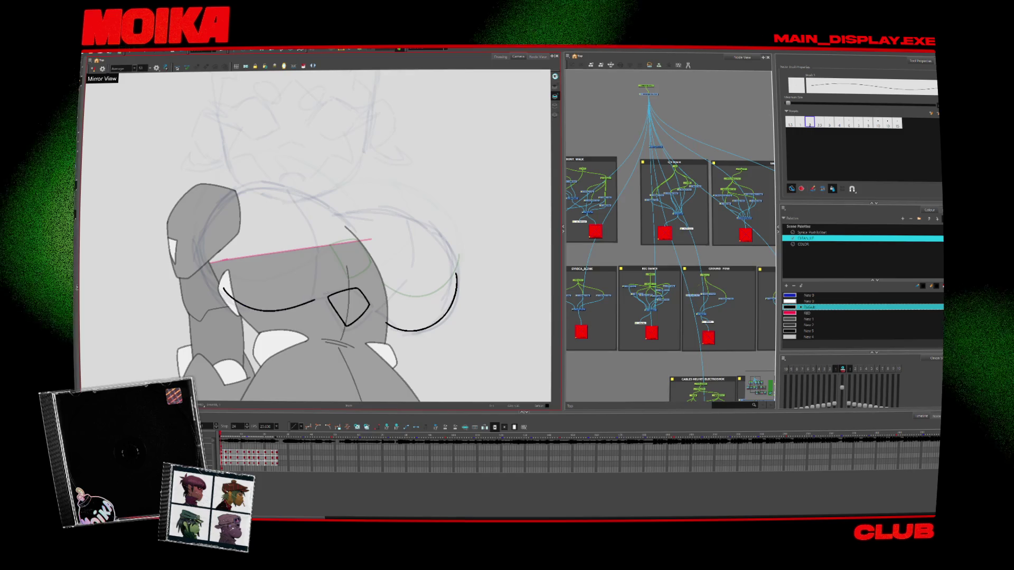
key(4)
Advance through further drawings, then mirror and rotate the view counter-clockwise for the next arc
key(period)
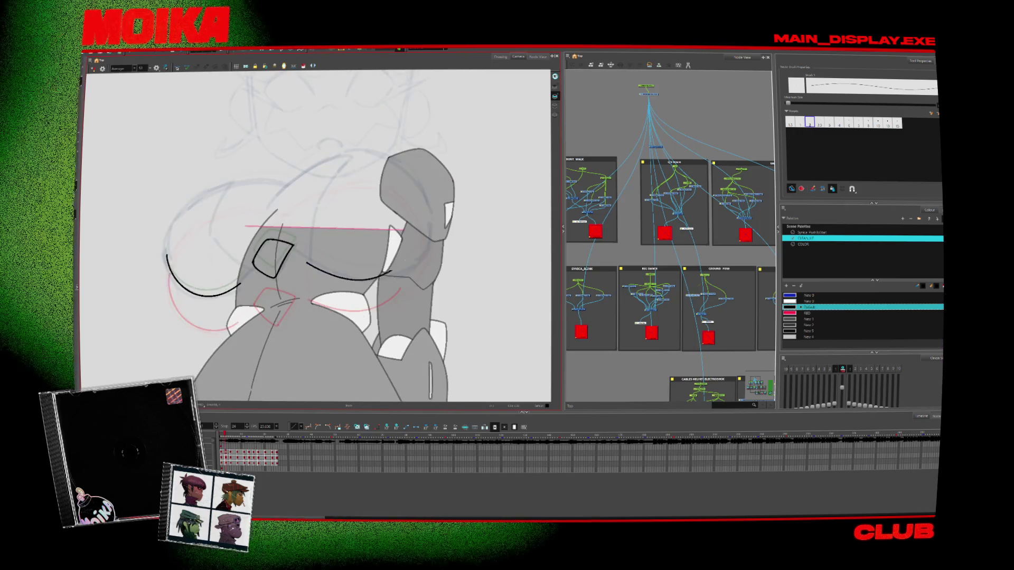
key(period)
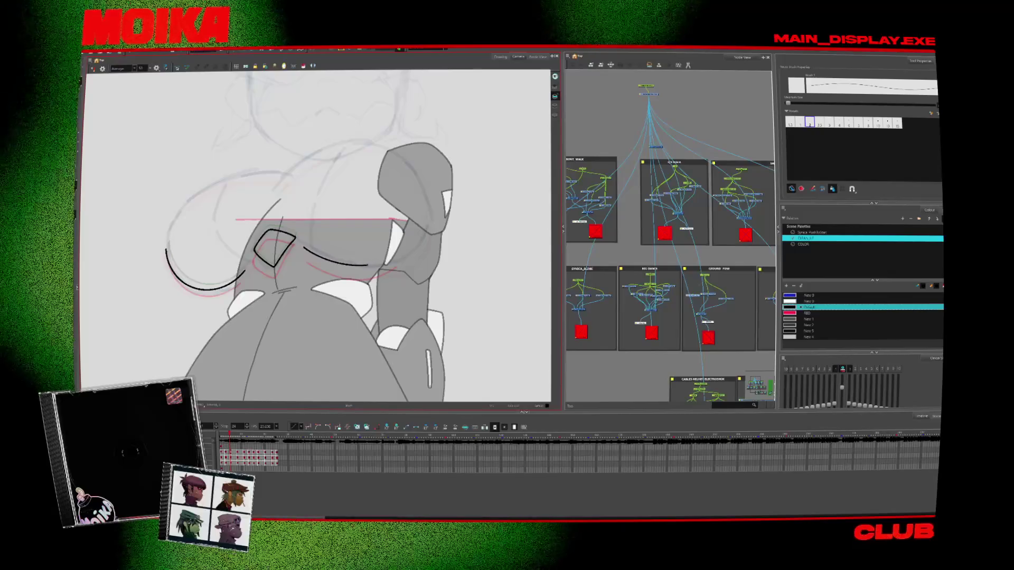
key(period)
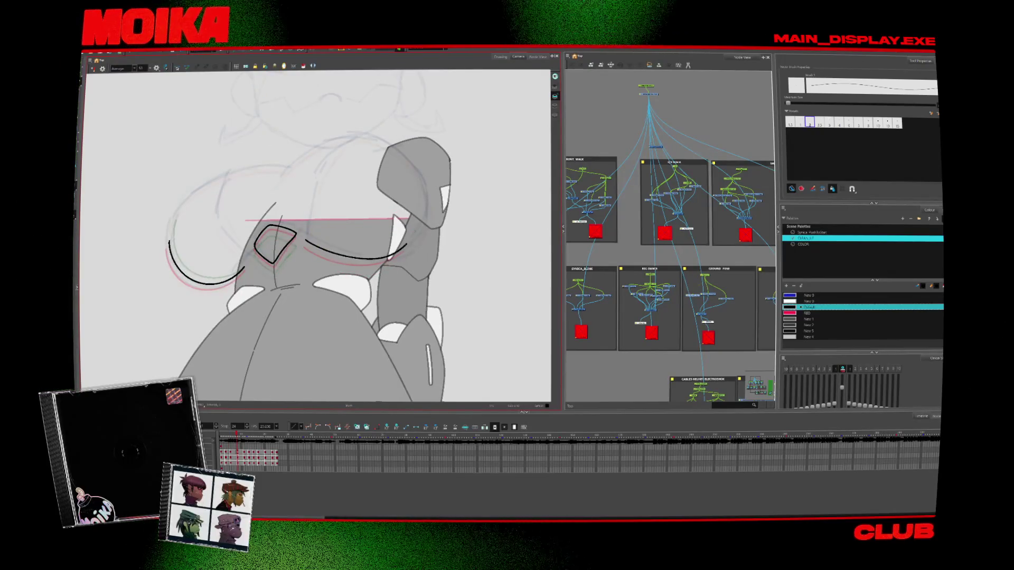
key(period)
key(period)
key(comma)
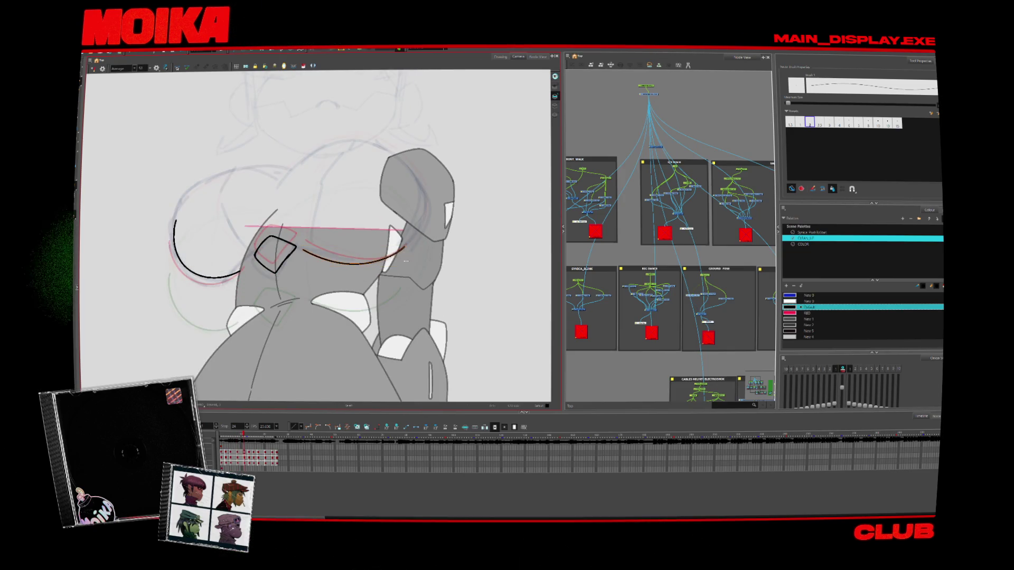
key(period)
key(comma)
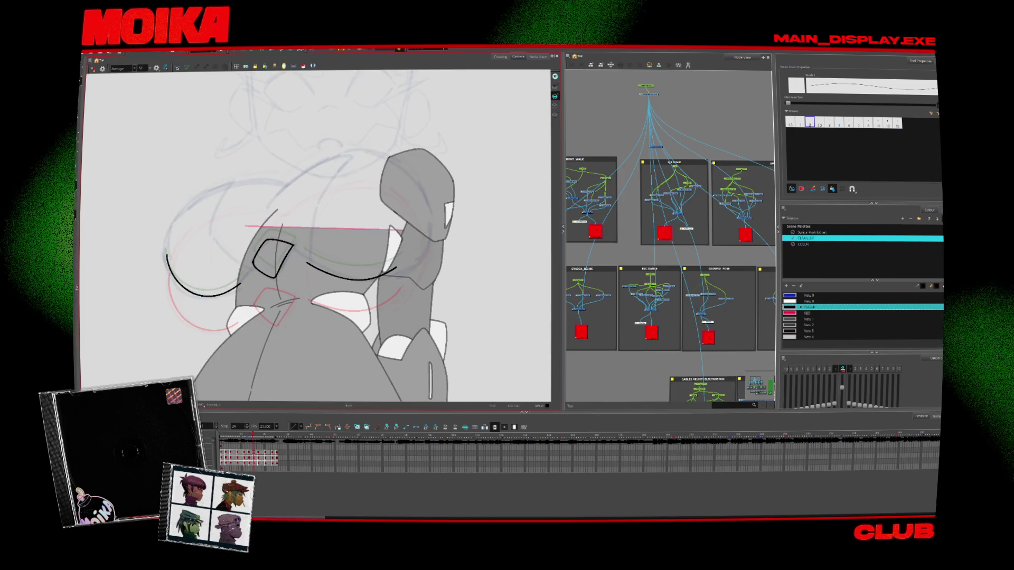
key(period)
key(4)
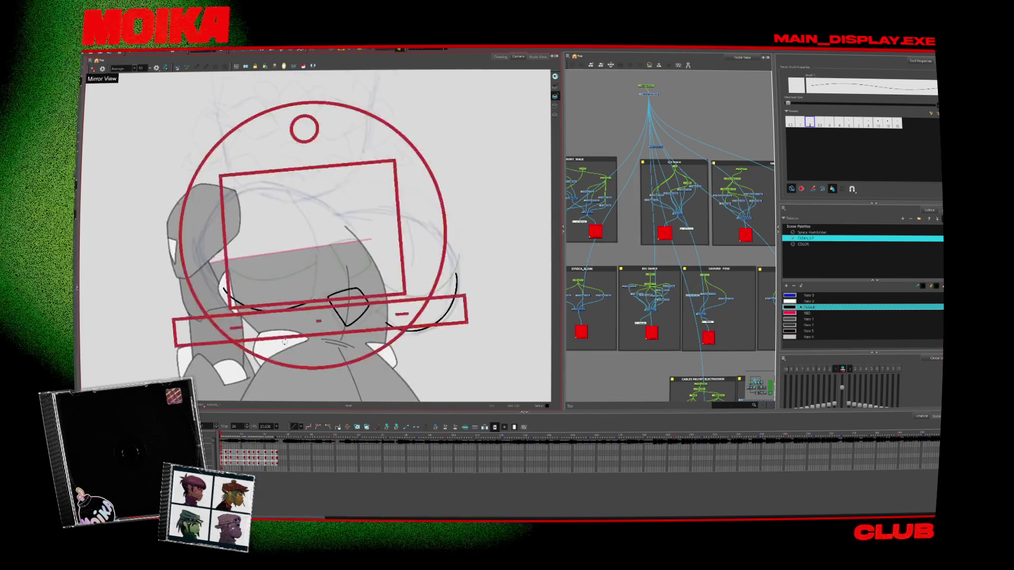
key(c)
drag(383, 319, 400, 327)
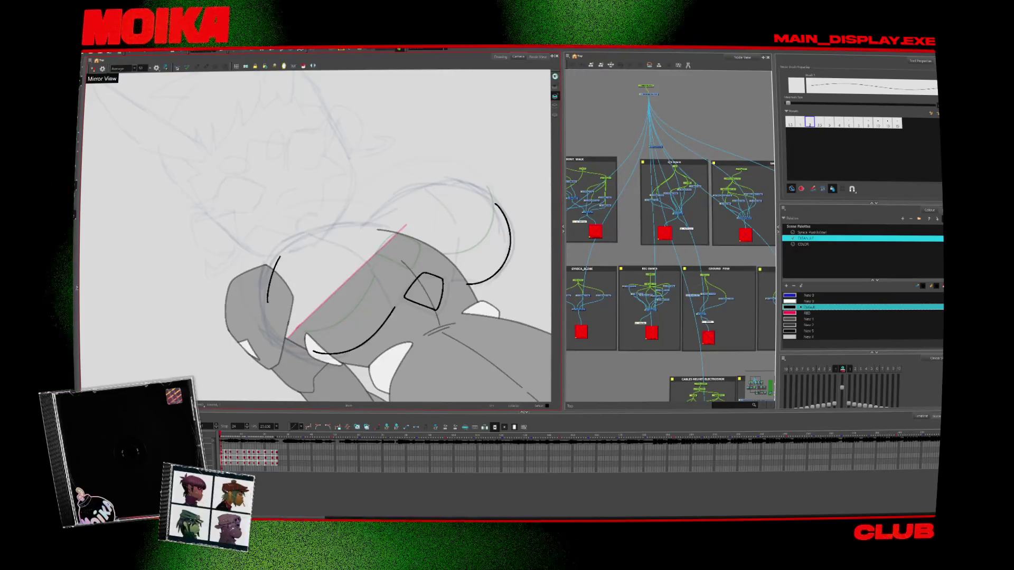
Stretch the upper black arc, deselect it, and compare drawings from the first frame onward
key(period)
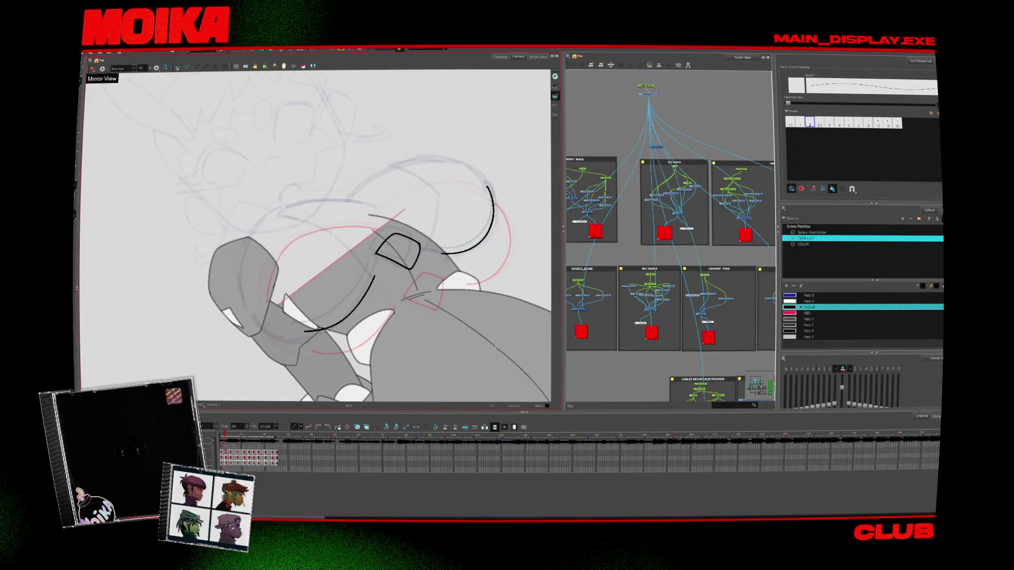
key(ctrl+z)
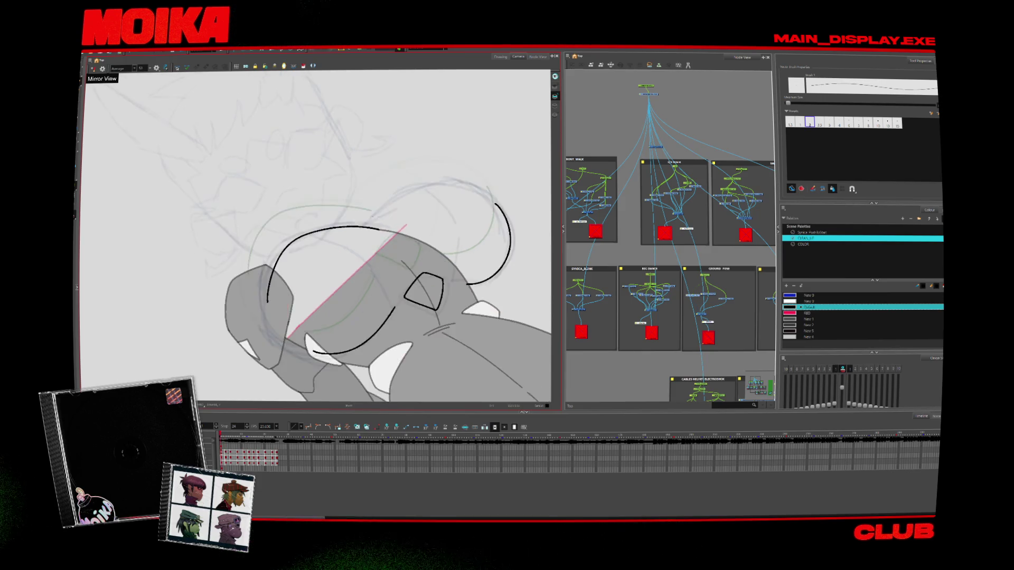
key(Escape)
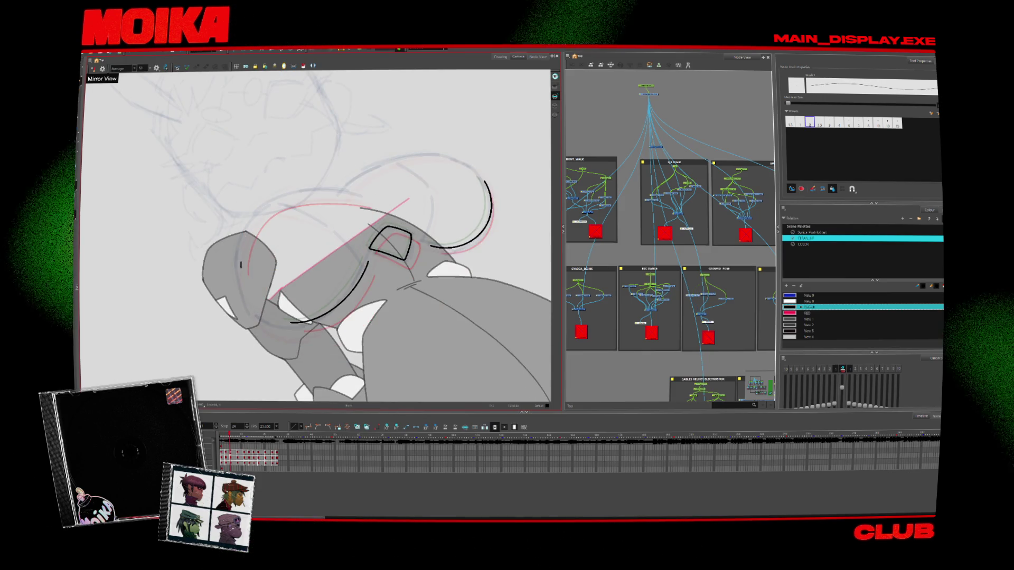
key(period)
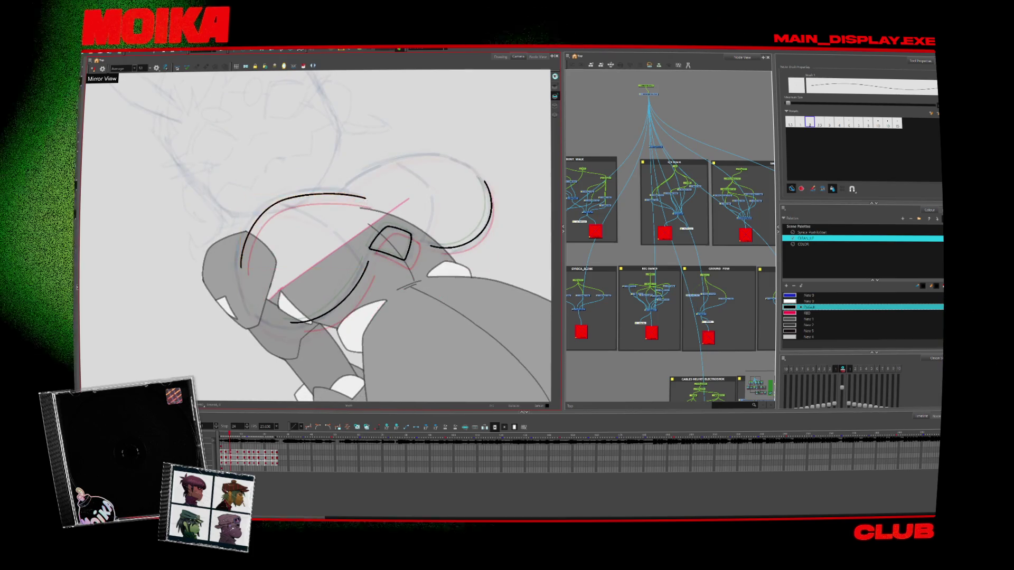
key(period)
key(period)
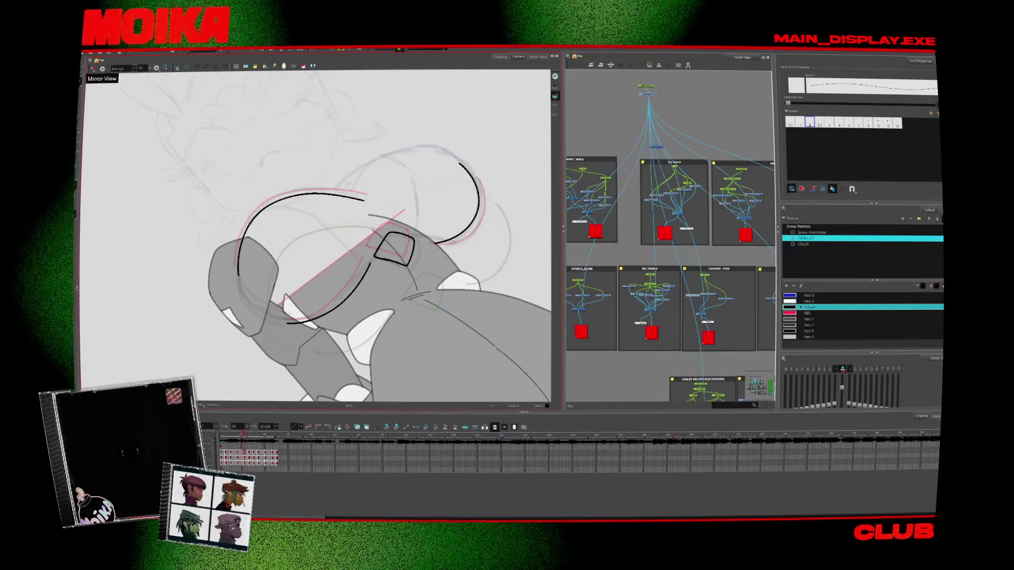
key(period)
key(period)
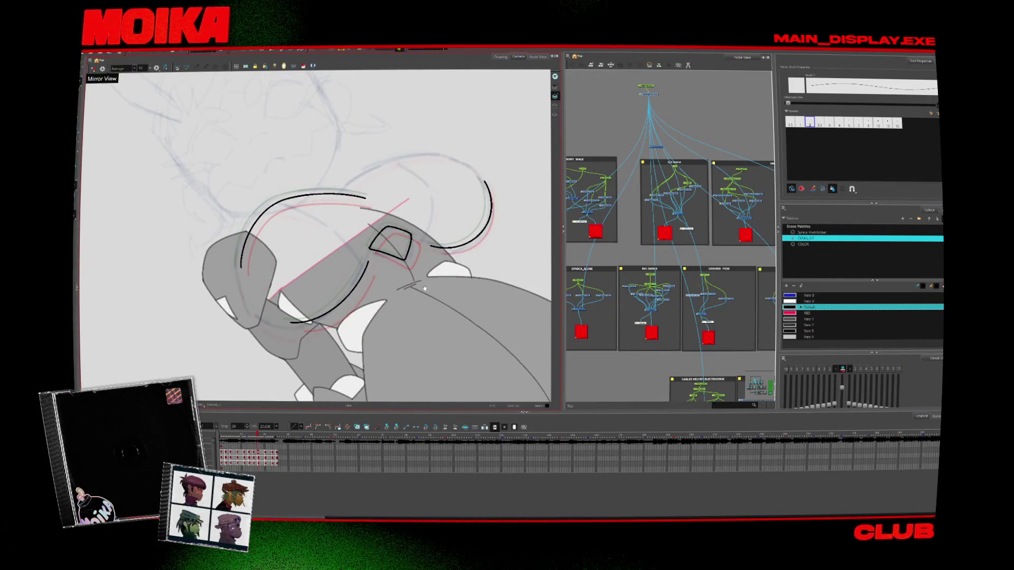
key(Return)
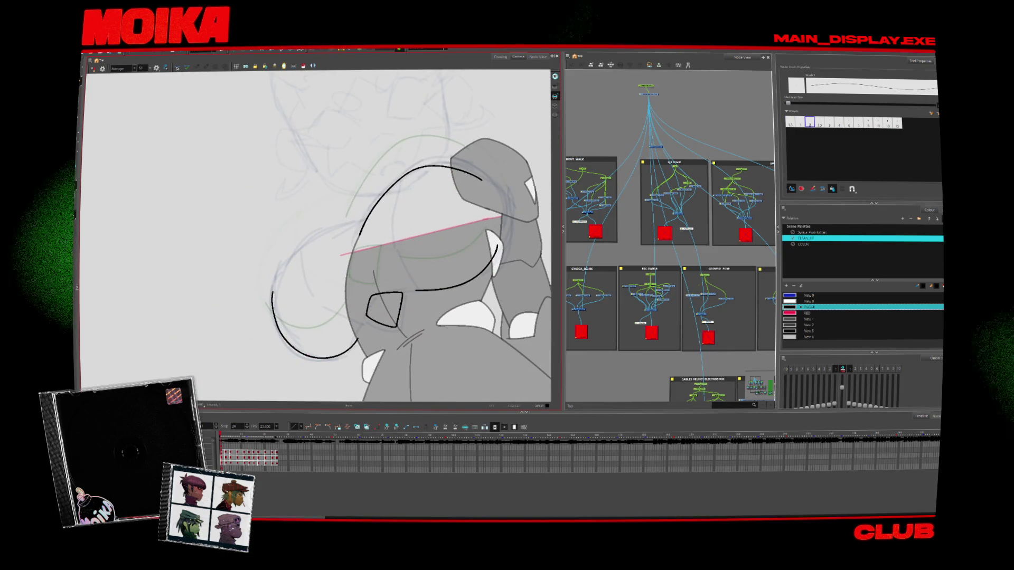
key(period)
key(period)
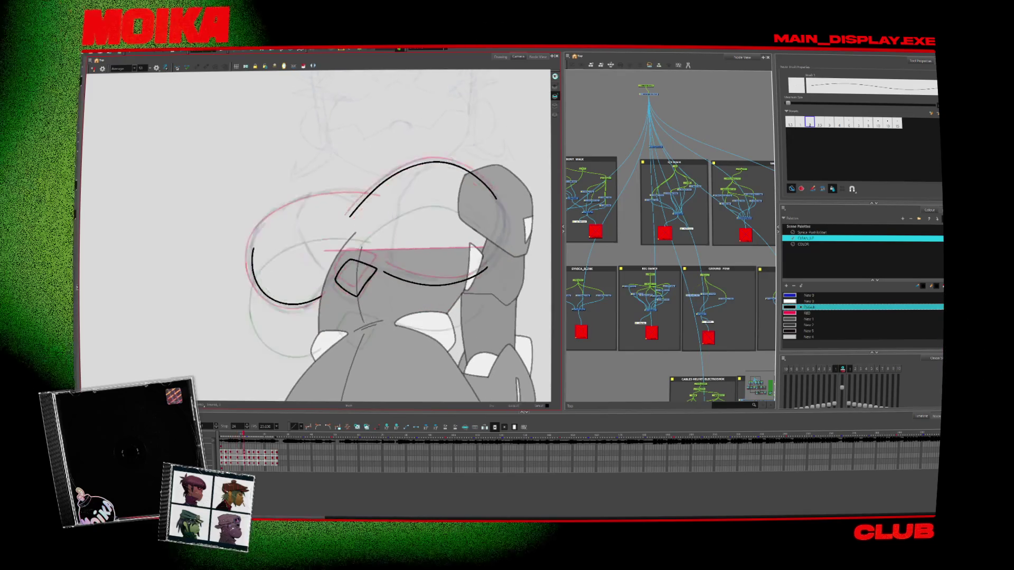
With the Pencil, extend the upper black curve further right and check neighbouring drawings
key(alt+e)
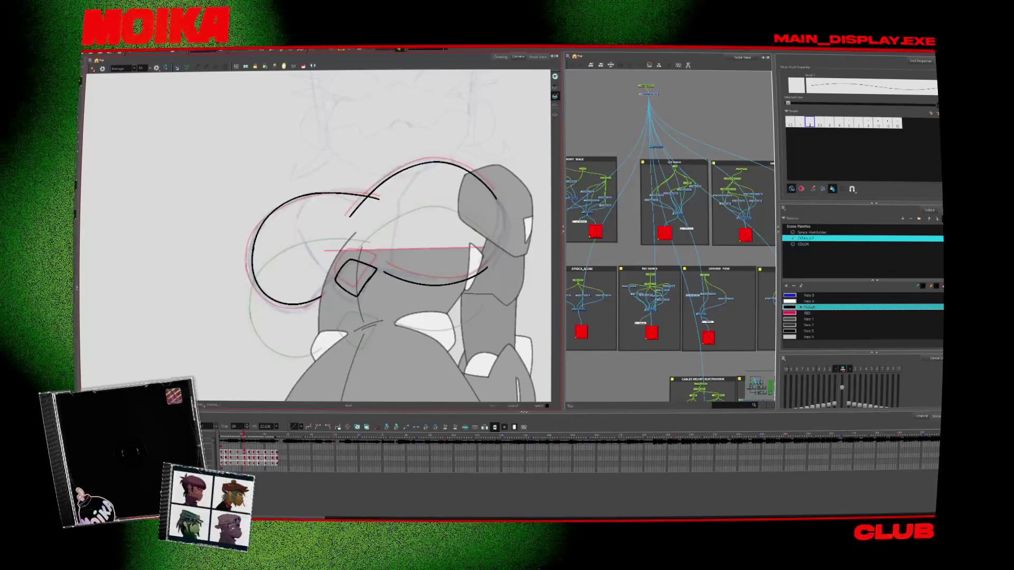
key(alt+slash)
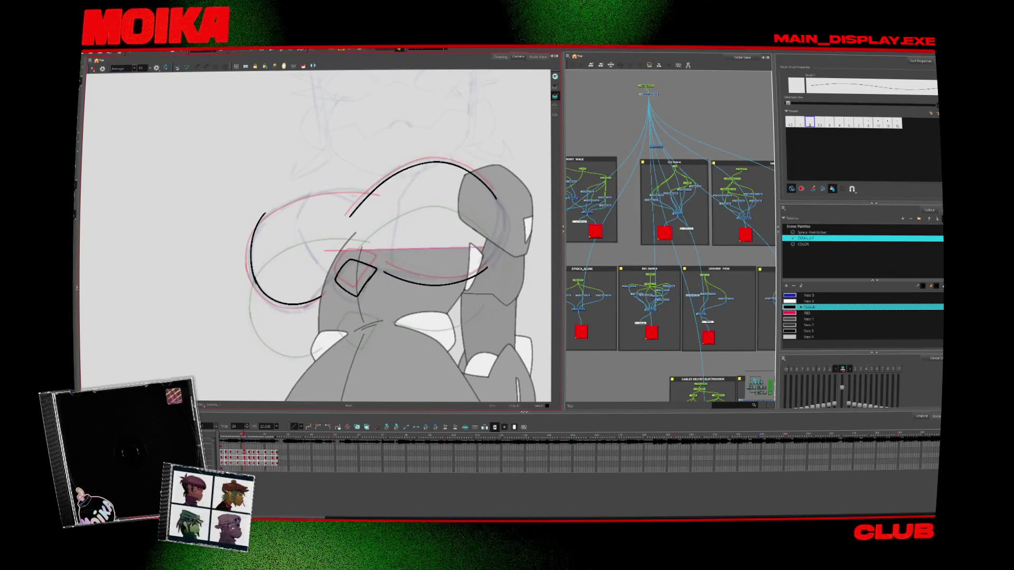
drag(288, 180, 244, 257)
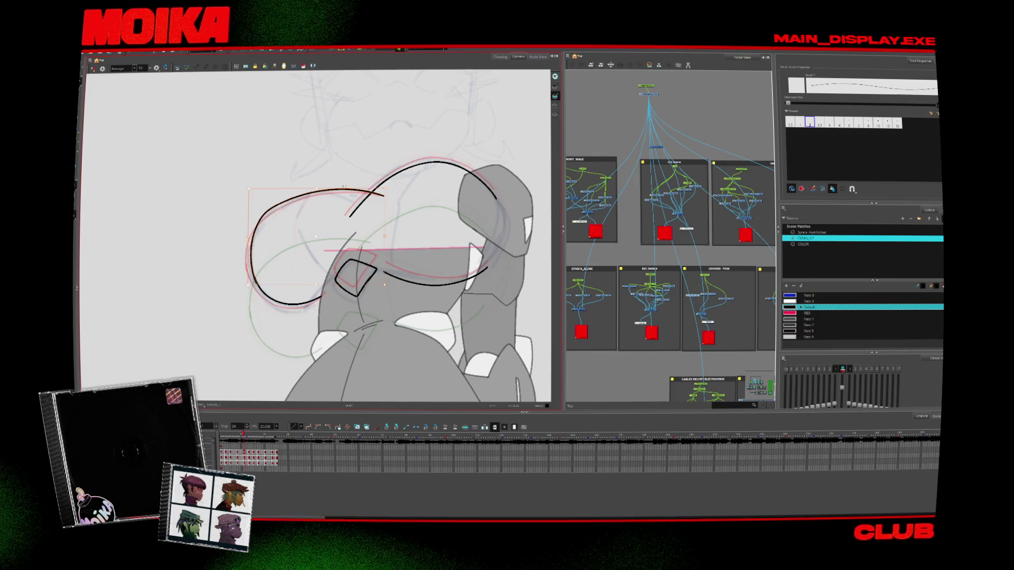
key(period)
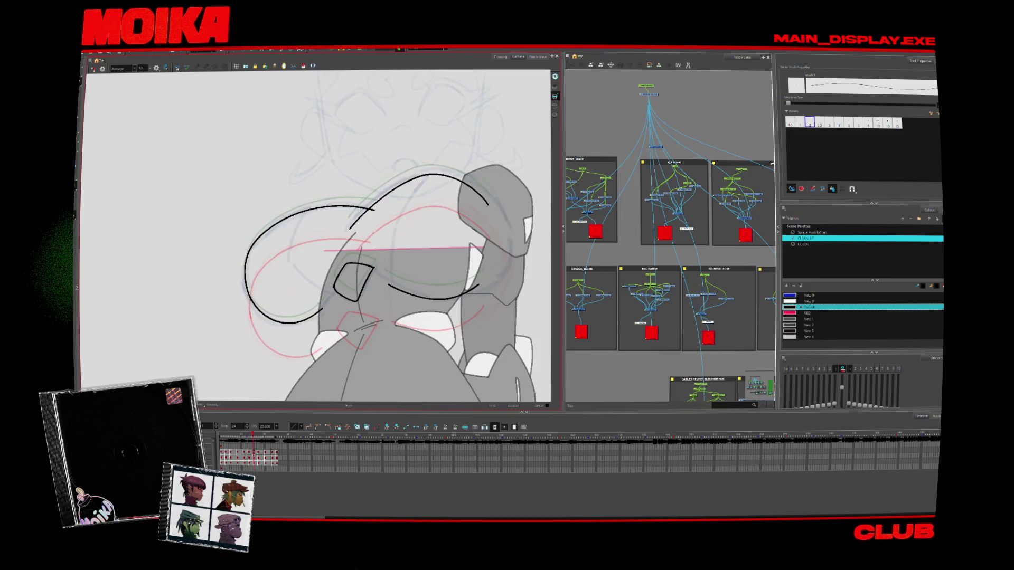
key(comma)
key(period)
key(comma)
key(period)
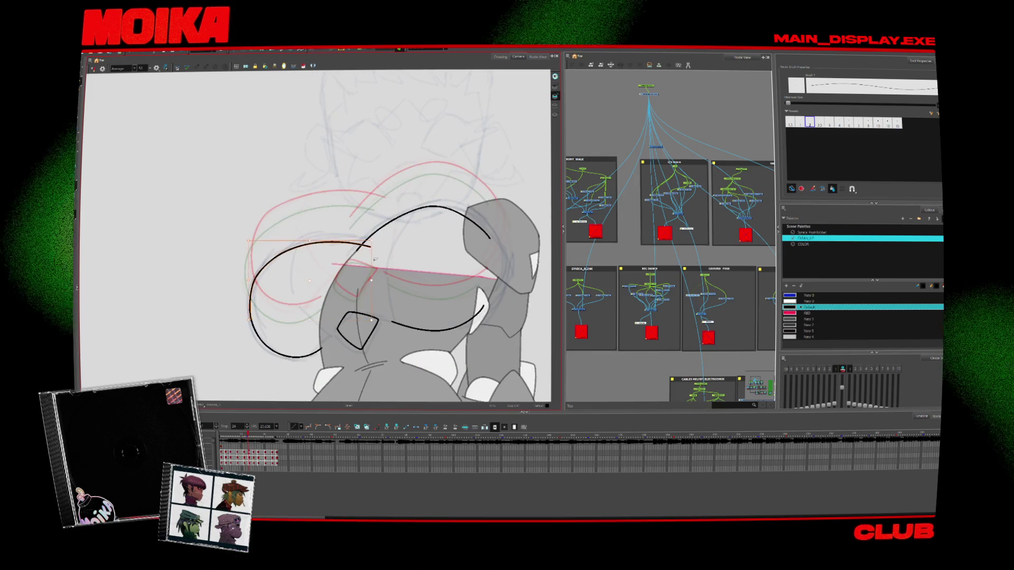
key(period)
key(period)
key(period)
key(period)
key(period)
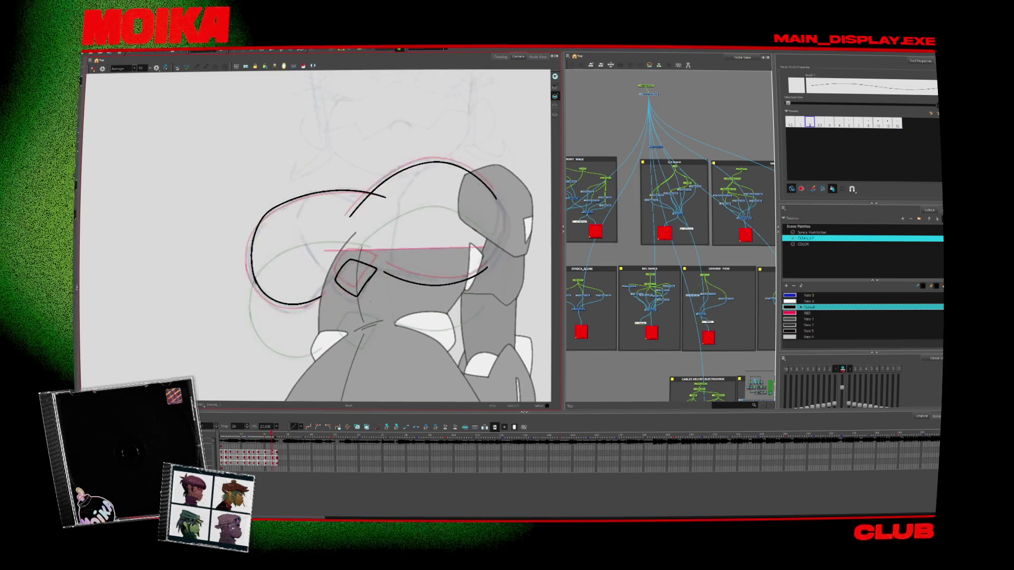
Zoom out near the first frame, mirror the view, and draw a stroke down the head's left side
key(alt+z)
alt+click(387, 323)
key(comma)
key(comma)
key(comma)
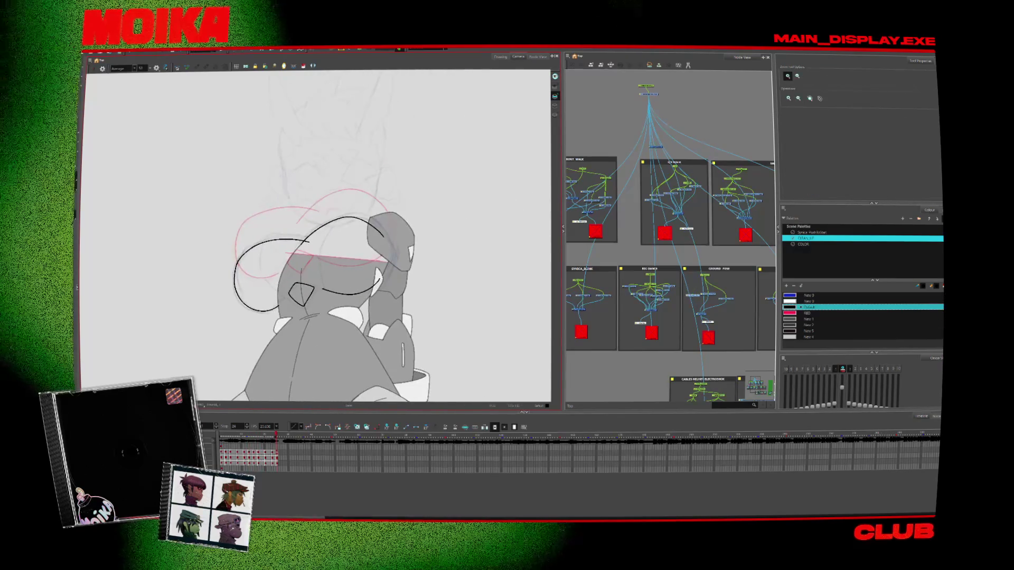
key(comma)
key(comma)
key(comma)
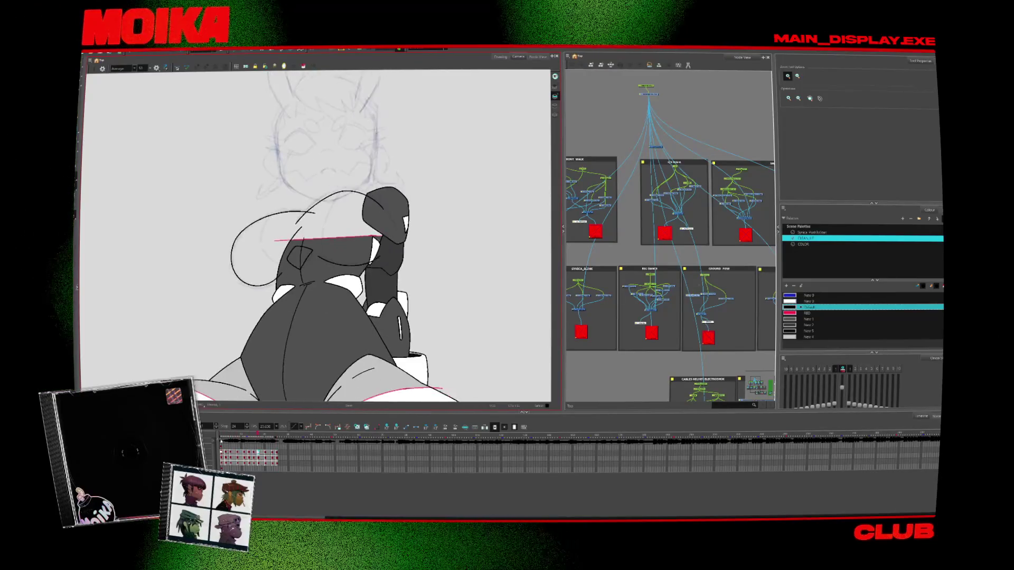
key(period)
key(period)
key(period)
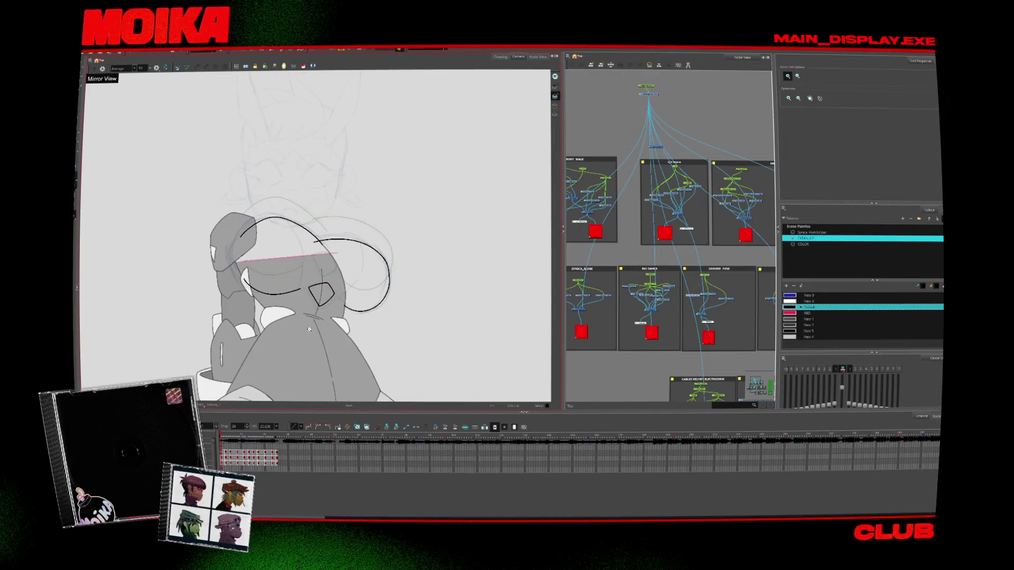
click(94, 70)
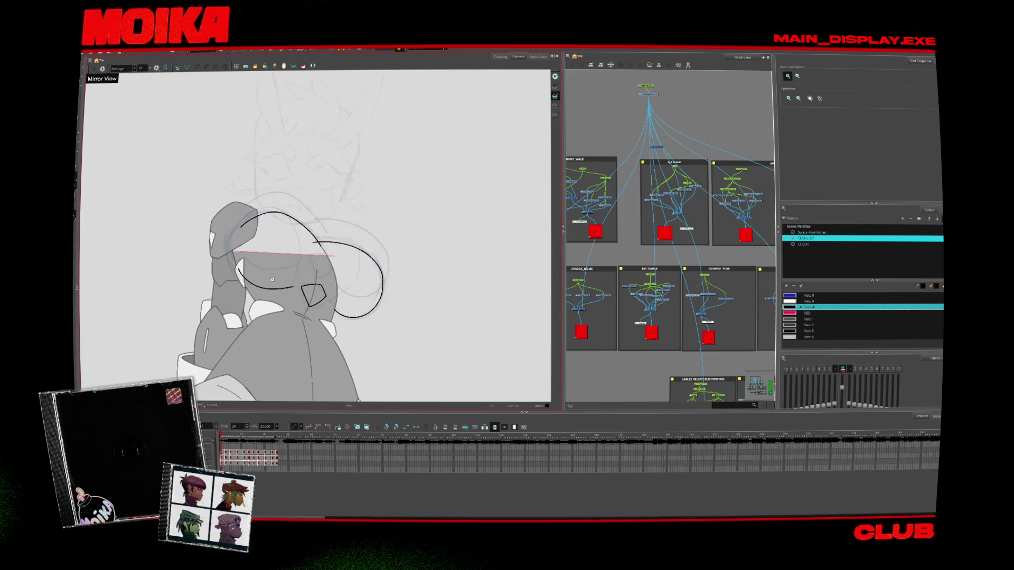
drag(231, 234, 233, 289)
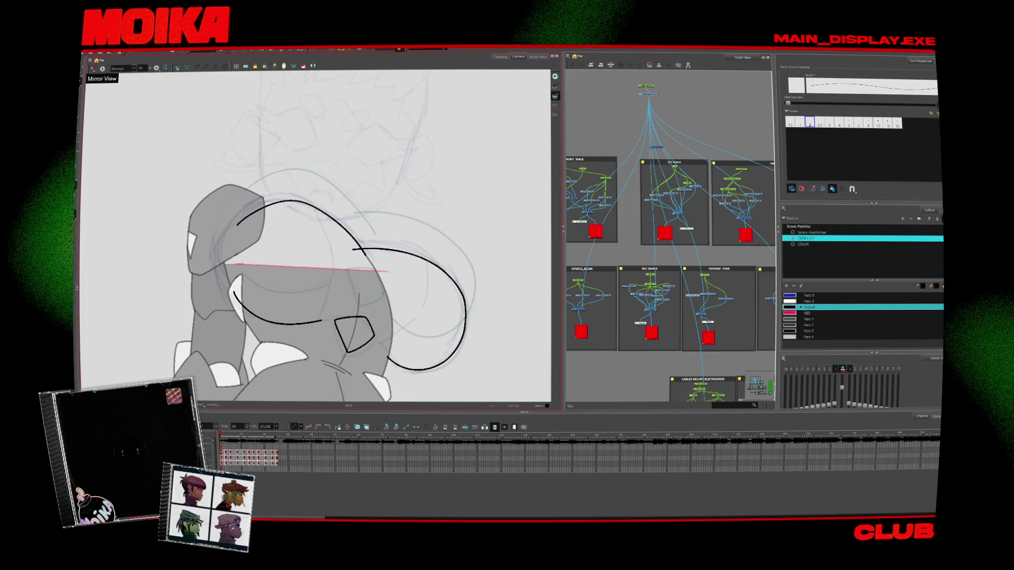
drag(222, 249, 233, 291)
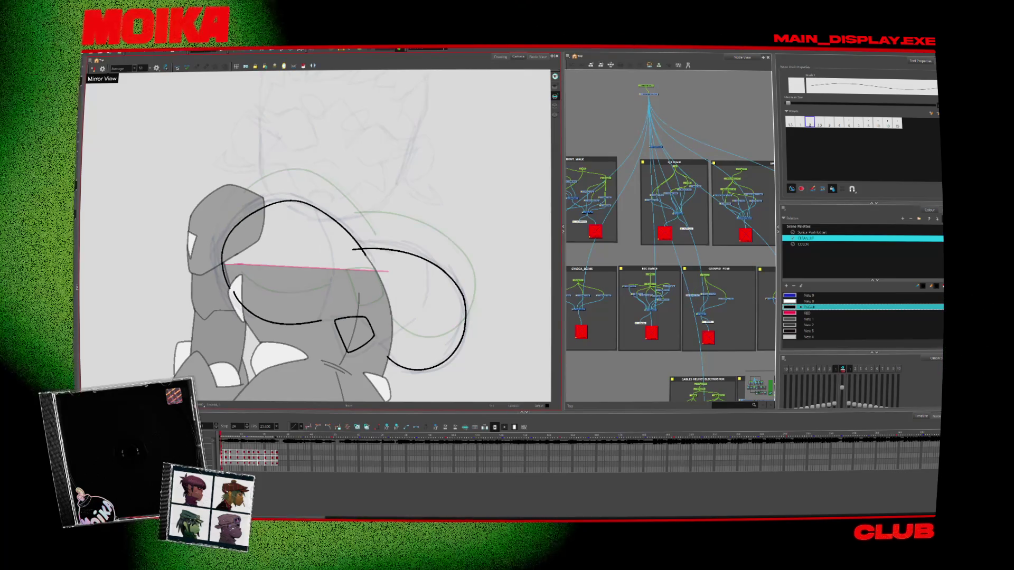
Draw a Pencil stroke joining the left curve up to the top arc, then advance a frame
key(c)
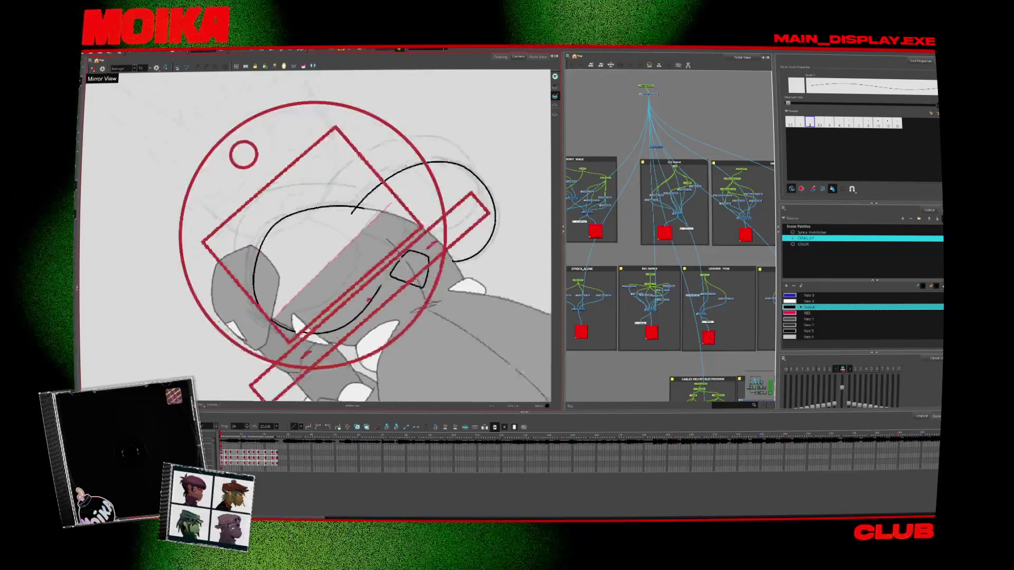
key(v)
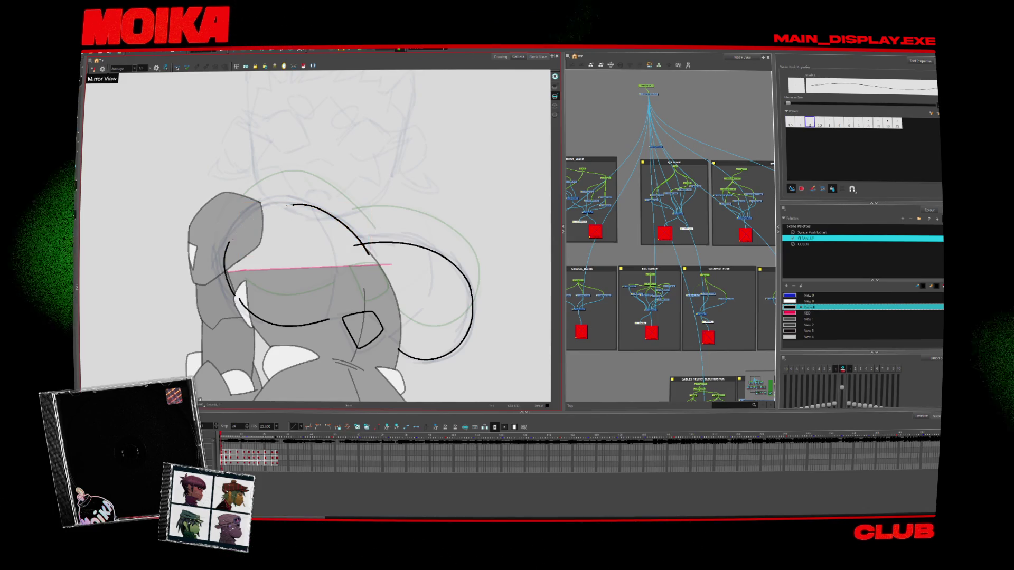
drag(228, 244, 292, 203)
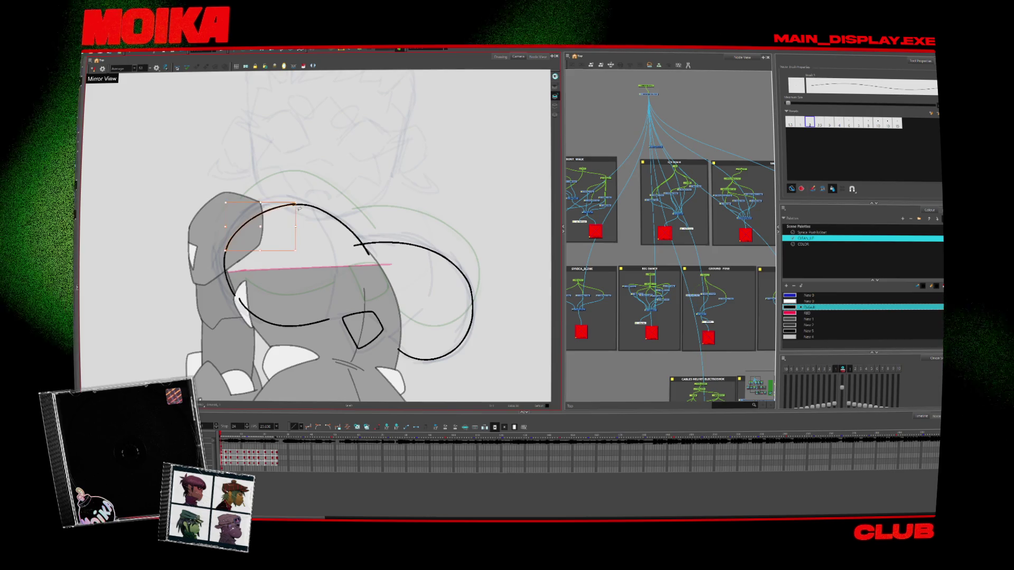
key(period)
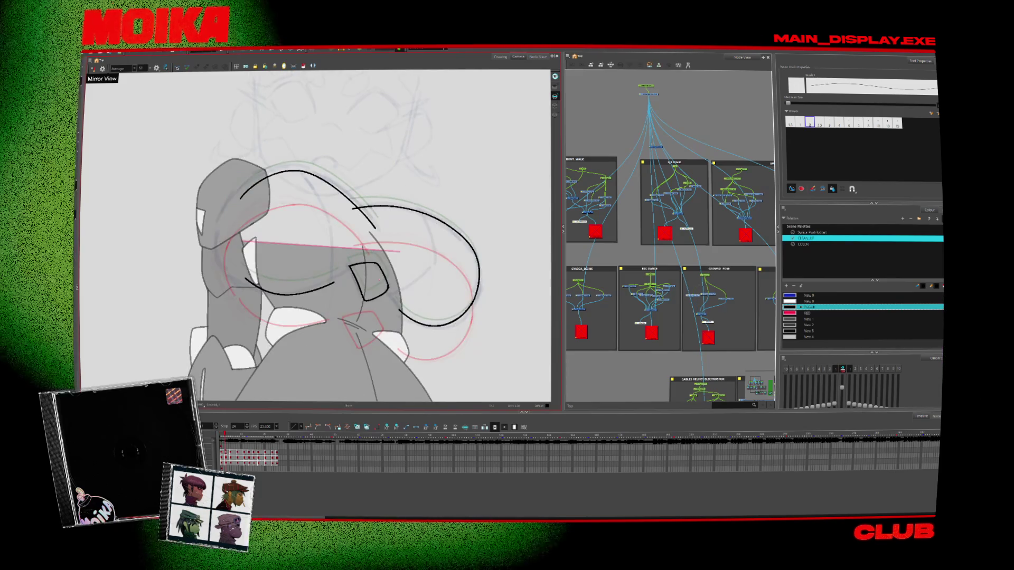
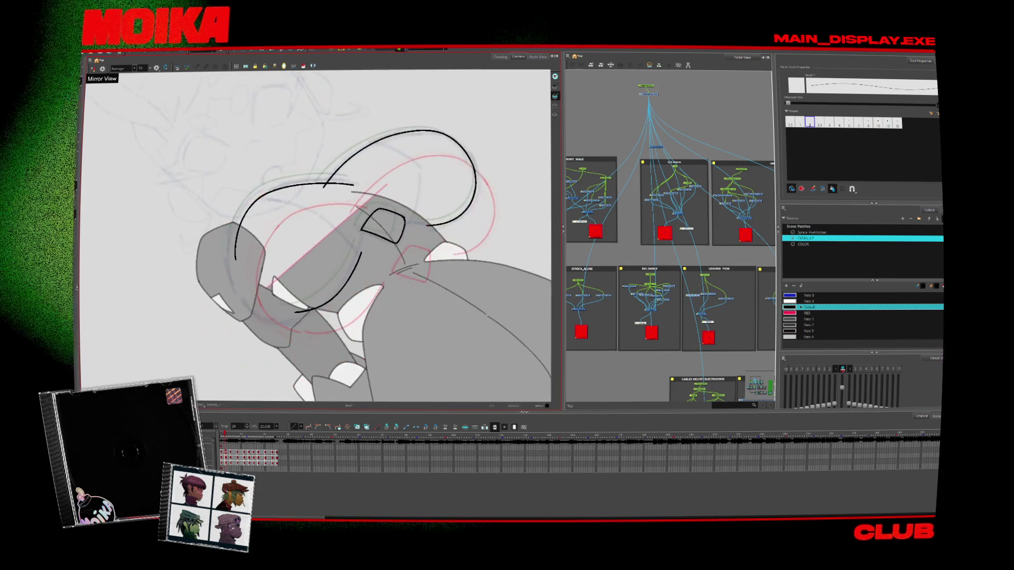
Draw a new curve extending the black arc upward and nudge it slightly into place
drag(235, 257, 285, 183)
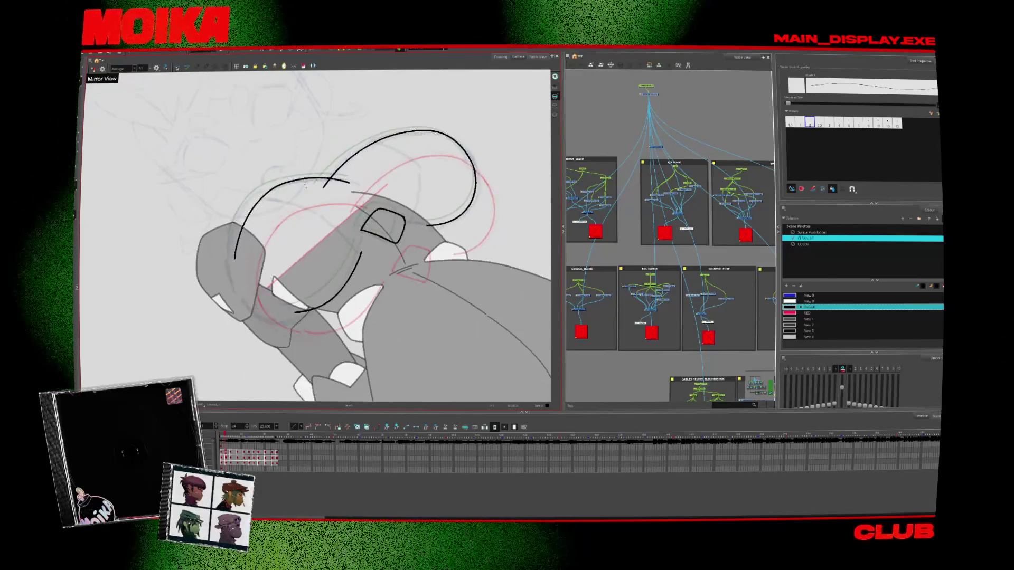
drag(292, 217, 292, 218)
key(period)
key(period)
key(period)
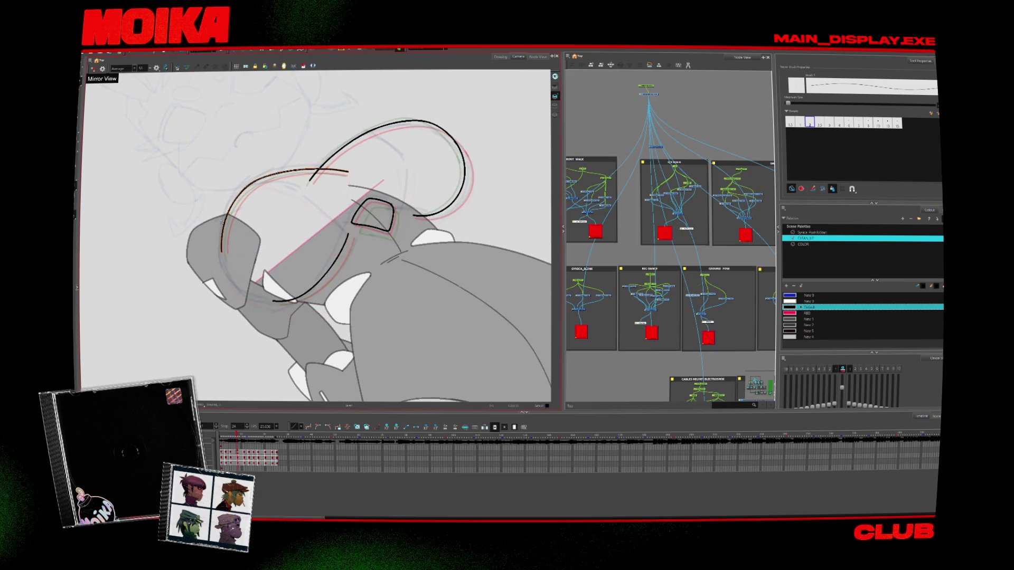
Flip through neighbouring drawings and mirror the view to compare the loop, then deselect
key(period)
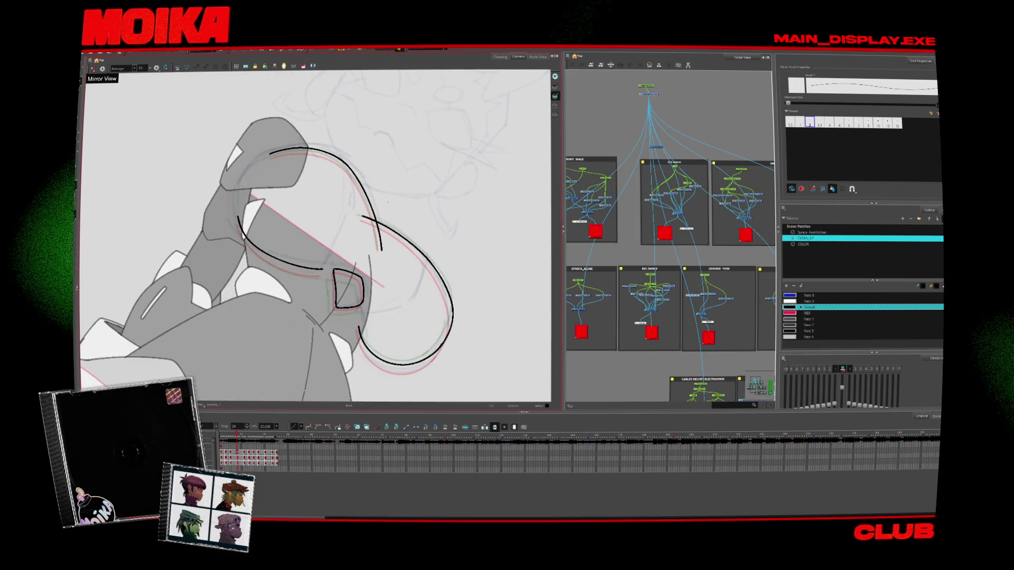
key(comma)
key(comma)
key(comma)
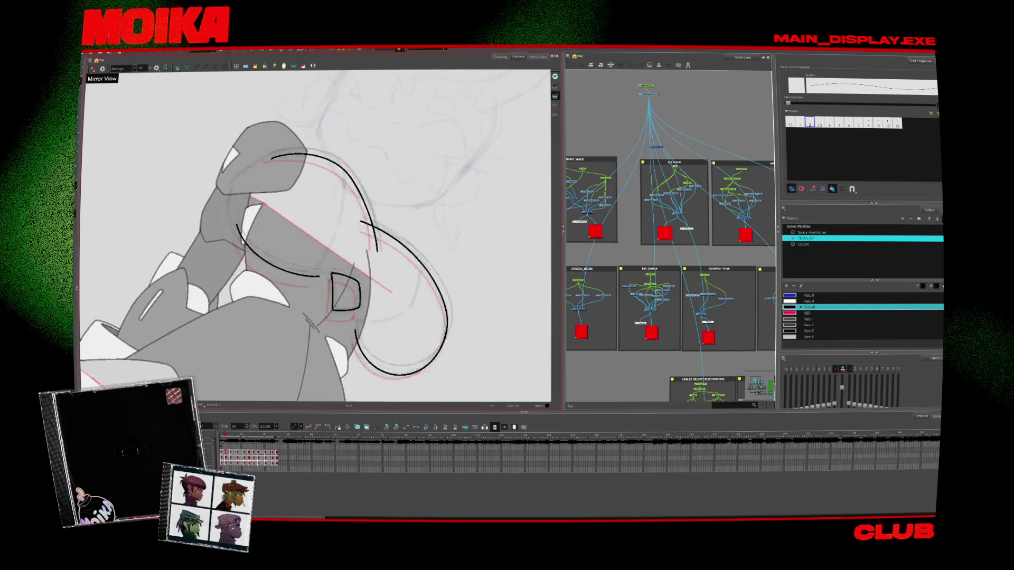
key(period)
key(period)
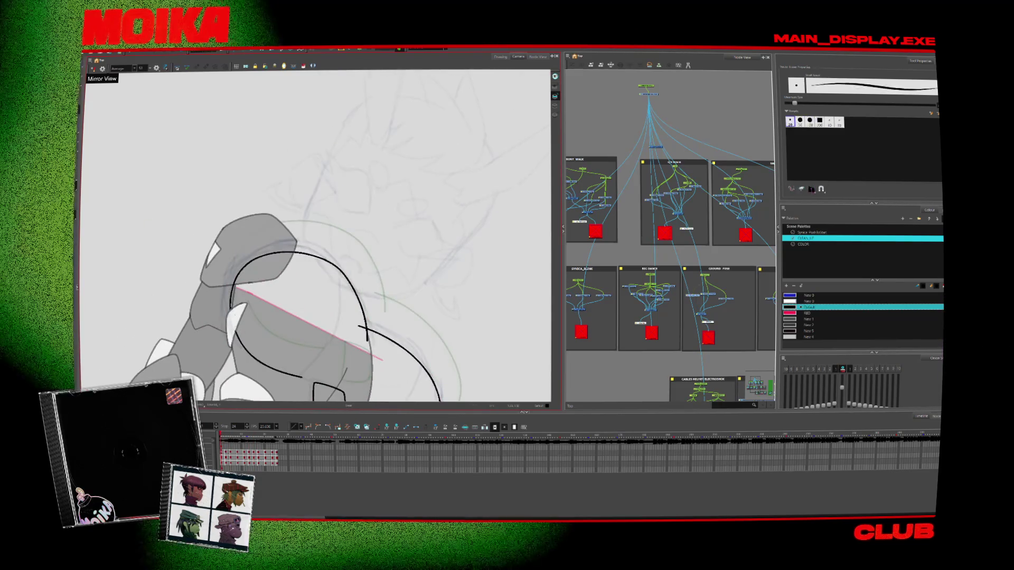
key(period)
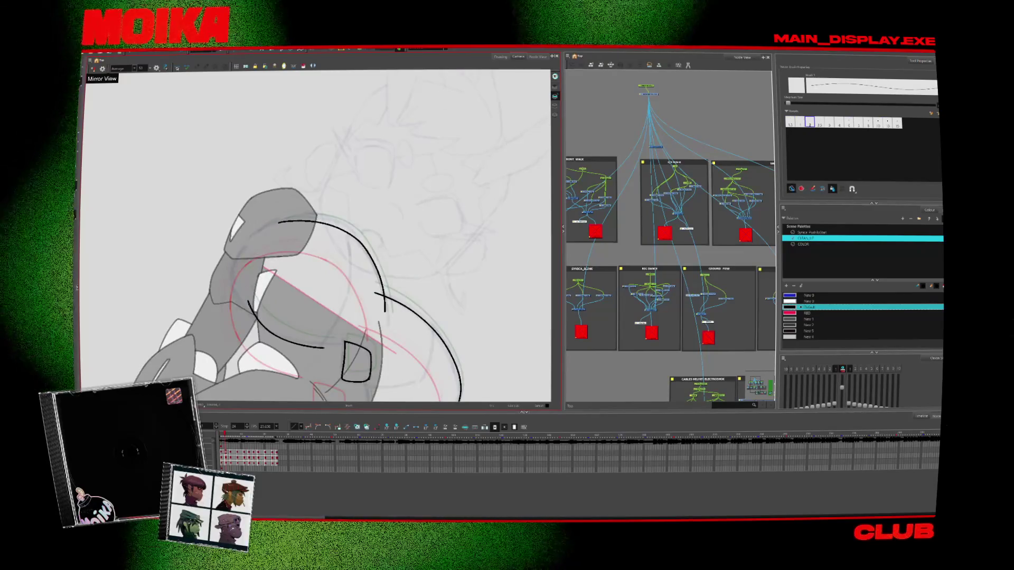
key(period)
key(period)
key(period)
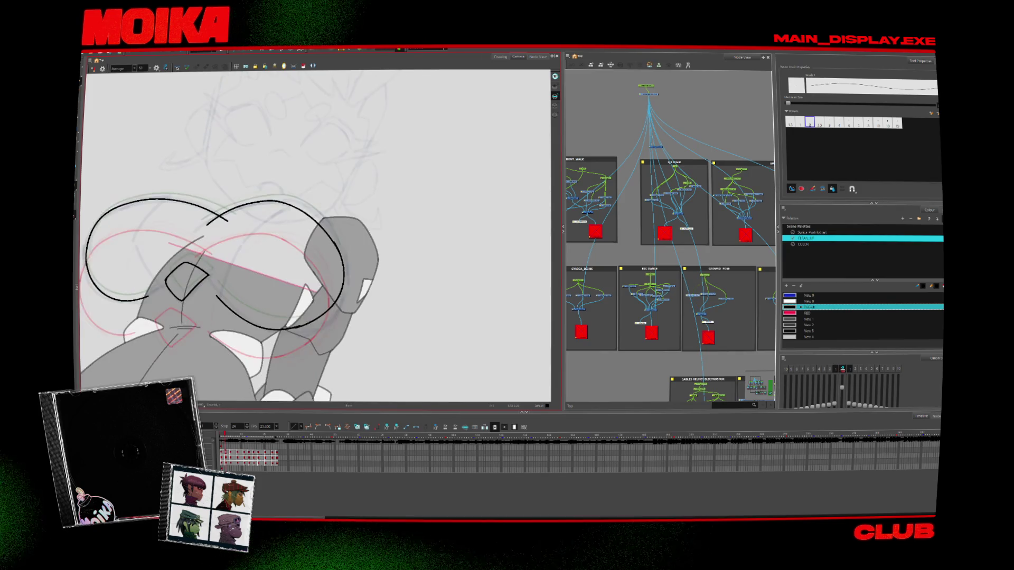
key(period)
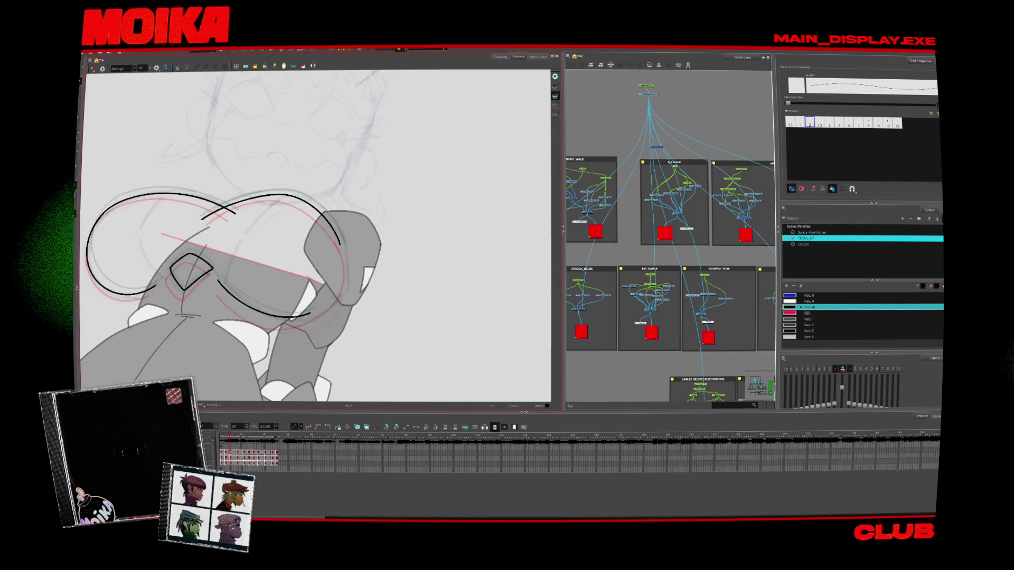
key(4)
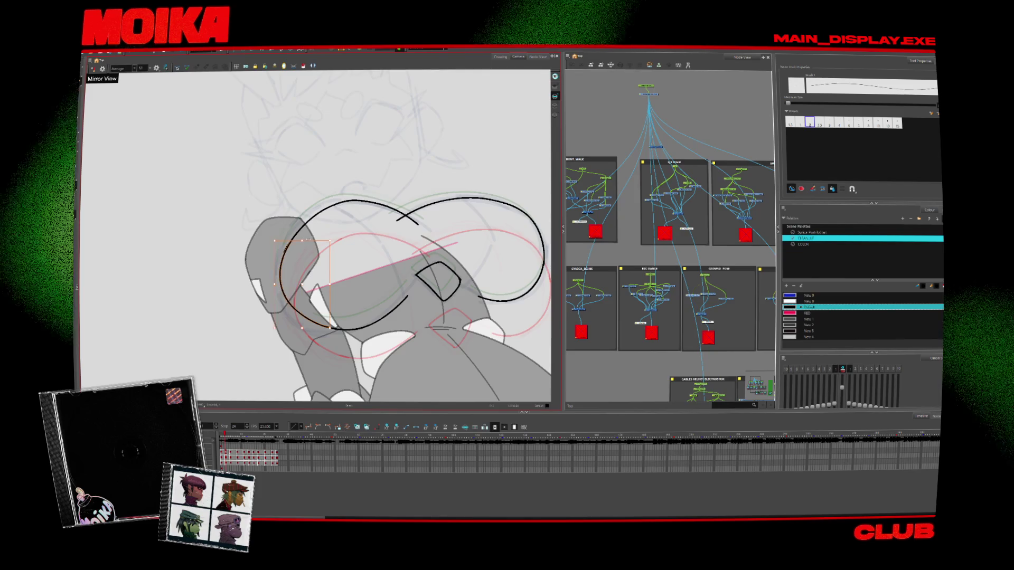
key(Escape)
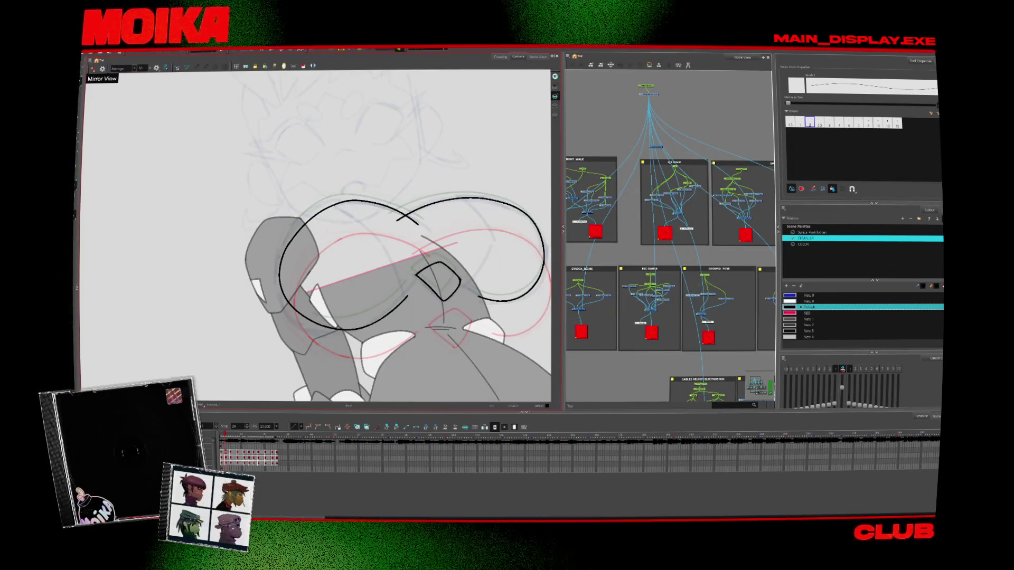
On the next drawing, recheck mirrored and redraw the ellipse's left side with thin pencil lines
key(period)
key(period)
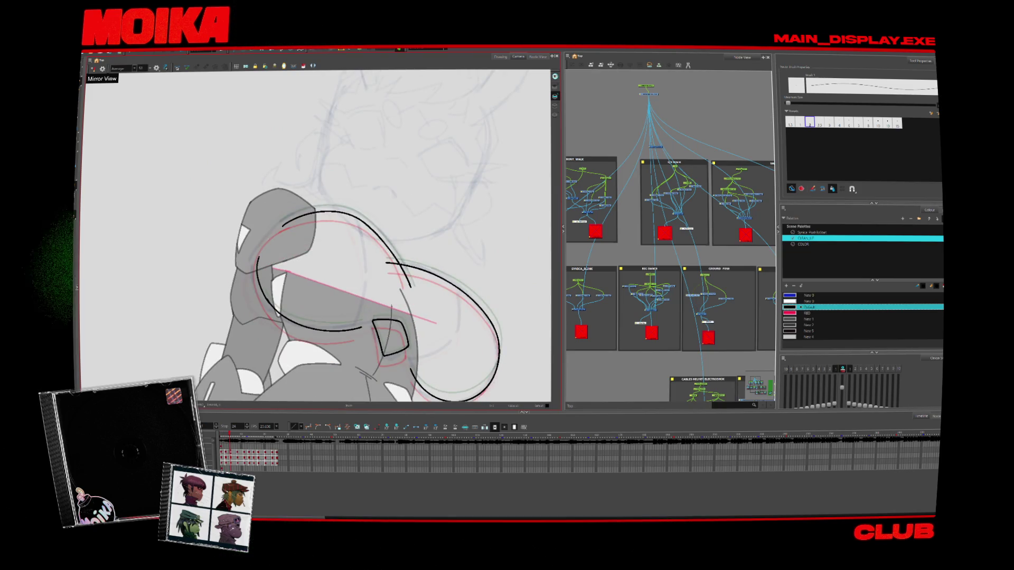
key(4)
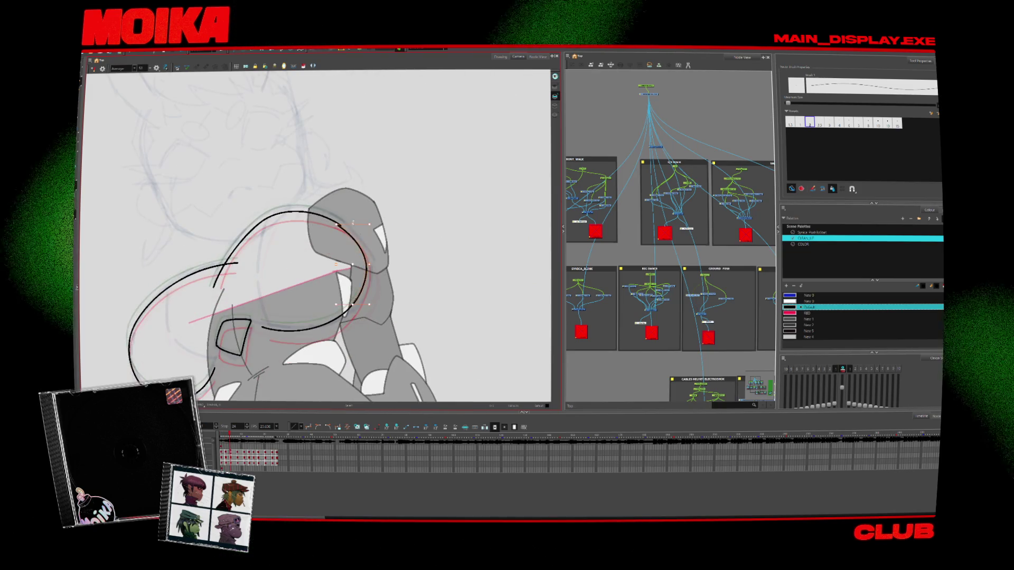
key(4)
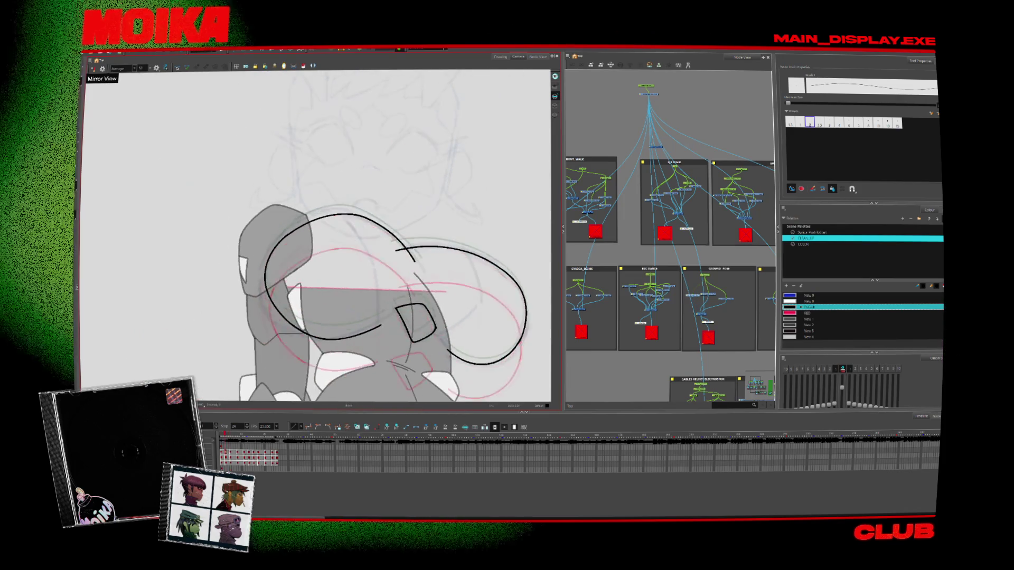
key(alt+slash)
drag(300, 227, 277, 312)
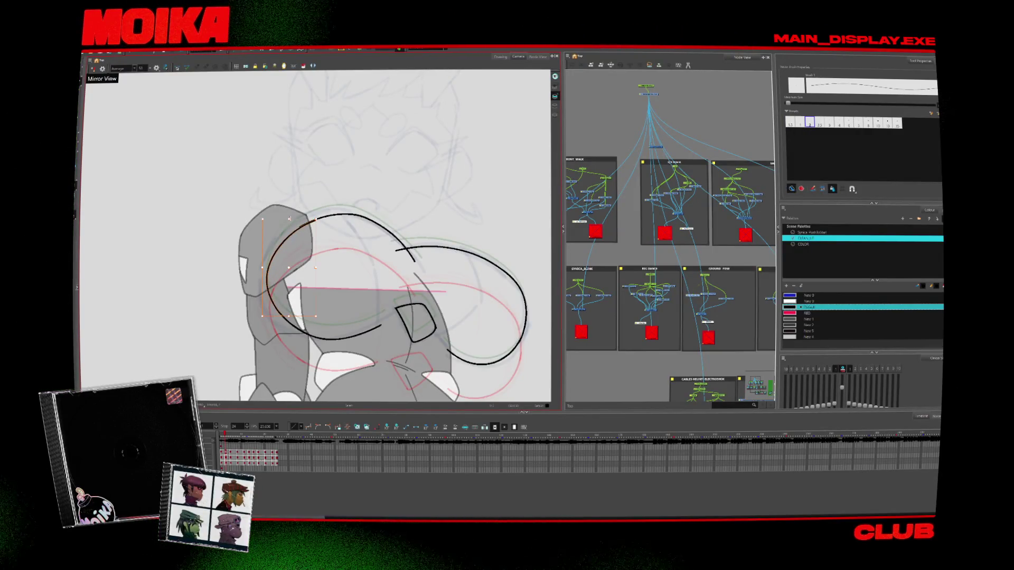
Step through the next drawings, mirroring the view to check the shape, then back two drawings
key(period)
key(period)
key(period)
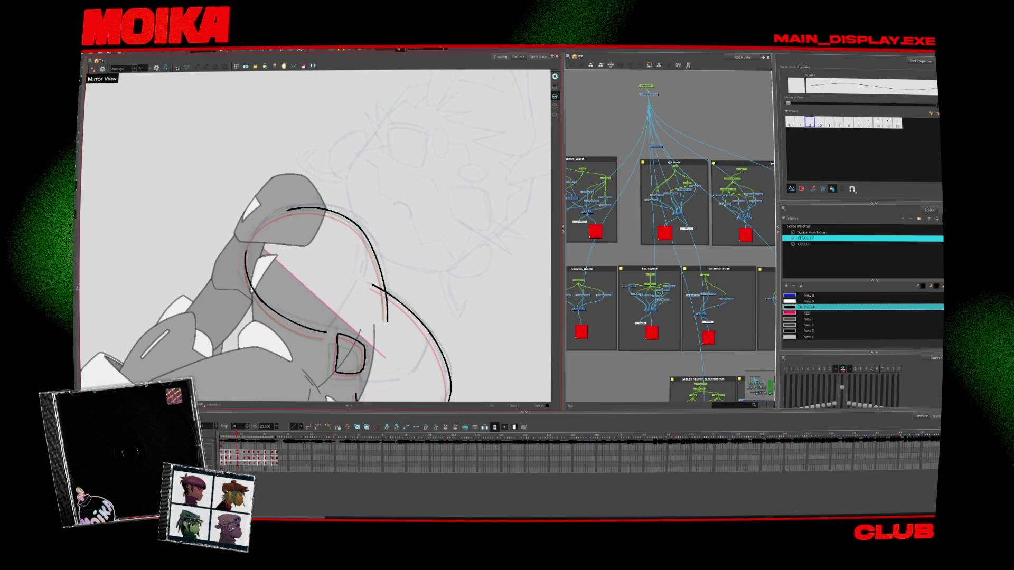
key(period)
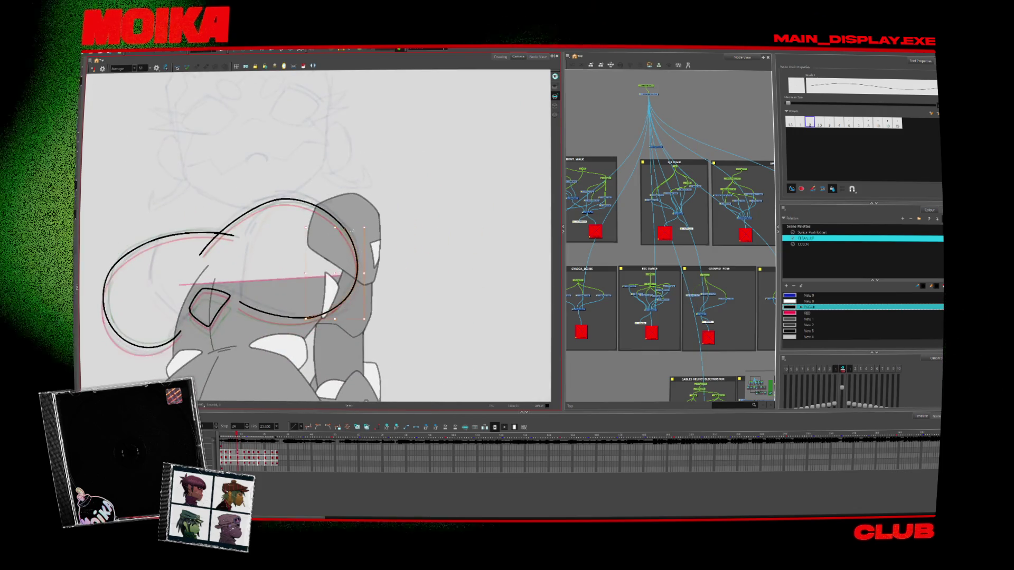
key(period)
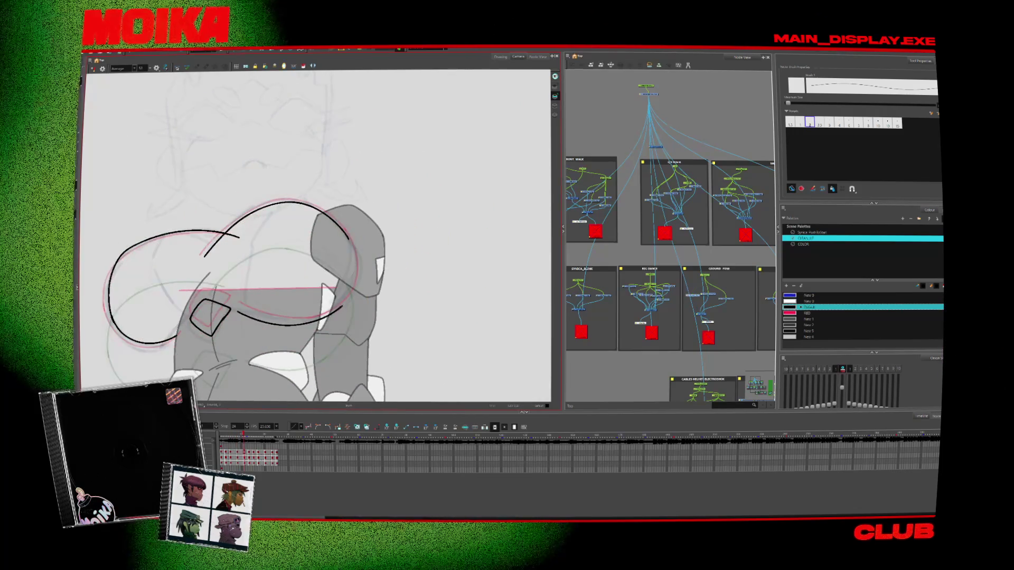
key(4)
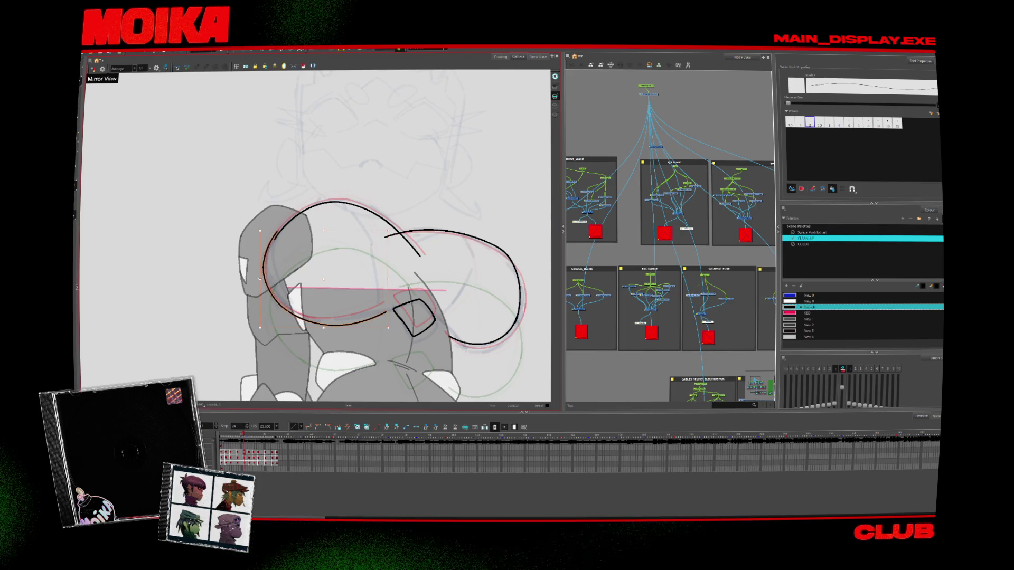
key(period)
key(period)
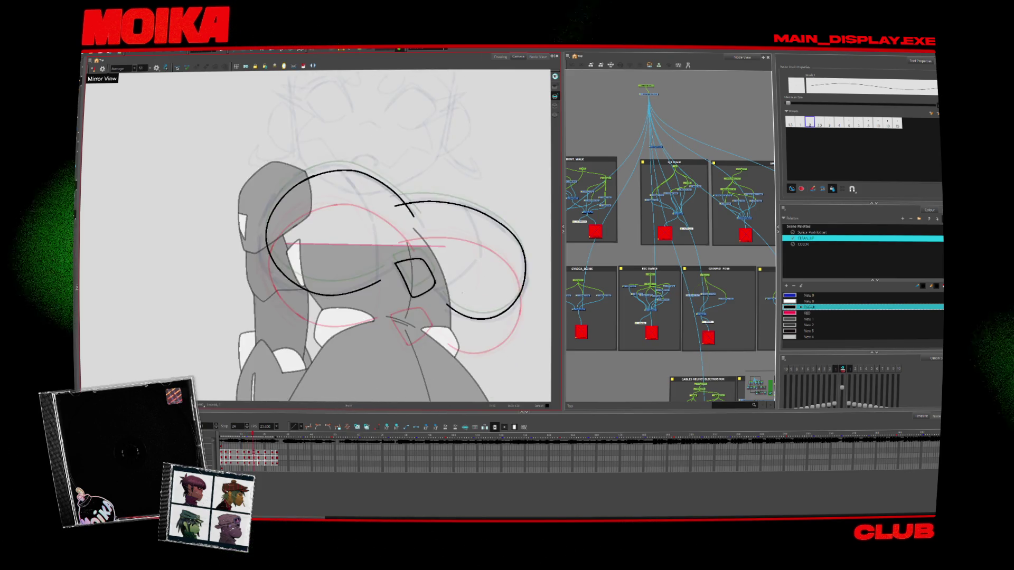
key(comma)
key(comma)
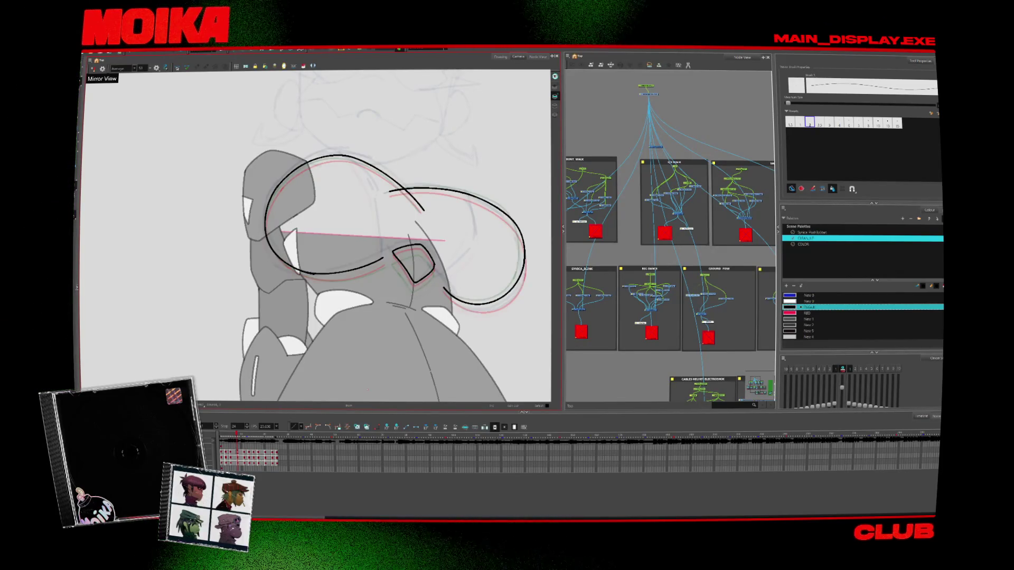
Rotate the canvas and brush a stroke joining the loop's lower end to the diamond
drag(370, 175, 325, 204)
click(368, 243)
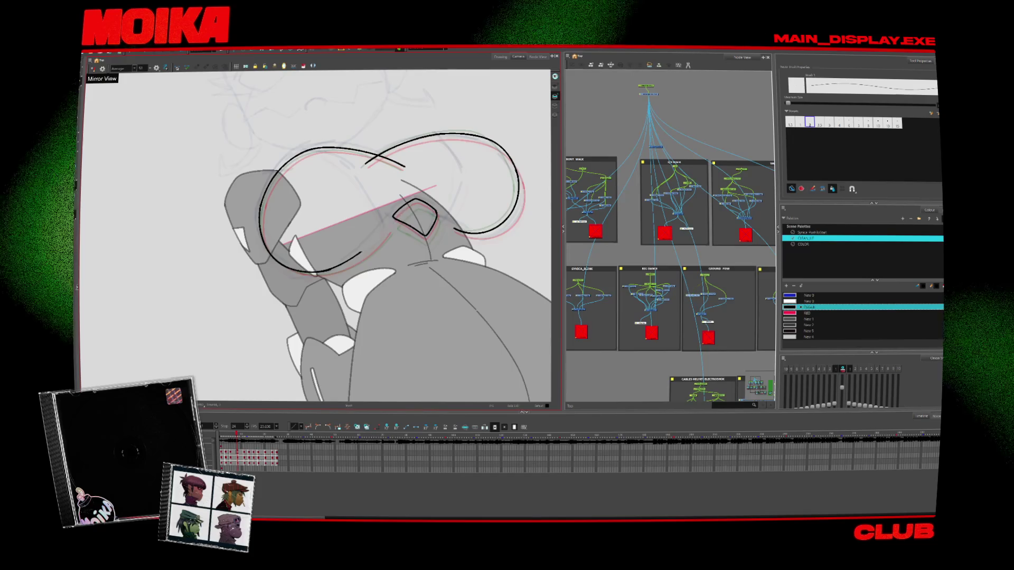
drag(362, 252, 399, 218)
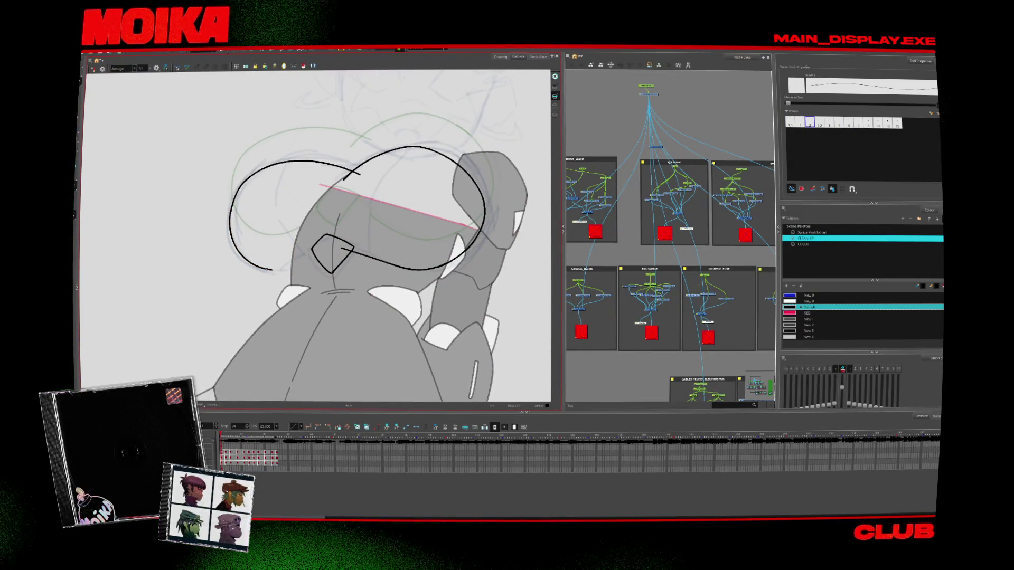
key(.)
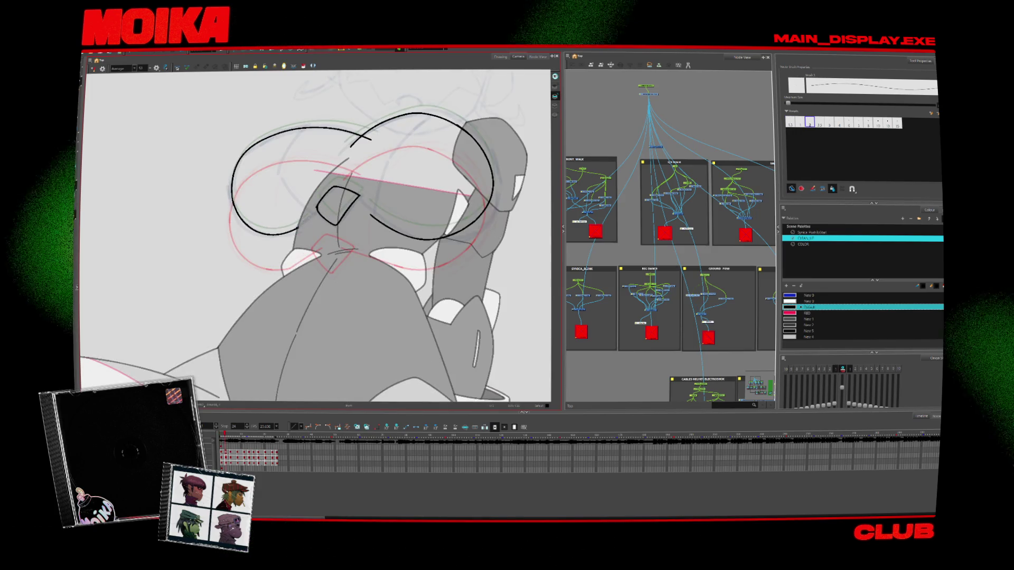
Flip between neighbouring drawings to compare the loop's motion
key(.)
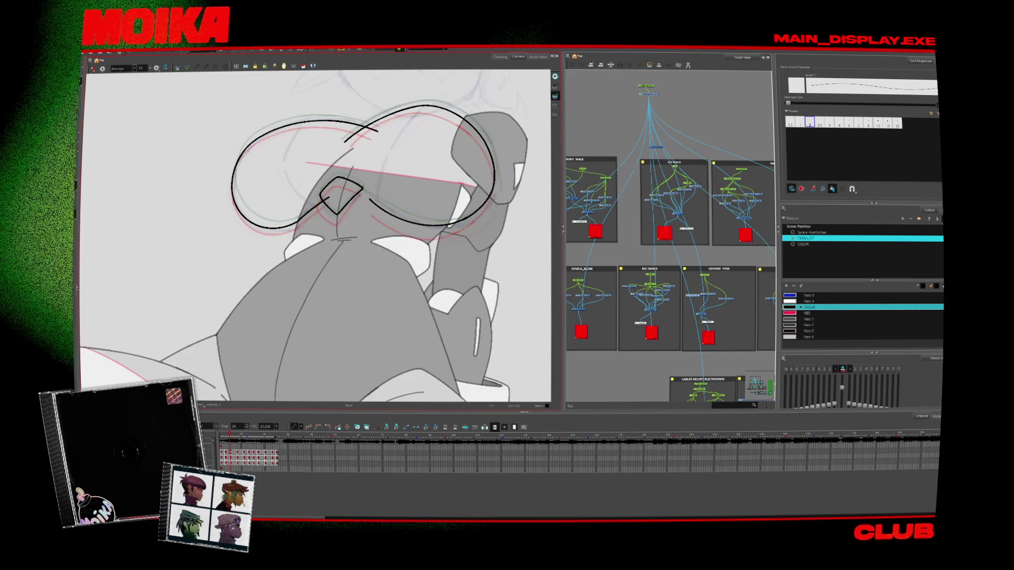
key(.)
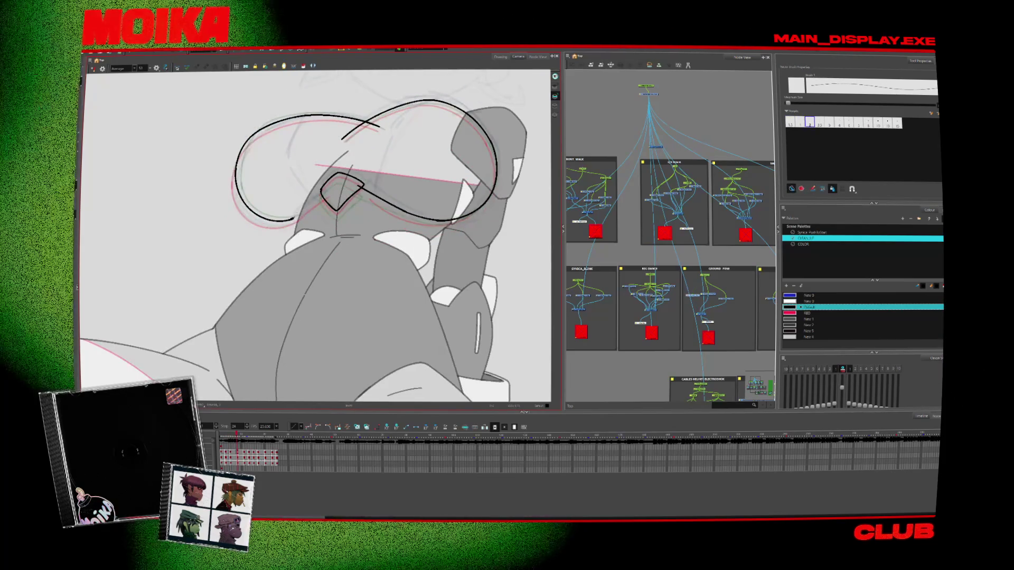
key(period)
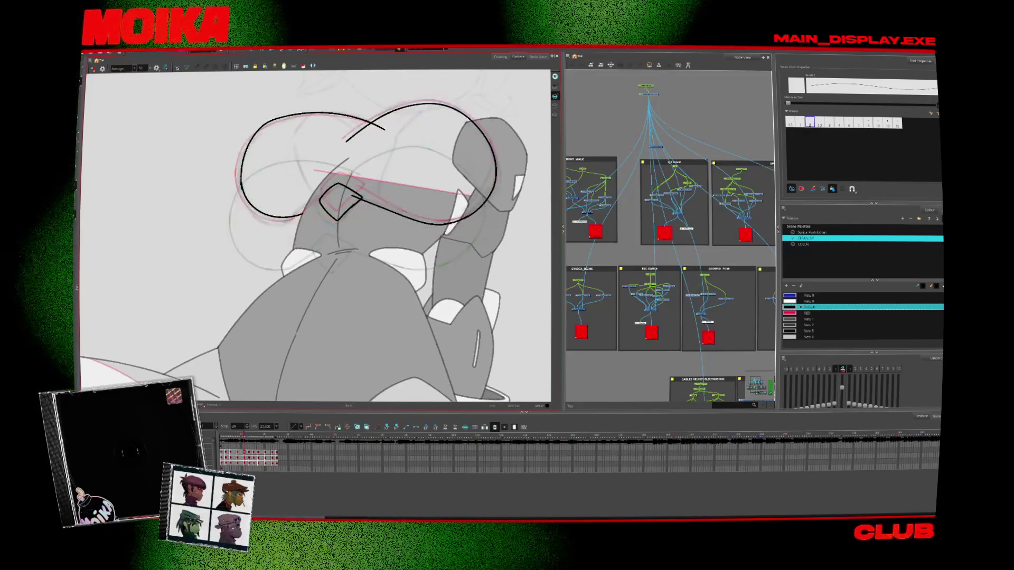
key(comma)
key(period)
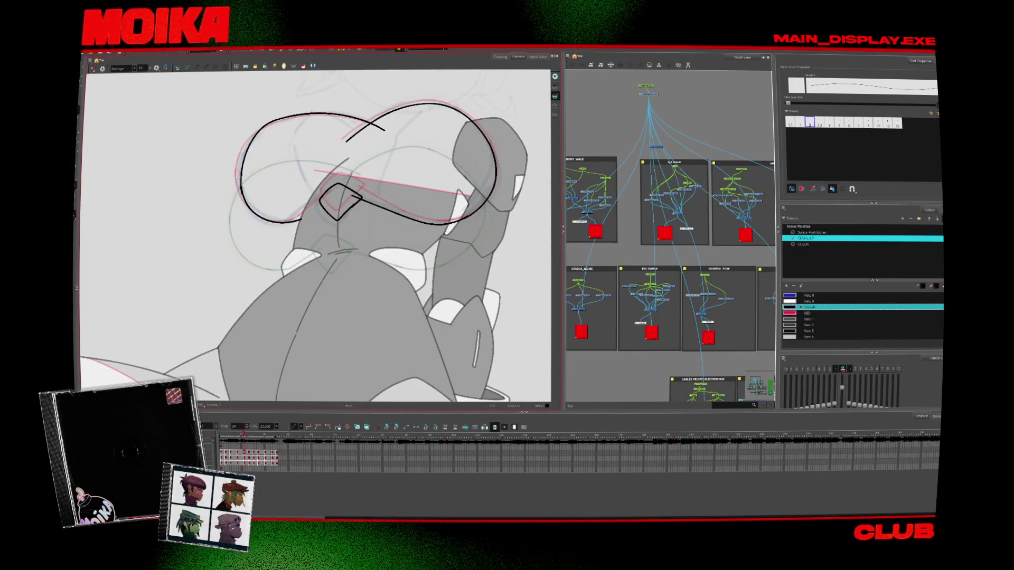
key(period)
key(period)
key(comma)
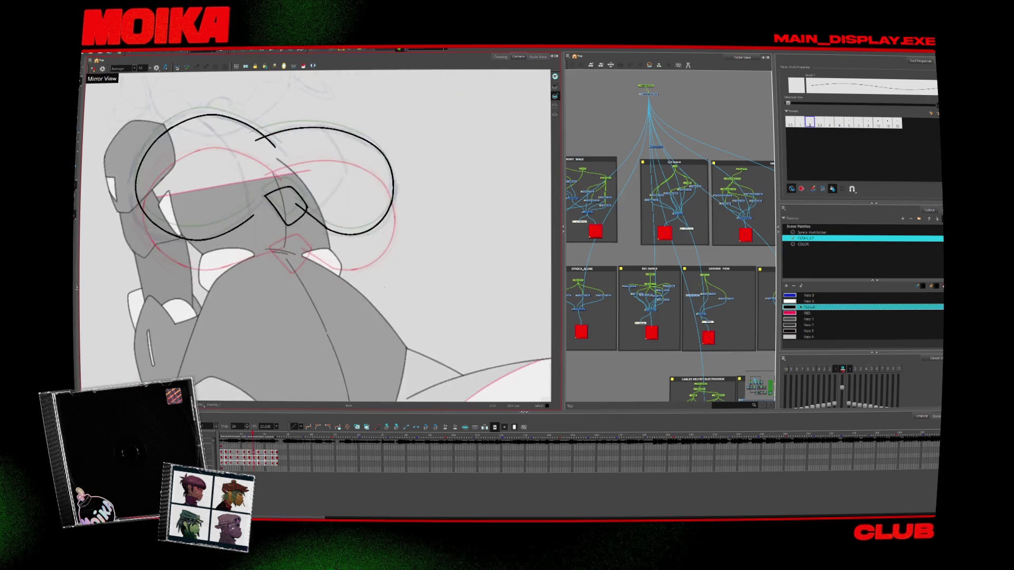
key(period)
key(period)
Check the drawing mirrored, then draw a thin black curve completing the loop end
key(4)
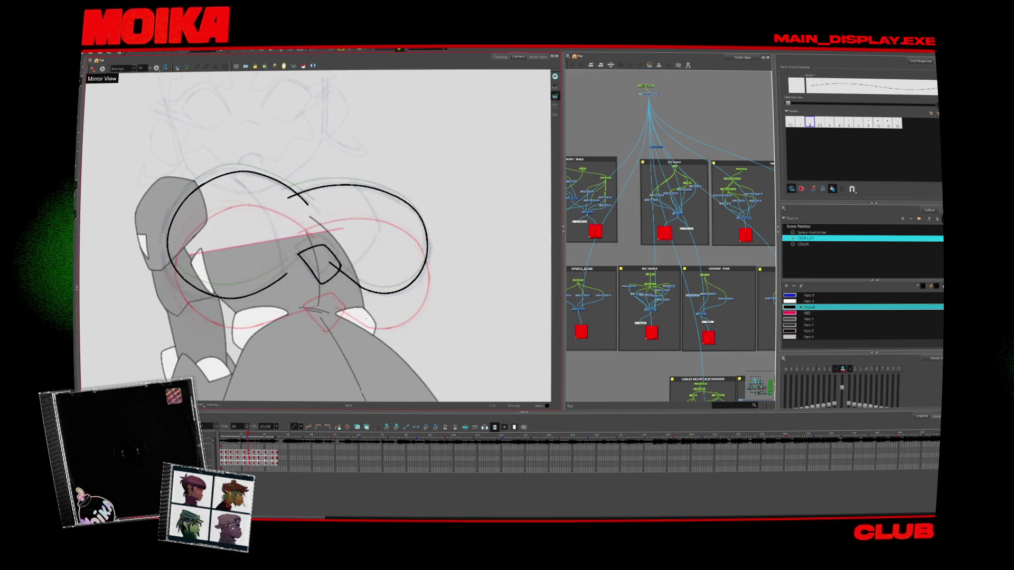
key(alt+b)
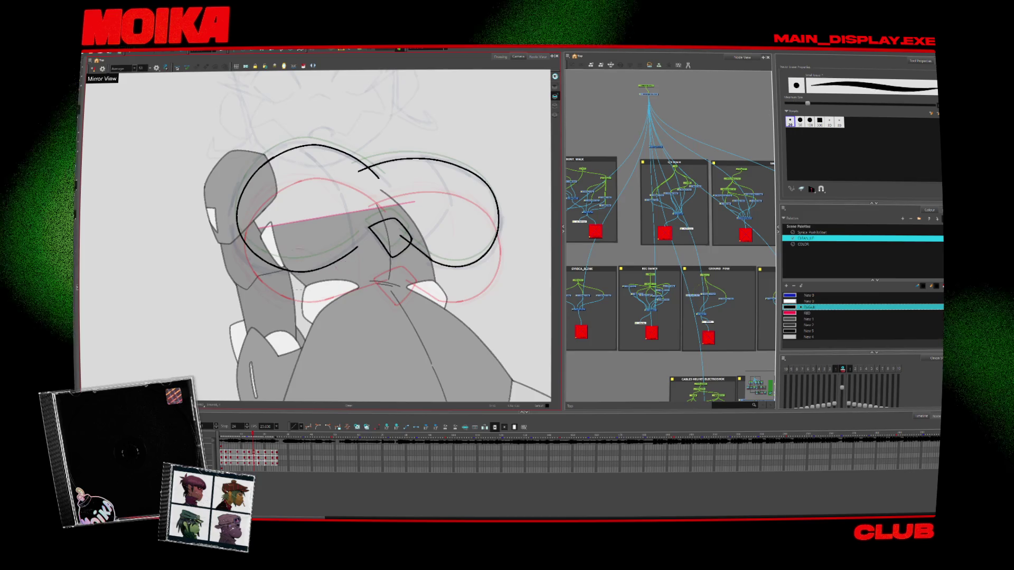
key(alt+slash)
key(4)
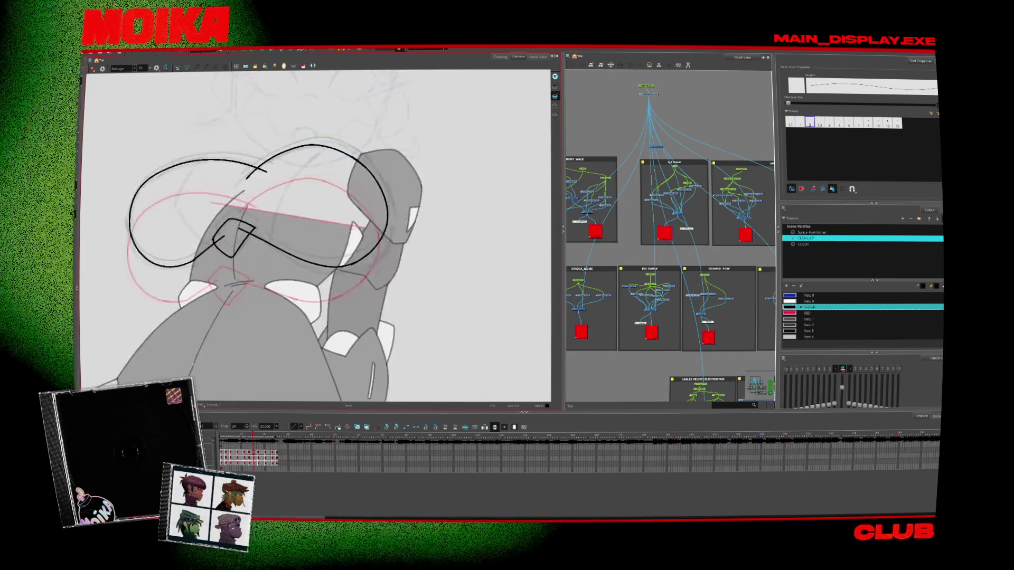
key(period)
drag(264, 274, 366, 226)
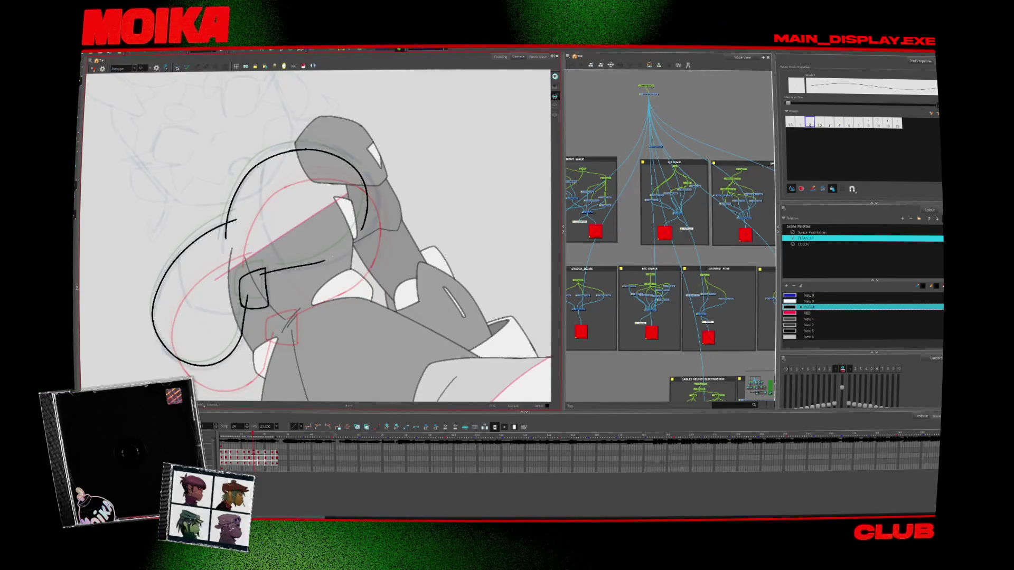
Check the finished curve mirrored, then remove stray black line pieces near the nose on the next drawing
key(4)
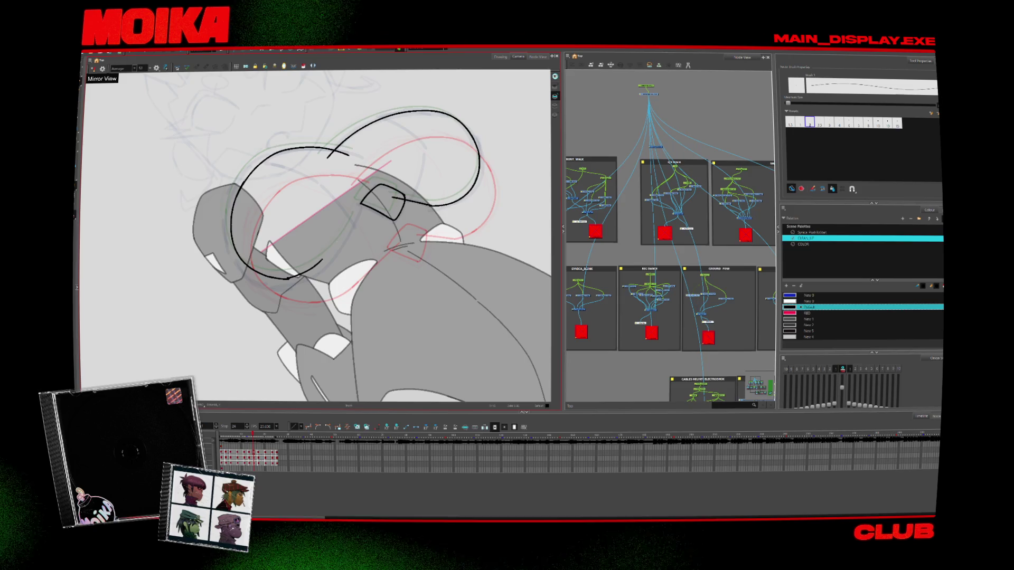
key(4)
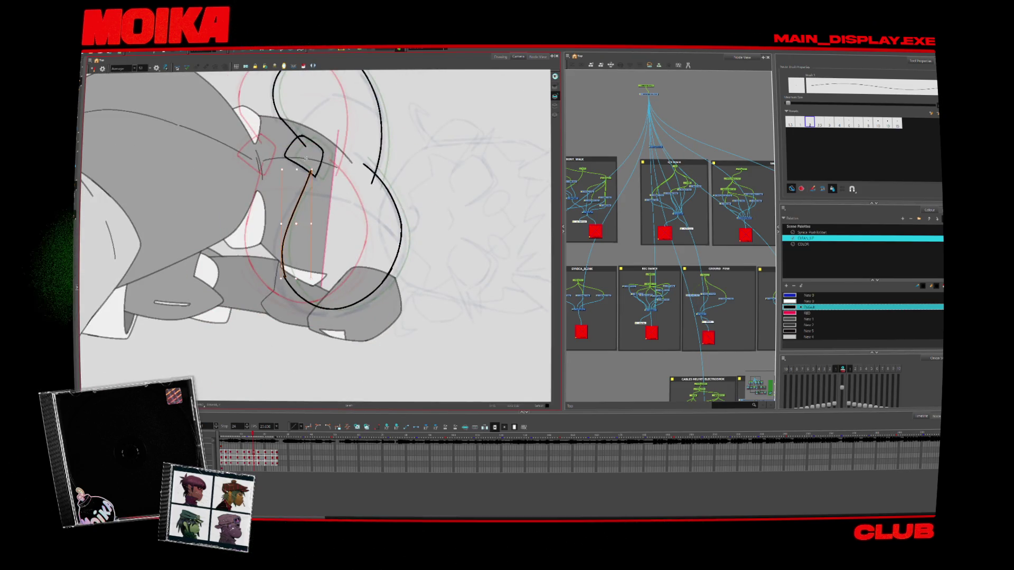
key(Escape)
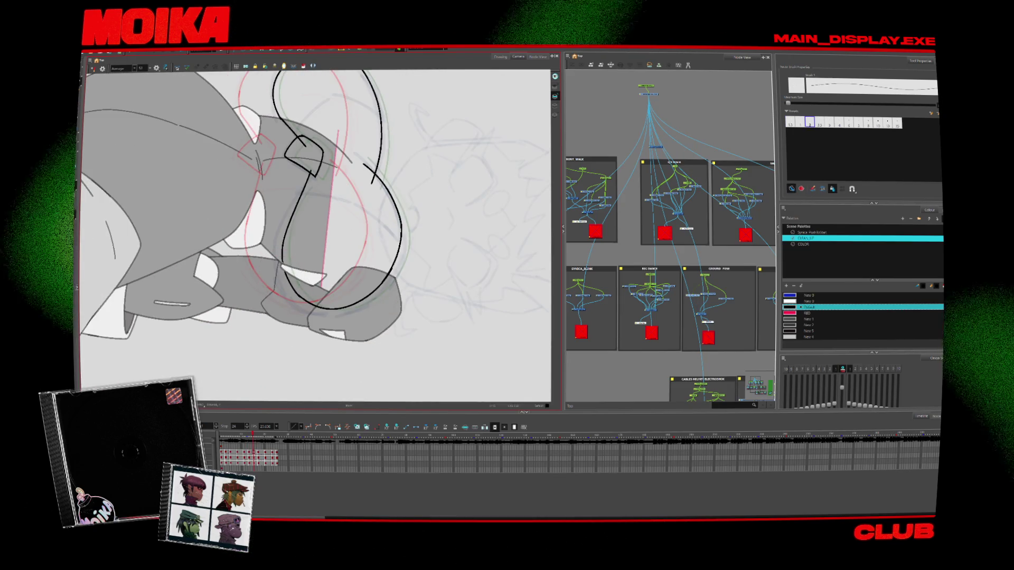
key(period)
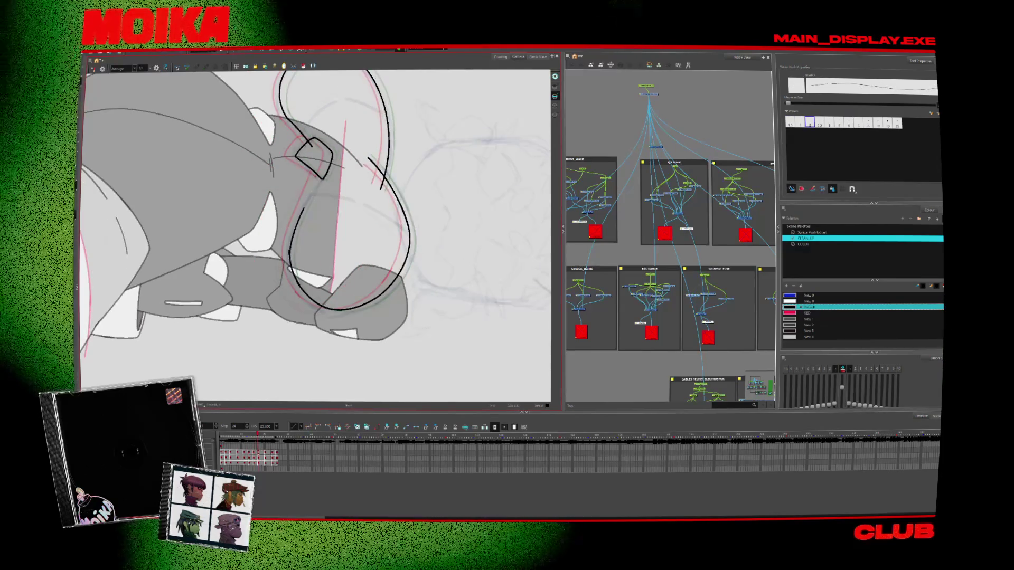
key(ctrl+z)
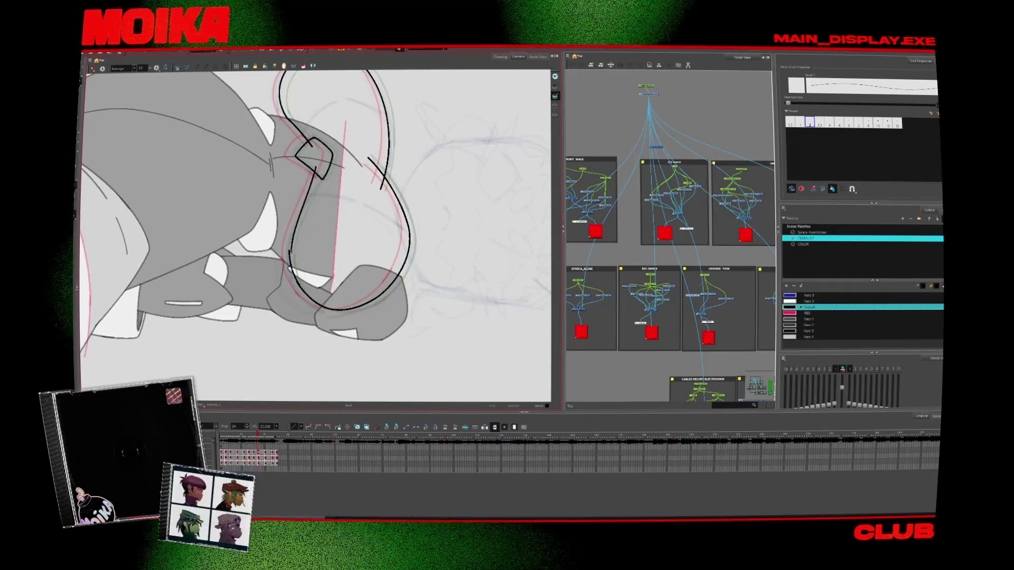
key(4)
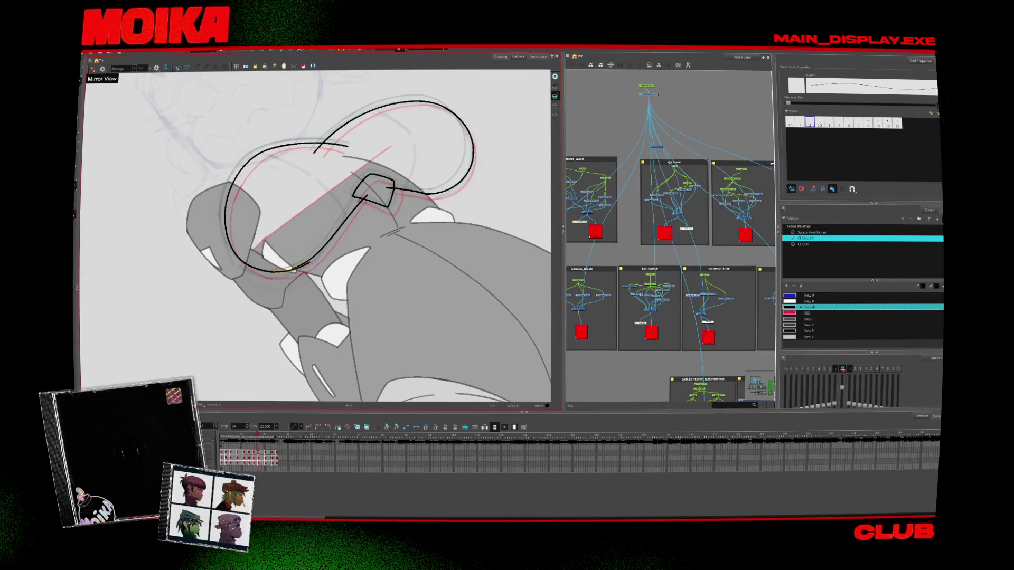
key(v)
key(v)
key(v)
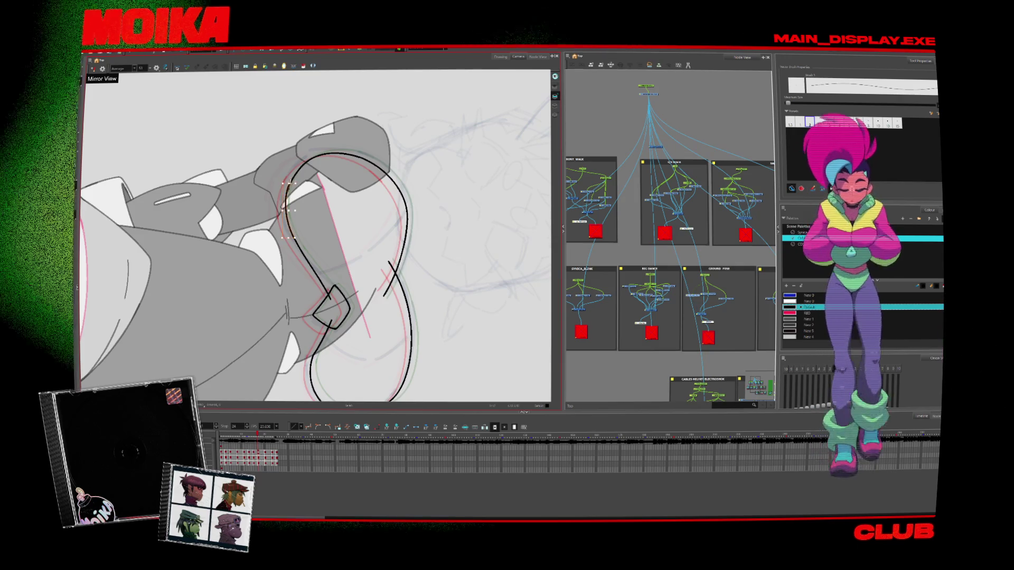
Rotate the canvas slightly and flip between neighbouring drawings to compare the arc
key(period)
key(v)
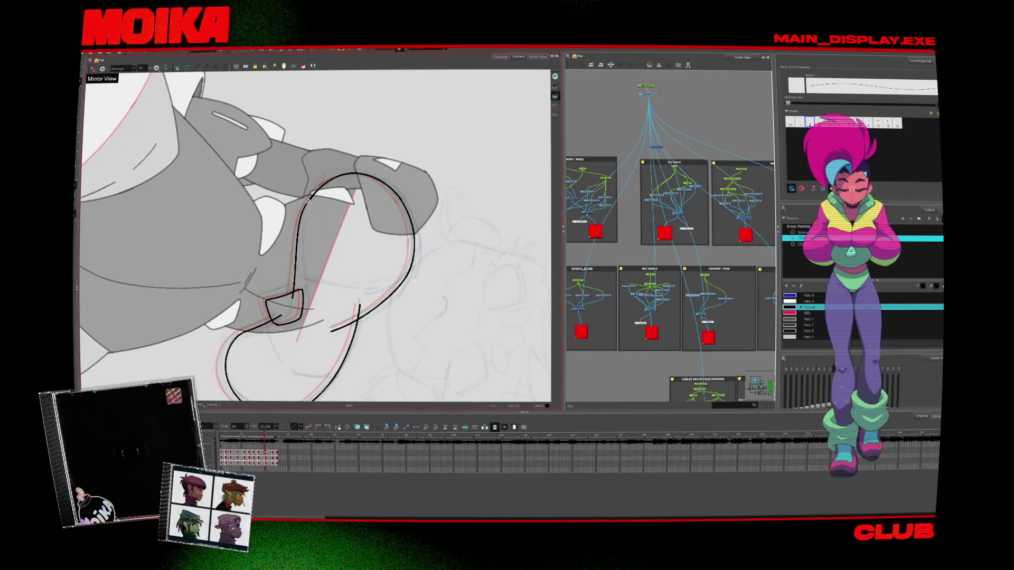
key(comma)
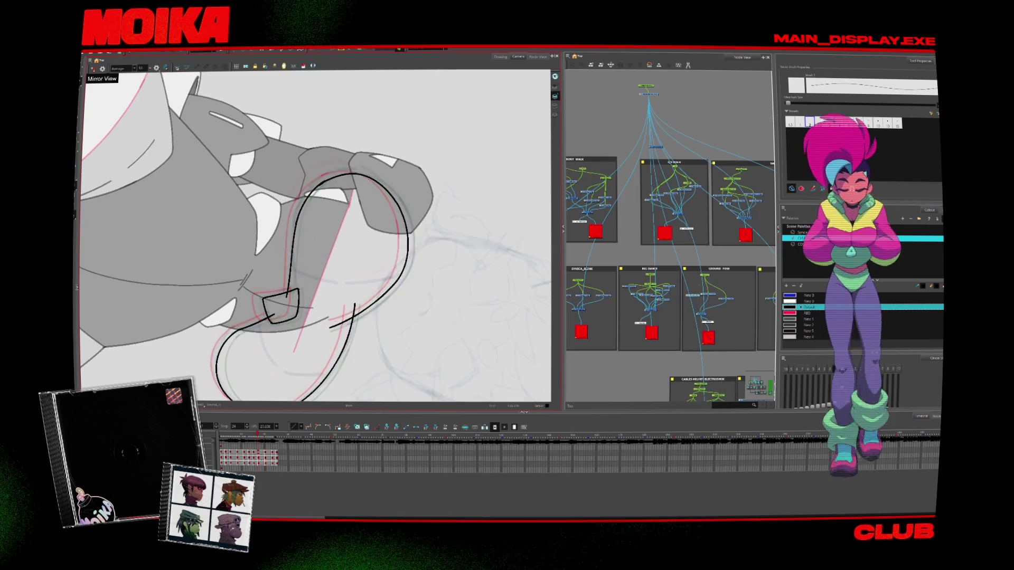
key(comma)
key(period)
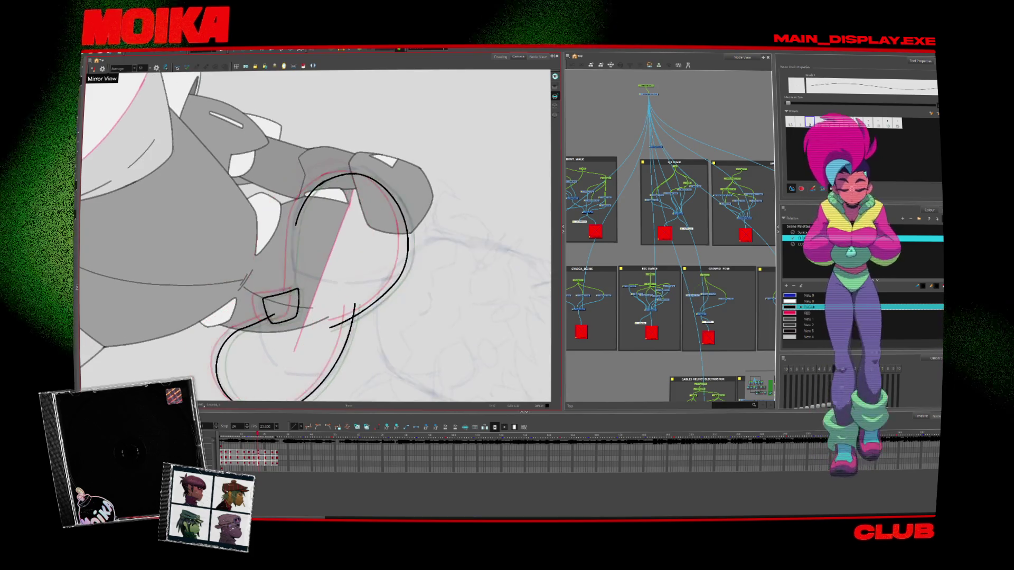
key(comma)
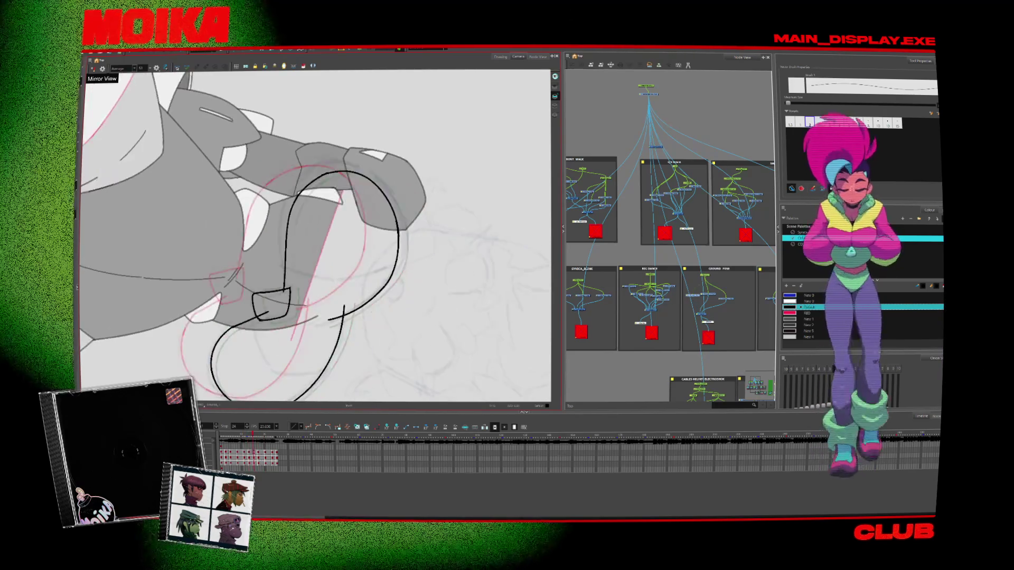
key(period)
key(period)
key(comma)
key(comma)
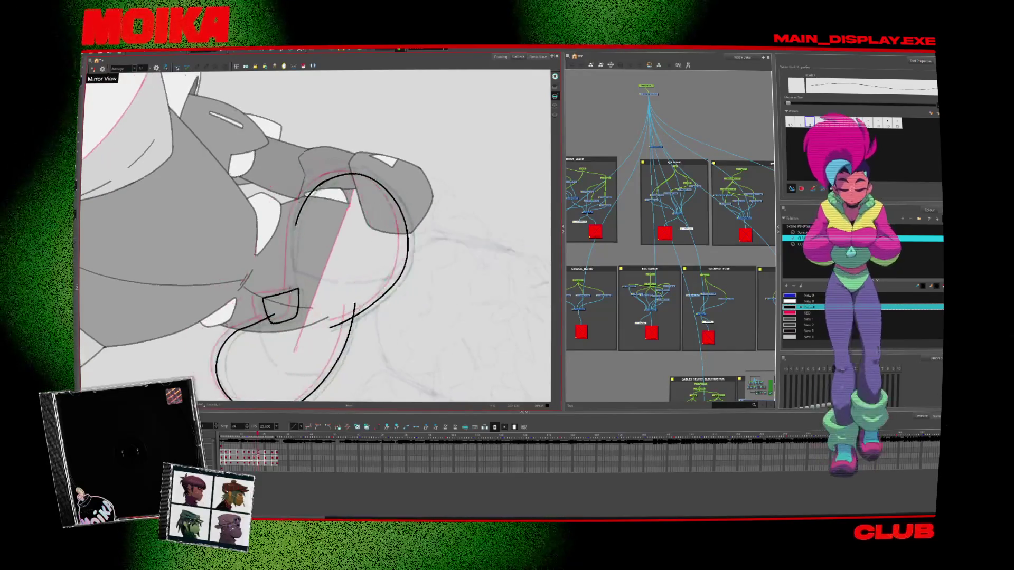
key(period)
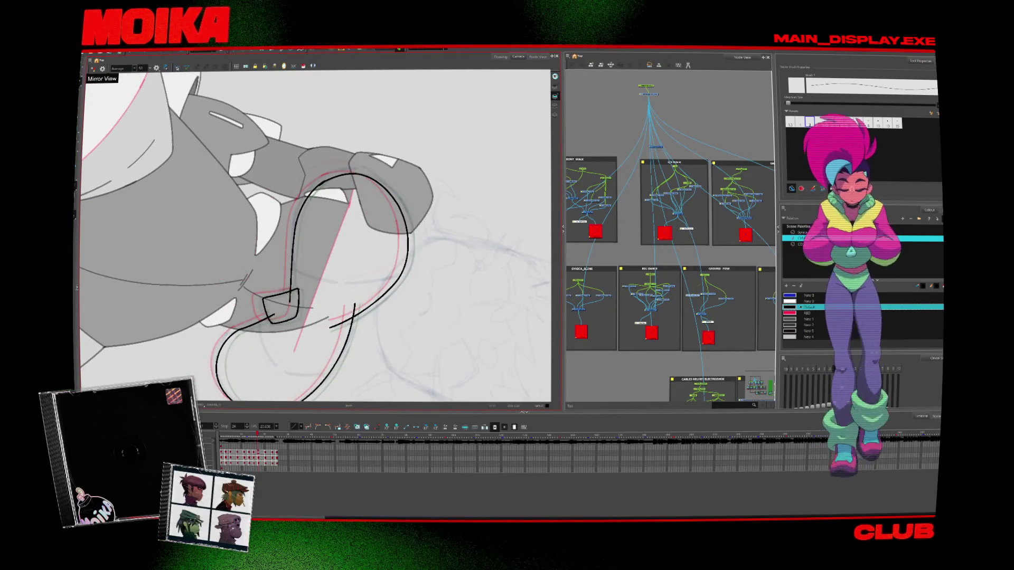
key(period)
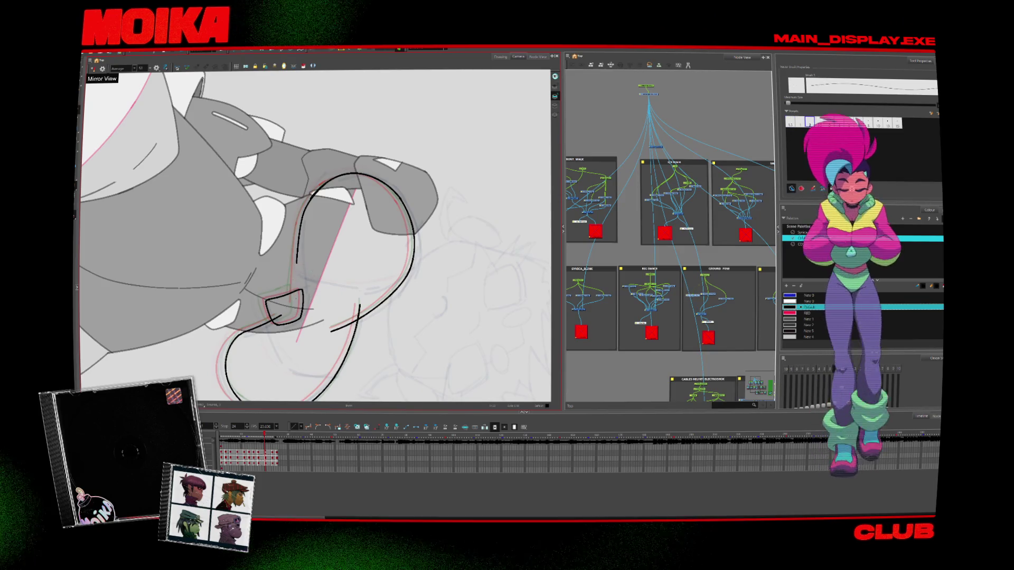
Delete the stray vertical piece joining the loop, checking it mirrored and rotated
click(299, 273)
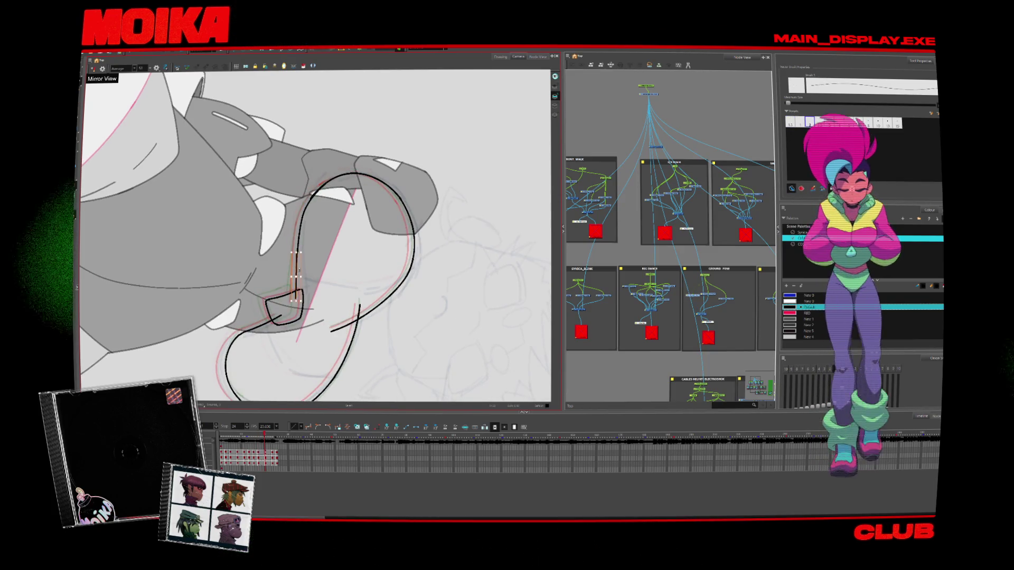
key(period)
key(comma)
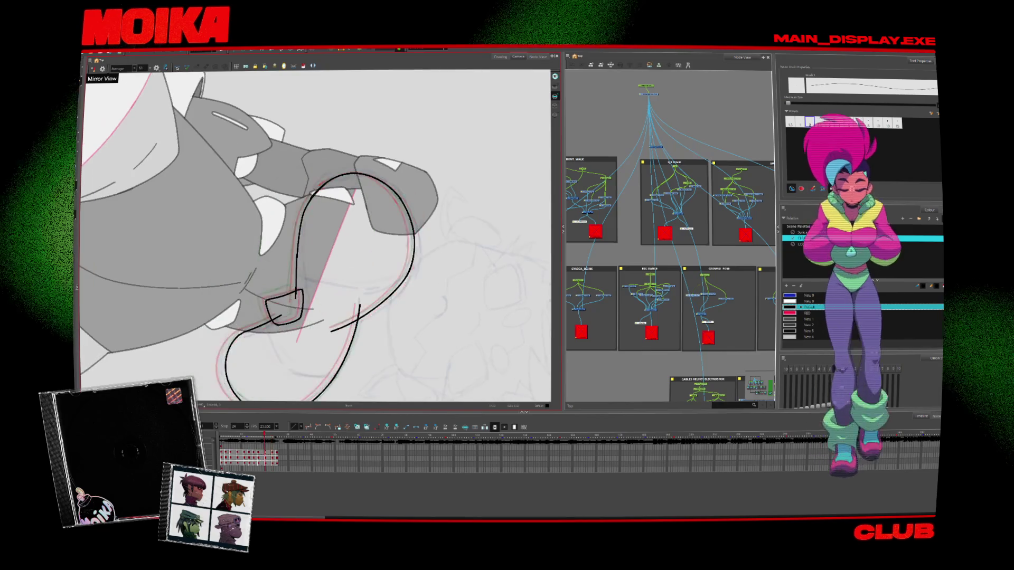
key(period)
key(ctrl+z)
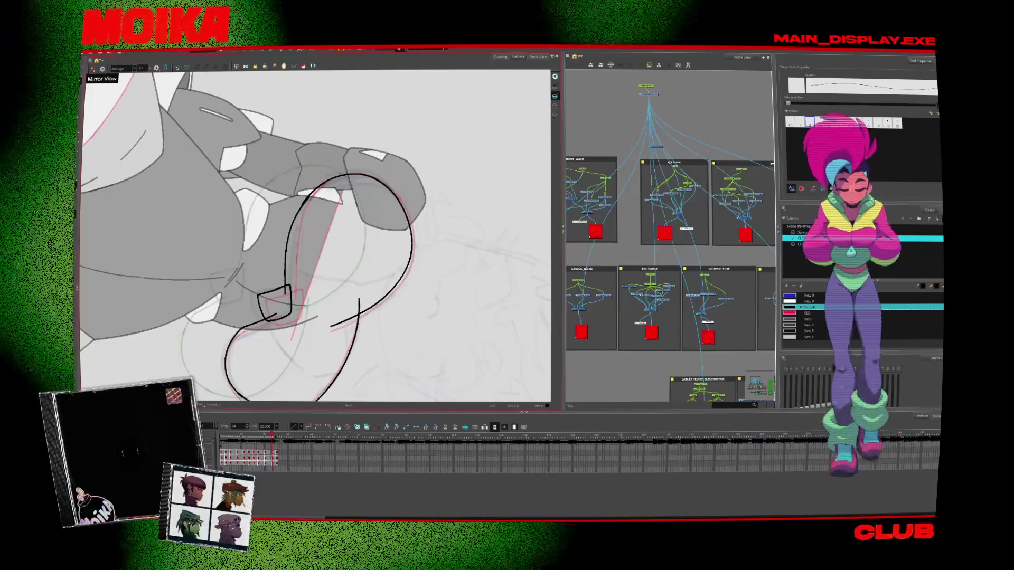
key(4)
key(4)
key(v)
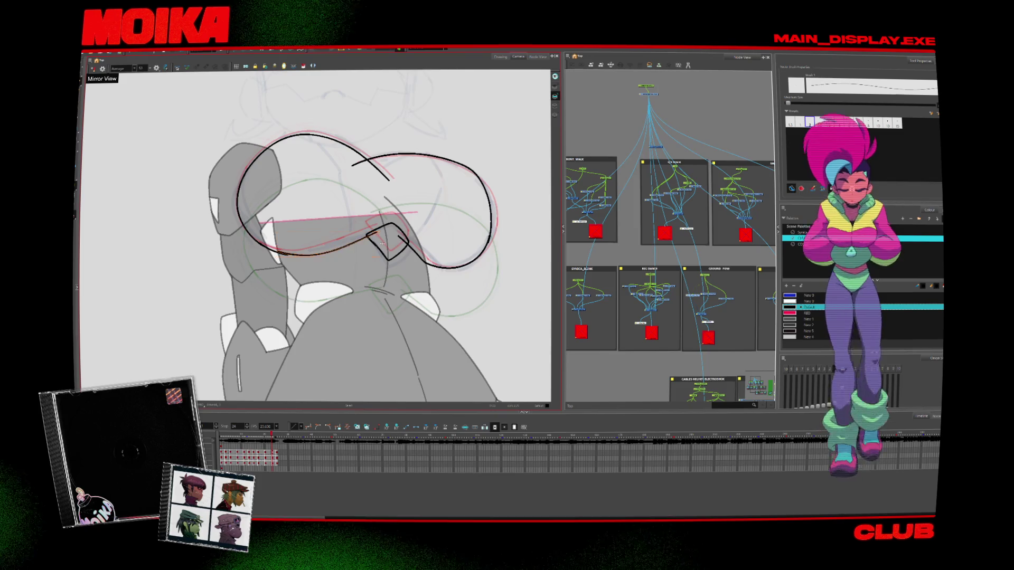
key(4)
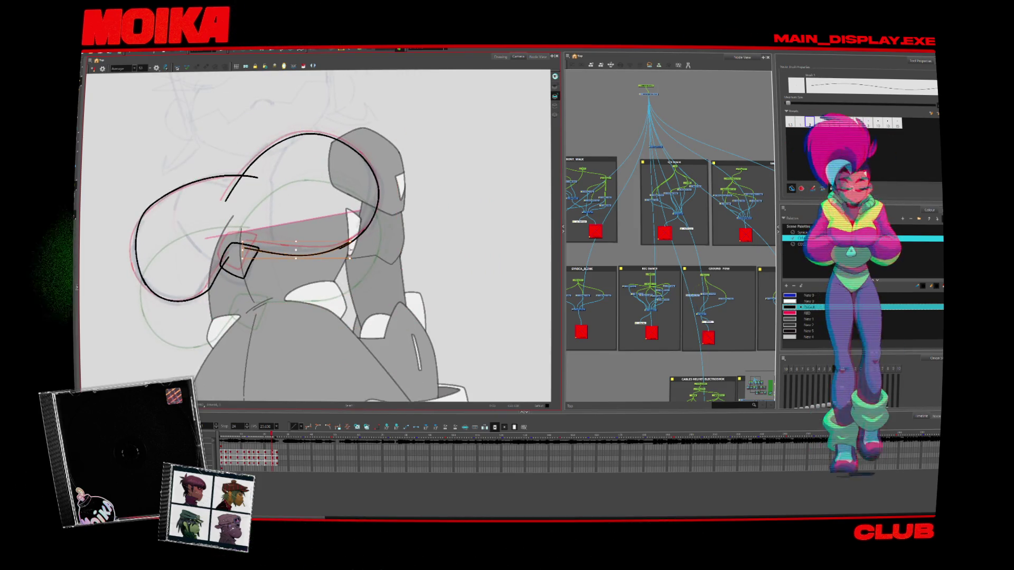
Mirror the view and rotate the canvas in small steps with the Select tool active
key(4)
key(4)
key(v)
key(v)
key(v)
key(v)
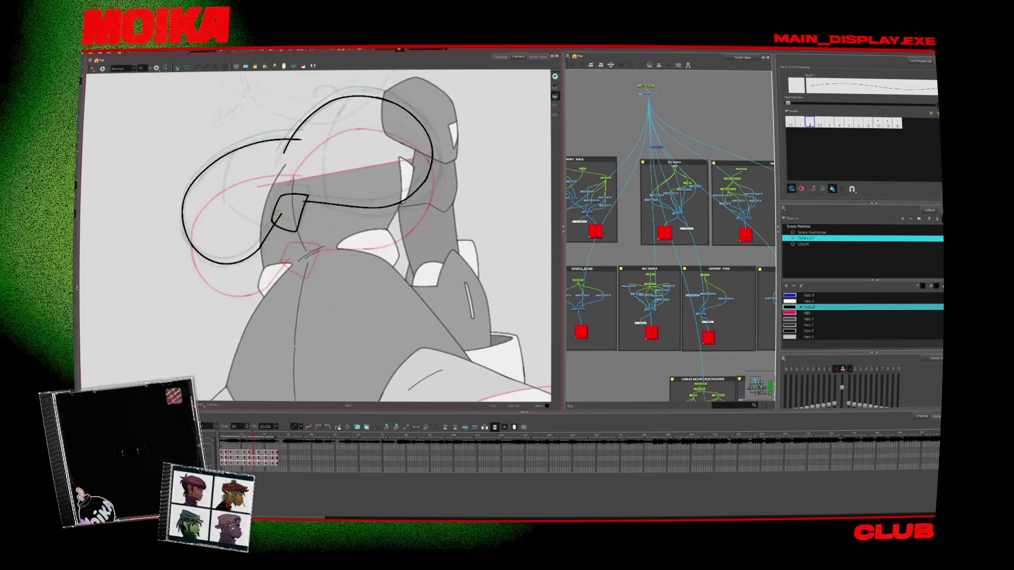
key(alt+s)
key(v)
key(v)
key(v)
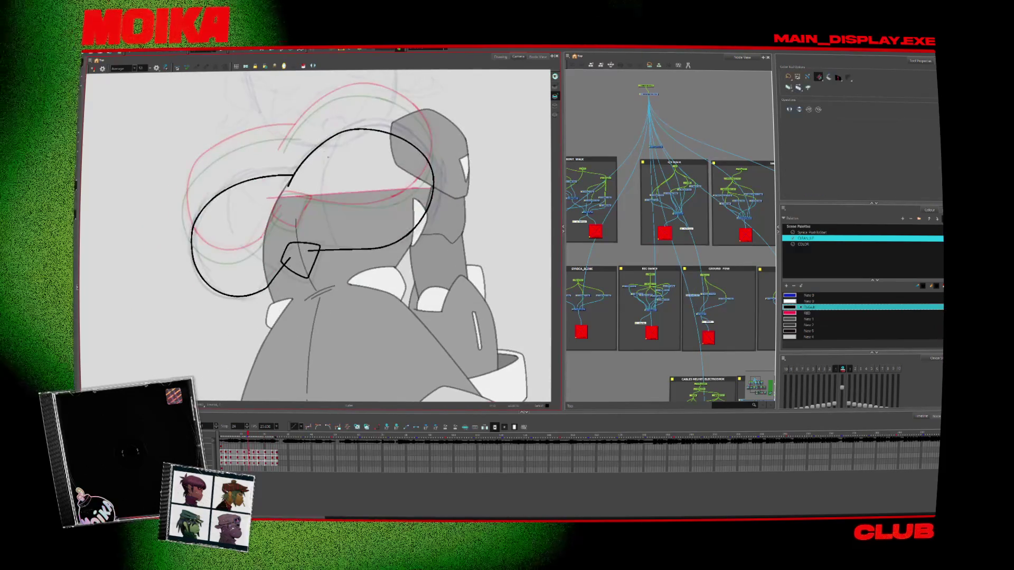
key(v)
key(v)
key(v)
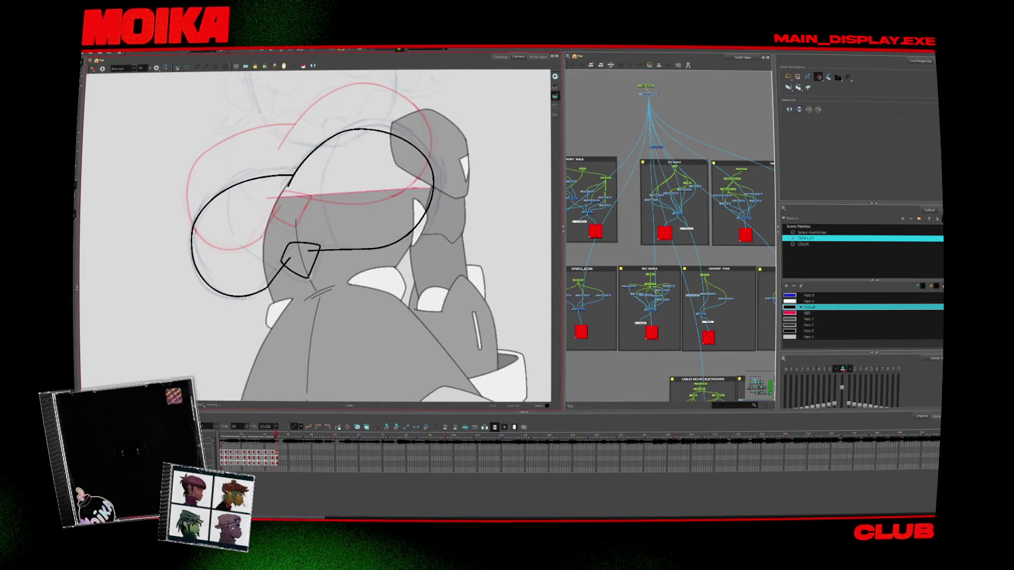
Step back two drawings, shrink the brush, and remove the short stray line on the goggle
key(comma)
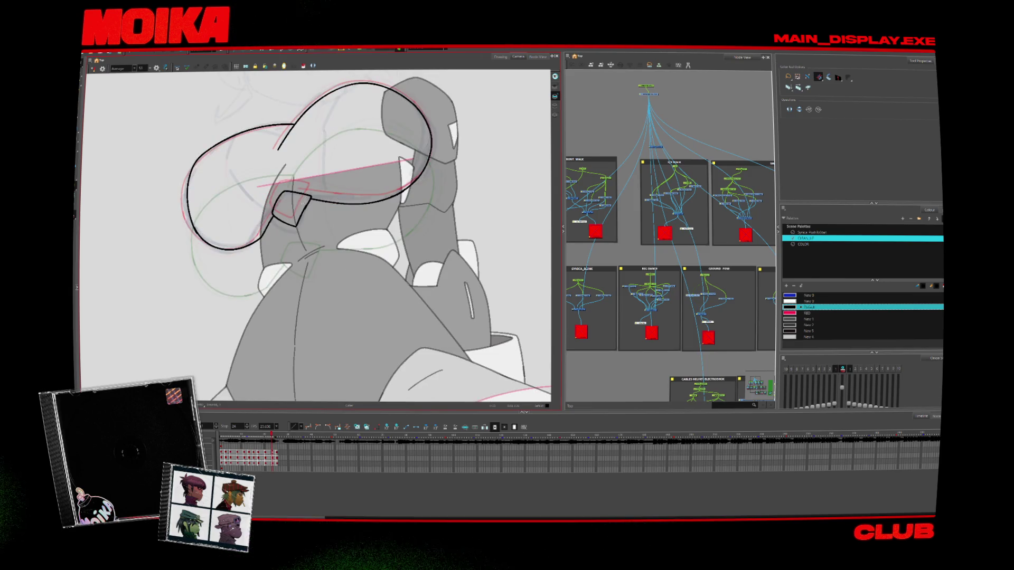
key(comma)
key(comma)
key(alt+b)
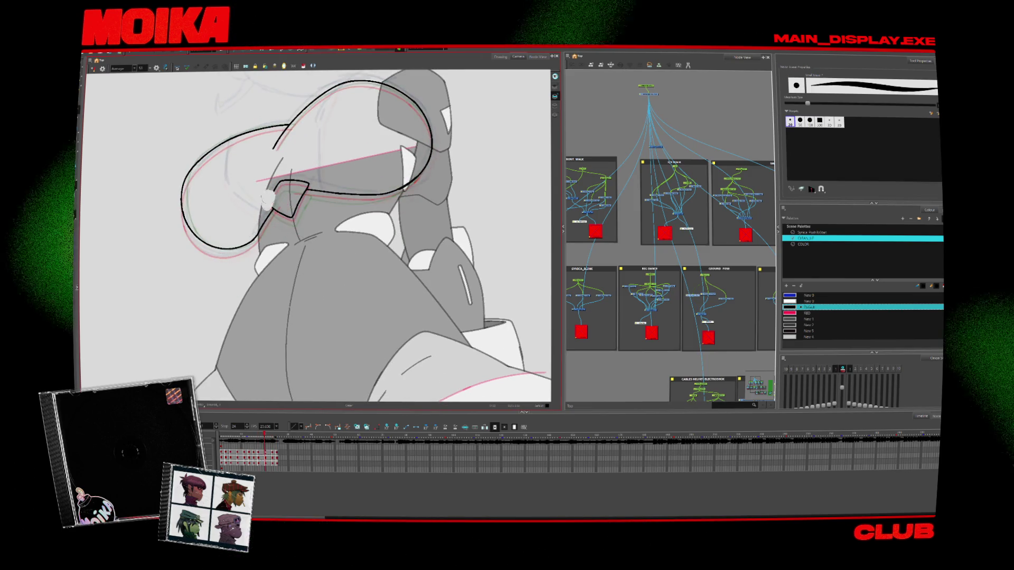
key(comma)
key(bracketleft)
key(comma)
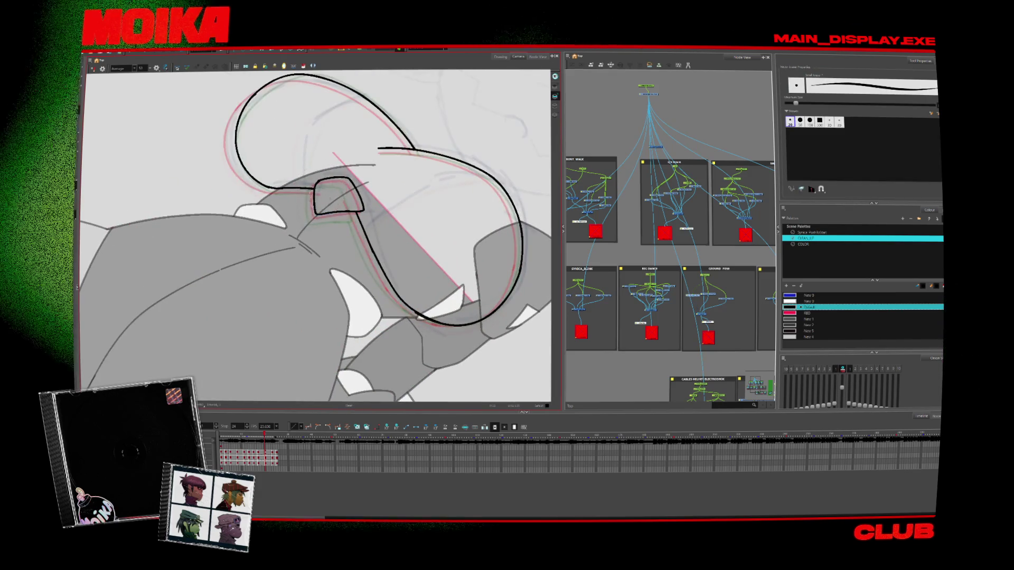
key(comma)
key(ctrl+z)
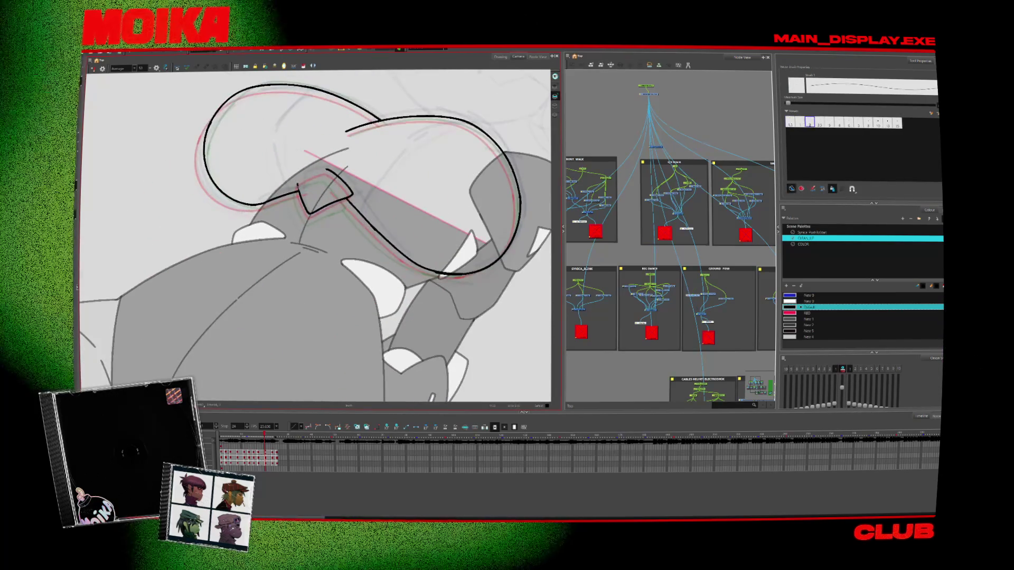
Review neighbouring drawings with the view mirrored to check the arc
key(comma)
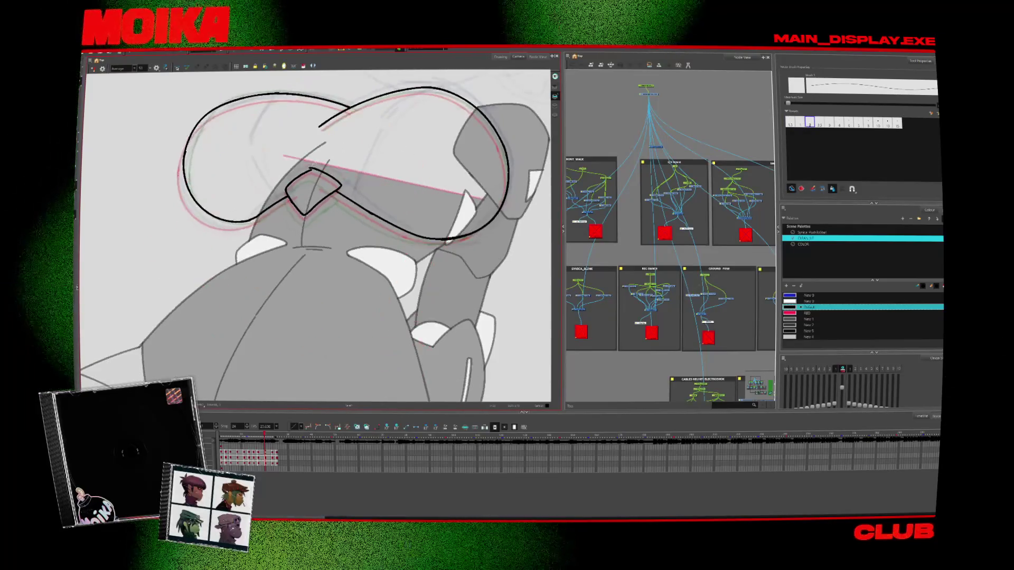
key(alt+b)
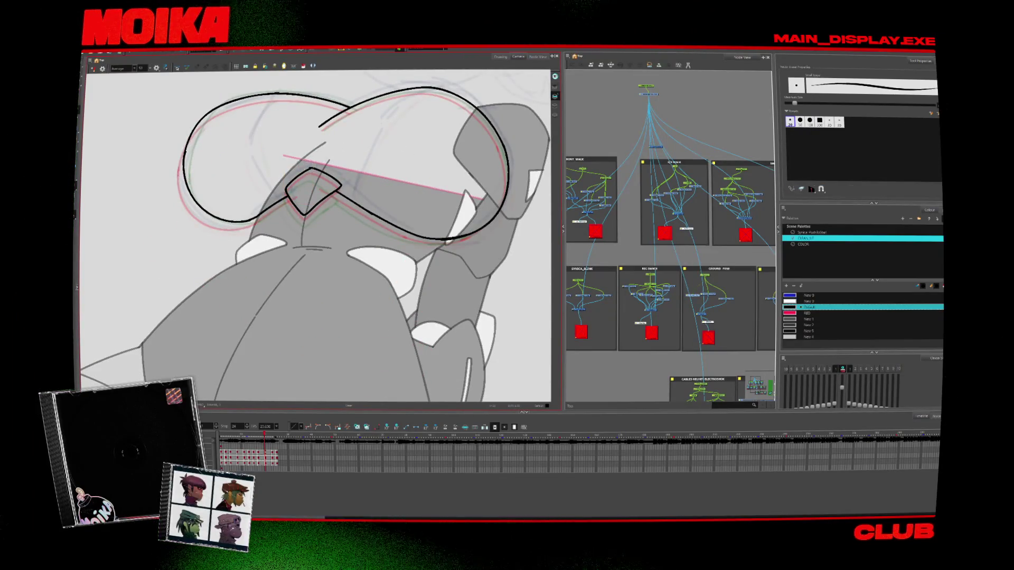
key(period)
key(alt+slash)
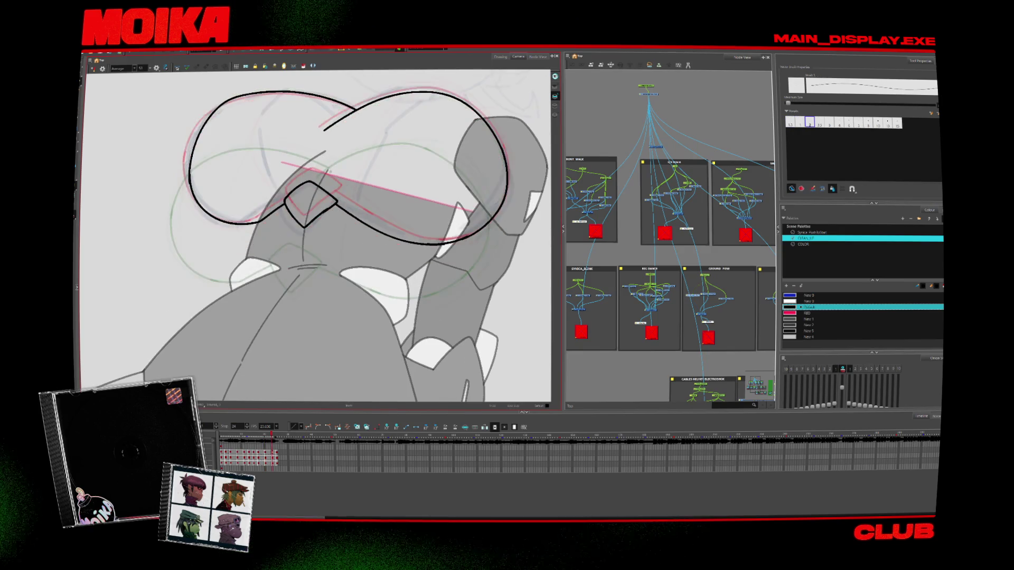
key(comma)
key(comma)
key(comma)
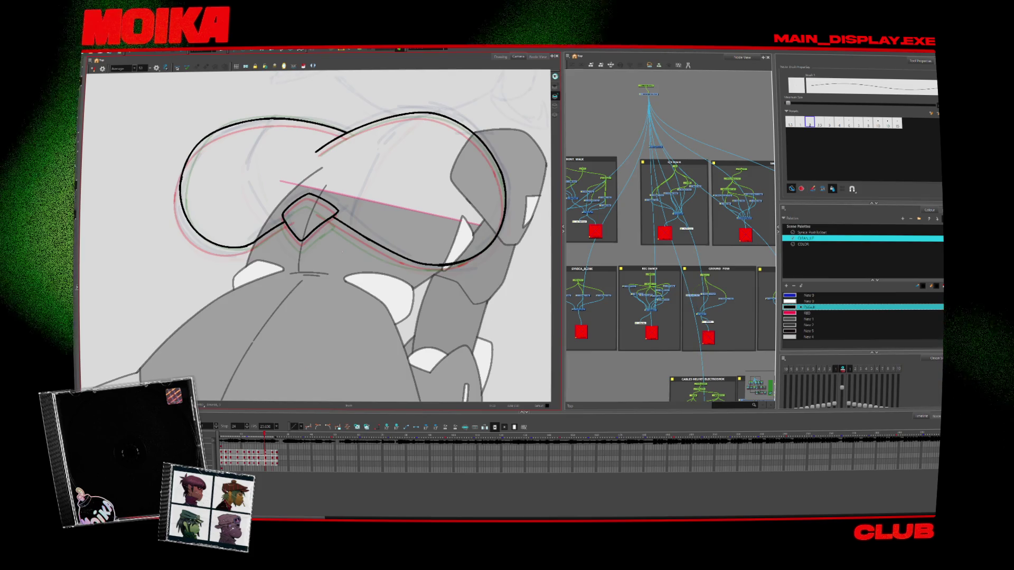
key(period)
key(period)
key(period)
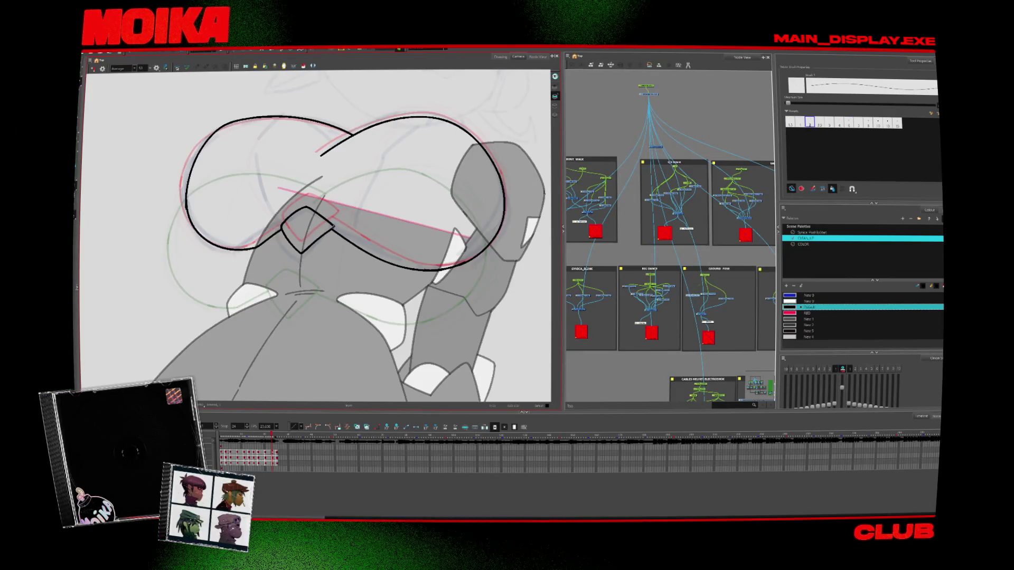
key(comma)
key(comma)
key(comma)
key(4)
key(period)
key(period)
key(period)
key(alt+s)
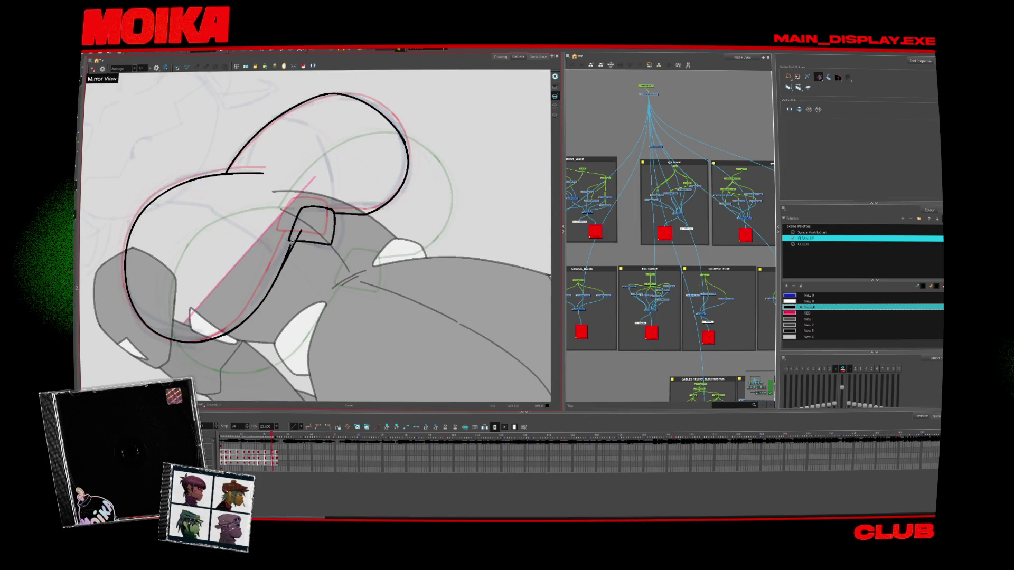
Step back through earlier drawings and zoom out to see the whole figure
key(period)
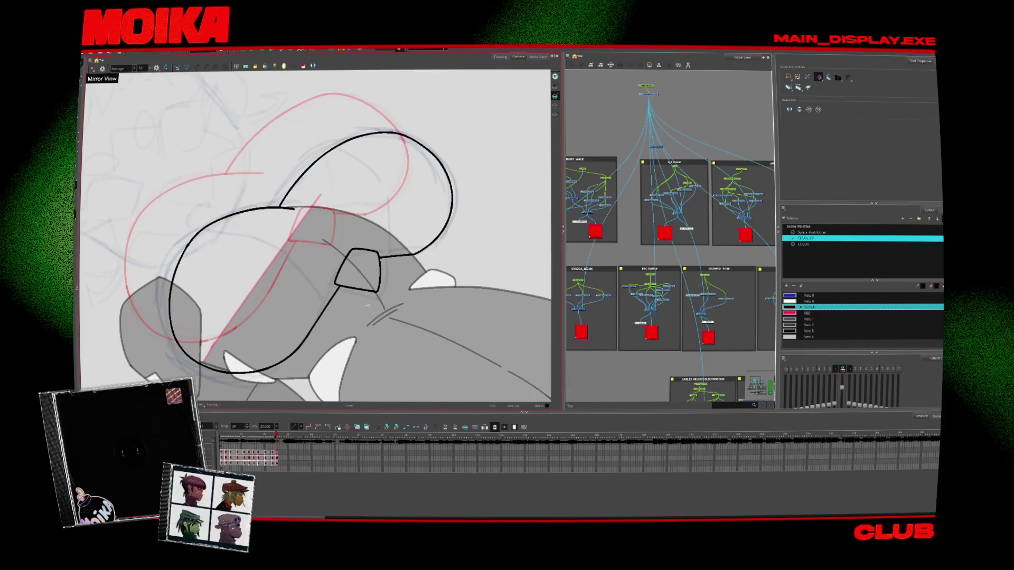
key(comma)
key(comma)
key(comma)
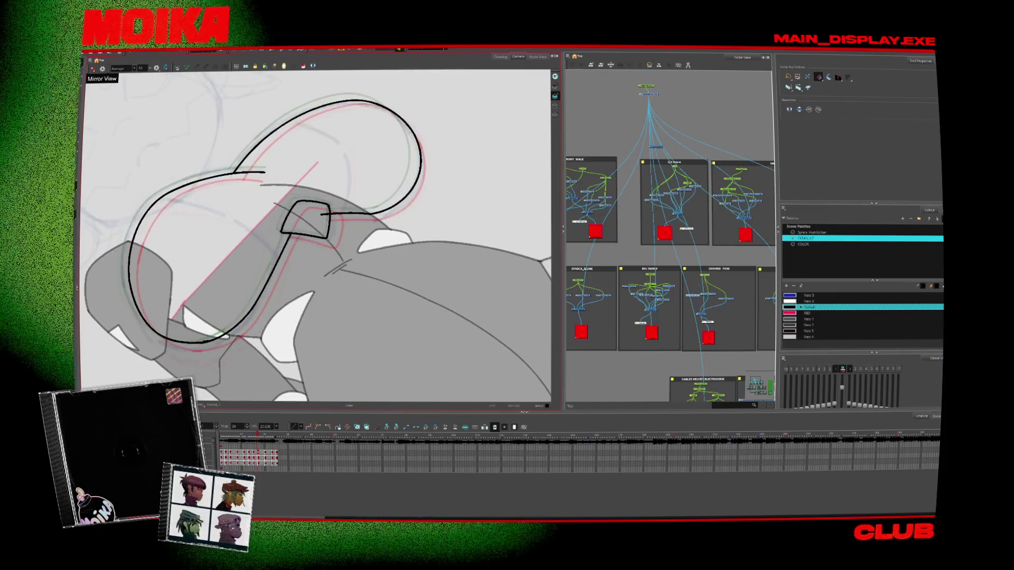
key(comma)
key(comma)
key(comma)
key(comma)
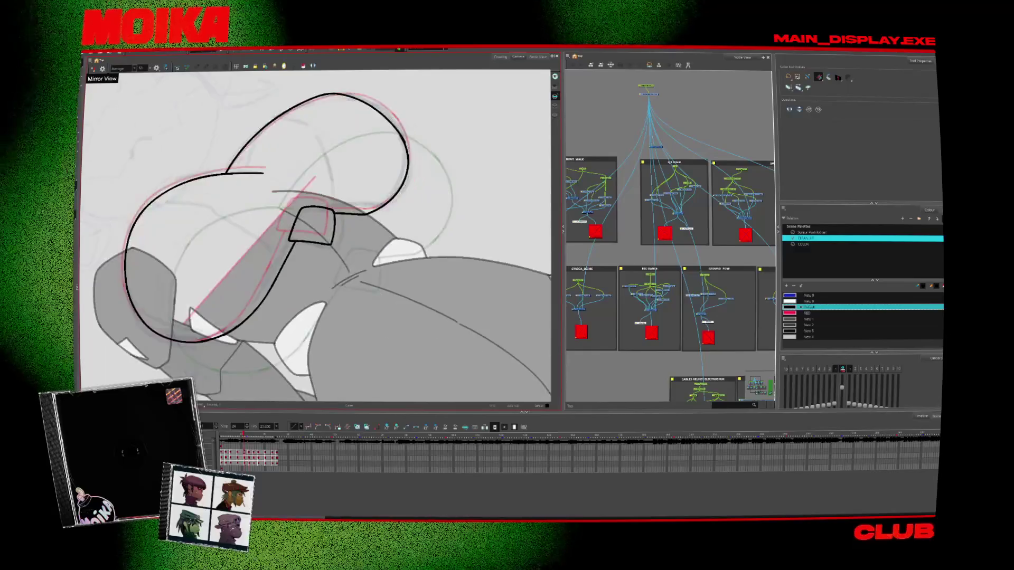
key(comma)
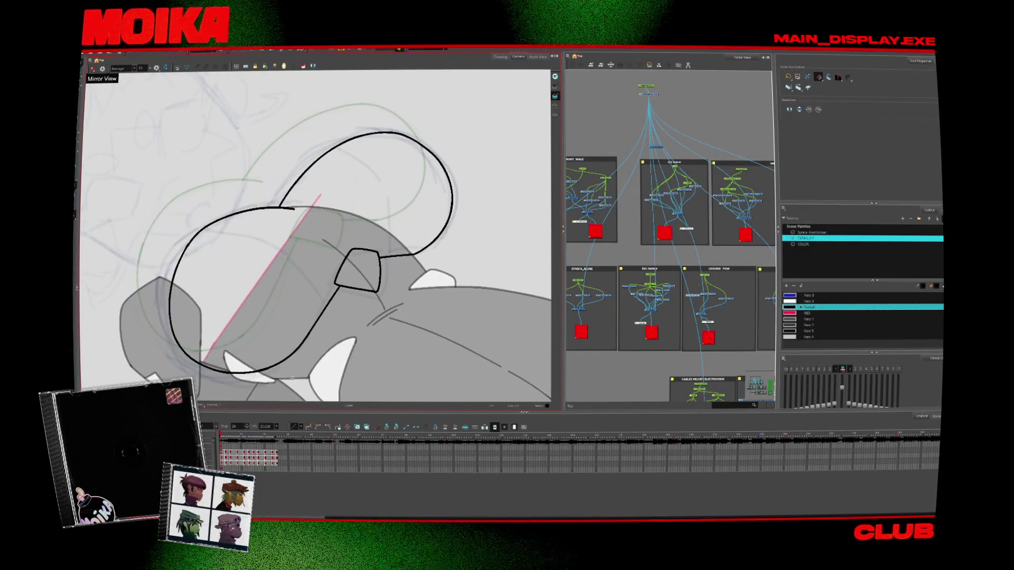
scroll(316, 236, down, 5)
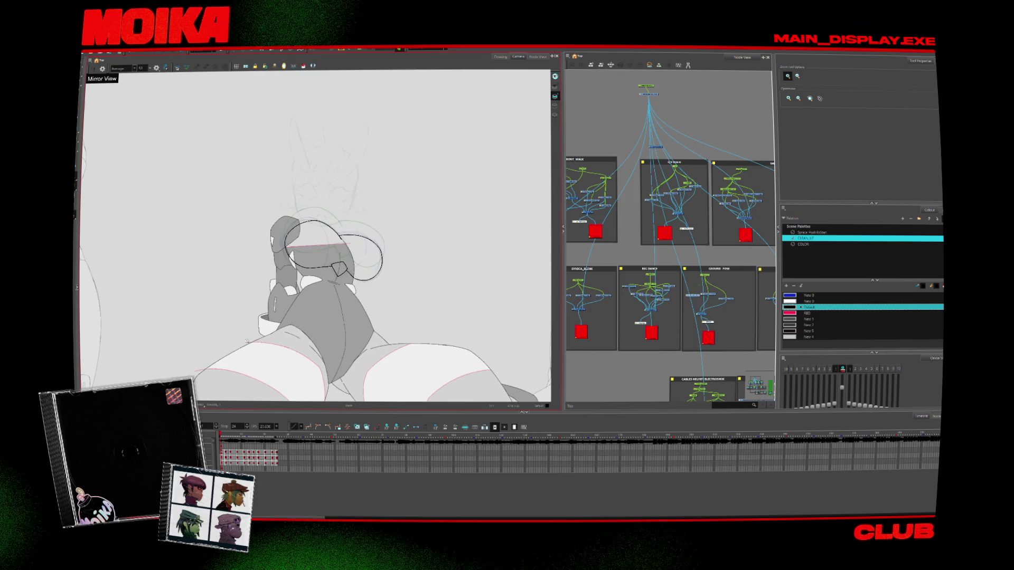
Step through the drawings to review the loop, then unmirror the canvas and return to the Brush
key(period)
key(period)
key(period)
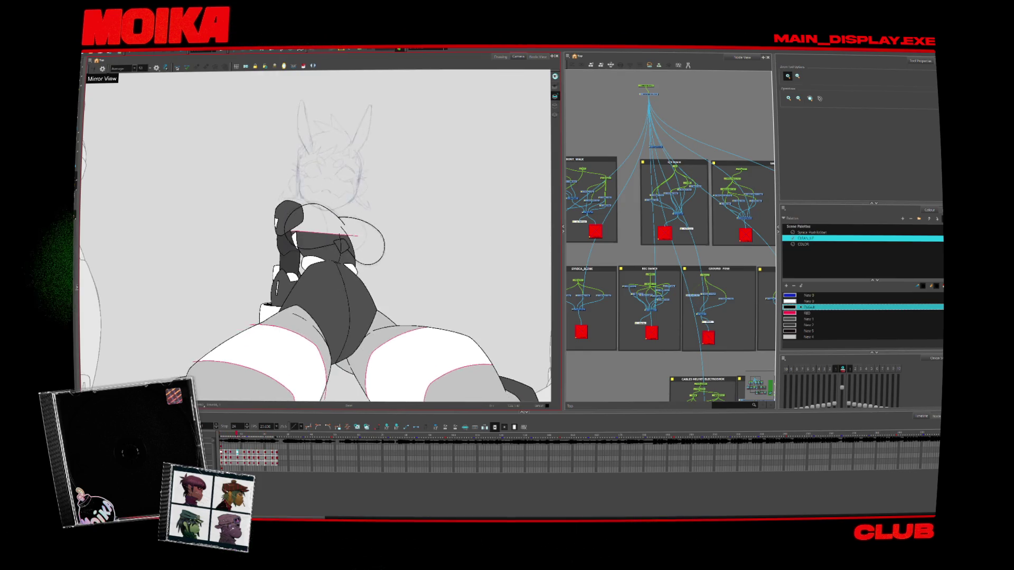
key(period)
key(period)
key(period)
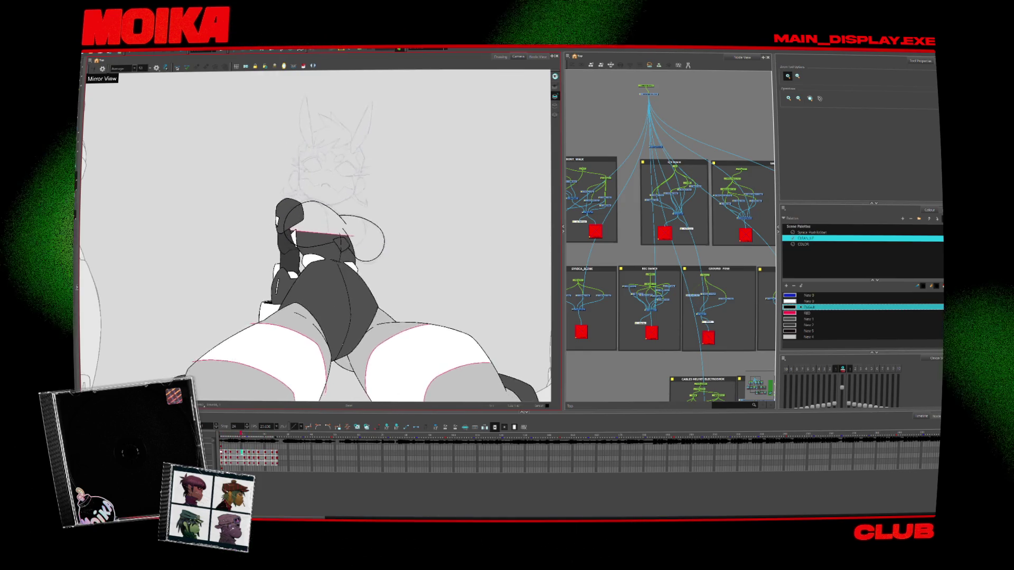
key(comma)
key(comma)
key(comma)
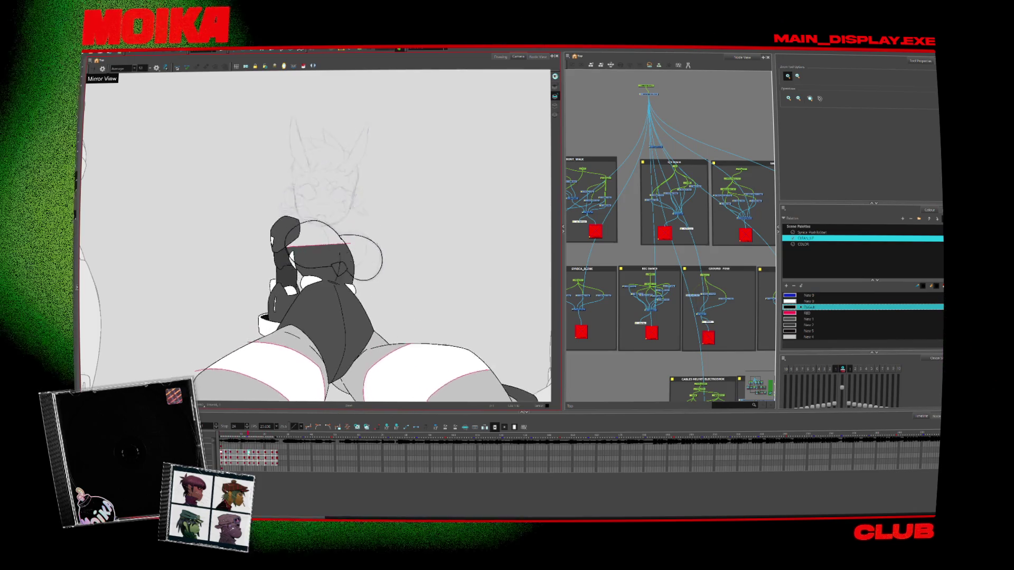
key(comma)
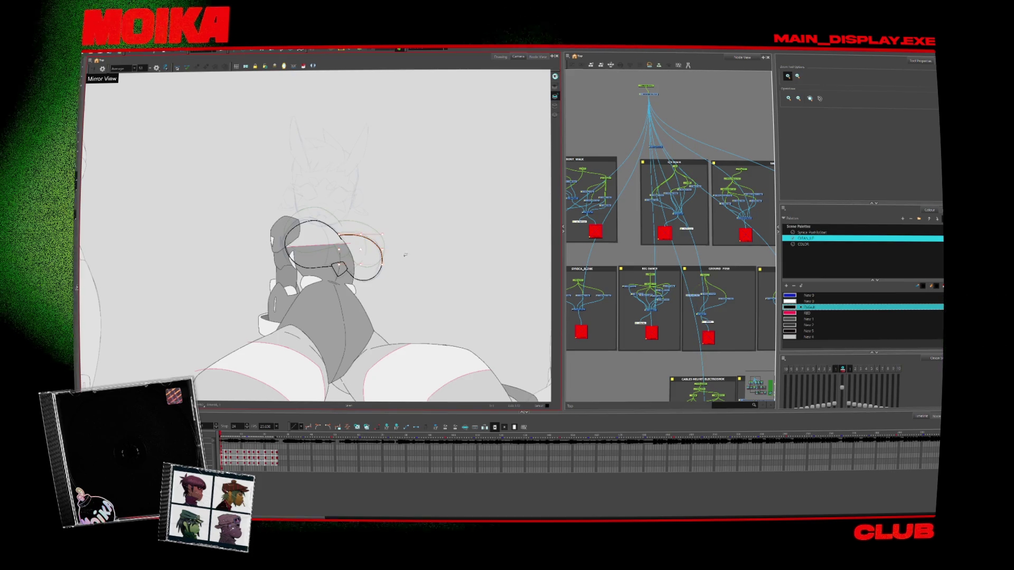
key(4)
key(alt+b)
Zoom in on the arc and extend its left side with a black brush stroke
key(2)
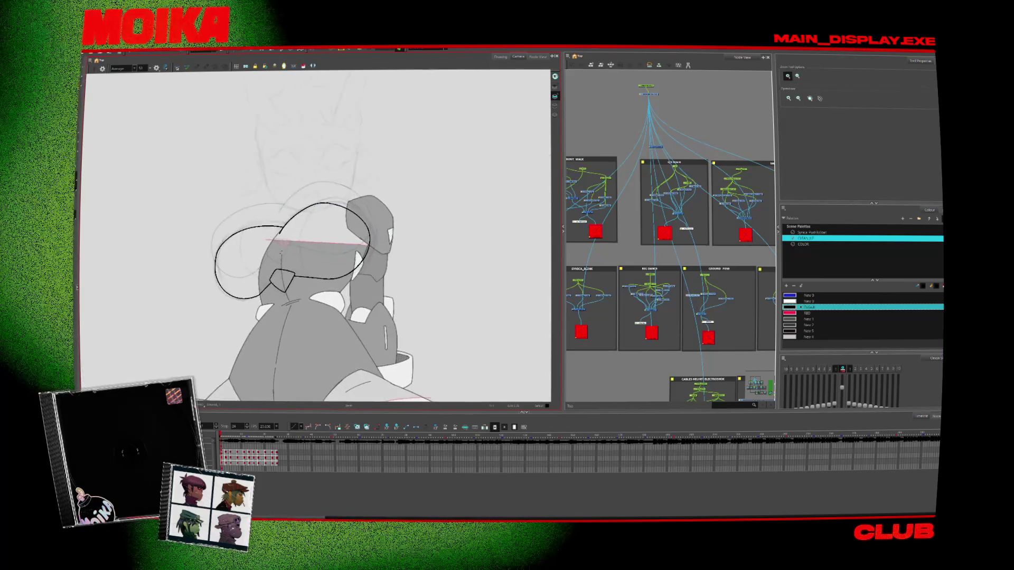
key(2)
drag(278, 216, 286, 291)
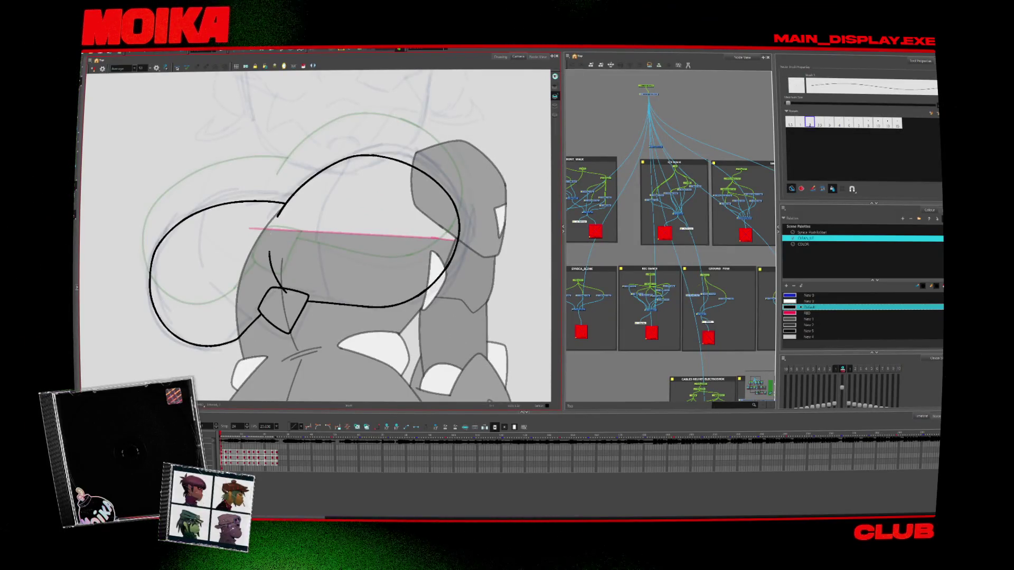
Step forward through the next drawings, flipping between neighbours to compare the arc
key(period)
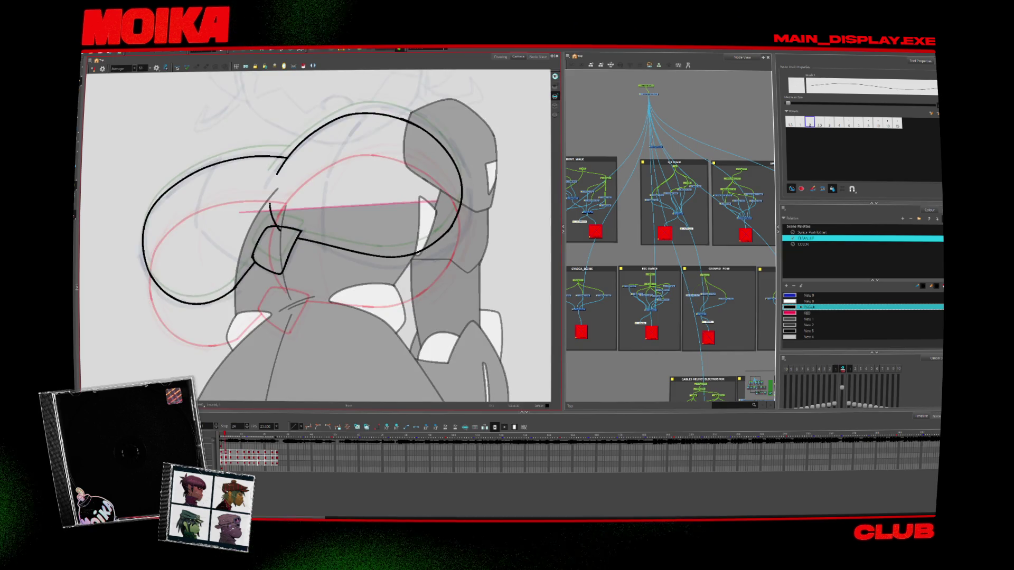
key(period)
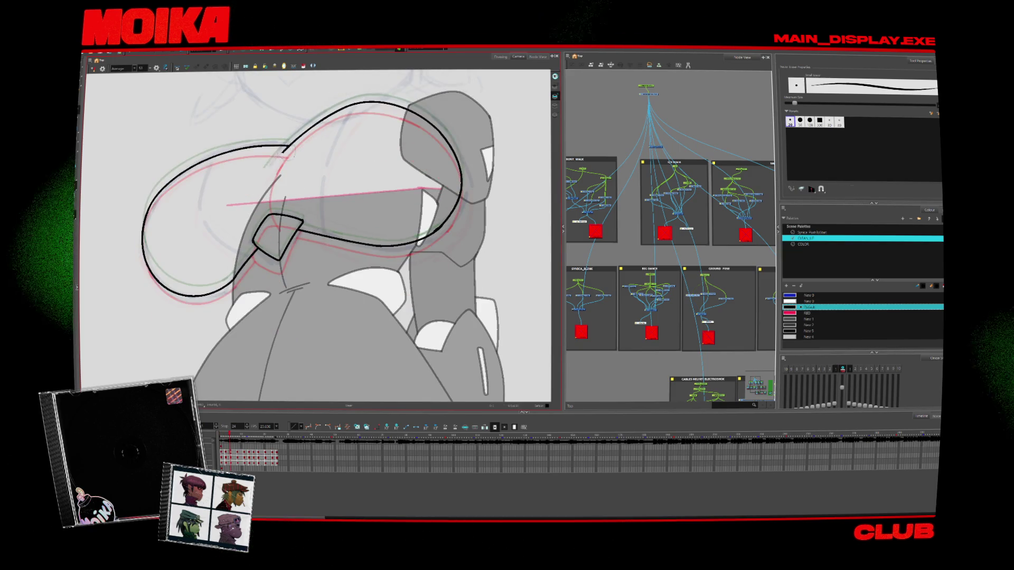
key(alt+x)
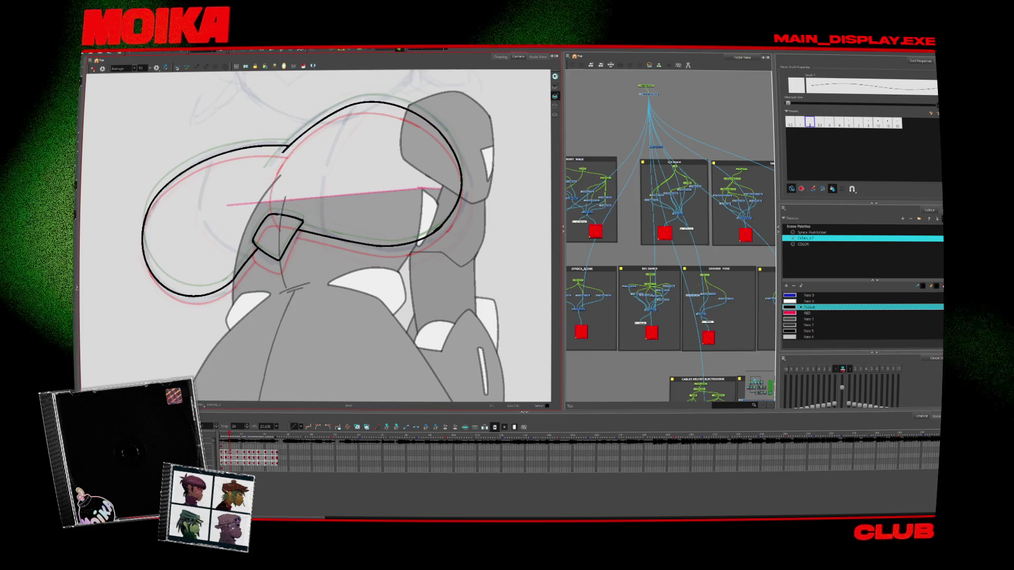
key(period)
key(alt+b)
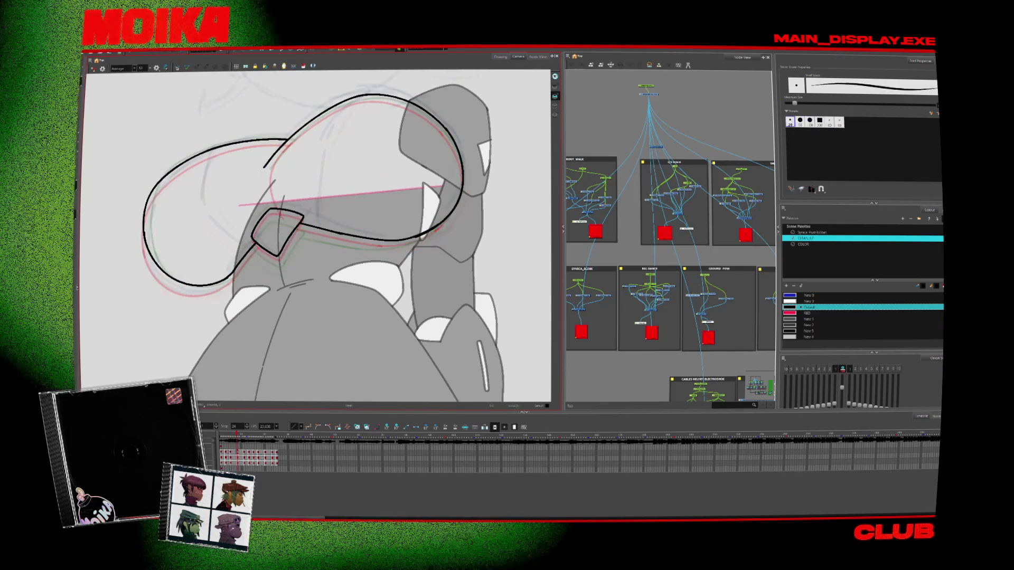
key(alt+x)
key(comma)
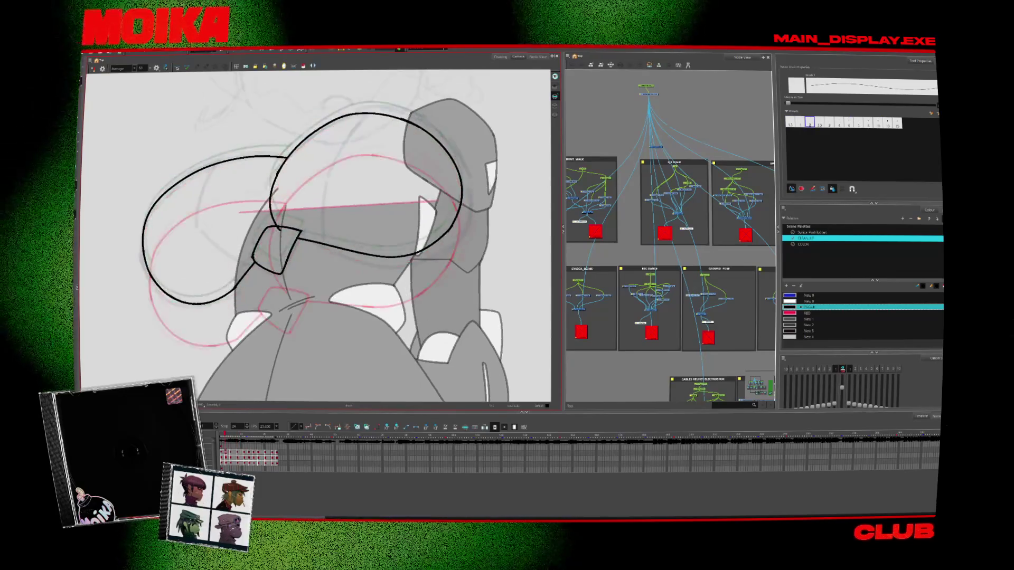
key(period)
key(comma)
key(period)
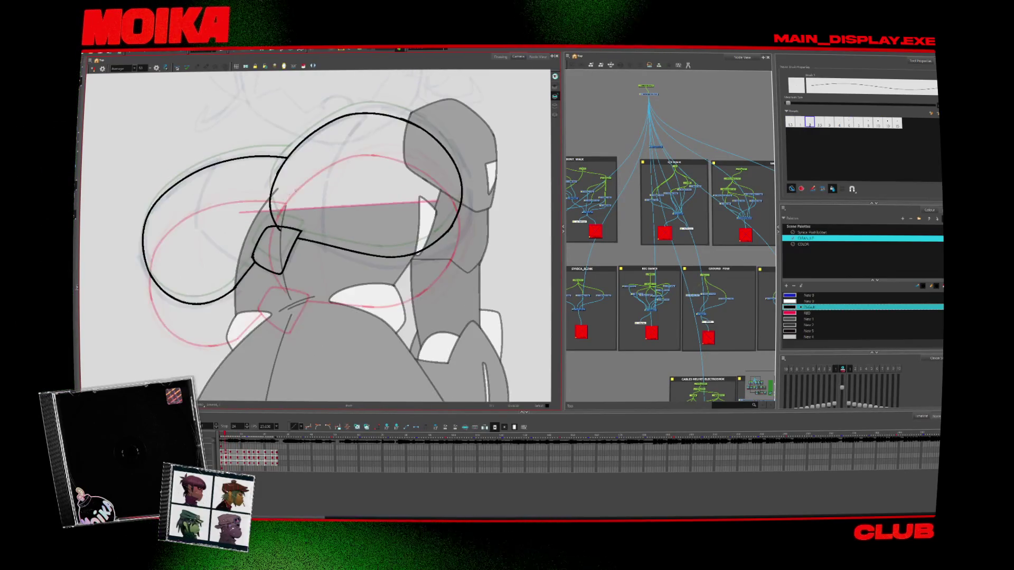
key(comma)
key(period)
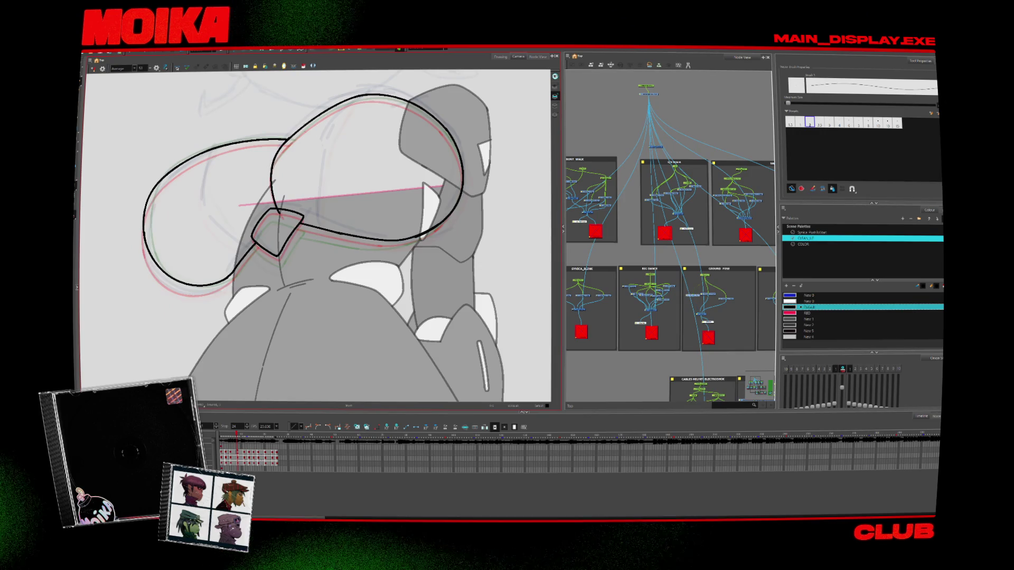
Check the next drawing with the pencil and cutter, then flip back to earlier drawings
key(period)
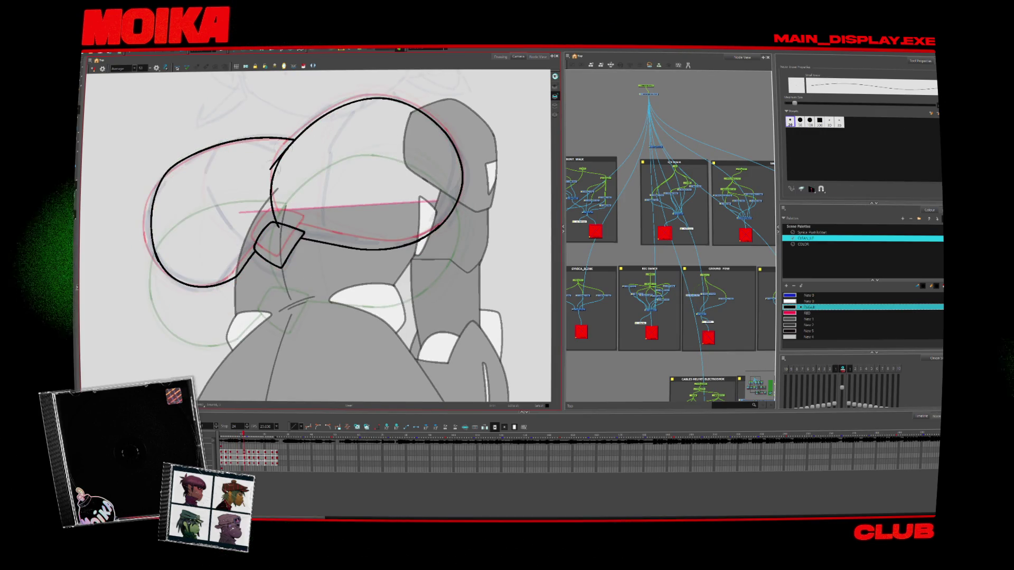
key(alt+x)
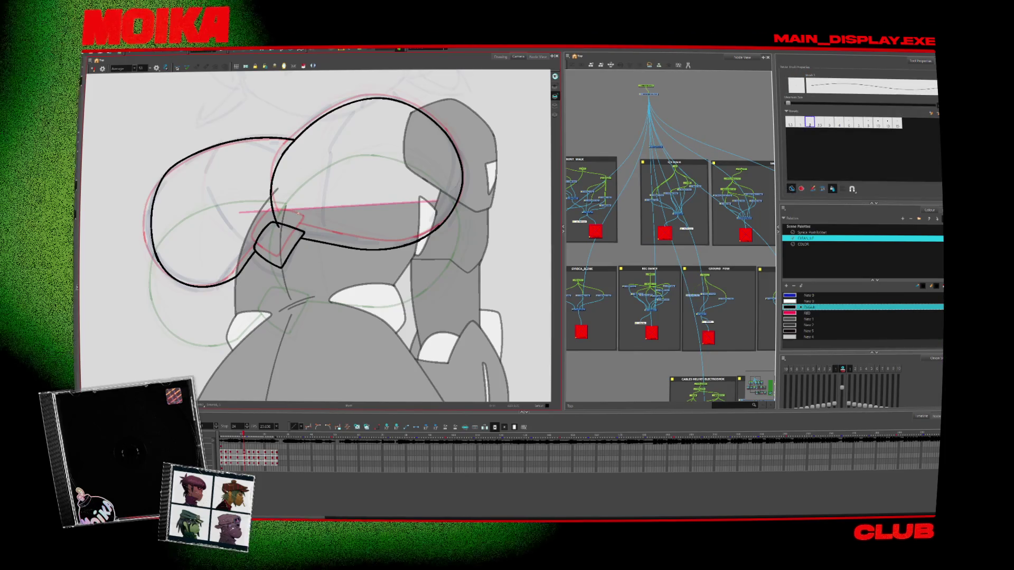
key(alt+t)
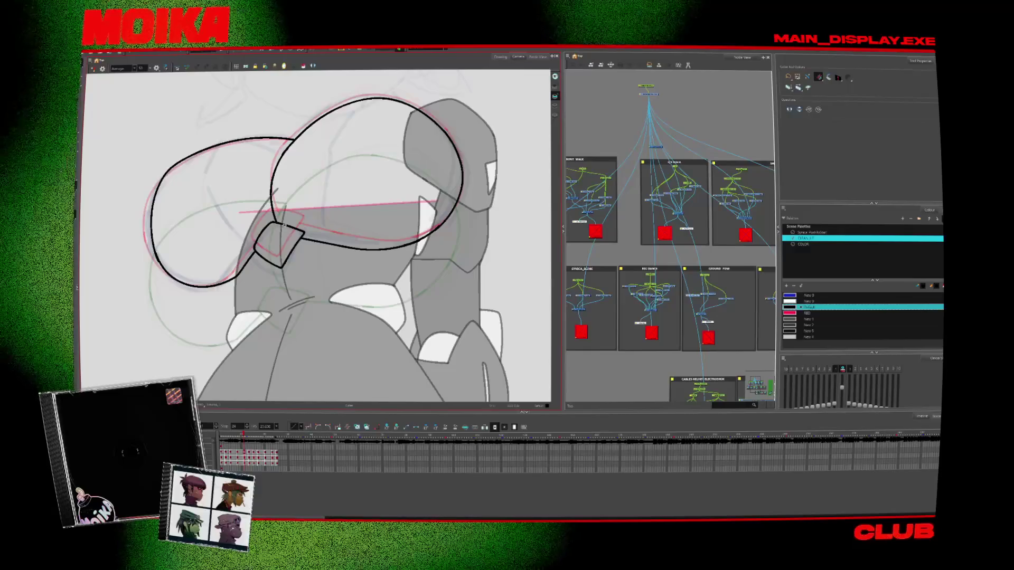
key(comma)
key(period)
key(comma)
key(comma)
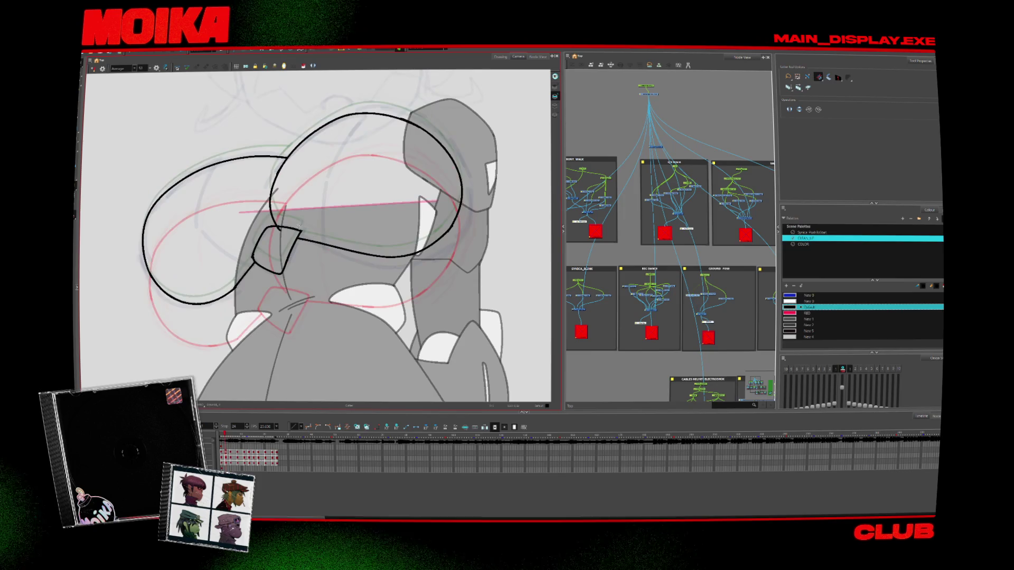
key(comma)
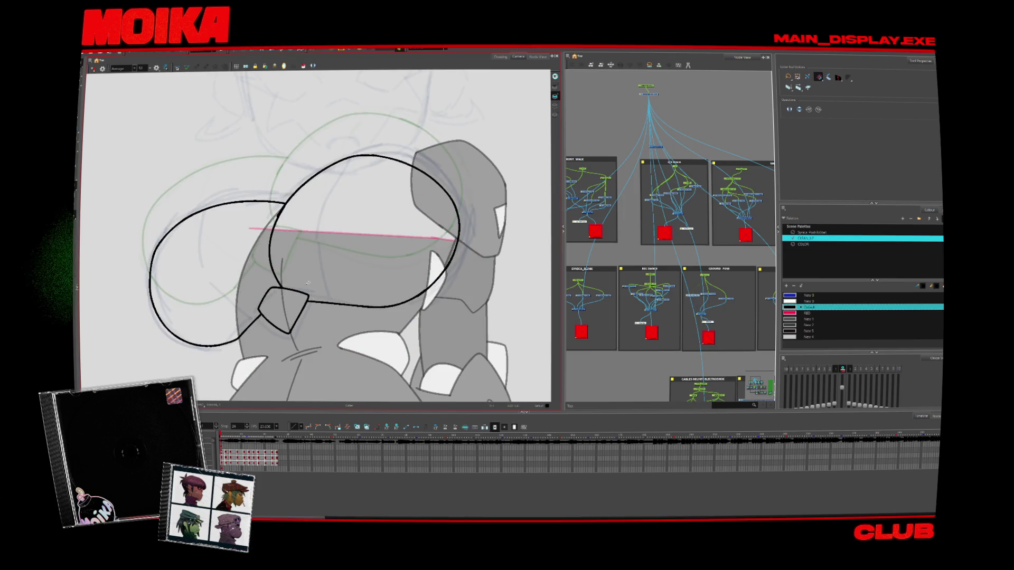
Redraw the arc's left curve in black and join its top with a short stroke
key(alt+b)
drag(284, 201, 272, 288)
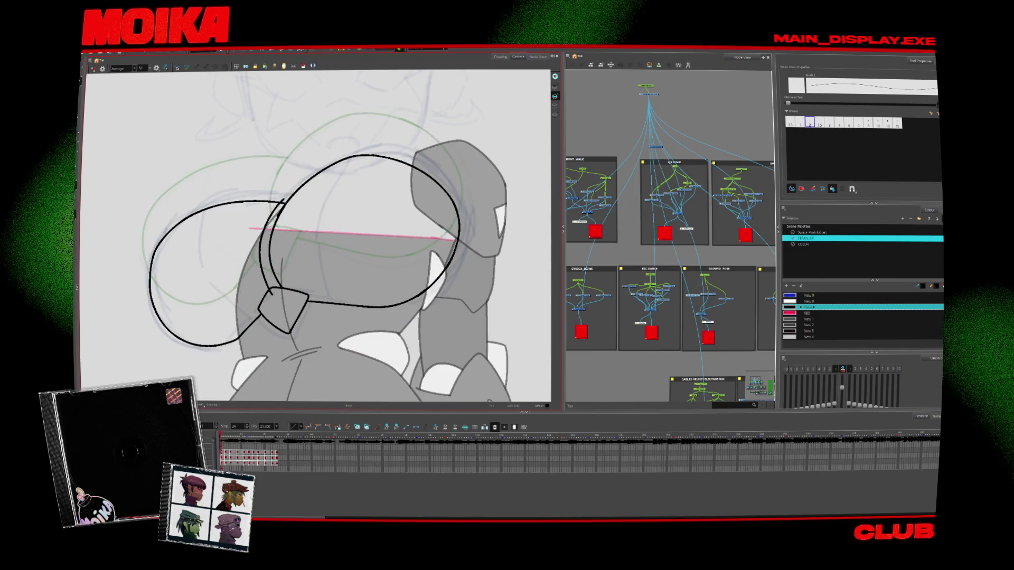
drag(264, 205, 317, 180)
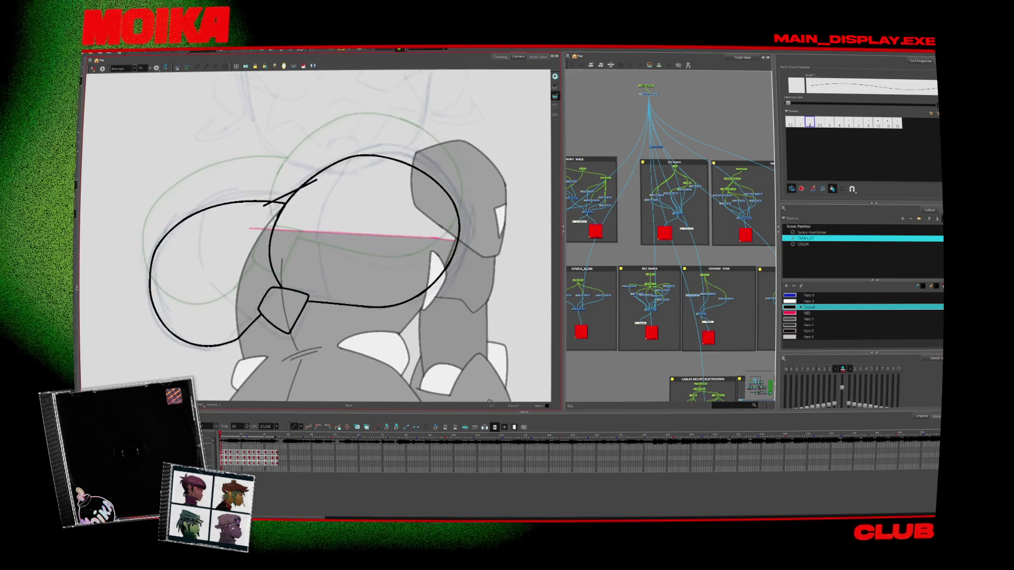
Step forward and back through the drawings to review the redrawn arc
key(period)
key(period)
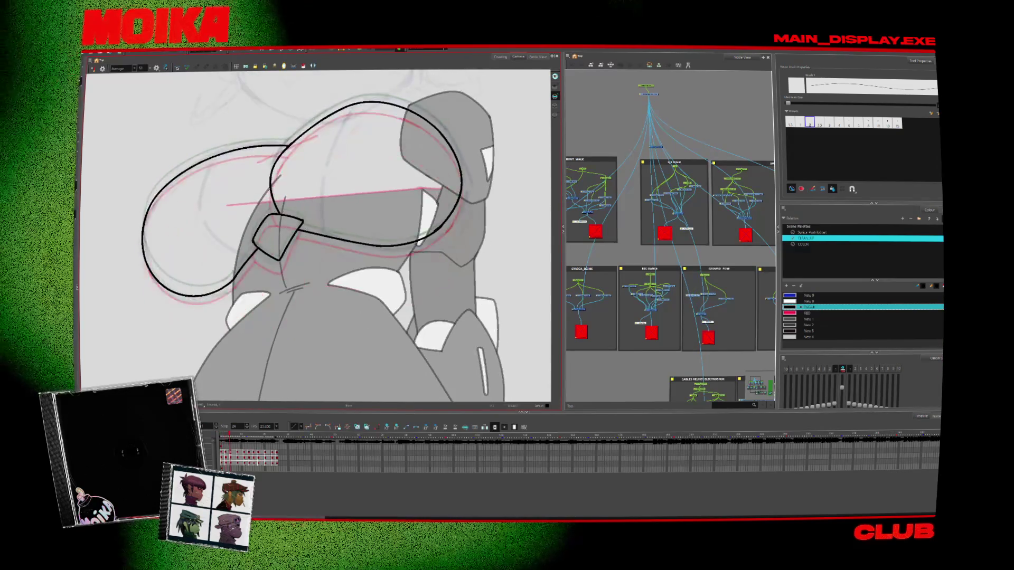
key(period)
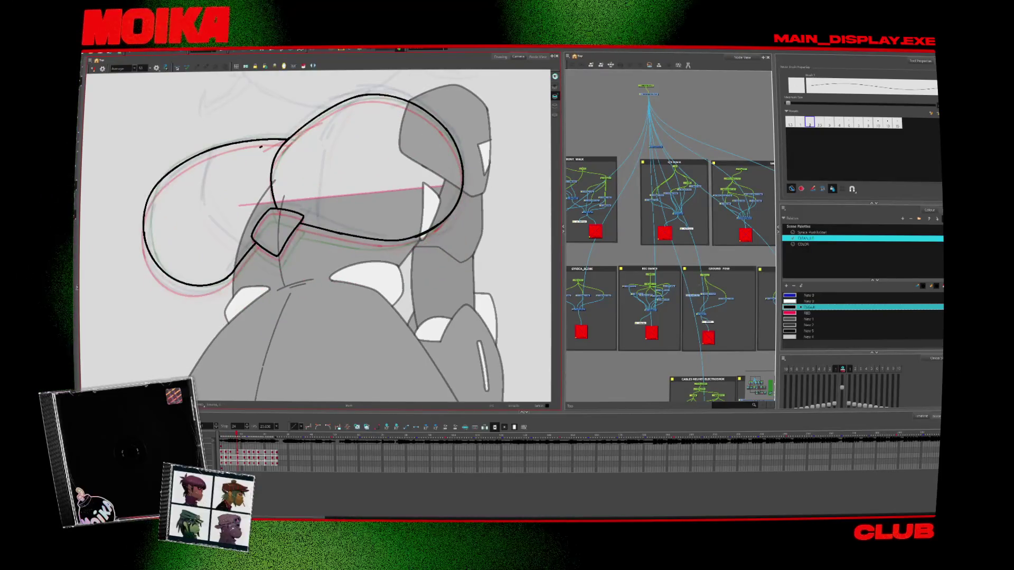
key(period)
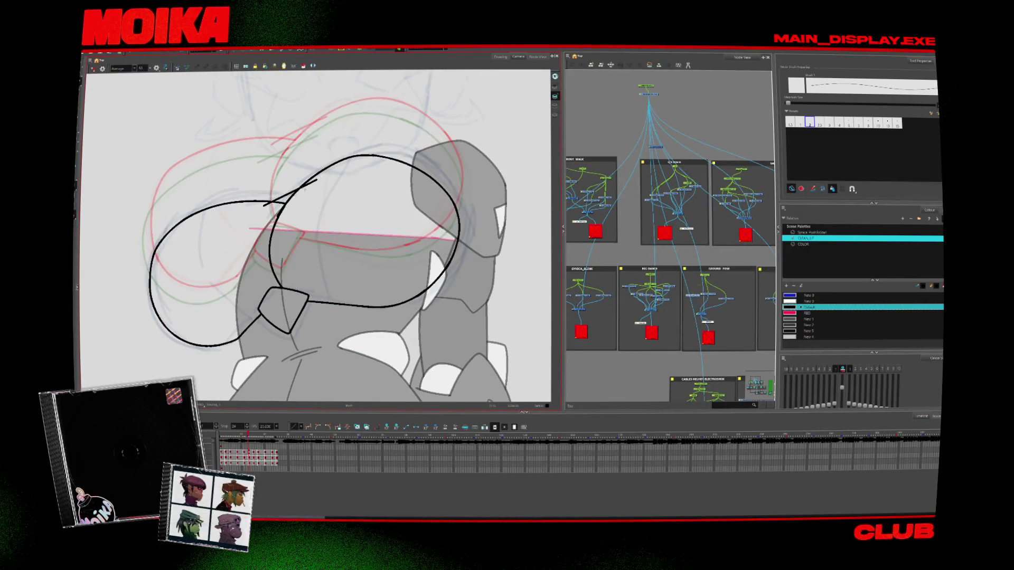
key(alt+s)
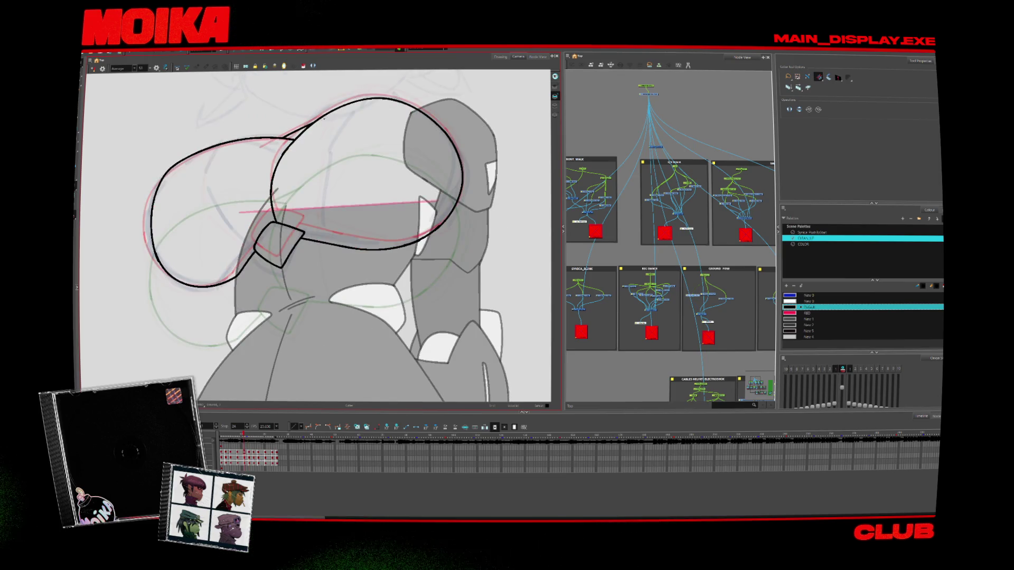
key(comma)
key(comma)
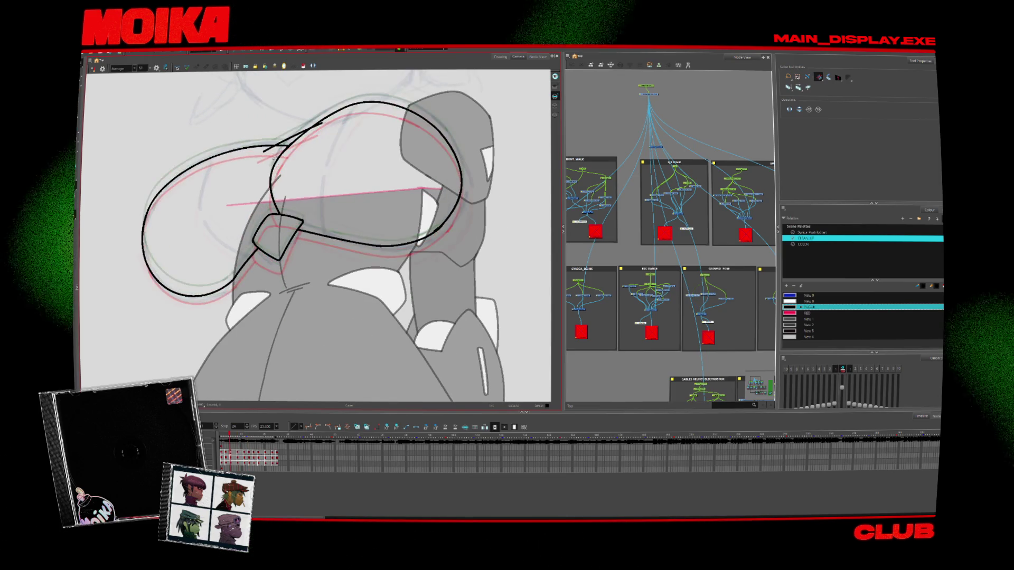
key(comma)
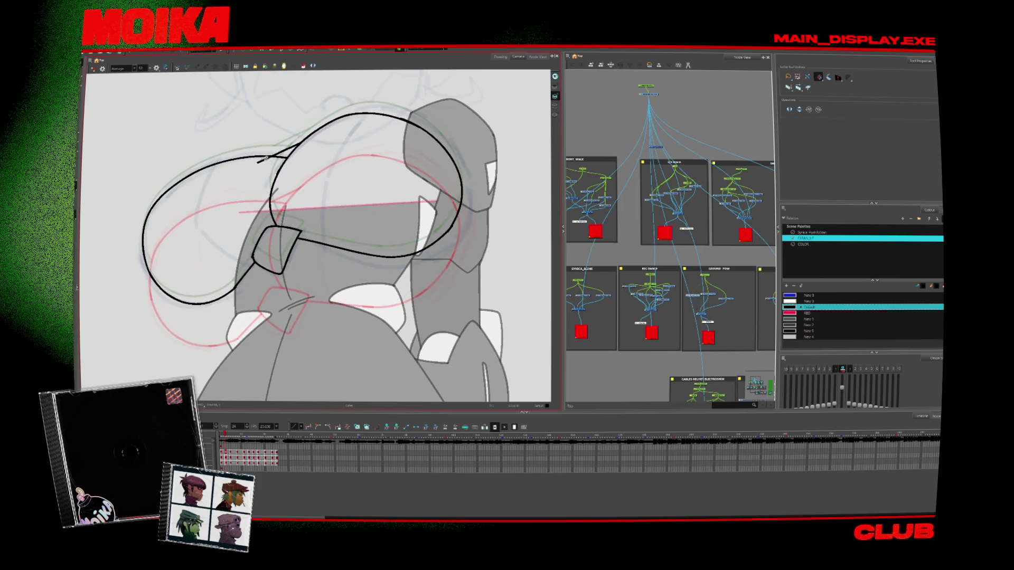
key(comma)
key(comma)
key(alt+b)
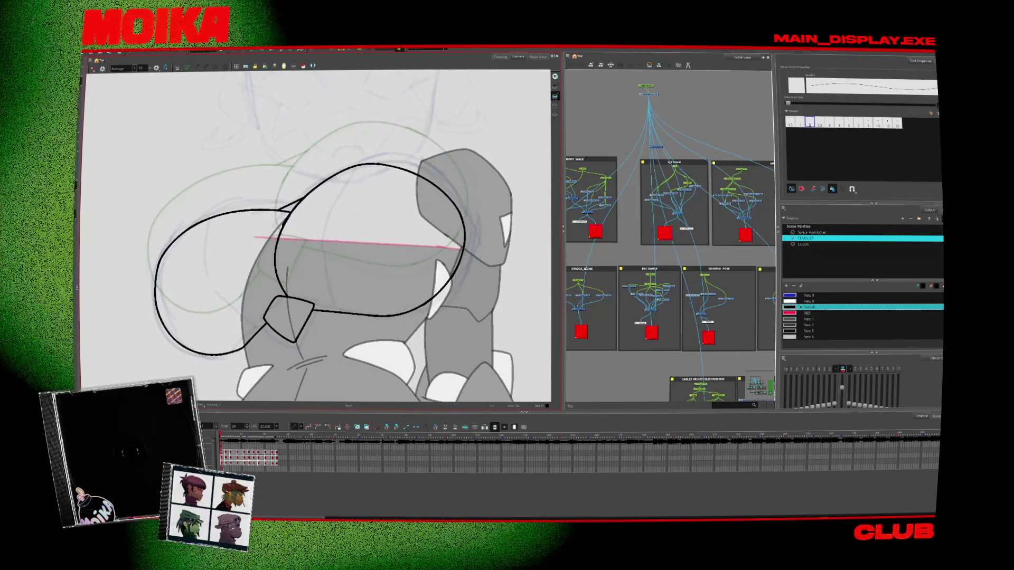
key(period)
key(period)
key(period)
key(comma)
key(comma)
key(comma)
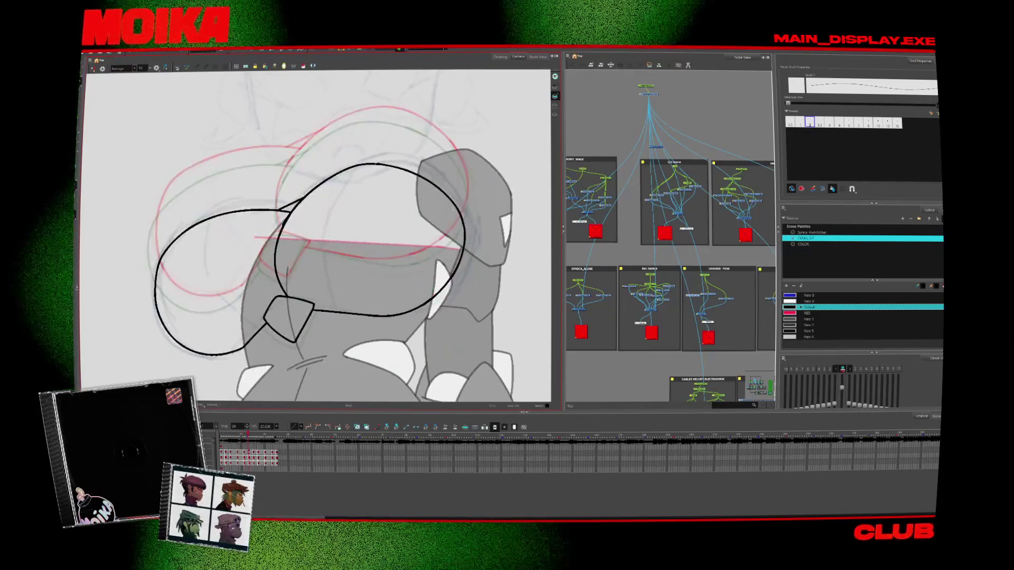
key(period)
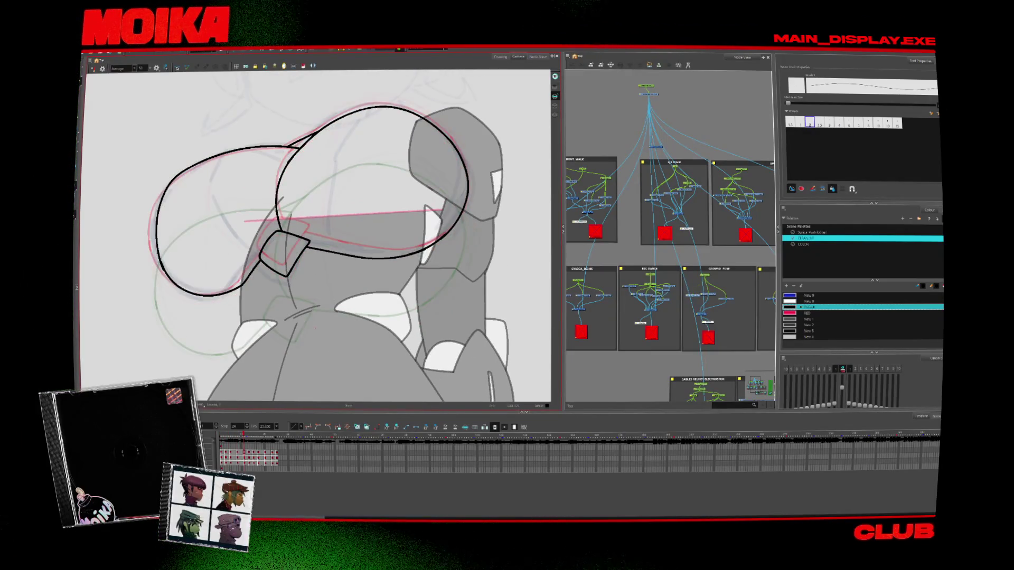
key(comma)
key(comma)
key(comma)
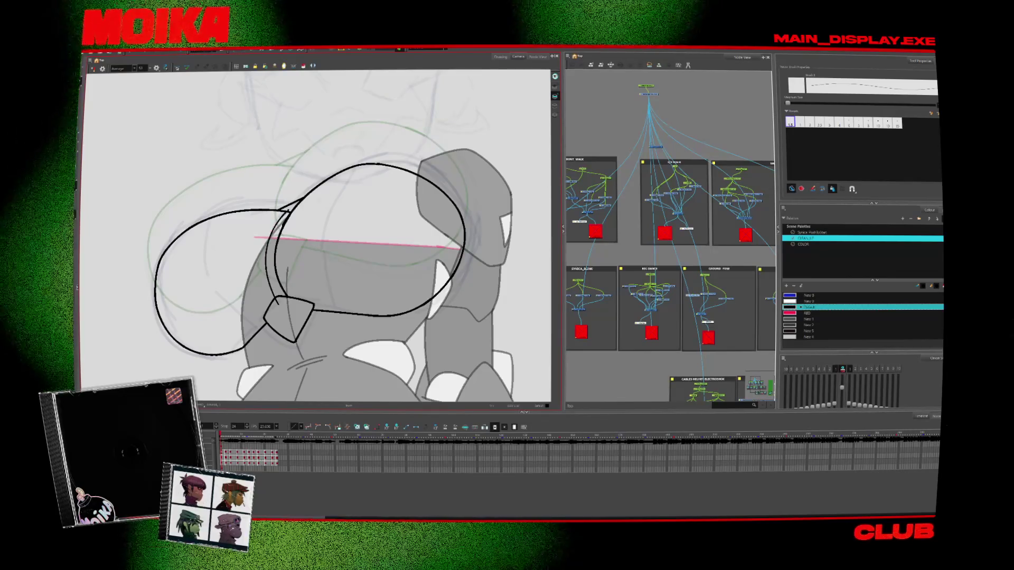
Move ahead three drawings and reshape the right lens's left curve toward the guides
key(period)
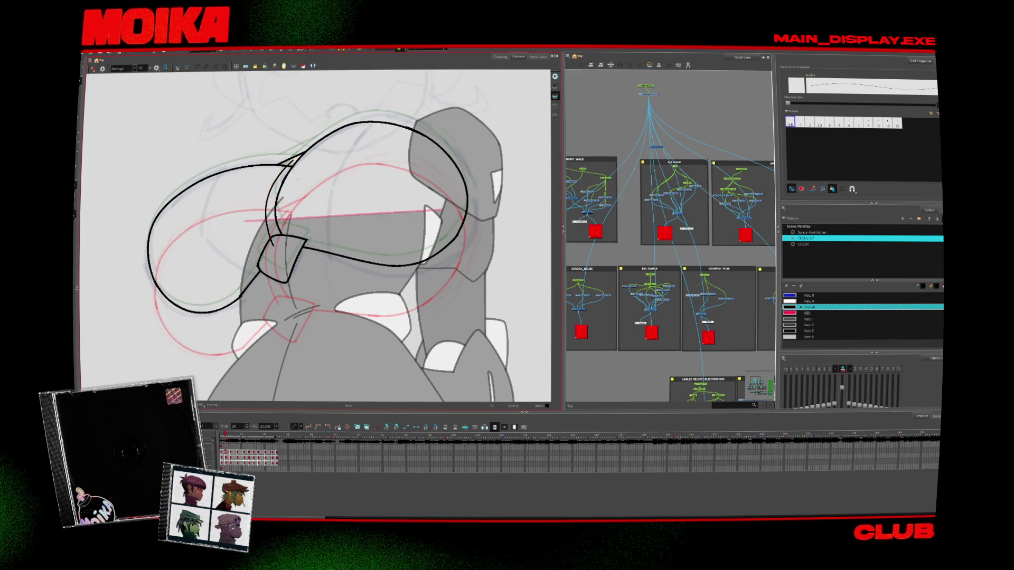
key(period)
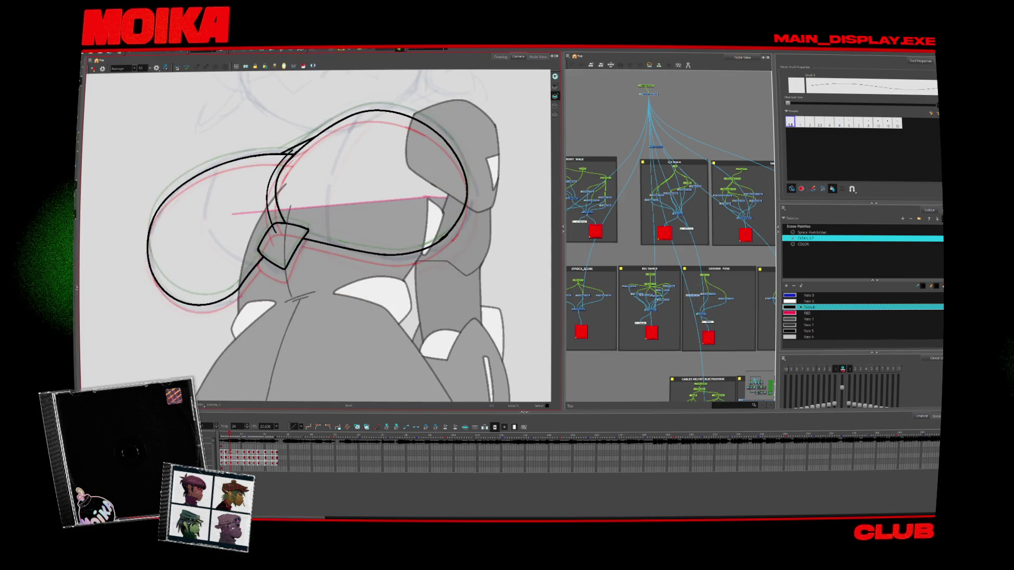
key(period)
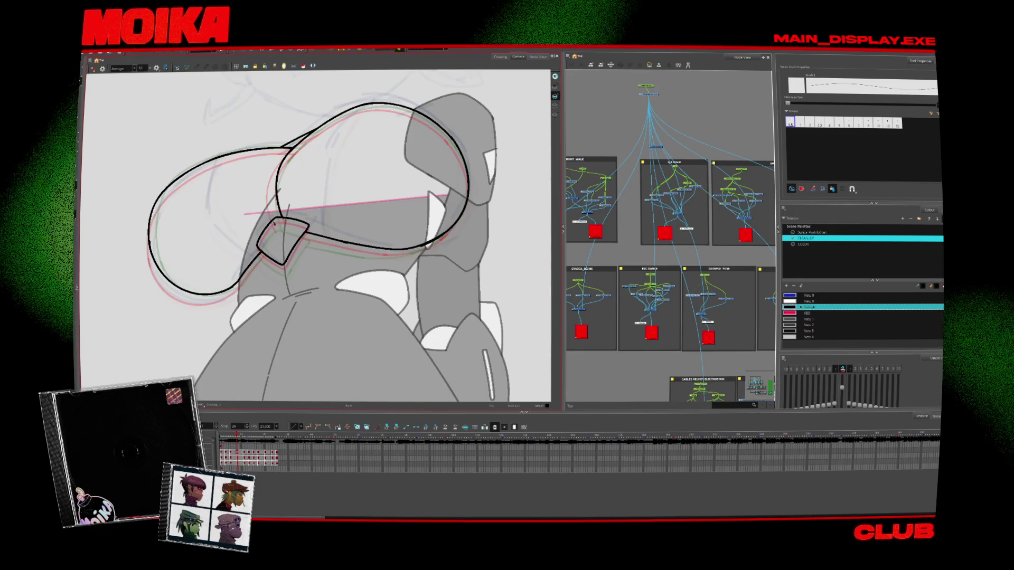
drag(277, 182, 270, 182)
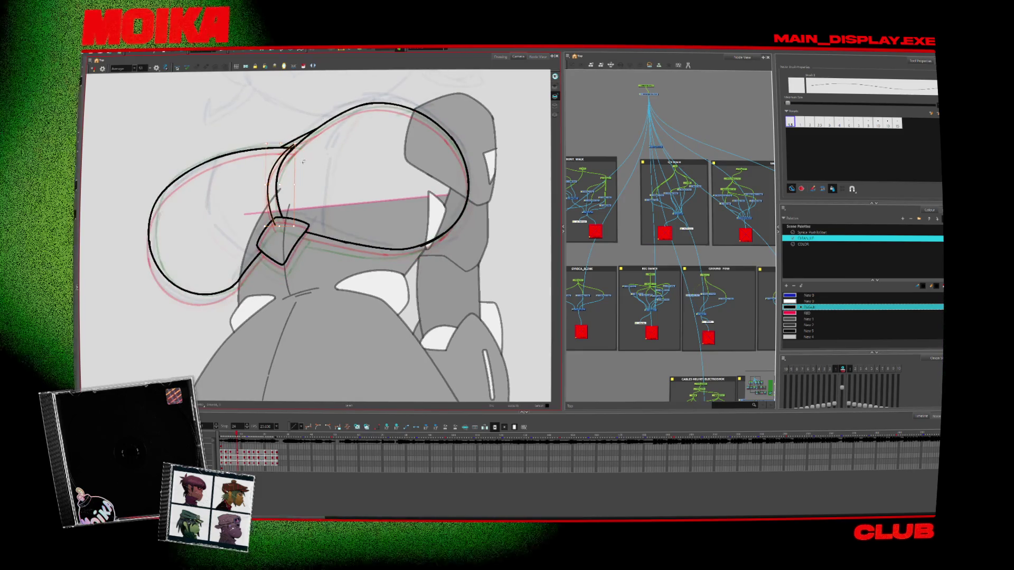
Flip between neighbouring drawings to check the reshaped curve's motion across frames
key(period)
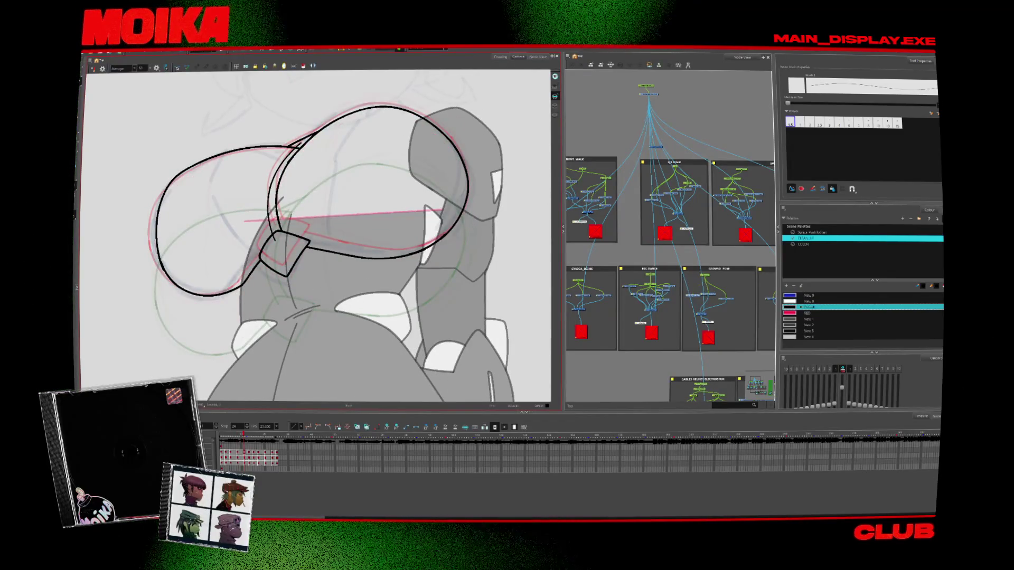
key(period)
key(alt+s)
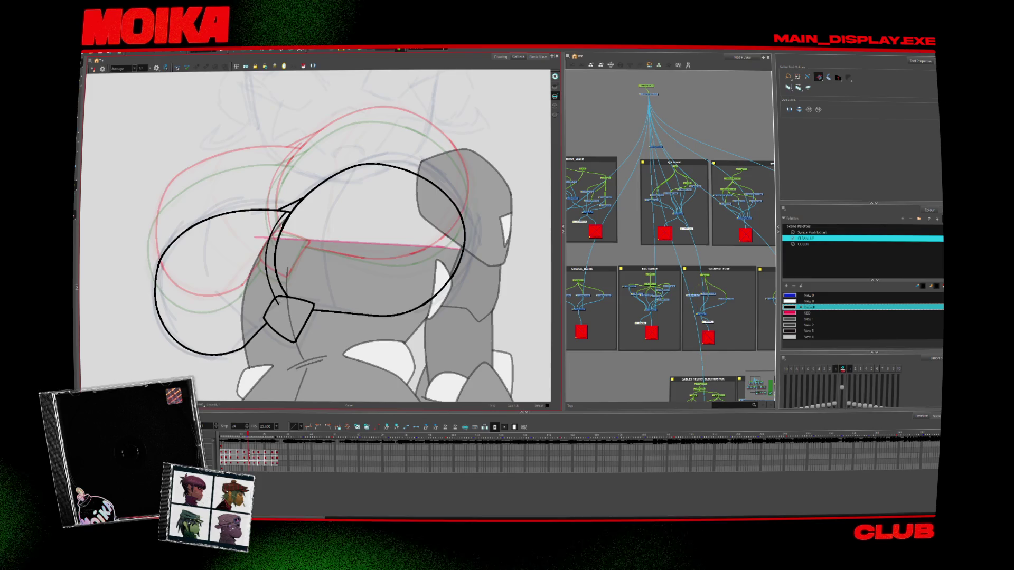
key(comma)
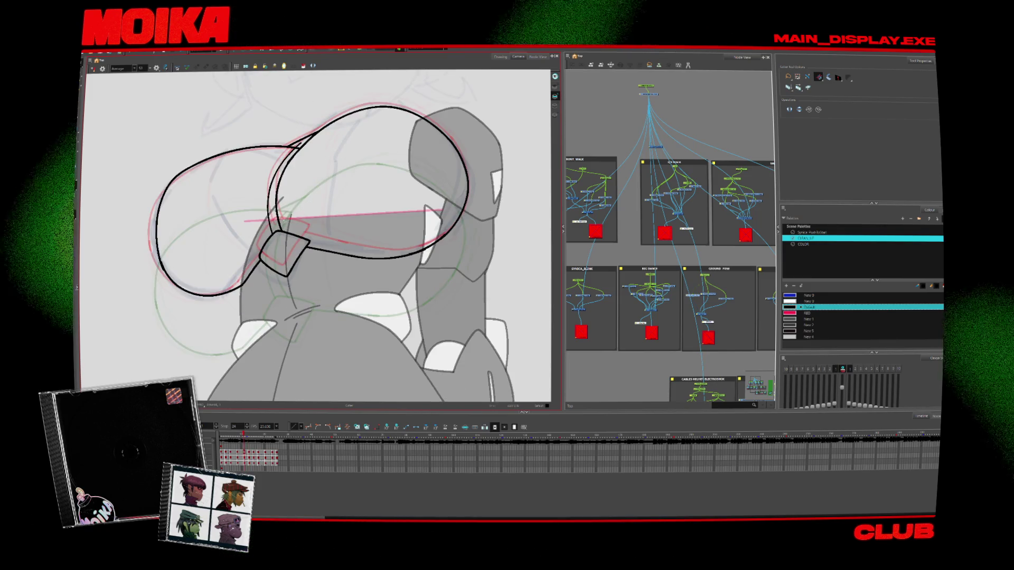
key(comma)
key(period)
key(comma)
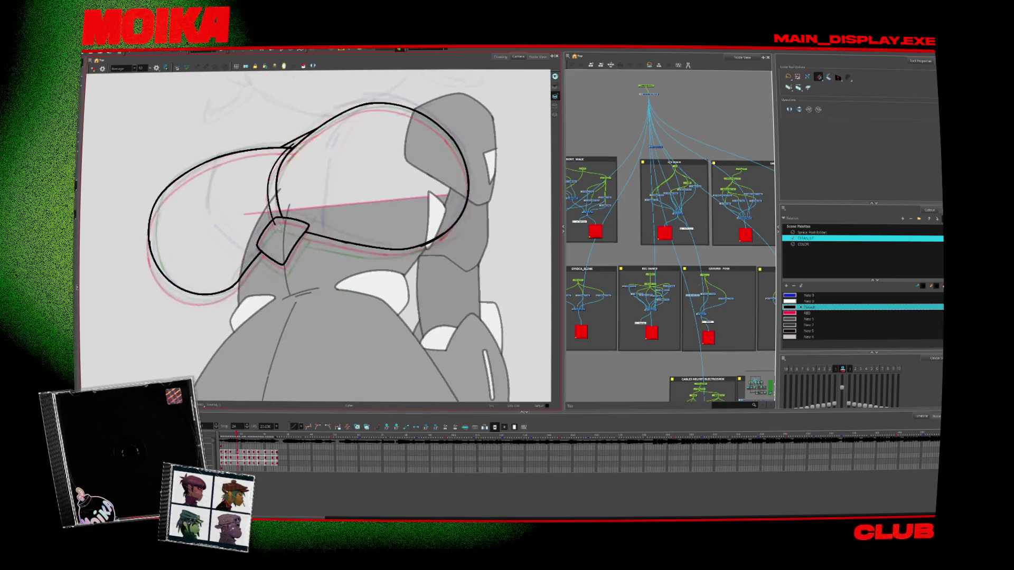
key(comma)
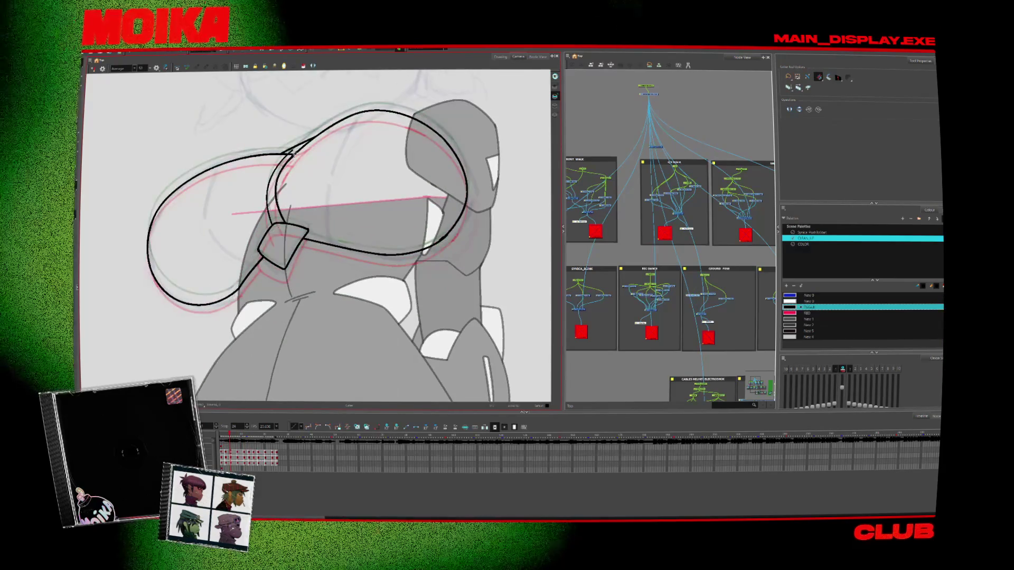
key(comma)
key(comma)
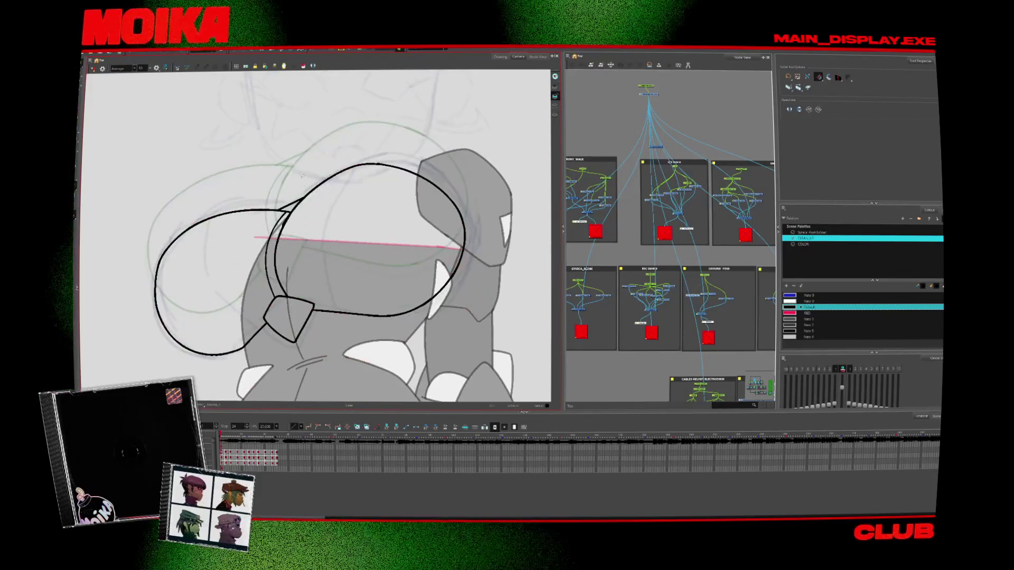
key(period)
key(period)
key(period)
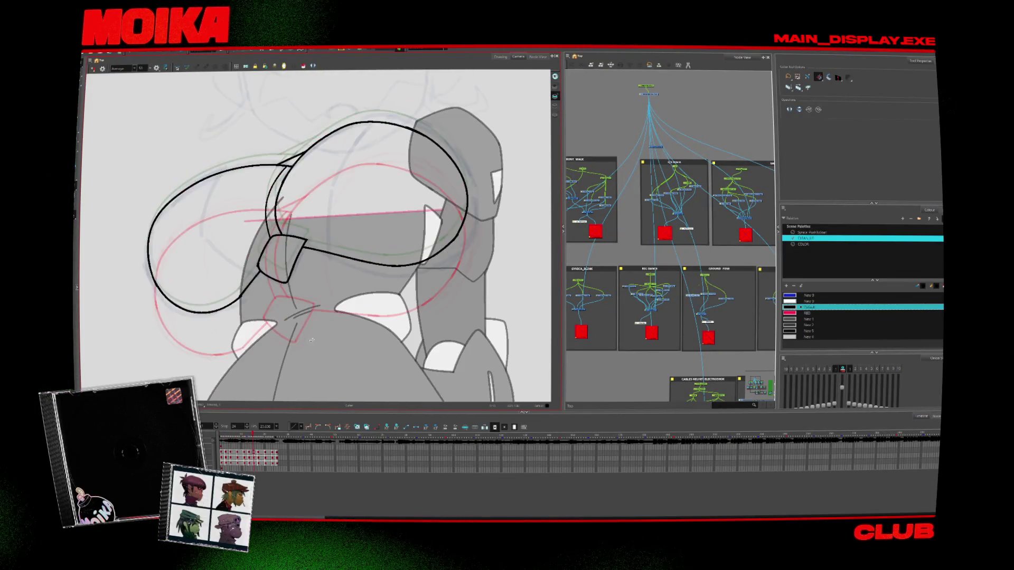
key(period)
key(period)
Reframe the character, jump to the first frame, mirror the view and start playback
key(shift+m)
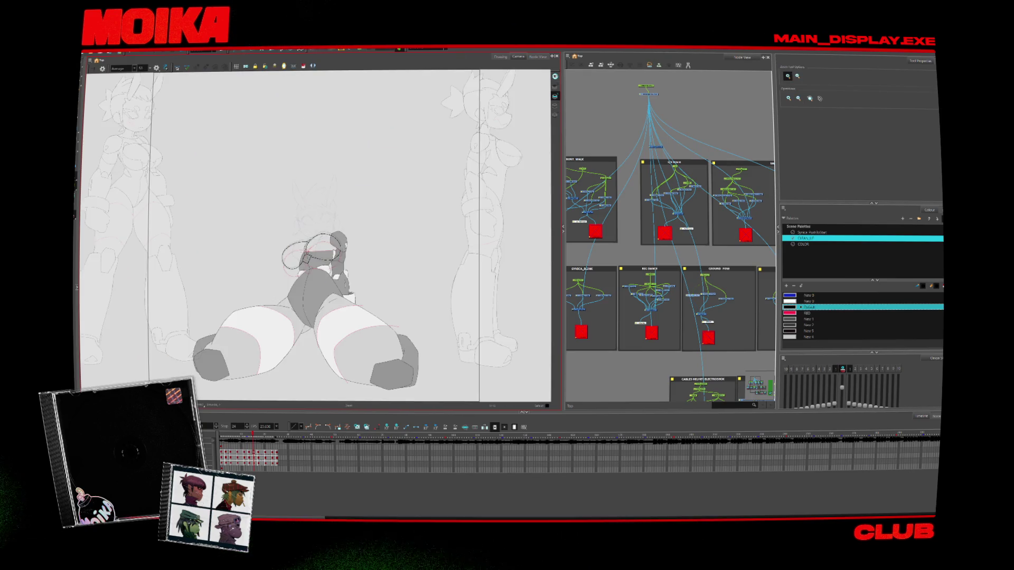
key(2)
key(period)
key(period)
key(period)
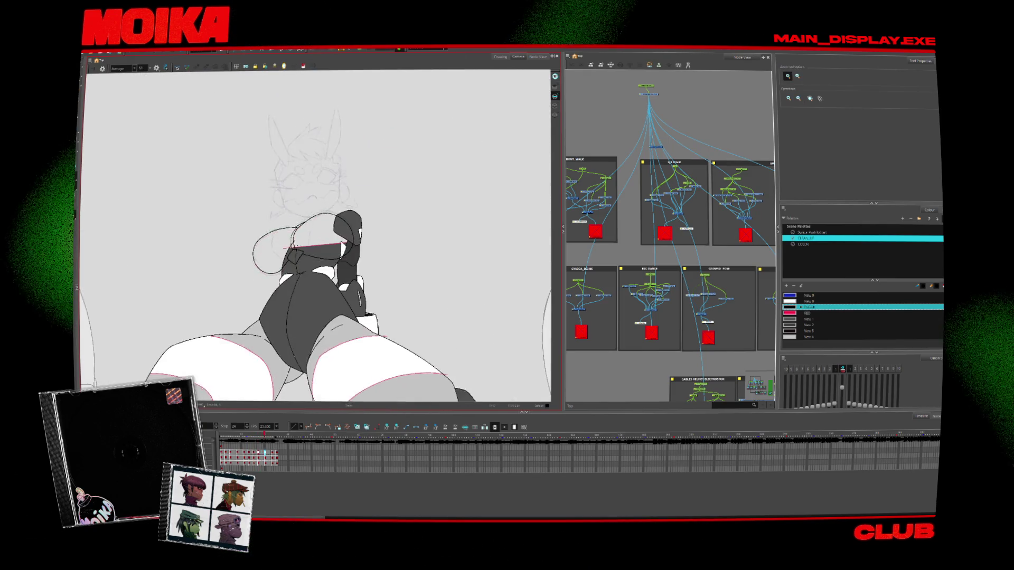
key(period)
key(period)
key(period)
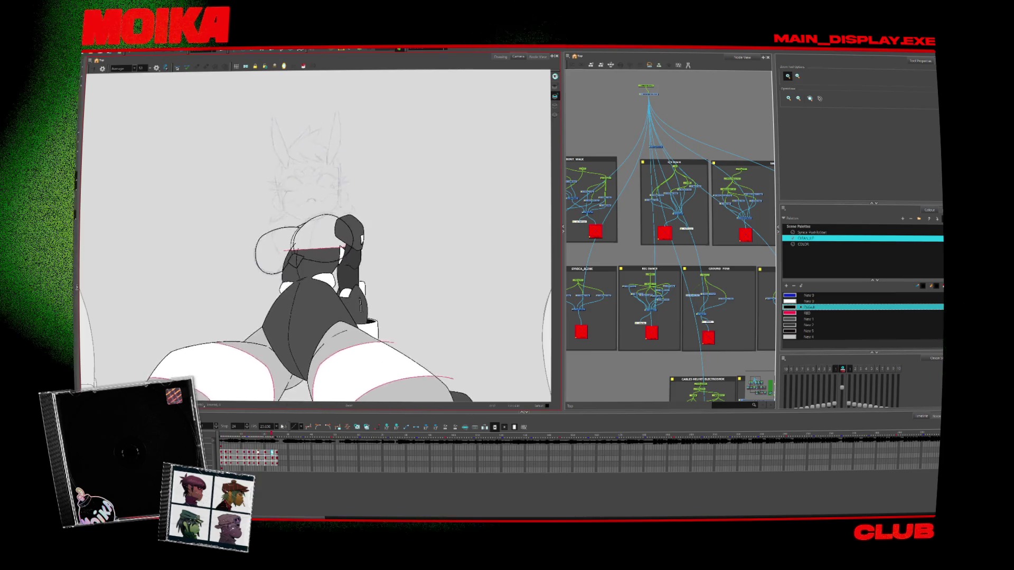
click(228, 438)
key(alt+b)
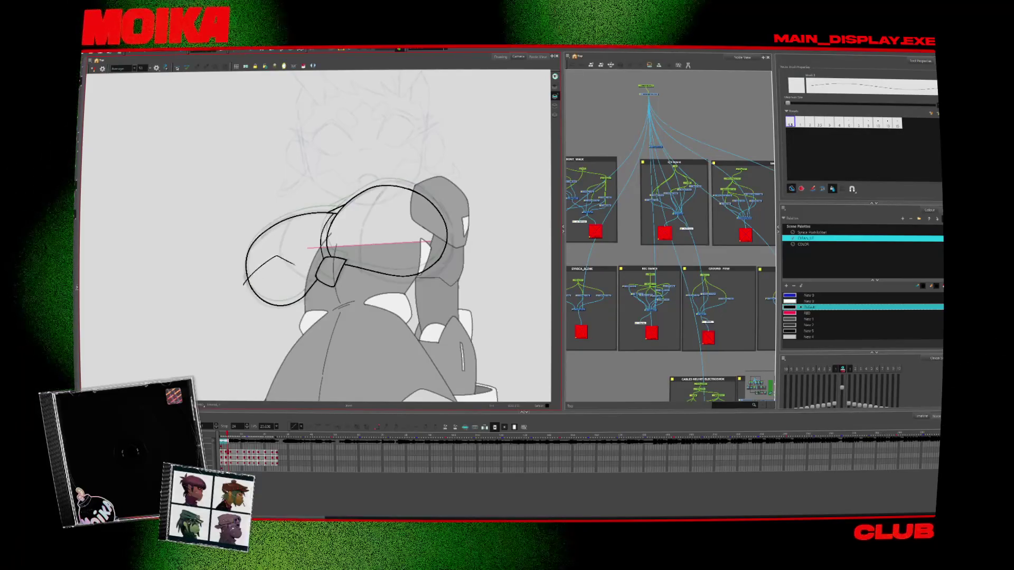
key(4)
key(Return)
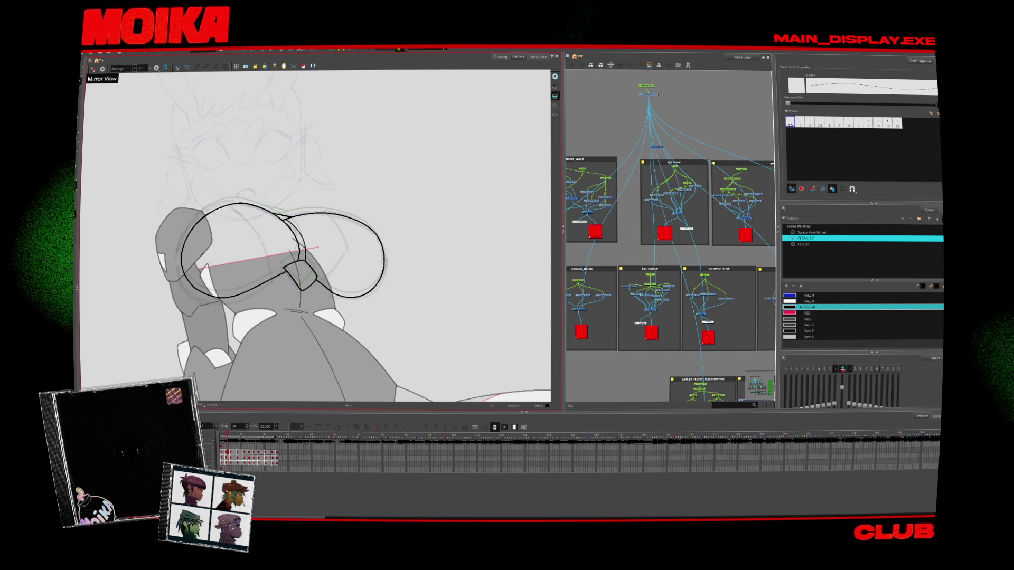
Stop playback, turn off mirroring and select the thin stroke near the goggles
key(Return)
key(4)
key(comma)
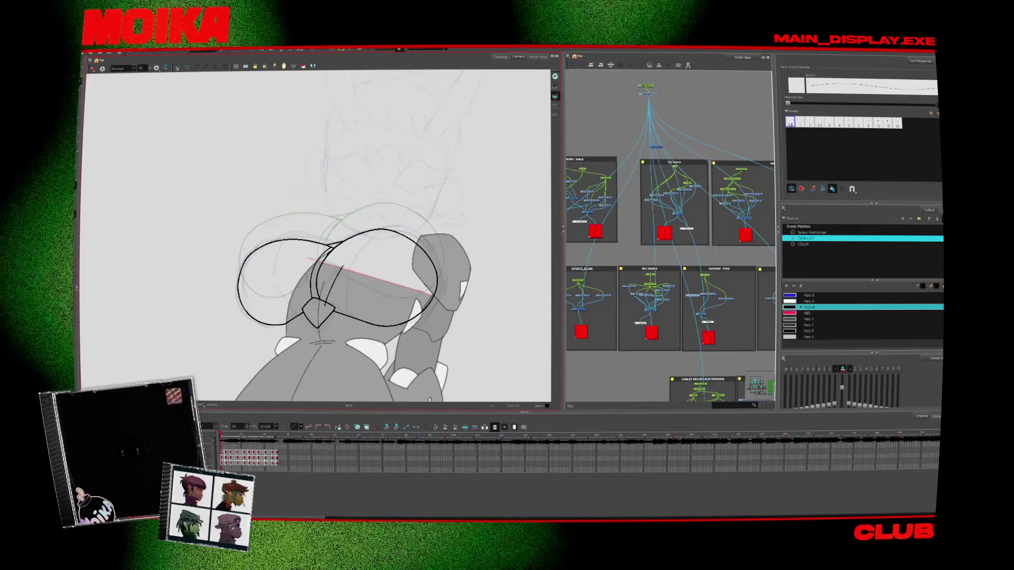
key(period)
key(period)
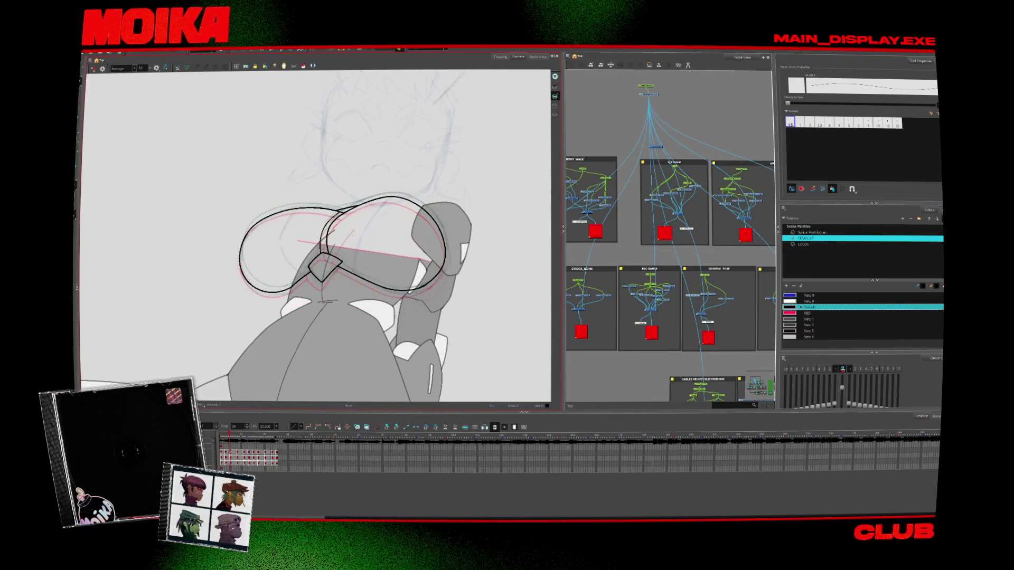
key(period)
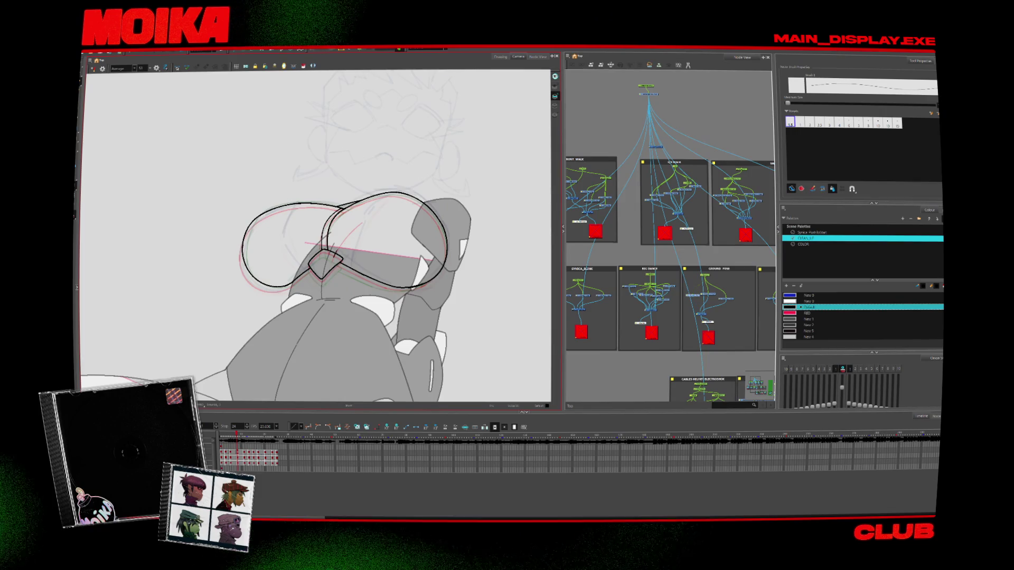
key(period)
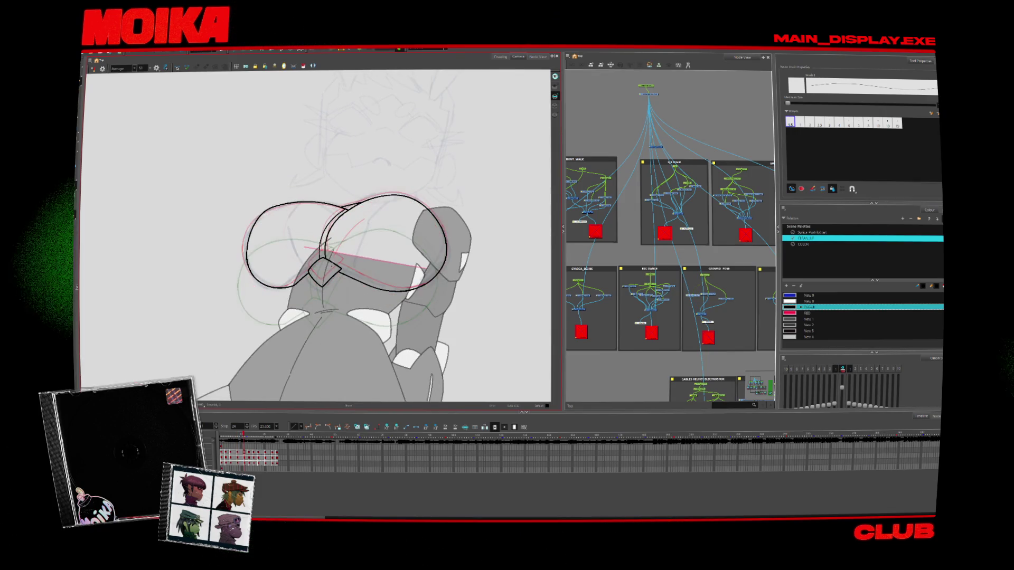
click(348, 240)
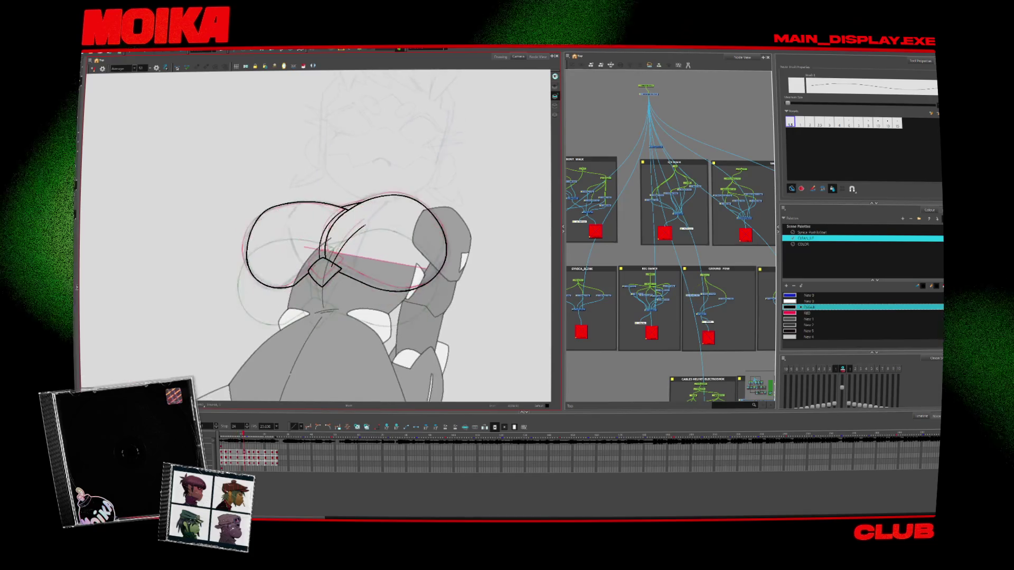
Step through later drawings, toggling Mirror View on and off to check the loop flipped
key(period)
key(period)
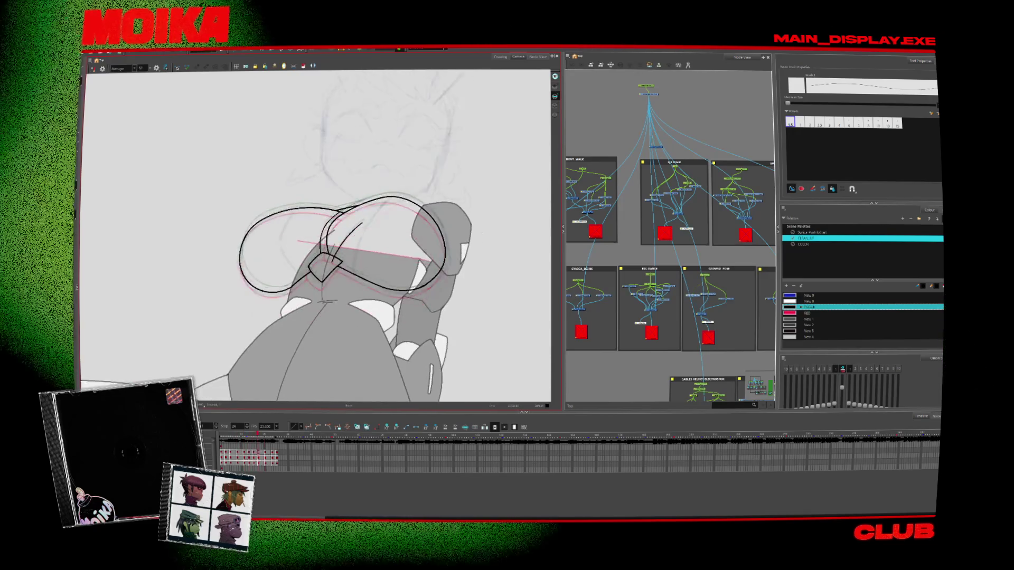
key(4)
key(comma)
key(comma)
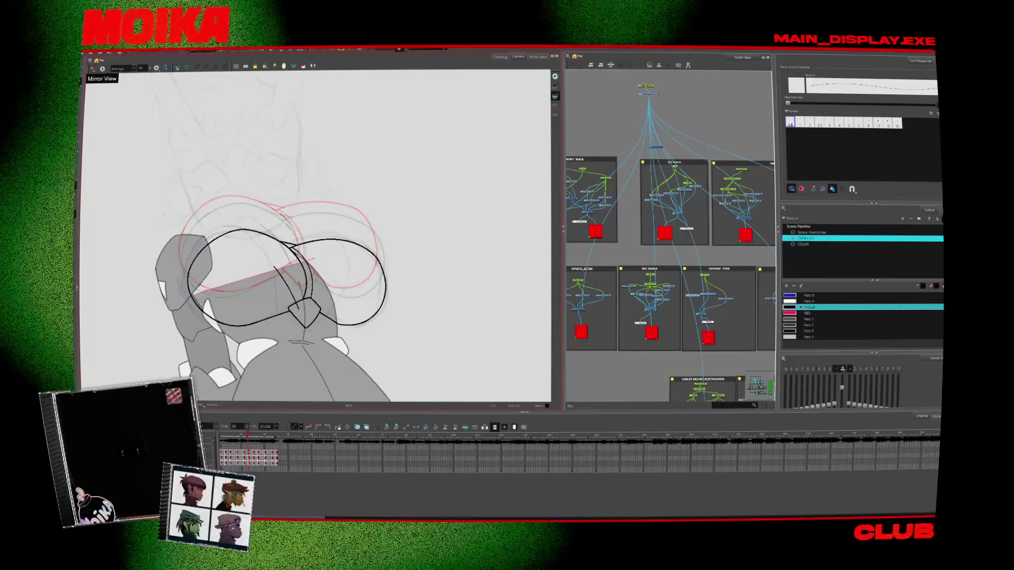
key(4)
key(period)
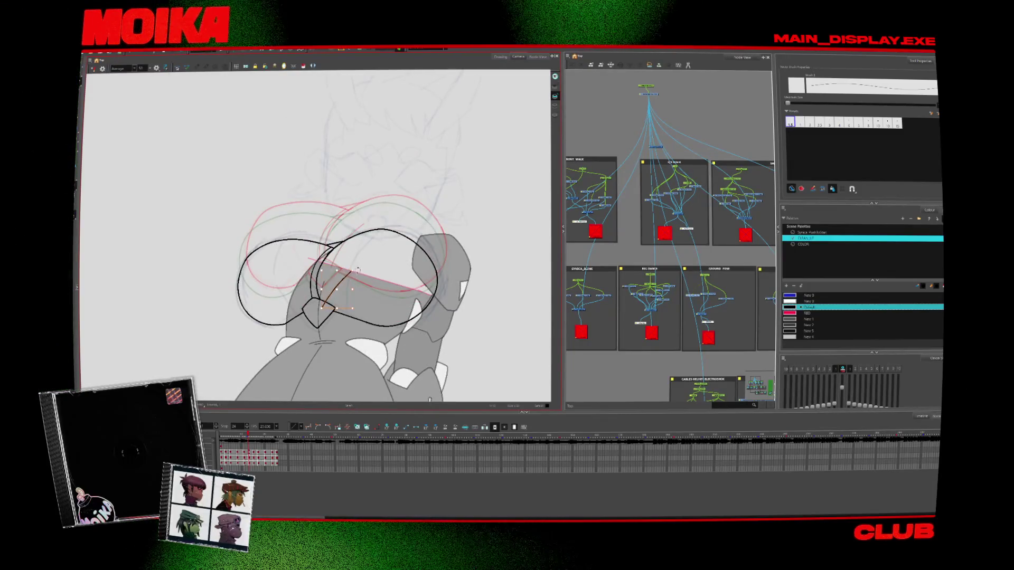
key(period)
key(period)
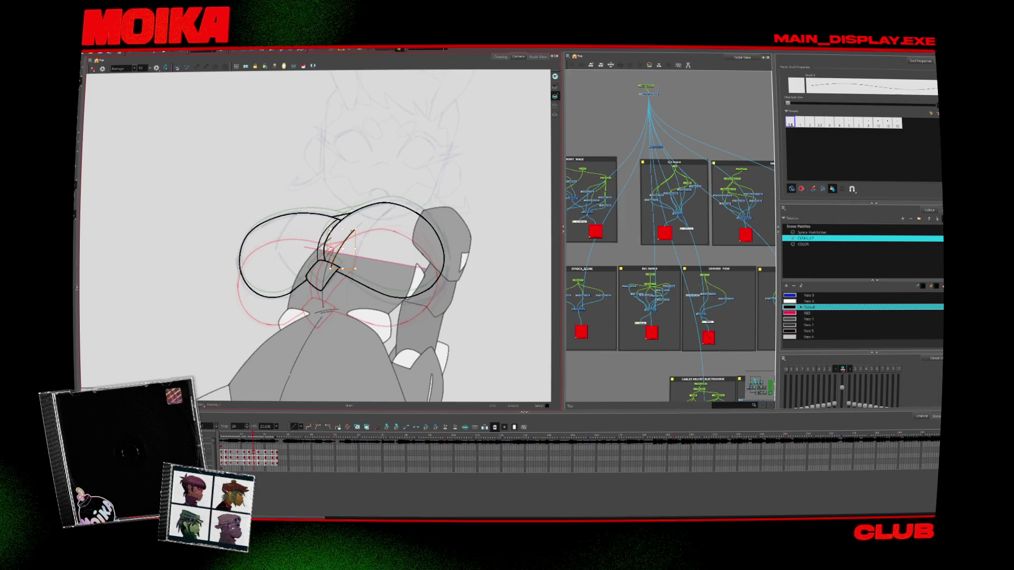
key(period)
key(period)
key(period)
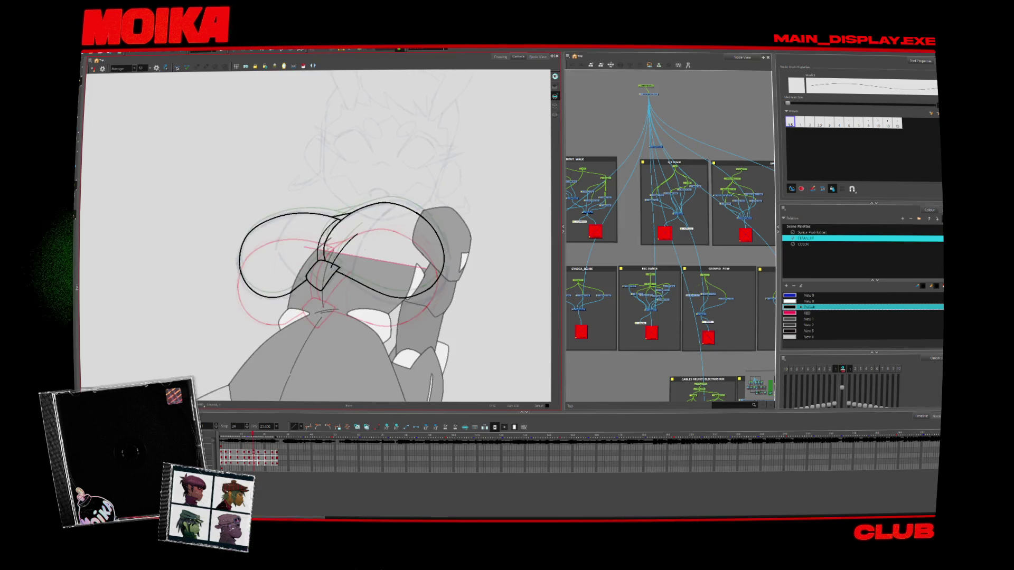
key(period)
key(period)
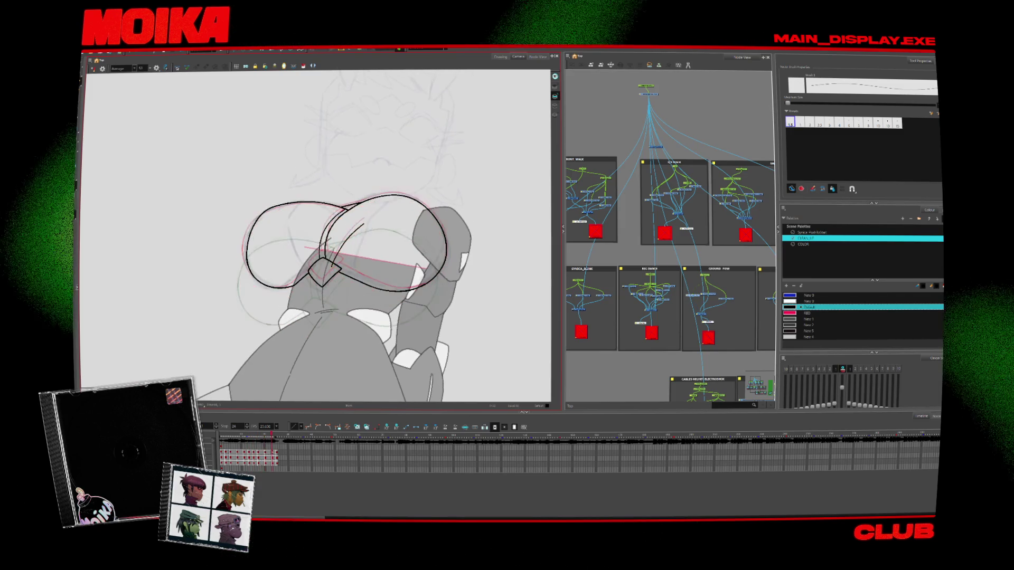
key(4)
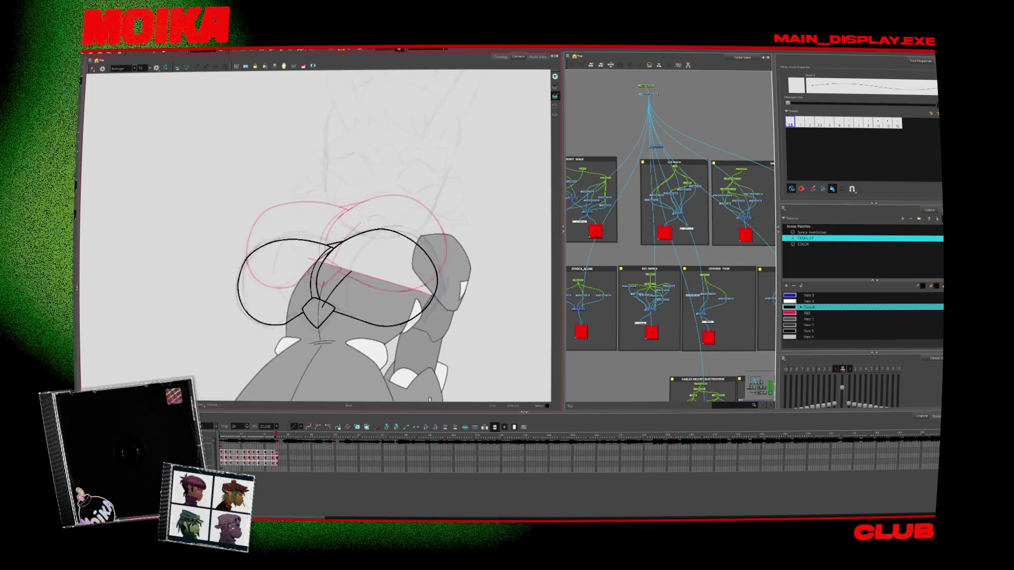
key(comma)
key(comma)
key(comma)
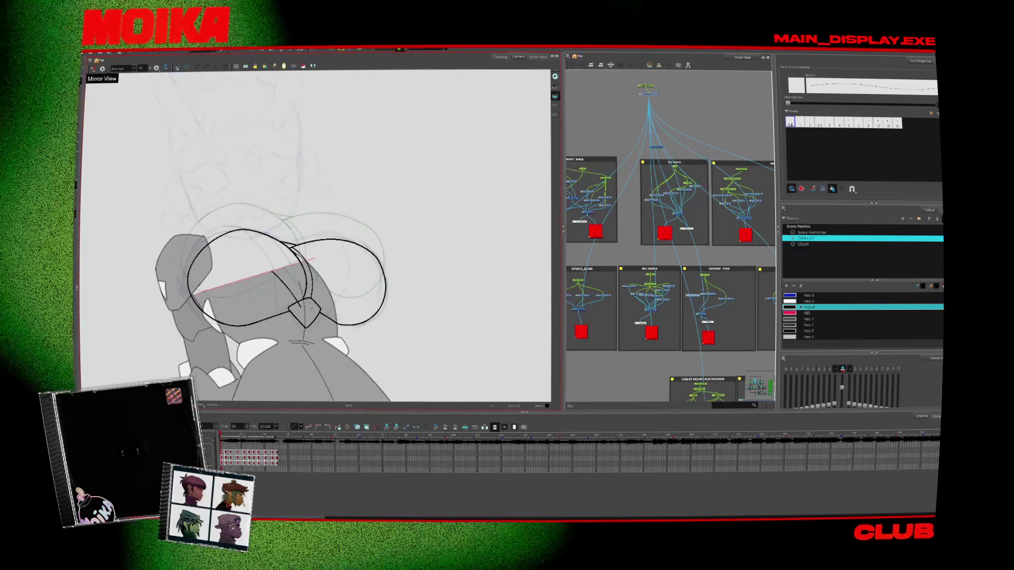
Draw a new curved black stroke on the arc and flip neighbouring drawings to compare it
drag(341, 270, 319, 303)
key(period)
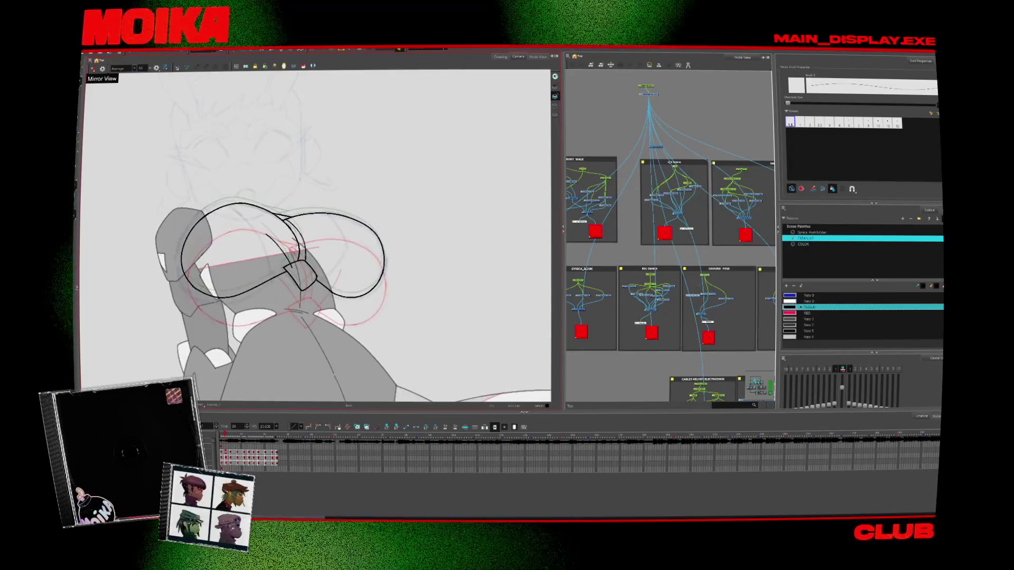
key(period)
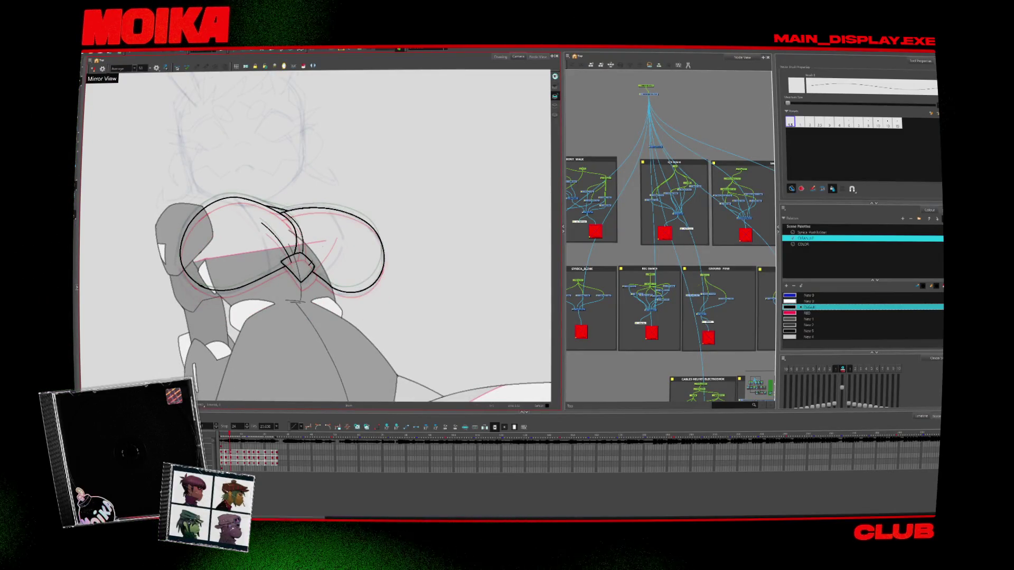
key(period)
key(period)
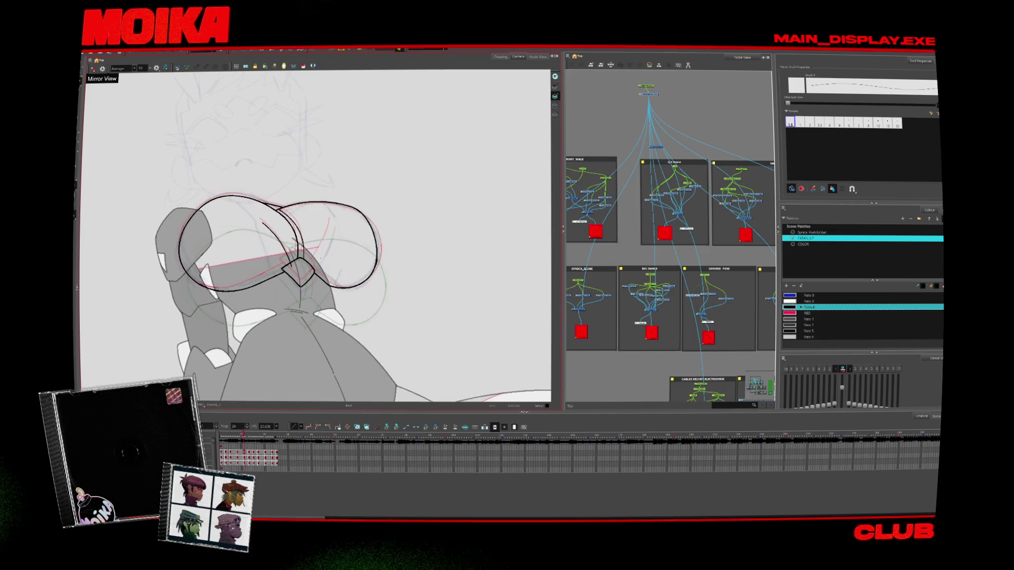
key(comma)
key(comma)
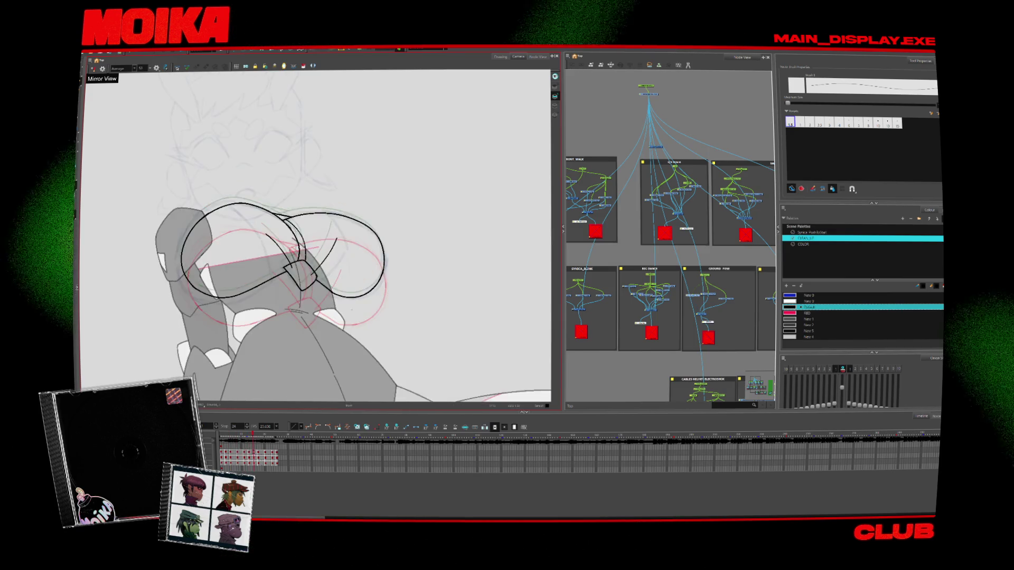
key(period)
key(period)
key(period)
key(comma)
key(period)
key(comma)
key(period)
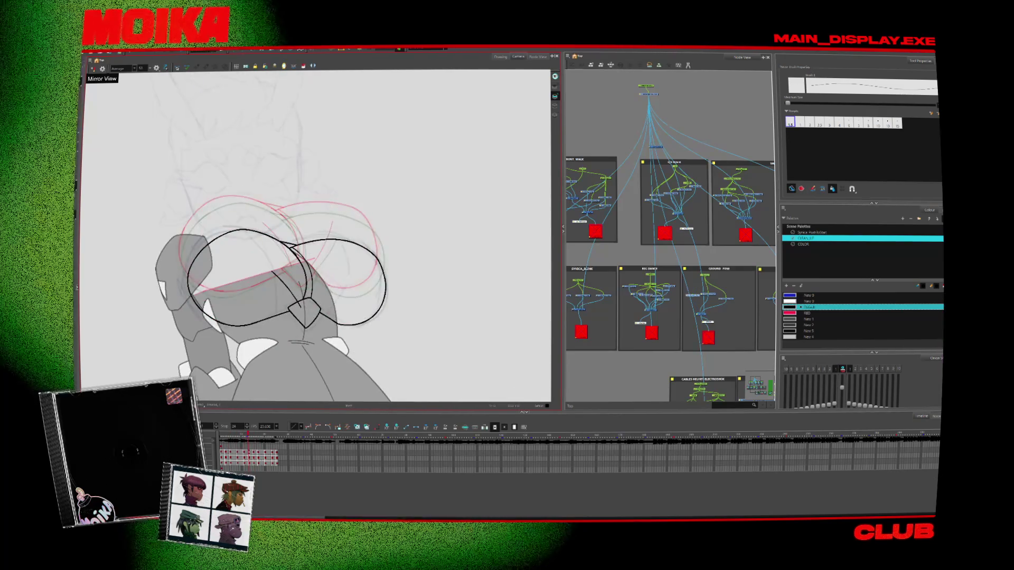
key(period)
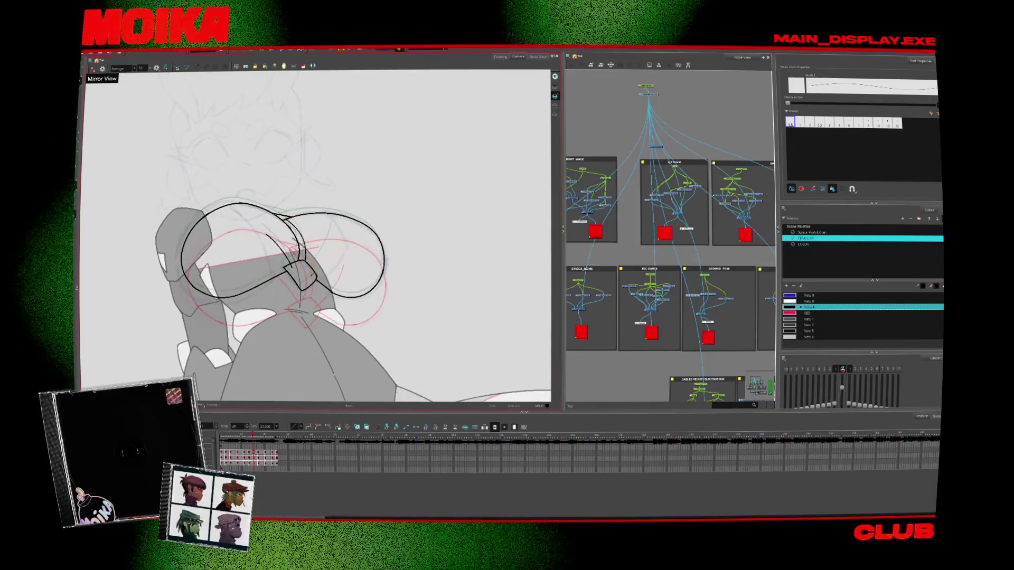
Step through later drawings and select the curved arc stroke
key(period)
key(period)
key(period)
key(period)
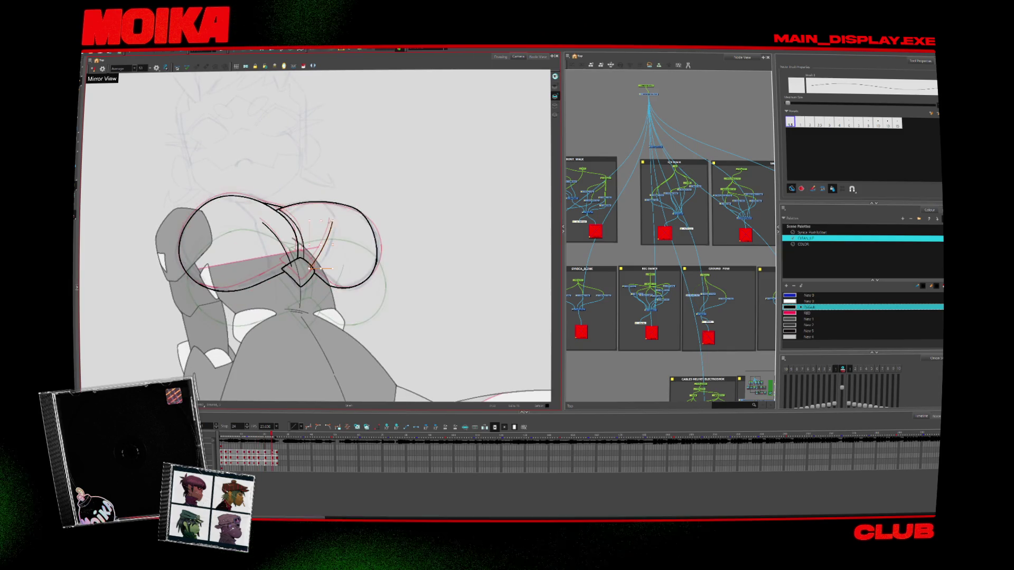
key(period)
key(comma)
key(comma)
key(comma)
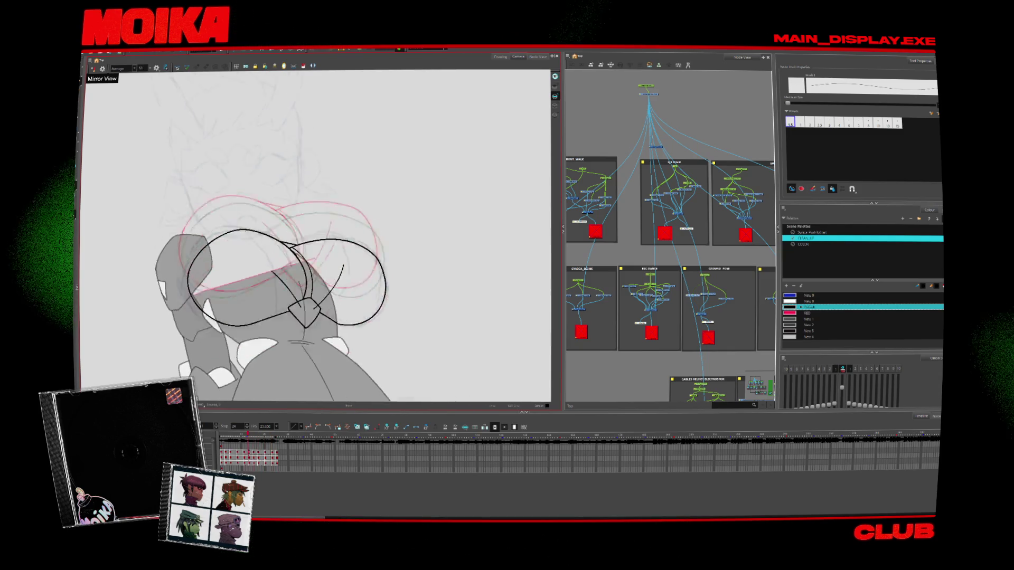
key(comma)
key(comma)
key(comma)
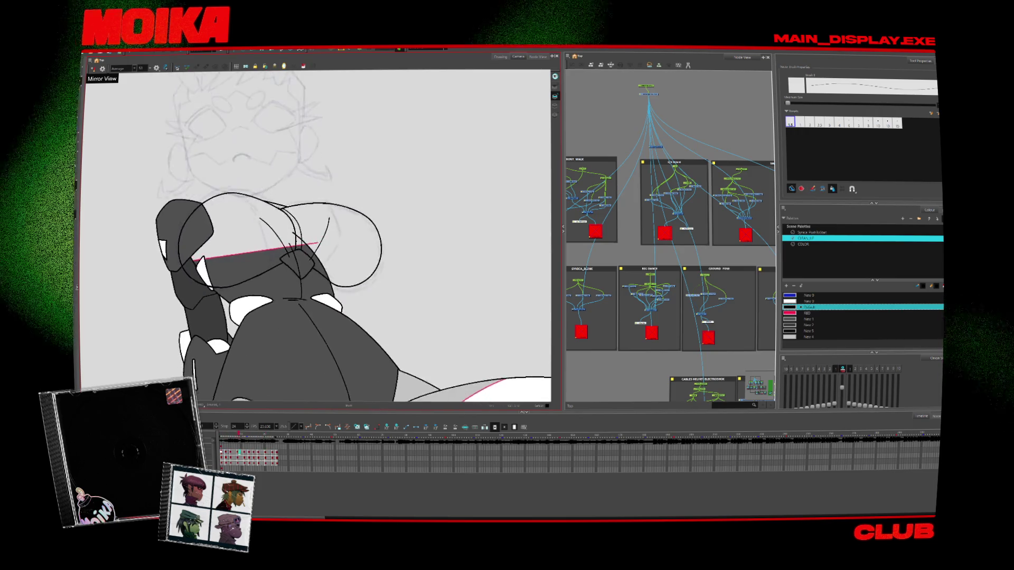
key(period)
key(period)
key(period)
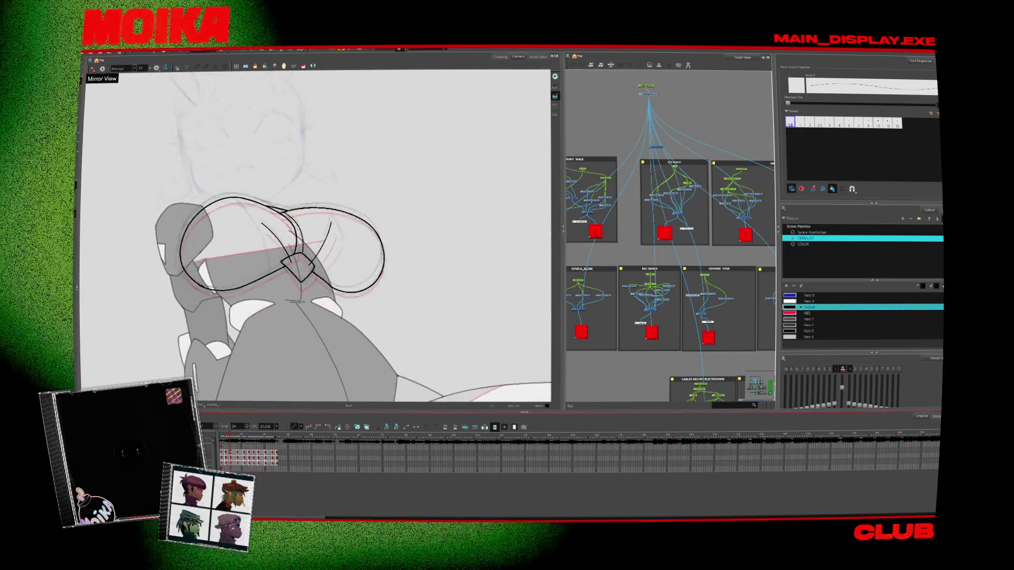
key(period)
key(period)
key(period)
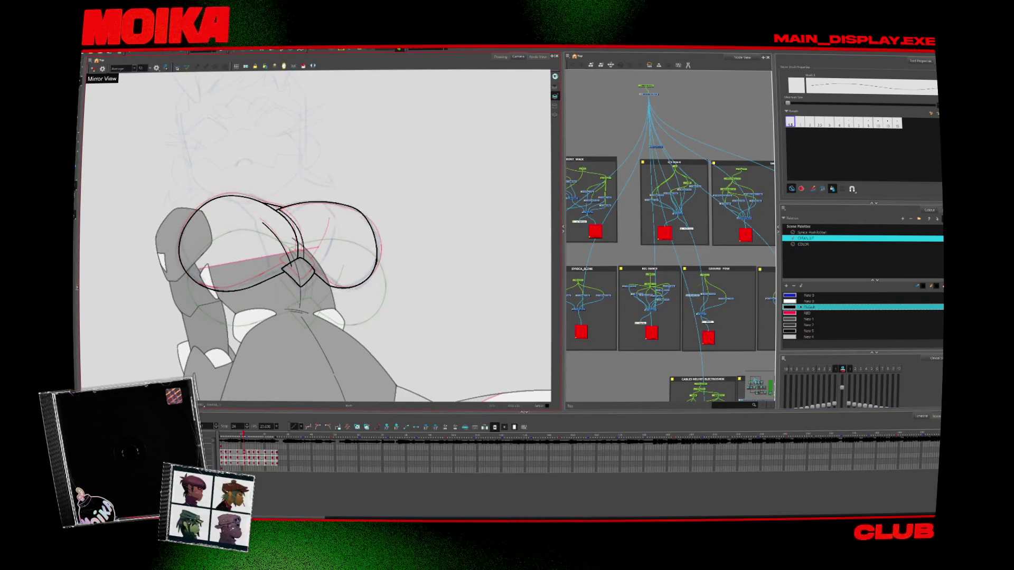
key(period)
key(period)
key(period)
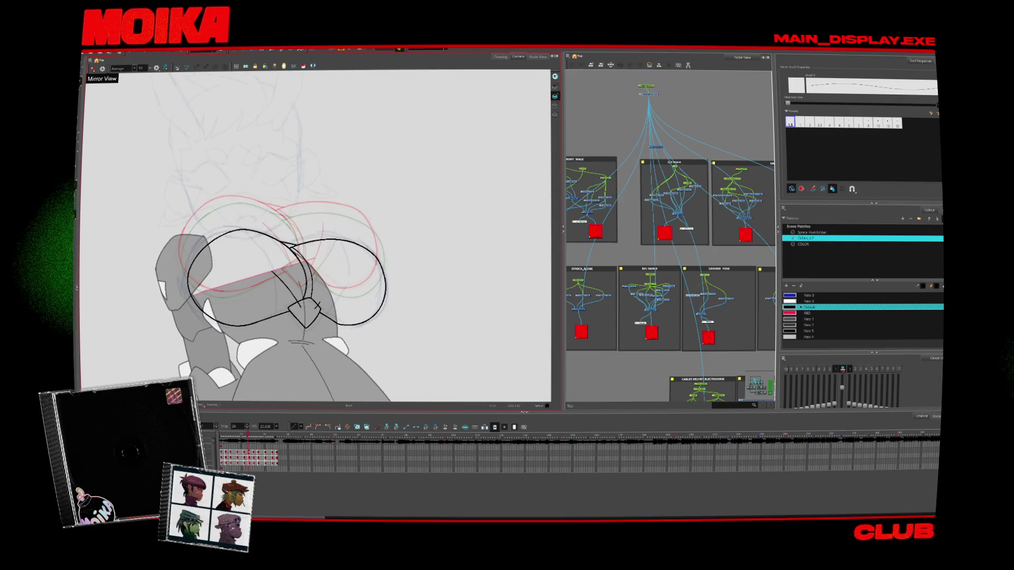
key(period)
key(period)
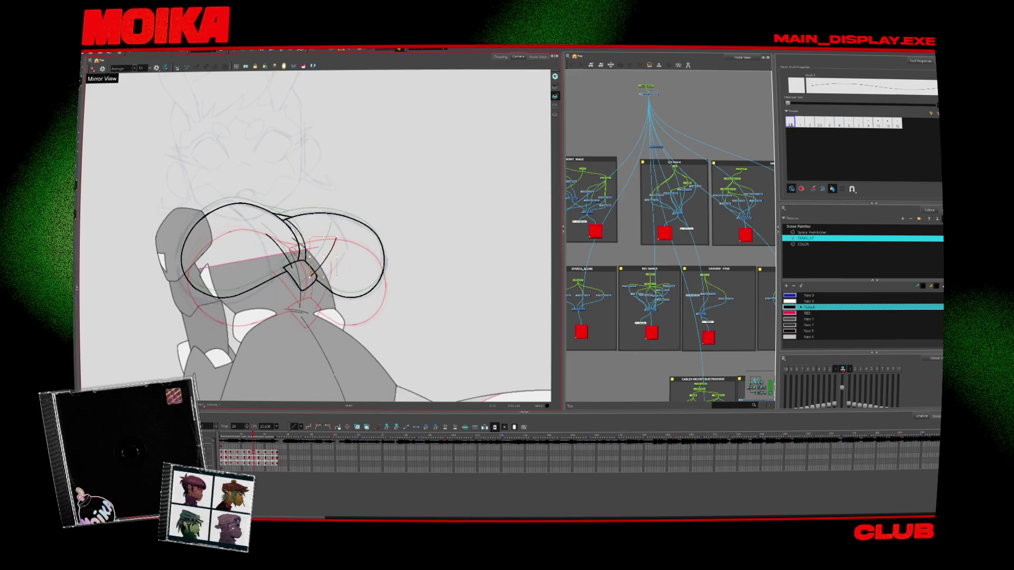
key(period)
key(period)
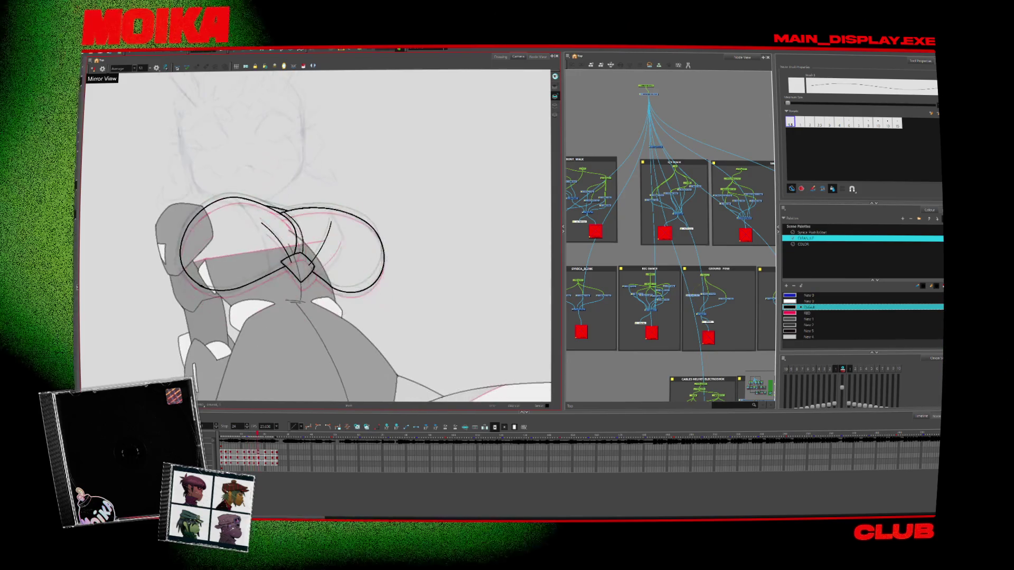
click(324, 242)
Flip between neighbouring frames to compare the arc across drawings
key(period)
key(period)
key(period)
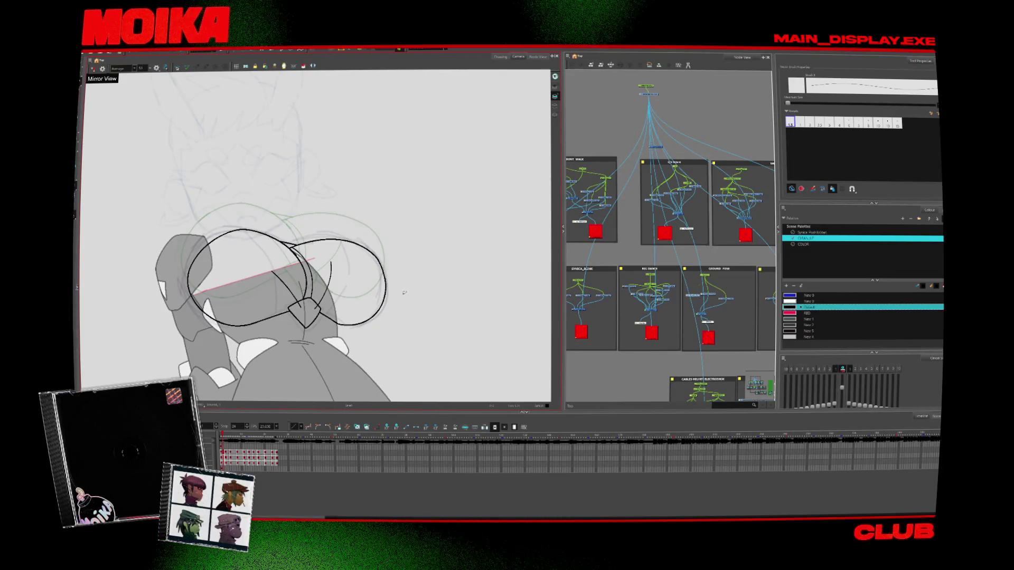
key(period)
key(period)
key(comma)
key(comma)
key(period)
key(comma)
key(period)
key(period)
key(period)
key(period)
key(period)
key(period)
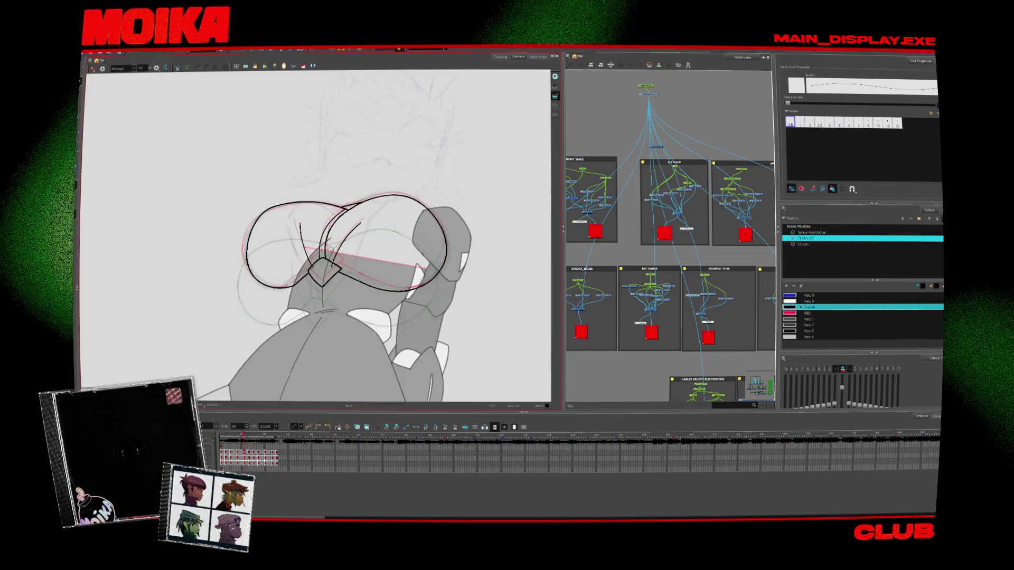
Flip between adjacent frames, then advance two frames to the next drawing to clean
key(period)
key(comma)
key(period)
key(comma)
key(period)
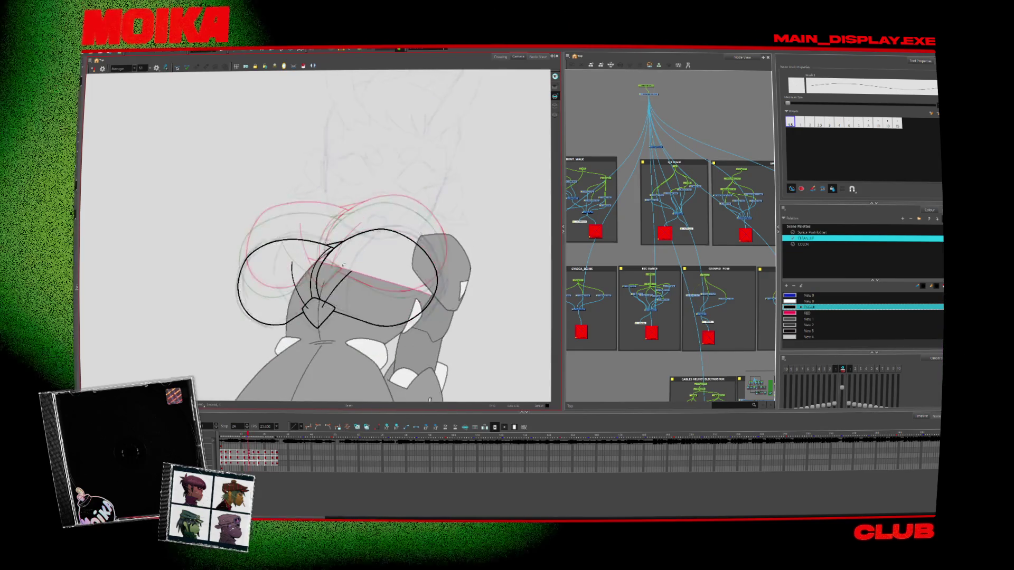
key(period)
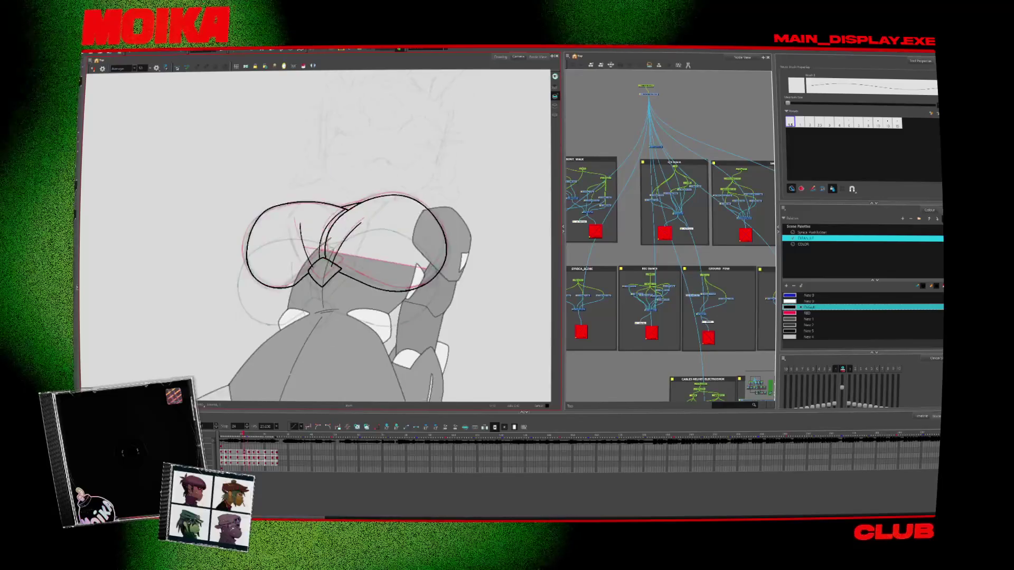
key(comma)
key(period)
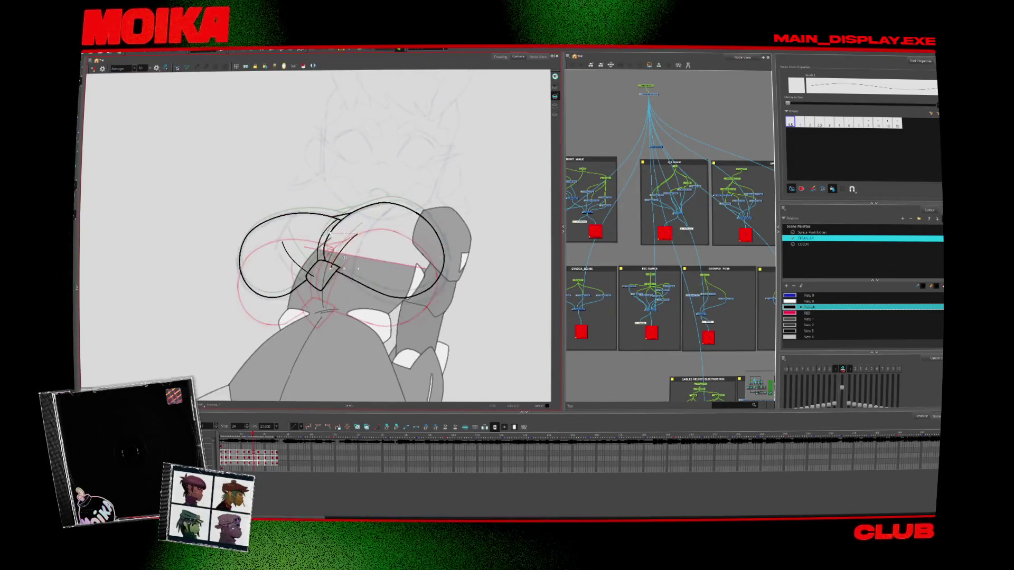
key(period)
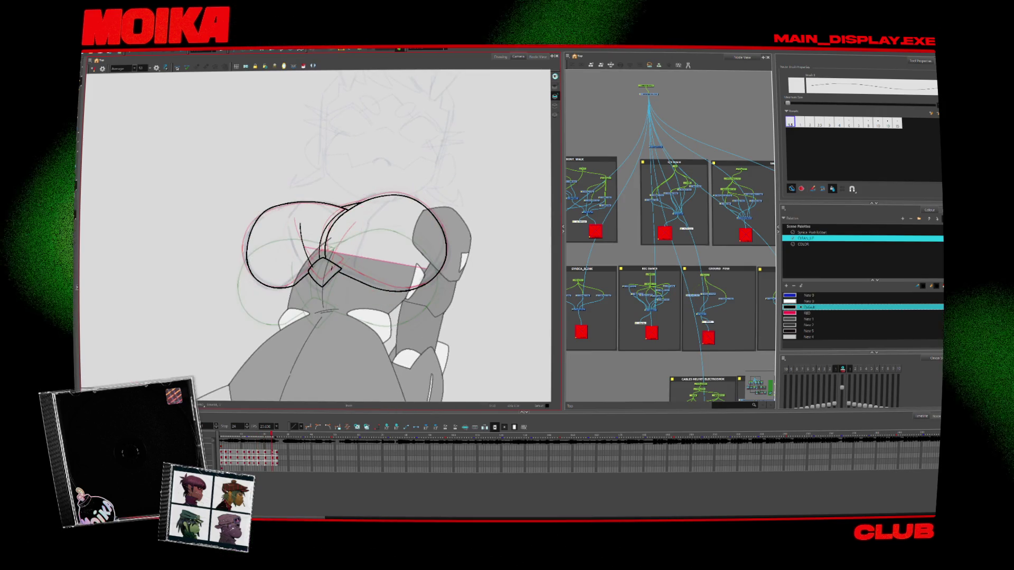
Jump back to the early frames and draw a diagonal stroke across the left oval, undoing a stray curve
mouse_move(275, 436)
mouse_down()
mouse_move(233, 437)
mouse_move(243, 438)
mouse_up()
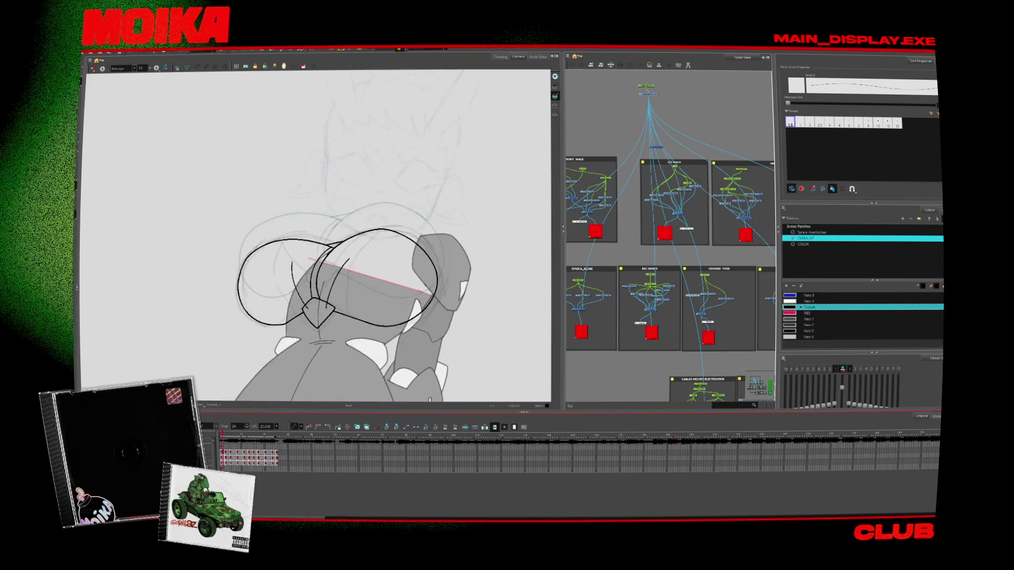
drag(258, 267, 232, 297)
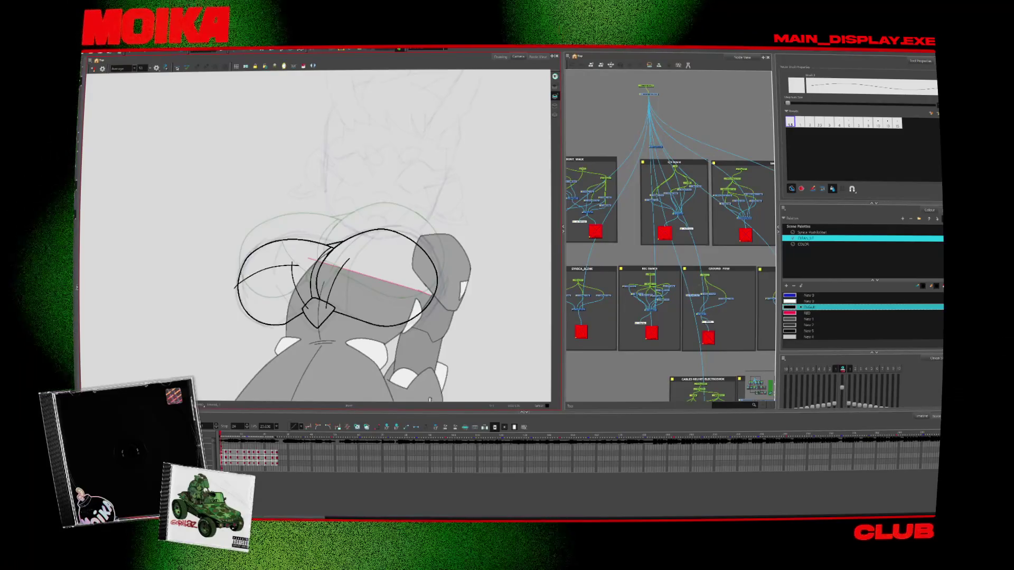
key(4)
key(ctrl+z)
key(4)
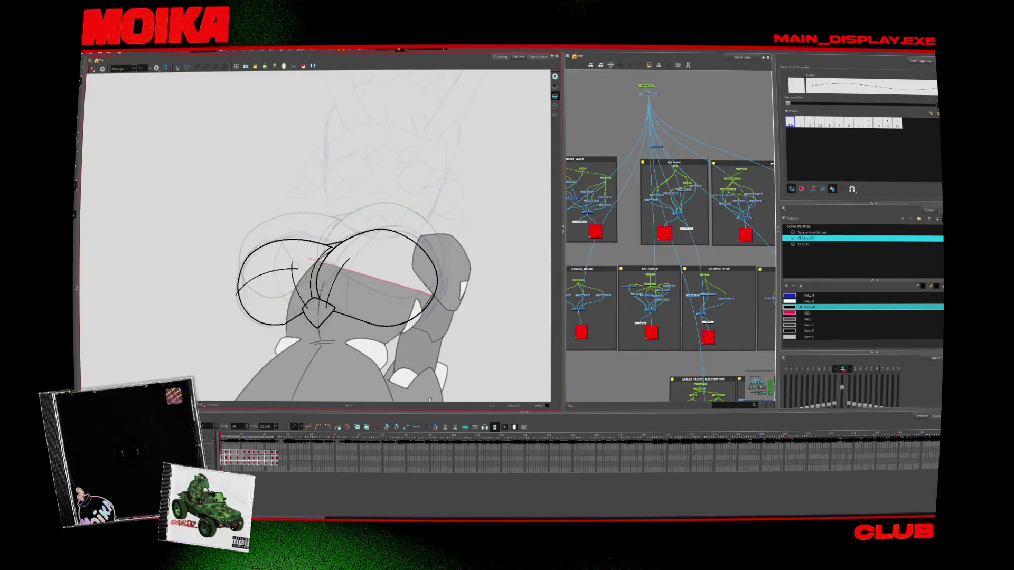
Step back through earlier drawings and mirror the canvas to check the redrawn arc
key(comma)
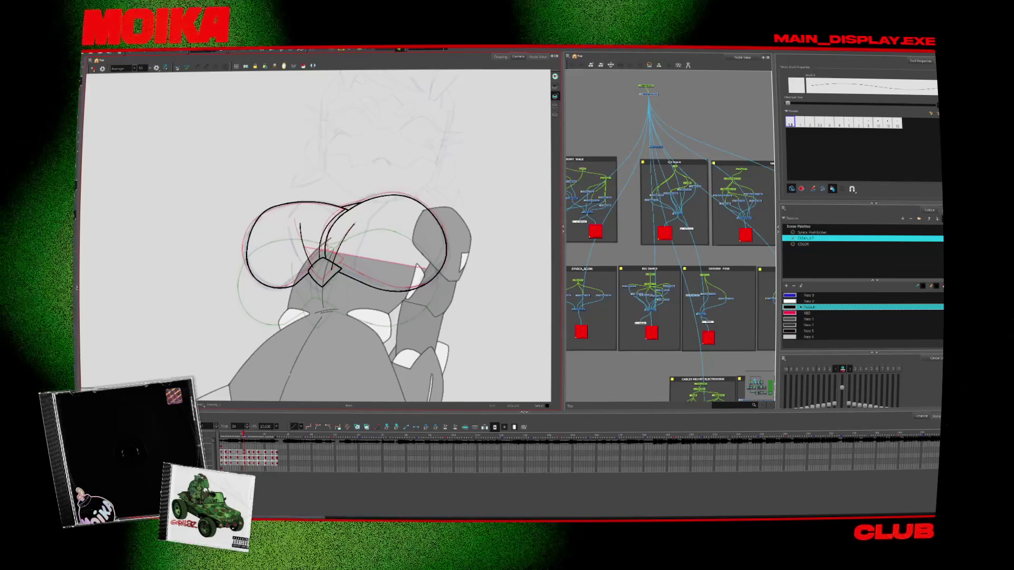
key(comma)
key(comma)
key(comma)
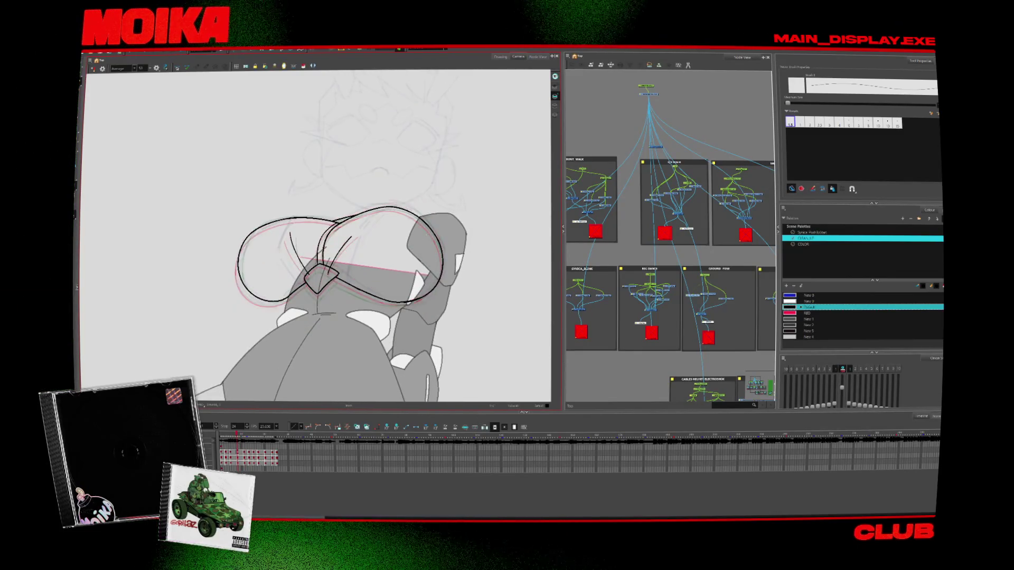
key(comma)
key(period)
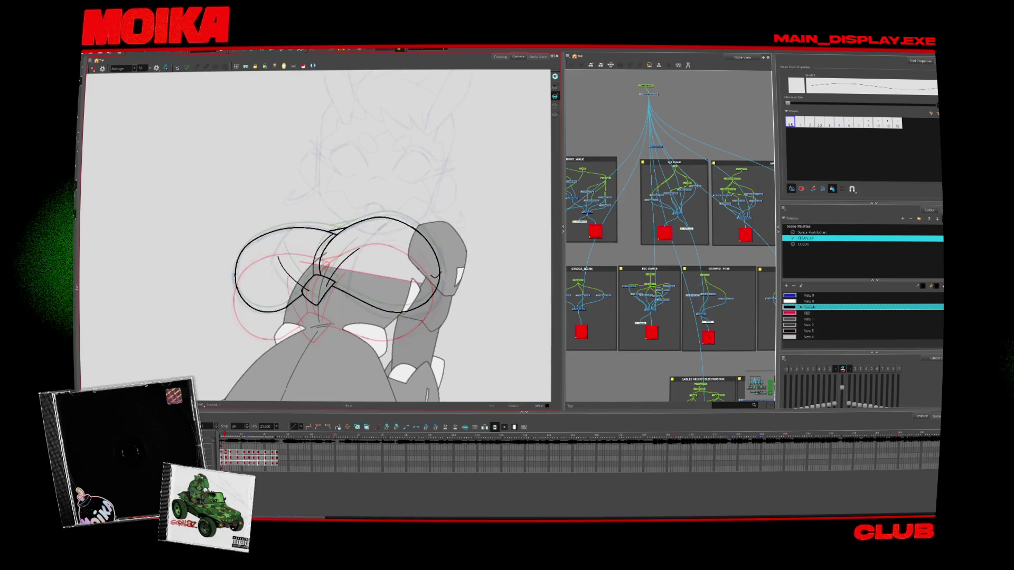
key(4)
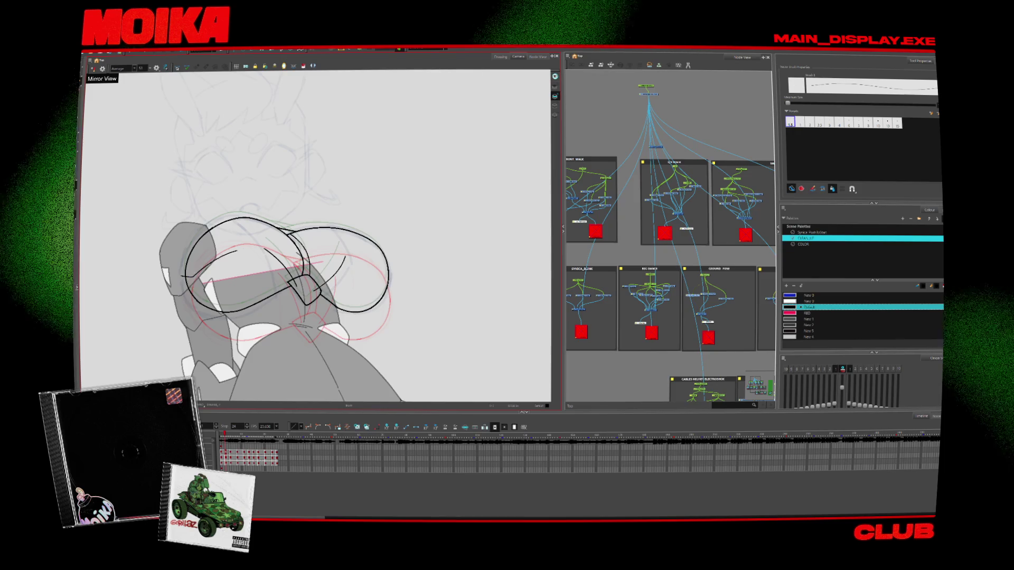
Draw a short stroke inside the left loop of the next drawing and compare it with its neighbours
key(period)
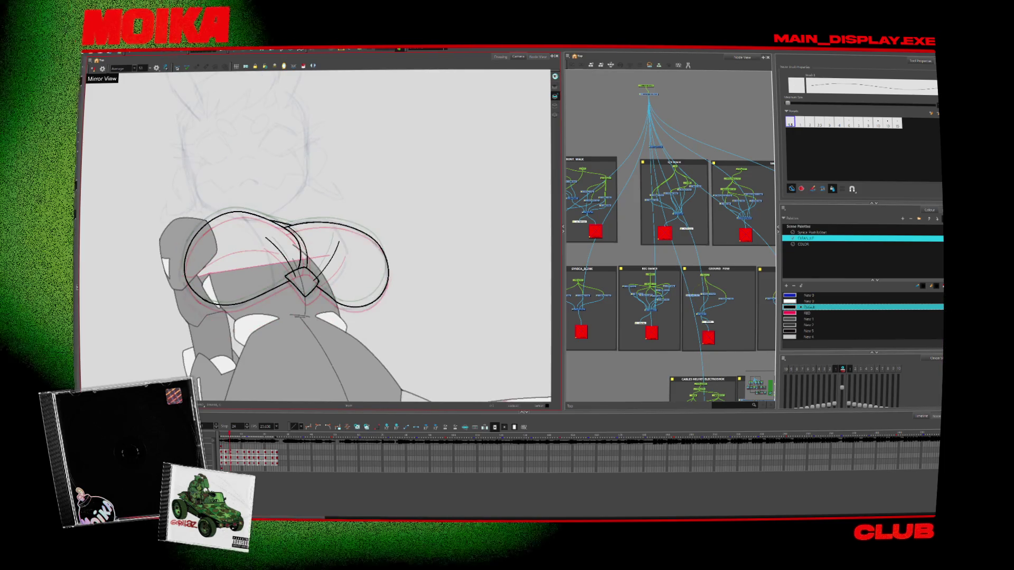
drag(182, 271, 201, 267)
key(period)
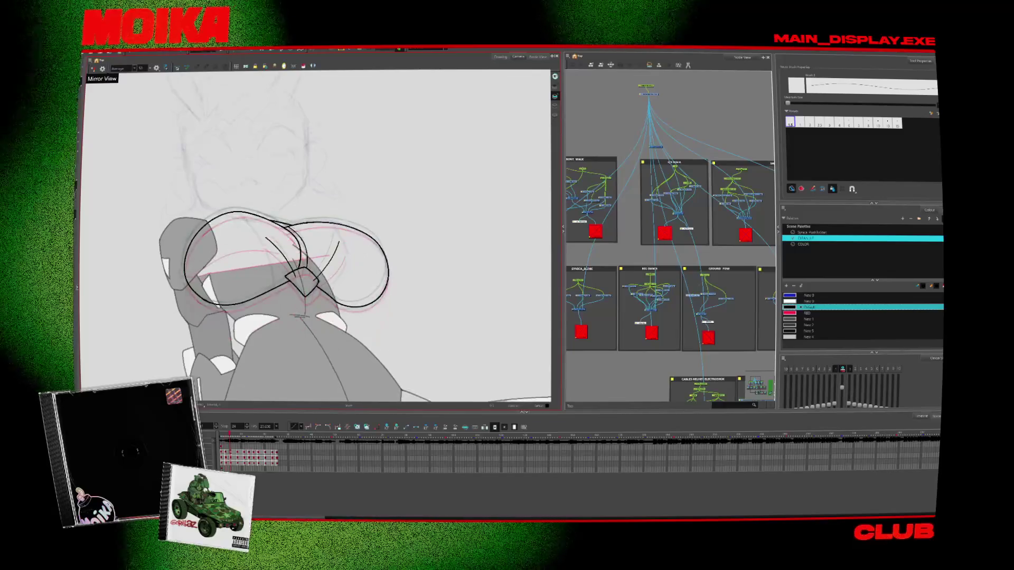
key(comma)
key(period)
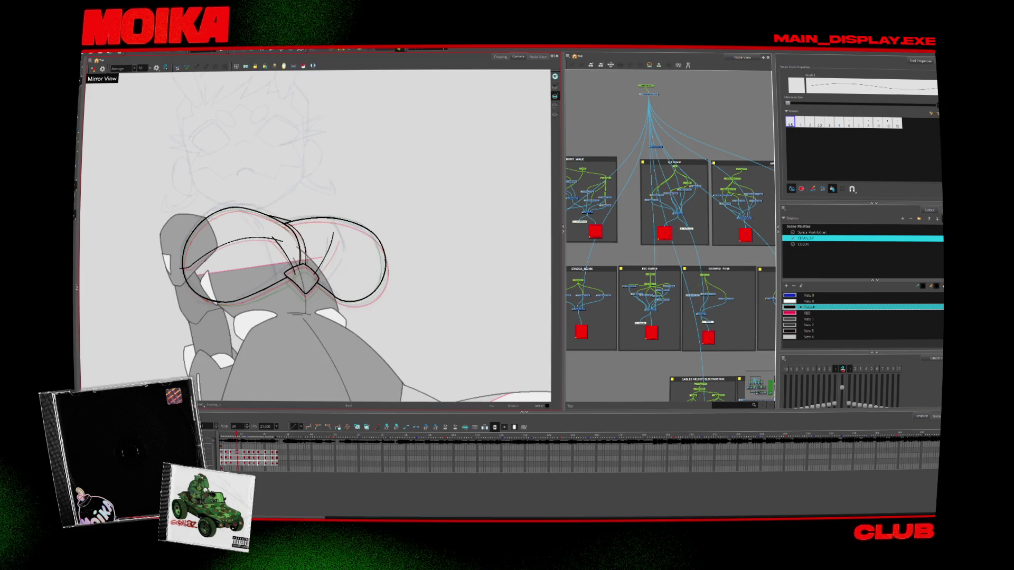
key(period)
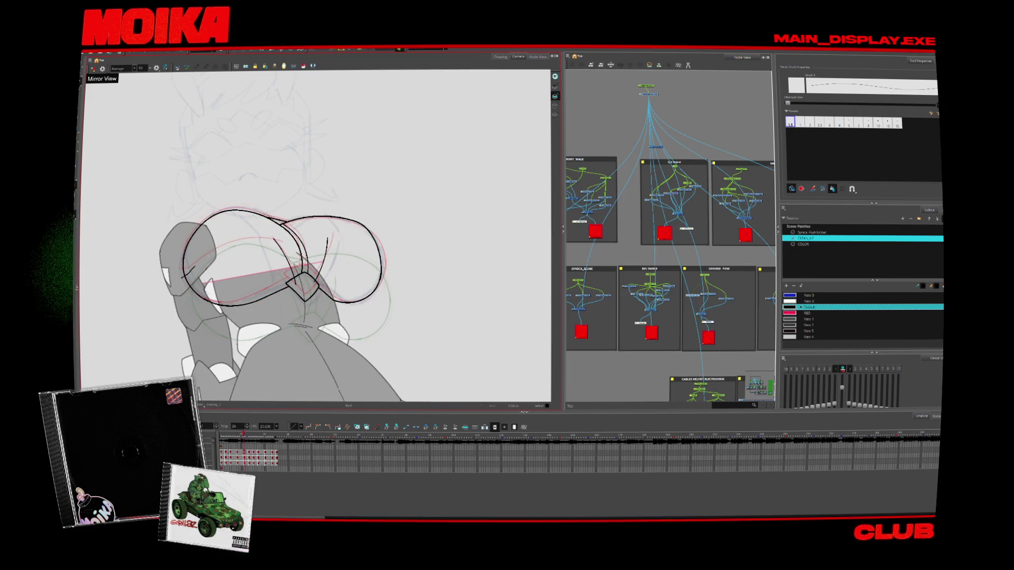
Select the arc's inner curved stroke, toggling the mirrored view to check the shape
key(4)
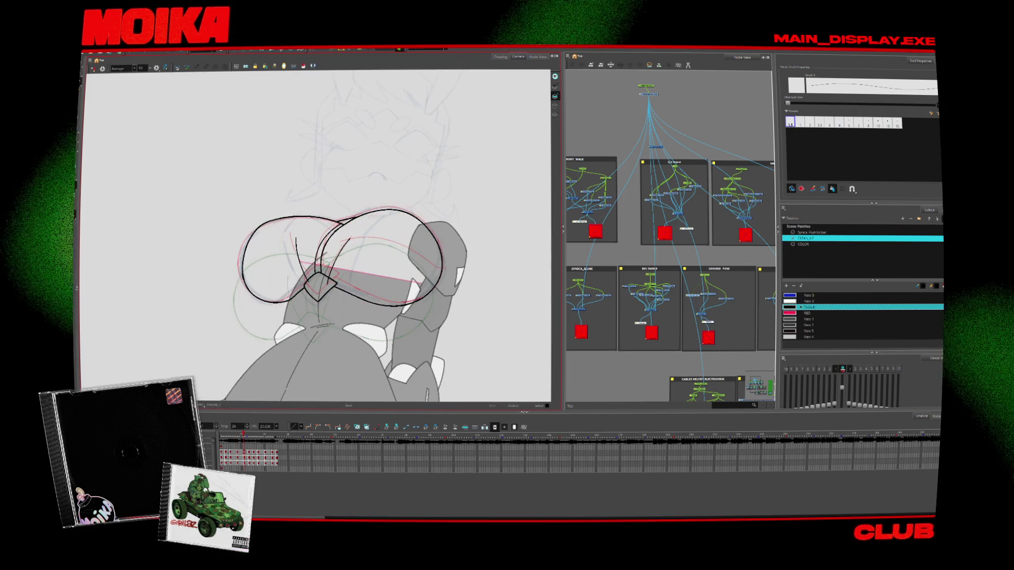
key(comma)
key(comma)
key(comma)
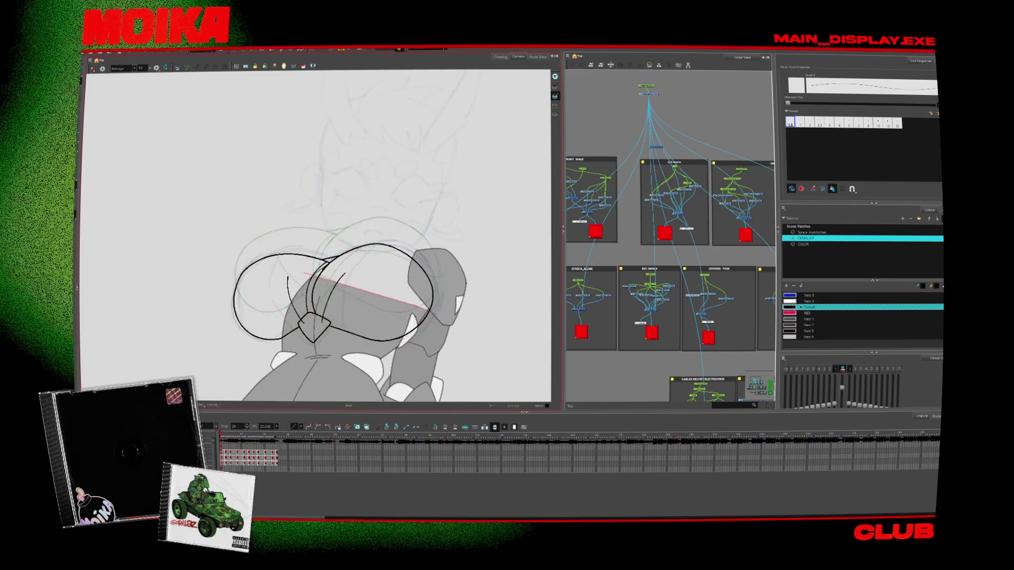
key(period)
key(period)
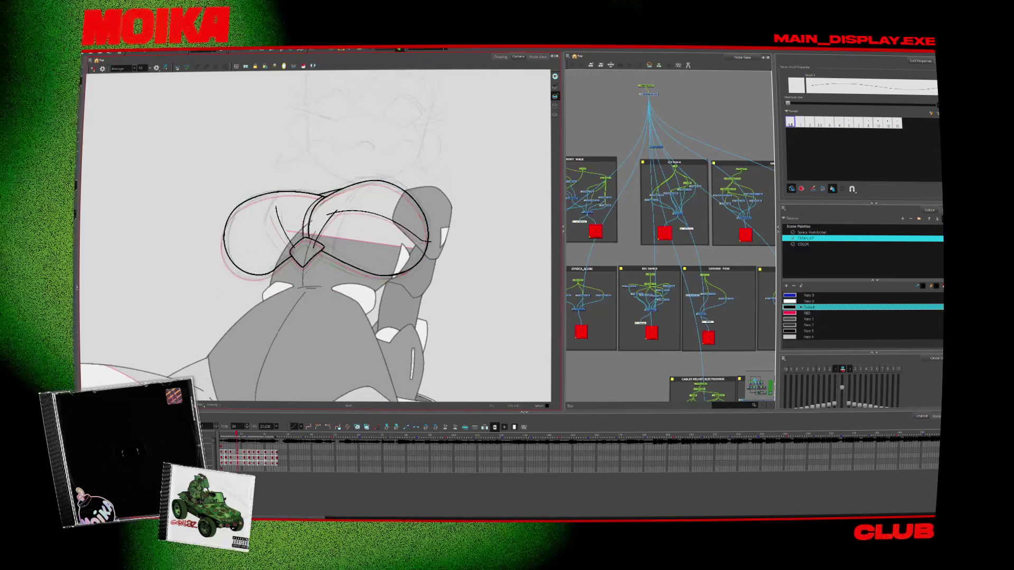
click(379, 213)
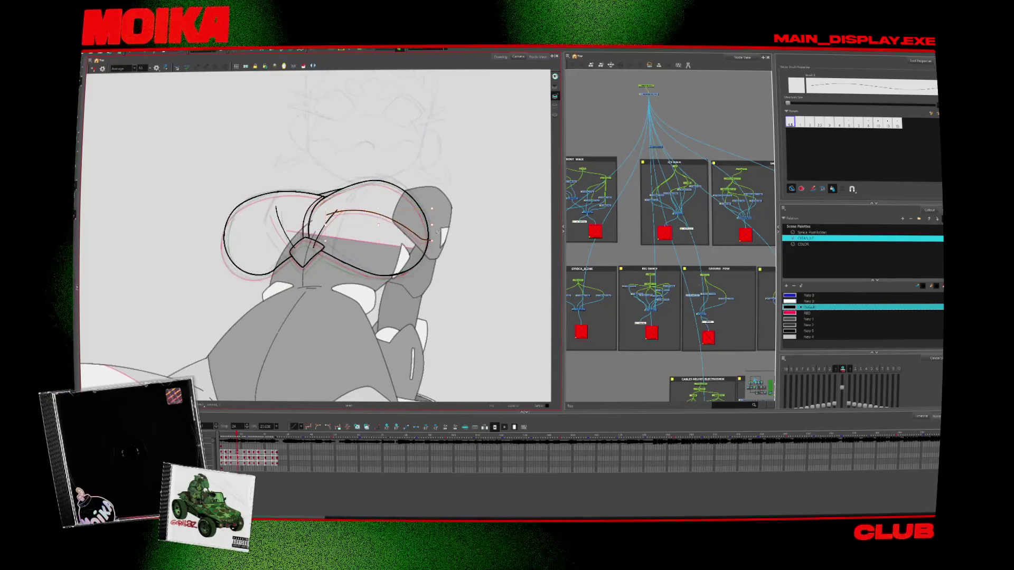
key(period)
key(period)
key(period)
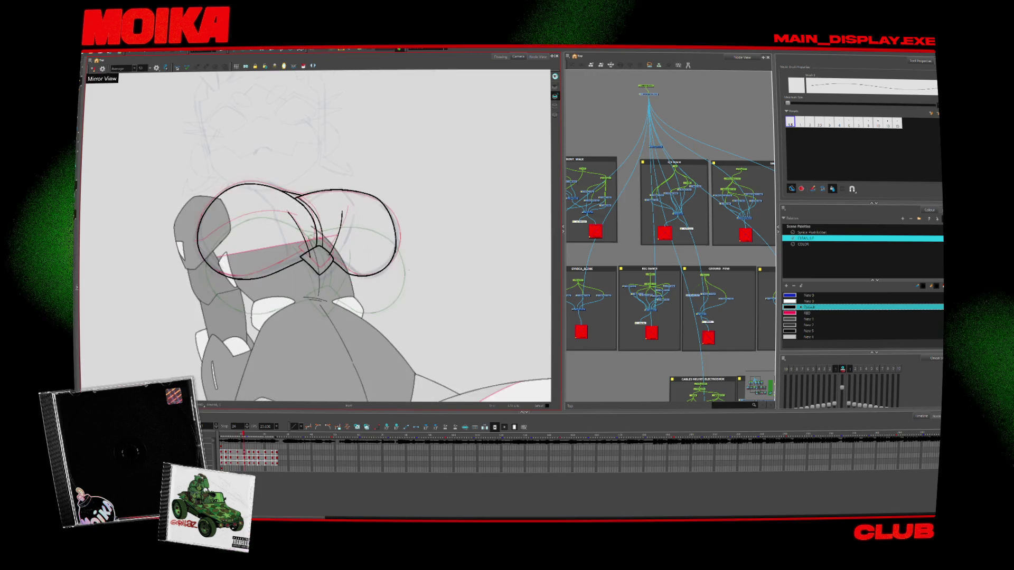
key(comma)
key(4)
key(period)
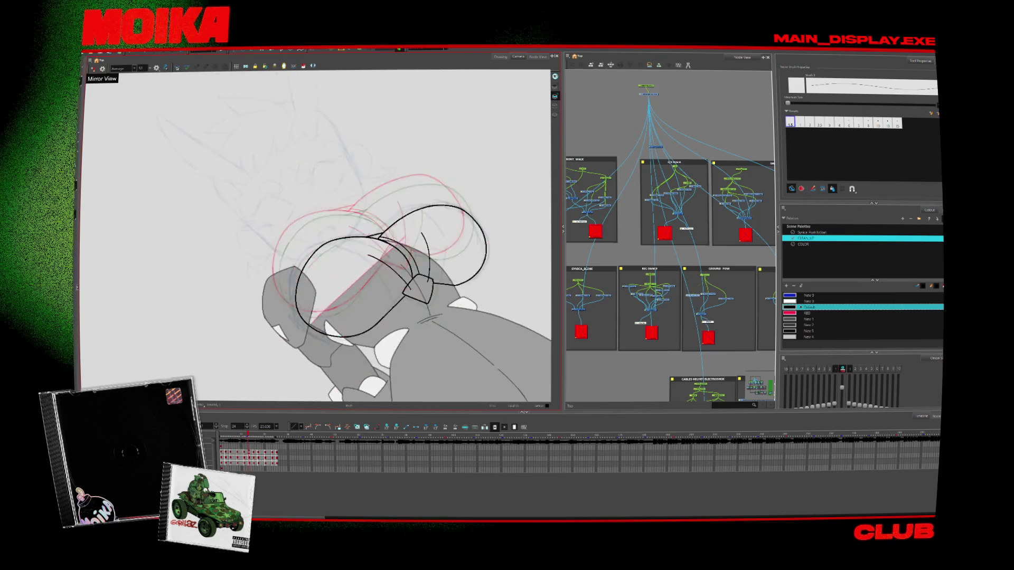
Review the loop's drawings from the first frame onward, mirroring the view to check shapes
key(period)
key(period)
key(period)
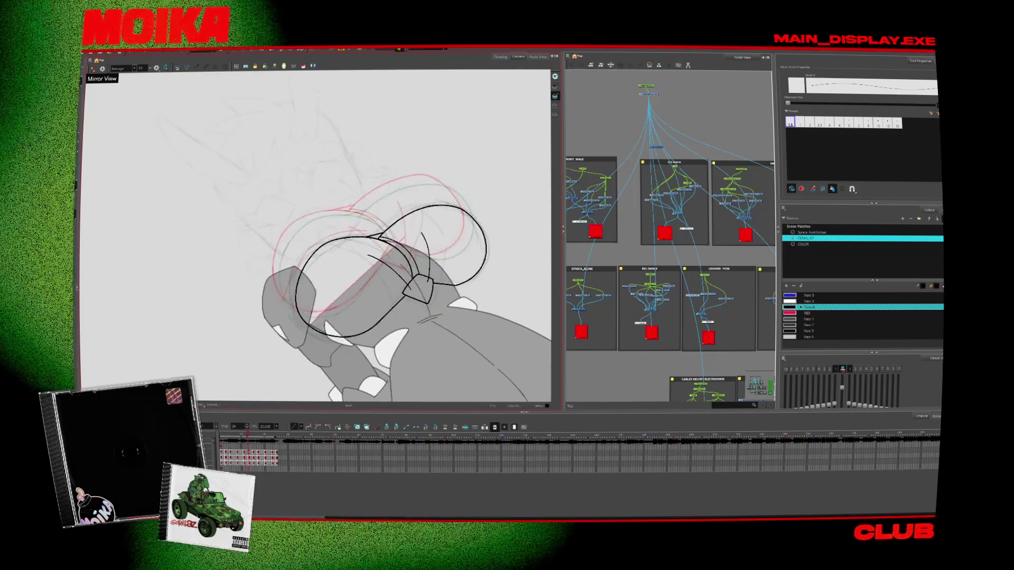
key(period)
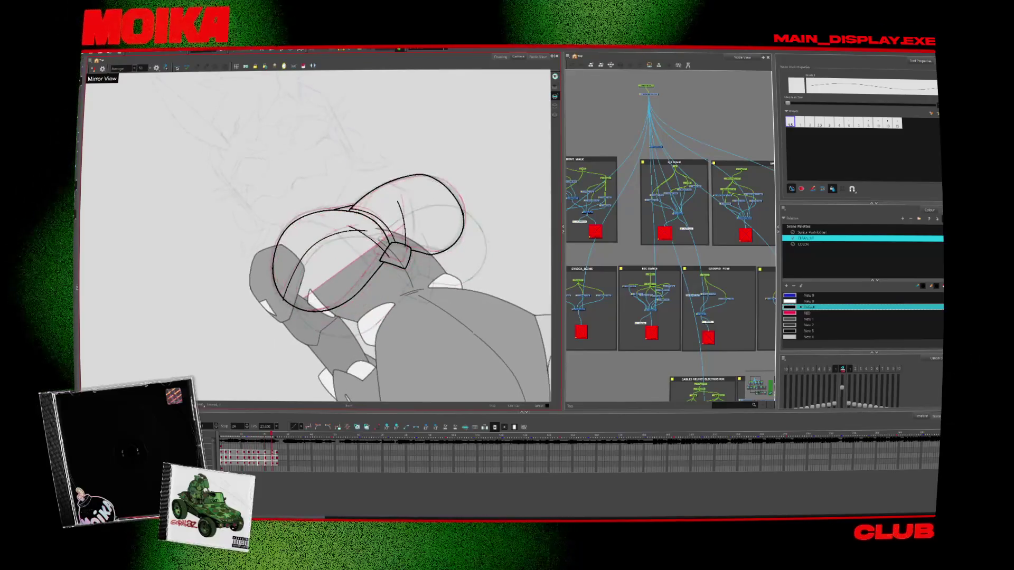
key(period)
key(period)
key(period)
key(period)
key(period)
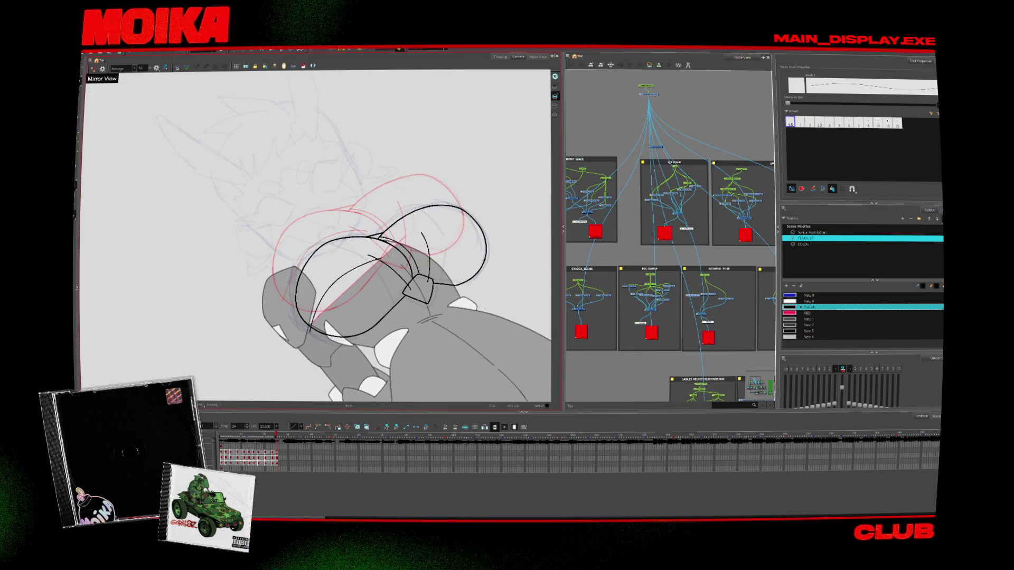
key(comma)
key(comma)
key(comma)
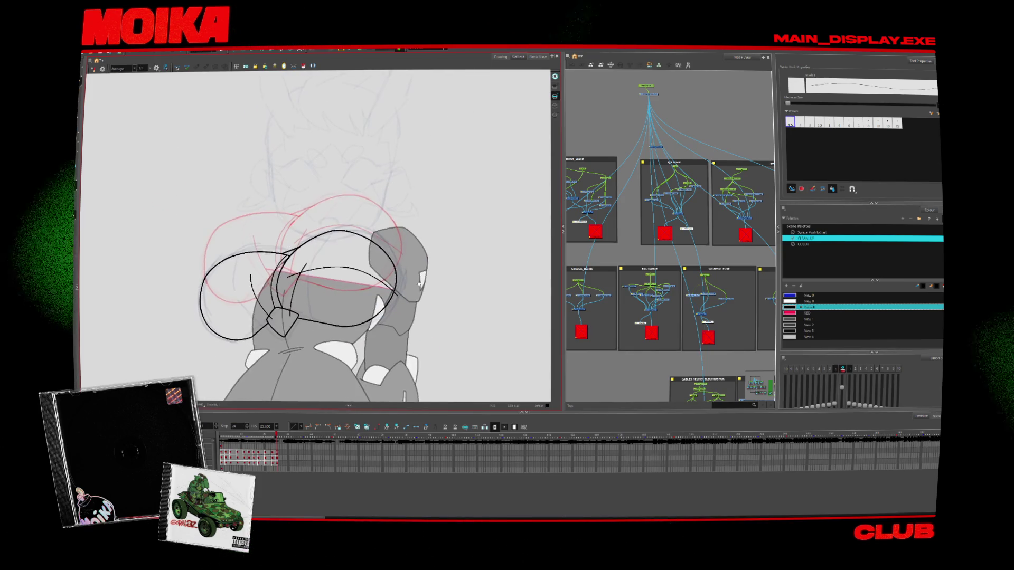
key(comma)
key(period)
key(period)
key(shift+comma)
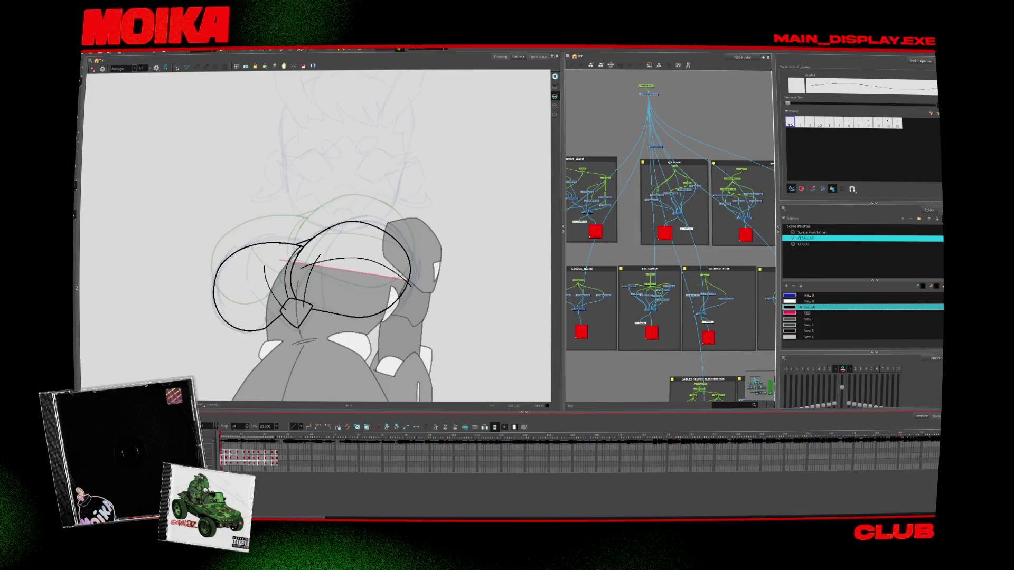
key(4)
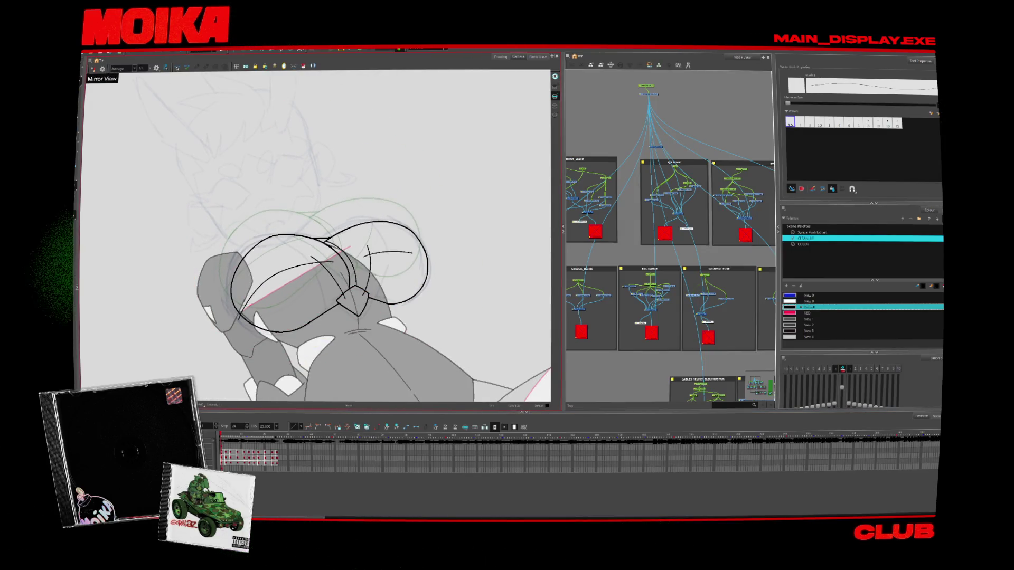
key(period)
key(period)
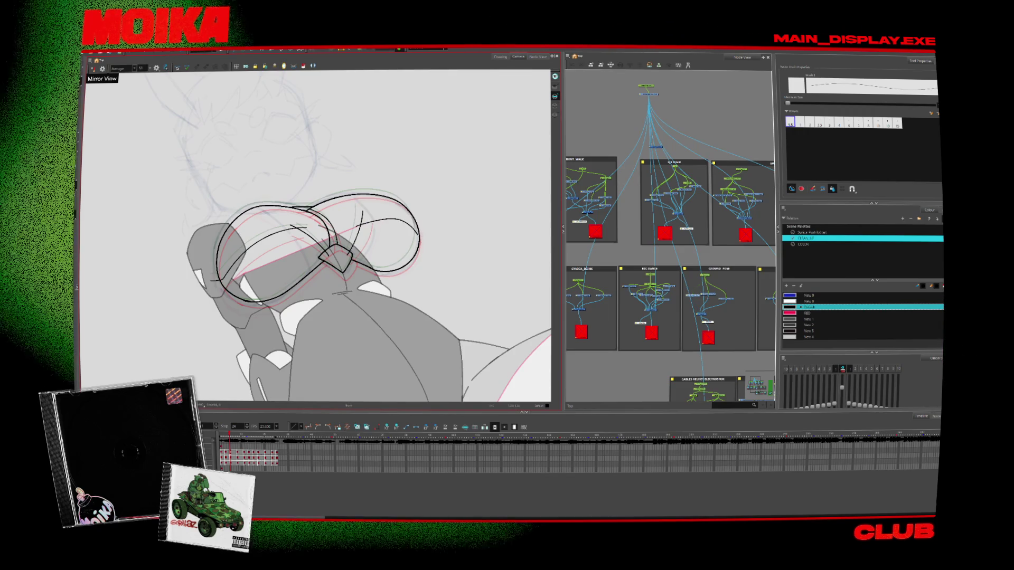
key(period)
key(period)
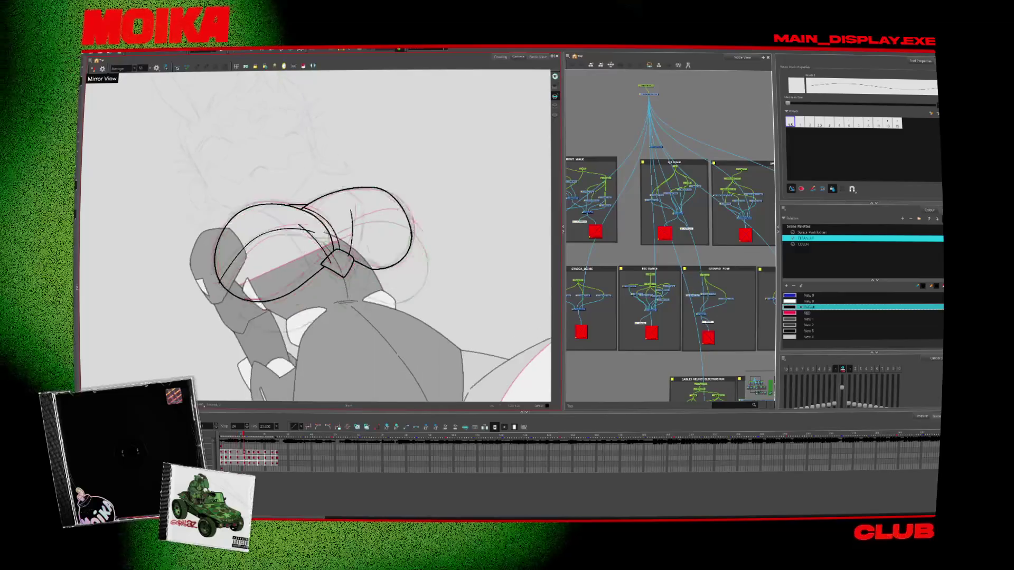
key(period)
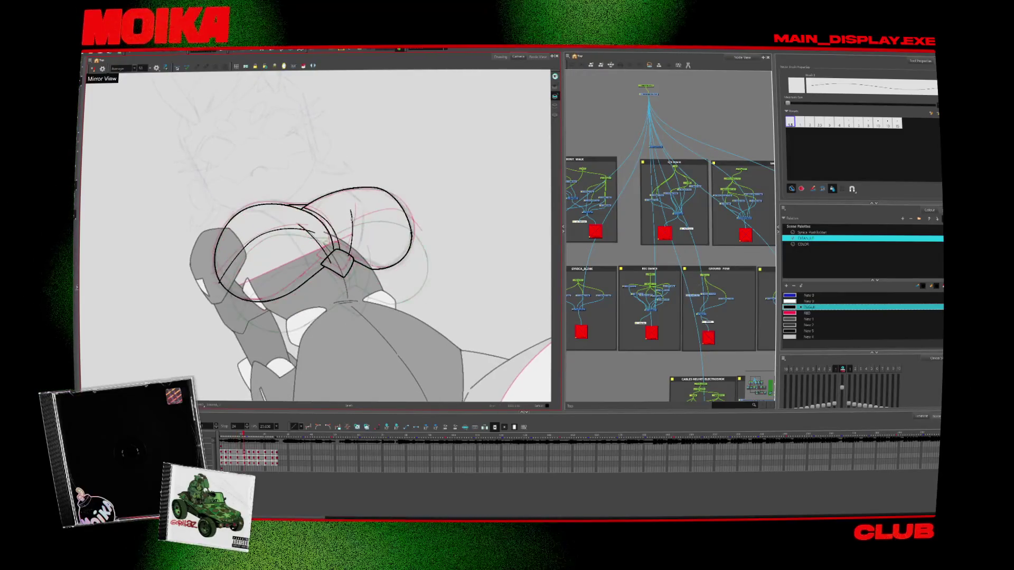
Draw new arc curves inside the right lobe on two consecutive drawings and select the redrawn arc
drag(350, 226, 413, 235)
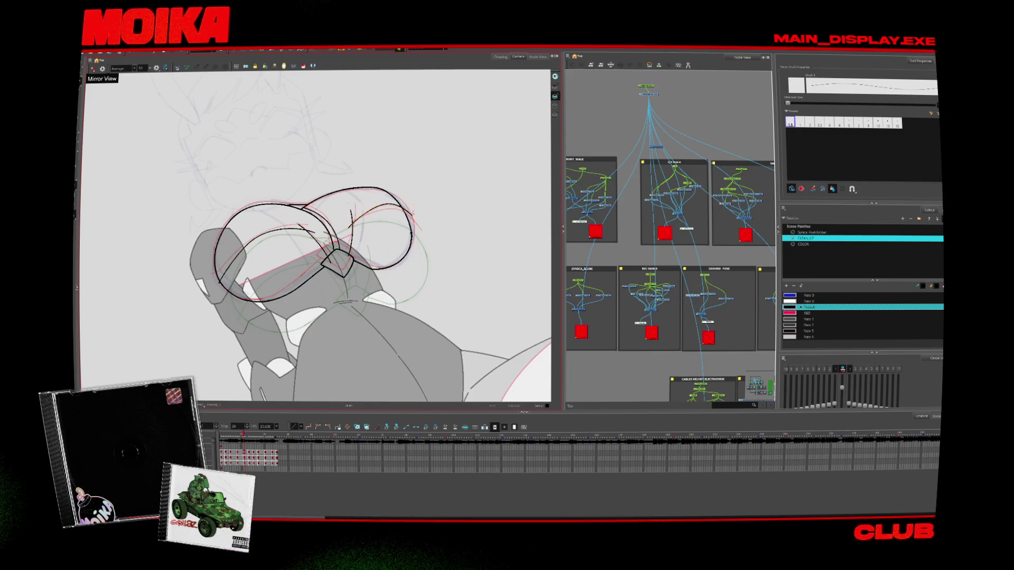
key(period)
drag(370, 265, 431, 247)
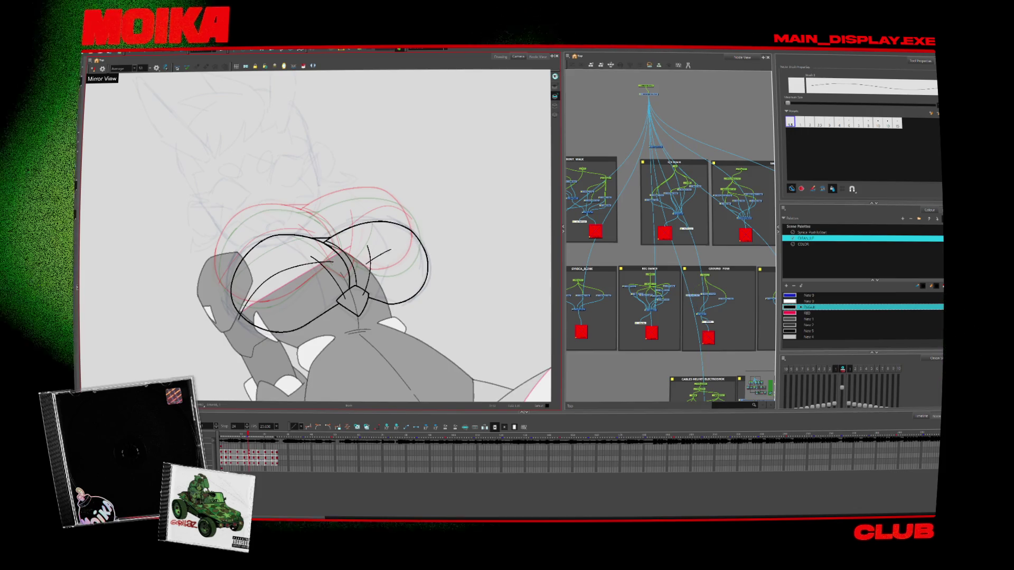
drag(370, 266, 429, 264)
key(alt+s)
click(401, 246)
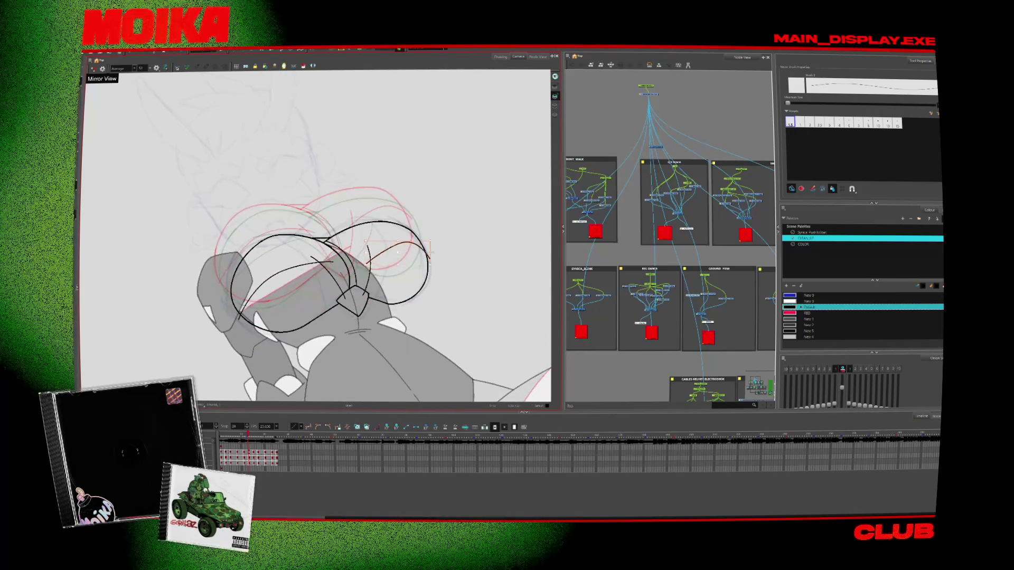
key(alt+b)
Select the arc stroke on the following drawings while stepping forward through the loop
key(period)
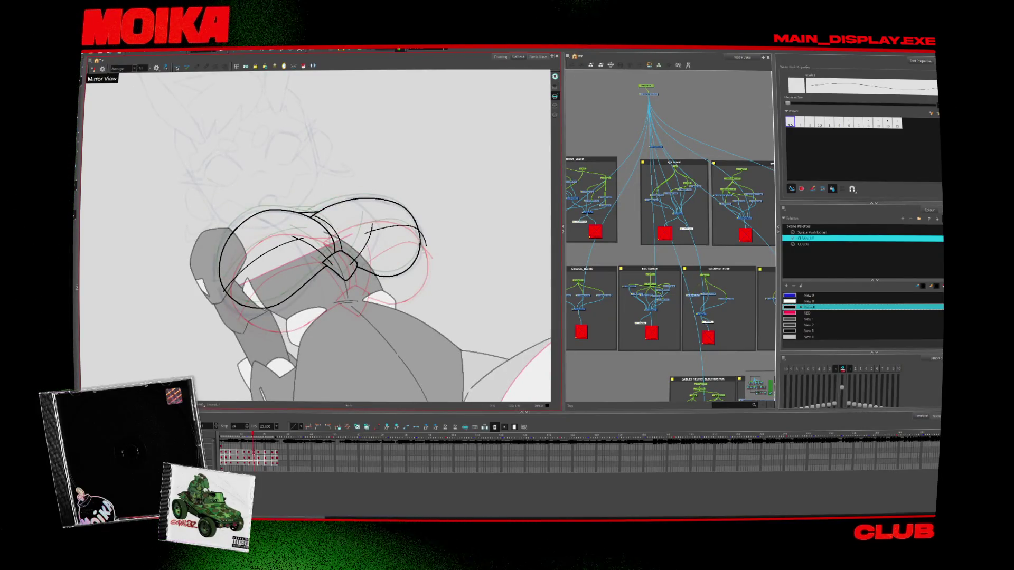
key(period)
key(alt+s)
click(410, 230)
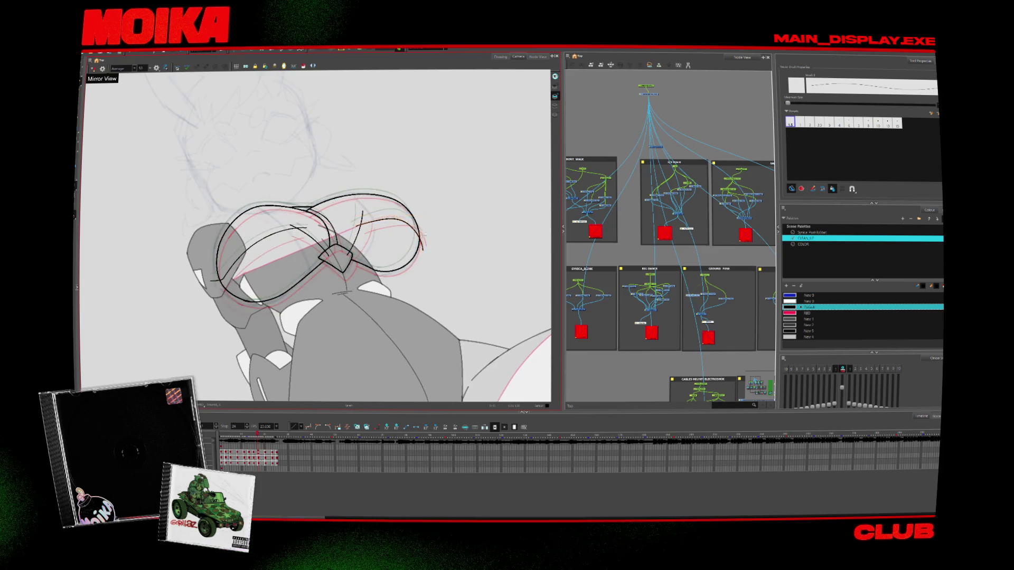
key(alt+b)
key(period)
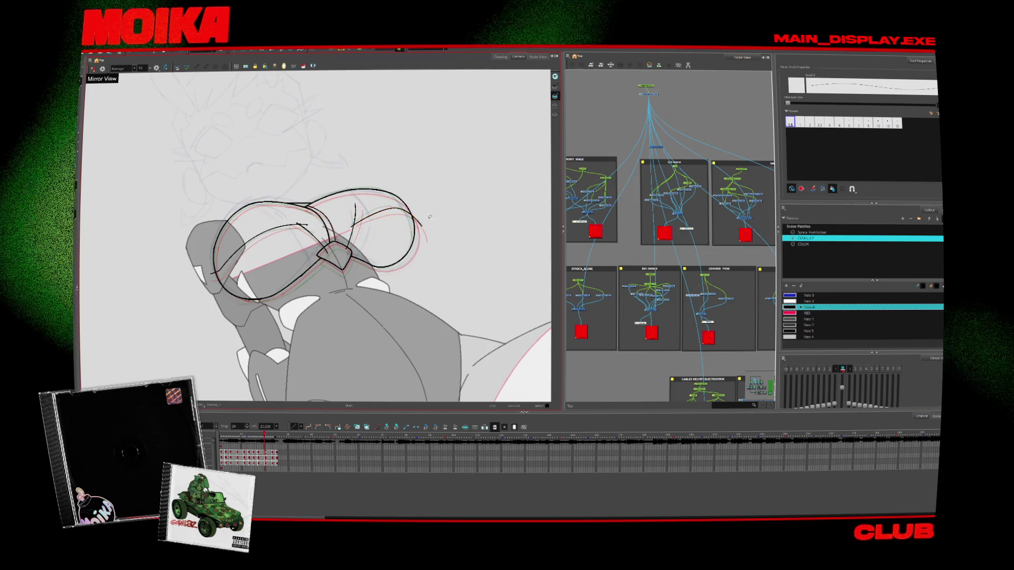
key(period)
key(alt+b)
Flip rapidly between two adjacent drawings to compare the arc's motion
key(period)
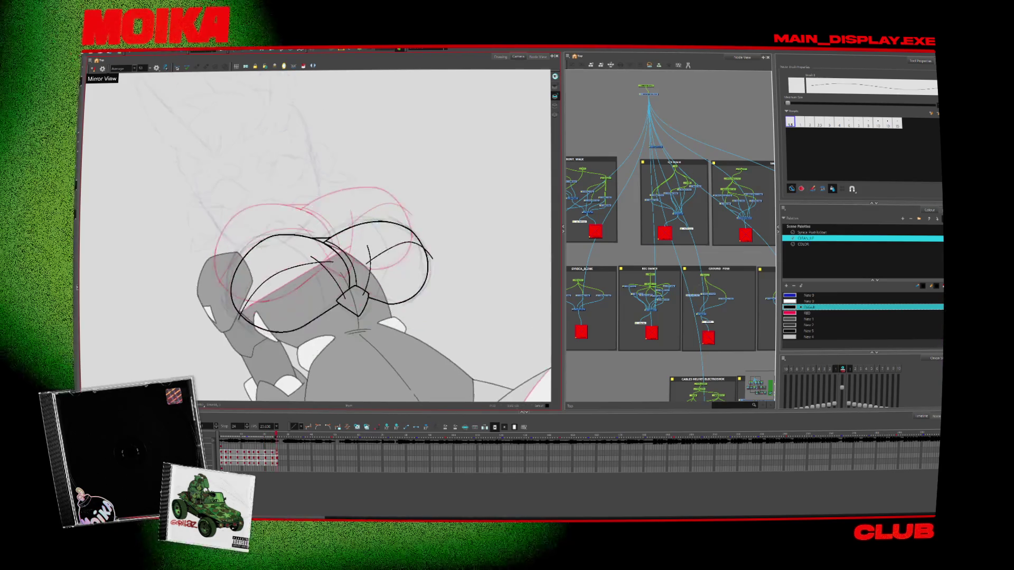
key(comma)
key(period)
key(comma)
key(period)
key(comma)
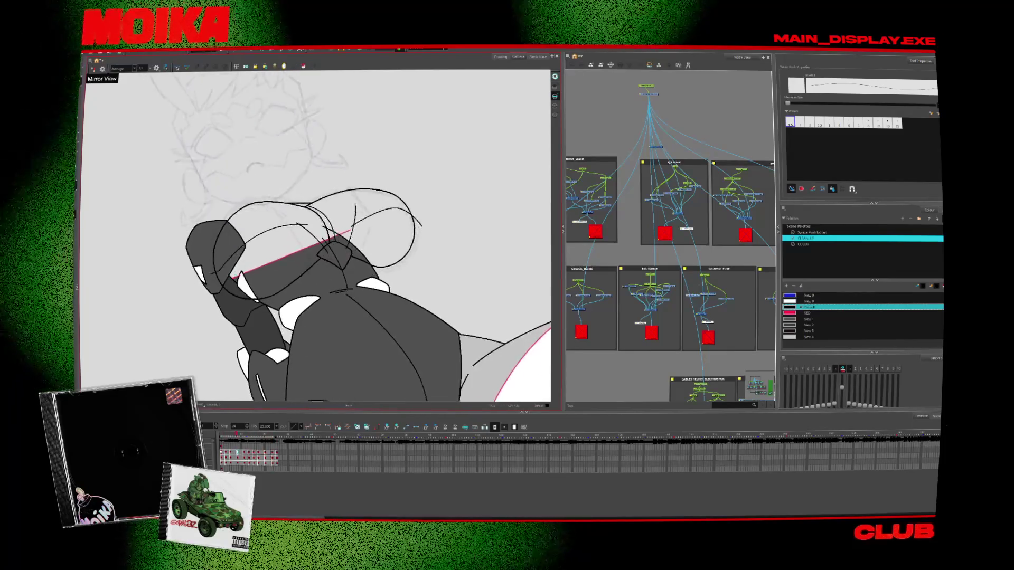
key(period)
key(comma)
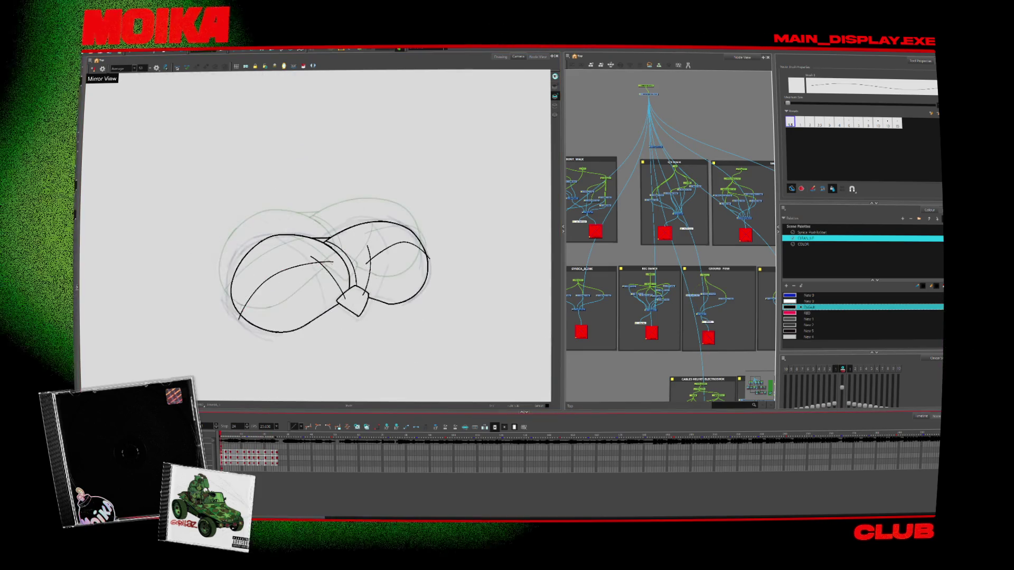
Trim stroke pieces with the Cutter, then hide the onion skin and step to the next drawing
key(alt+t)
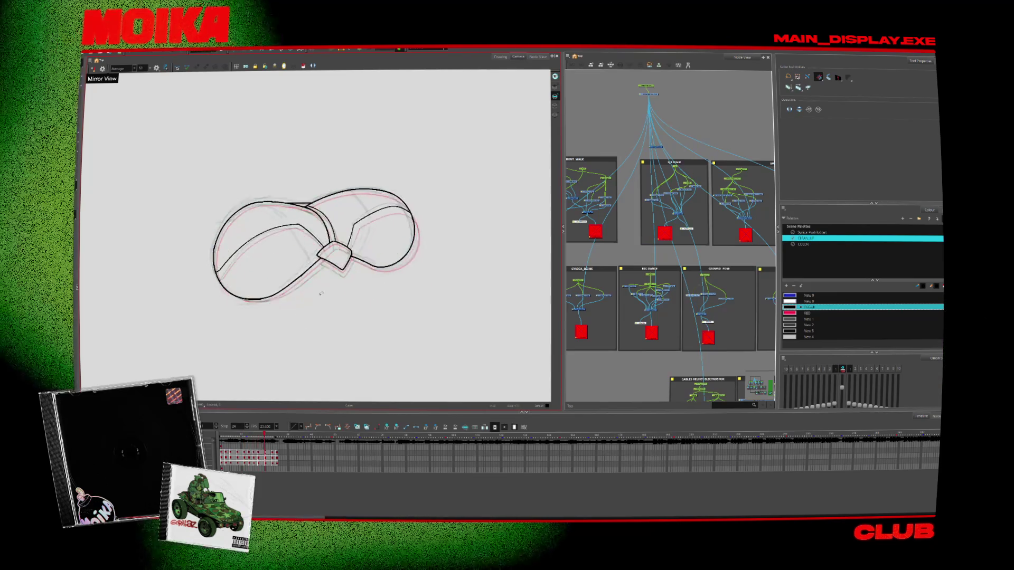
key(alt+b)
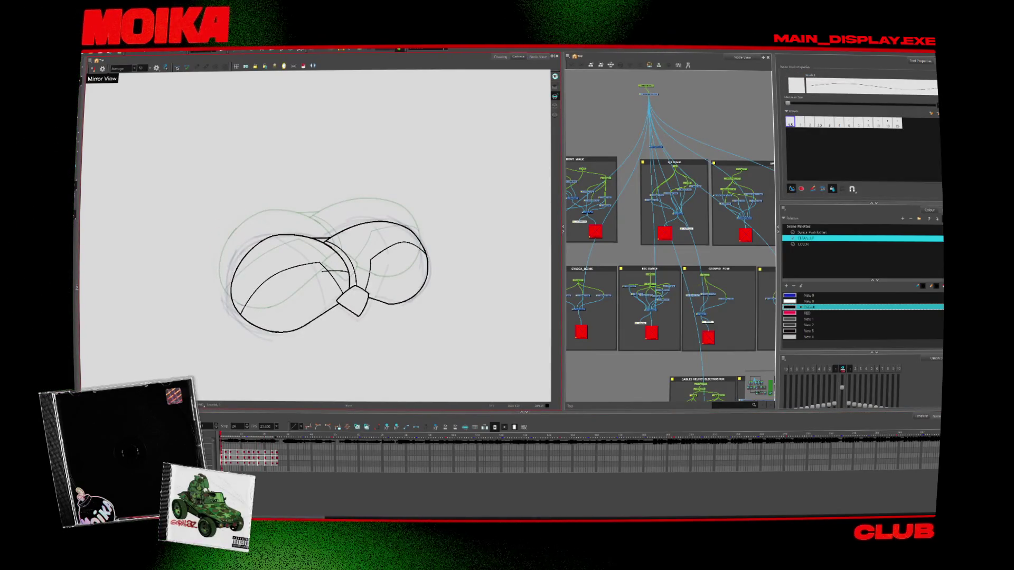
key(period)
key(period)
key(period)
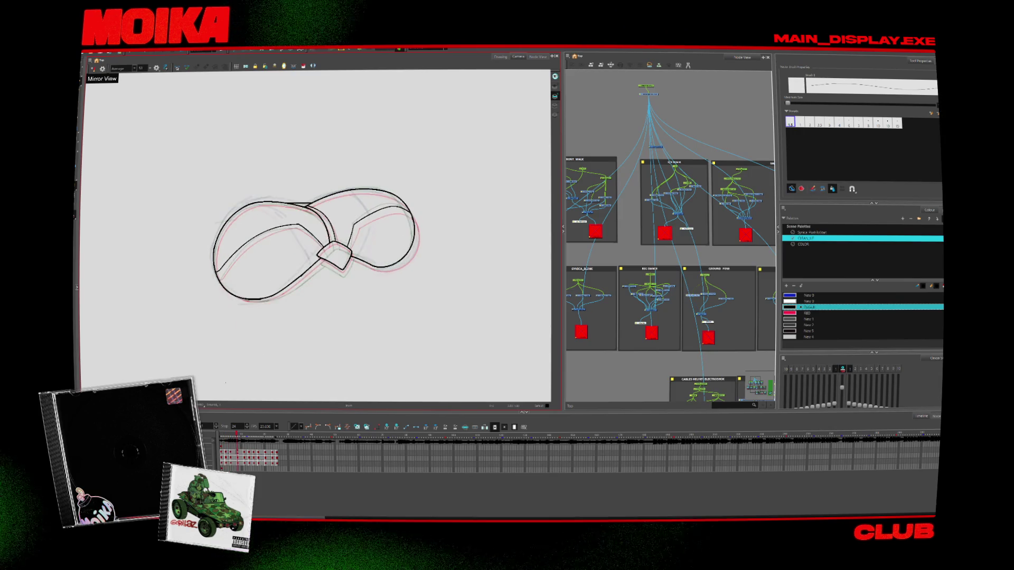
key(period)
key(alt+o)
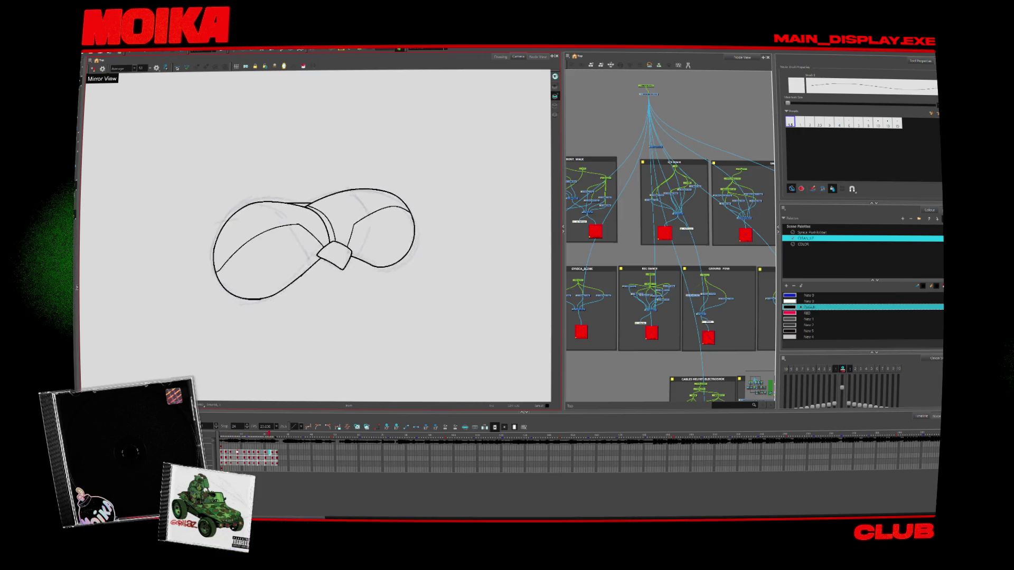
key(period)
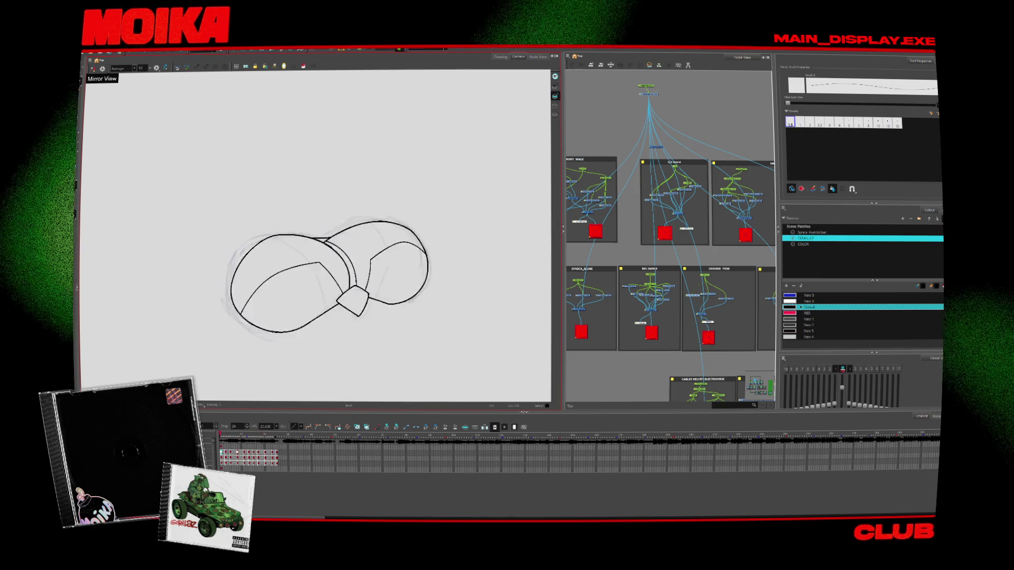
Flip through the neighbouring drawings to compare poses, toggling the onion skin back on
key(period)
key(period)
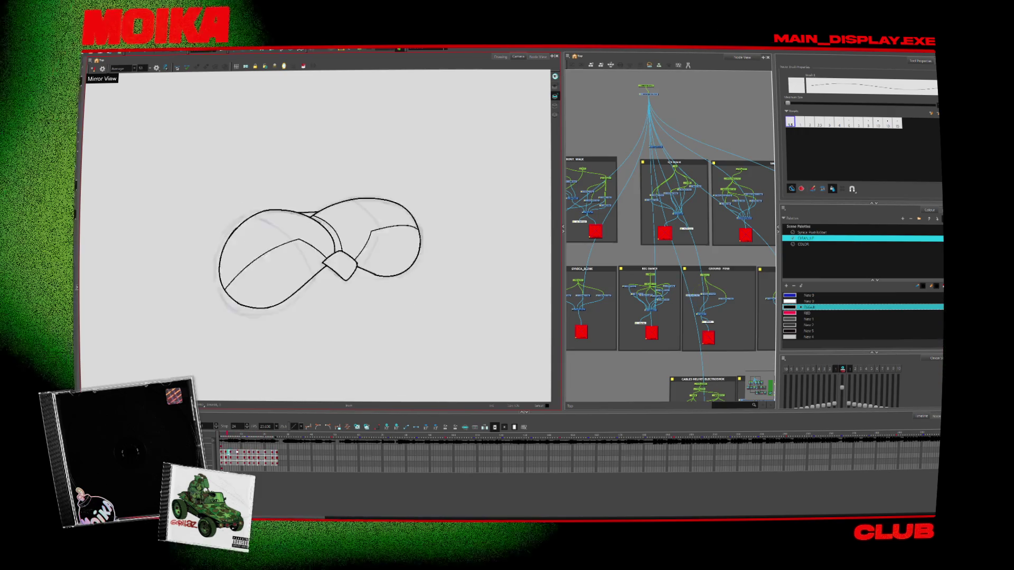
key(comma)
key(comma)
key(comma)
key(alt+o)
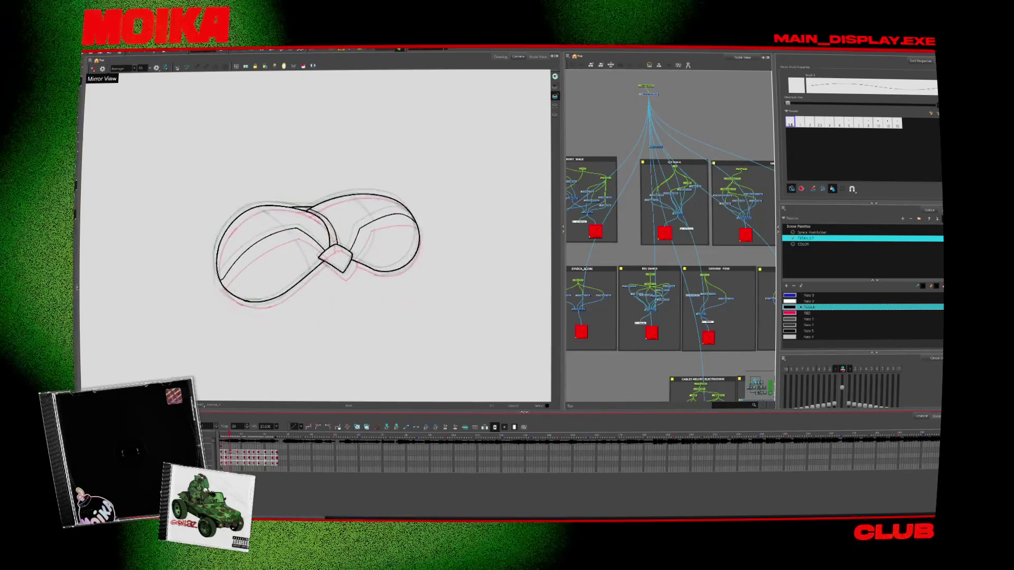
key(alt+s)
key(period)
key(alt+b)
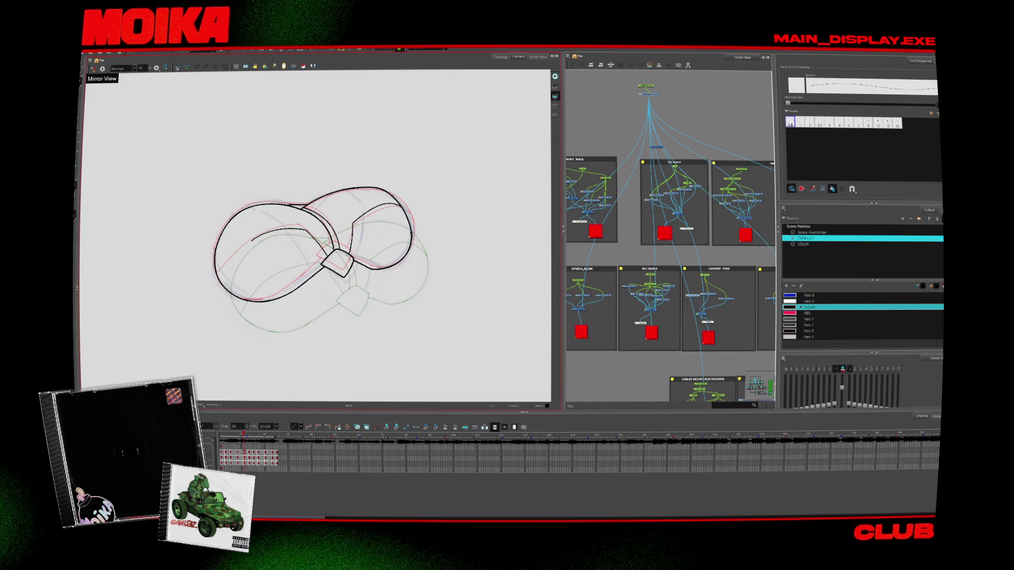
key(period)
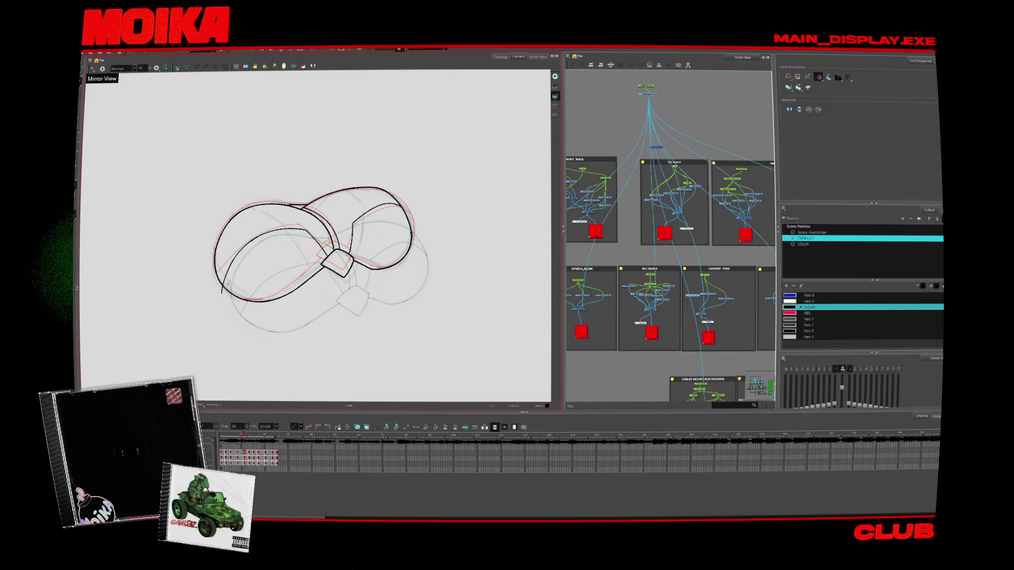
key(period)
key(period)
key(period)
key(period)
key(comma)
key(comma)
key(comma)
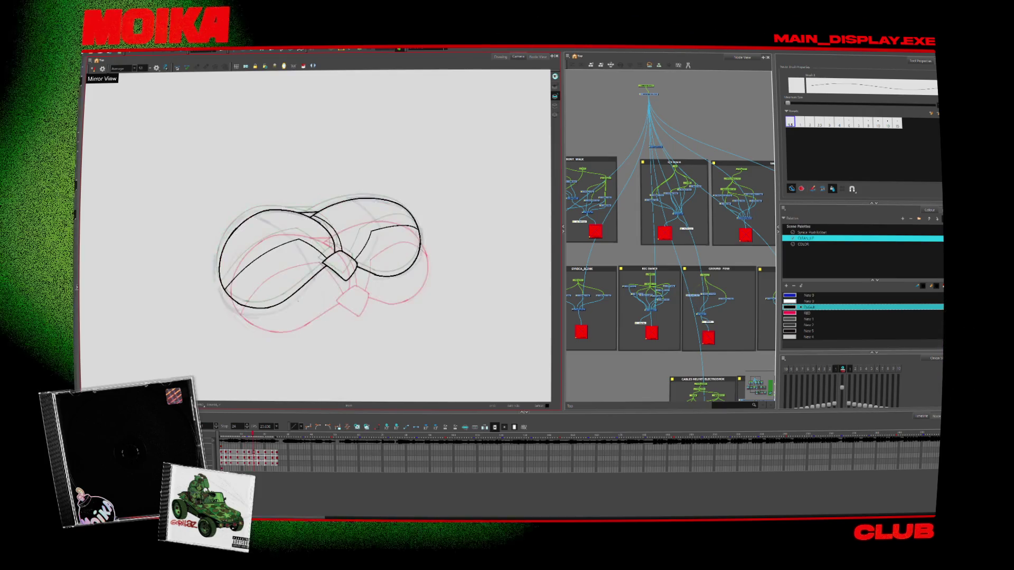
key(period)
key(period)
Undo the unwanted inner stroke part and draw a long inner line across the left lobe on the previous drawing
key(alt+slash)
key(ctrl+z)
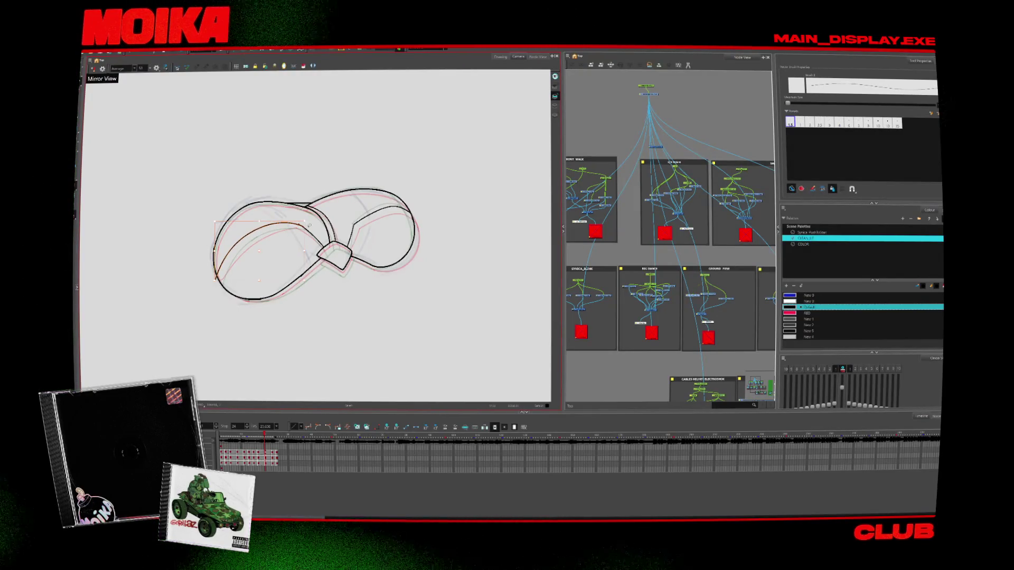
key(alt+s)
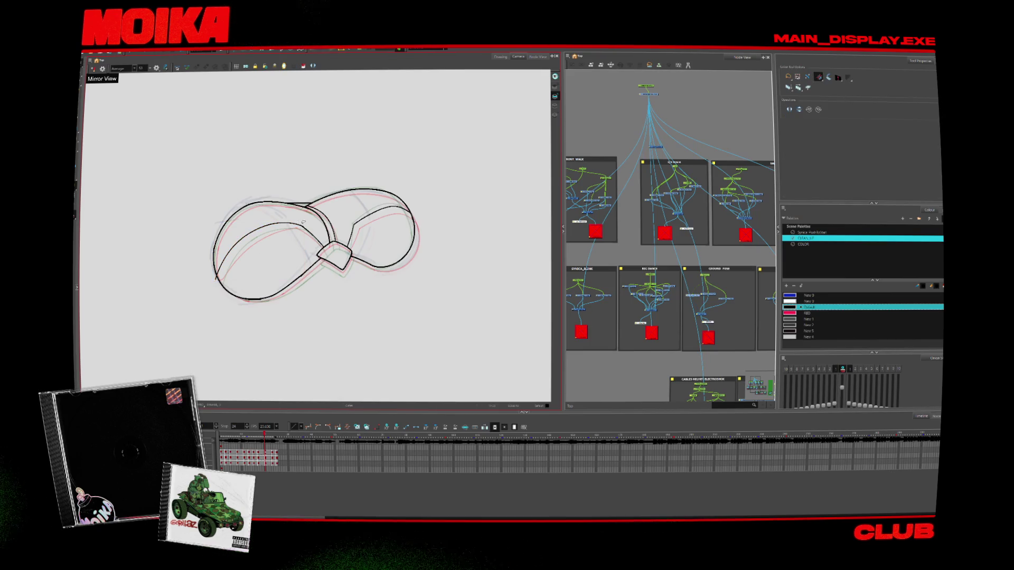
key(comma)
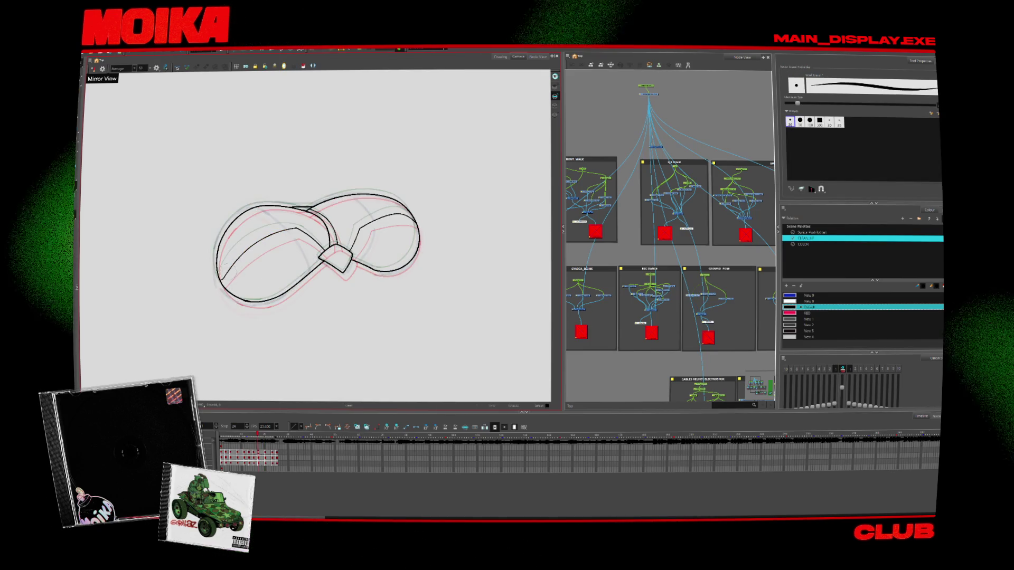
key(alt+slash)
drag(217, 286, 306, 227)
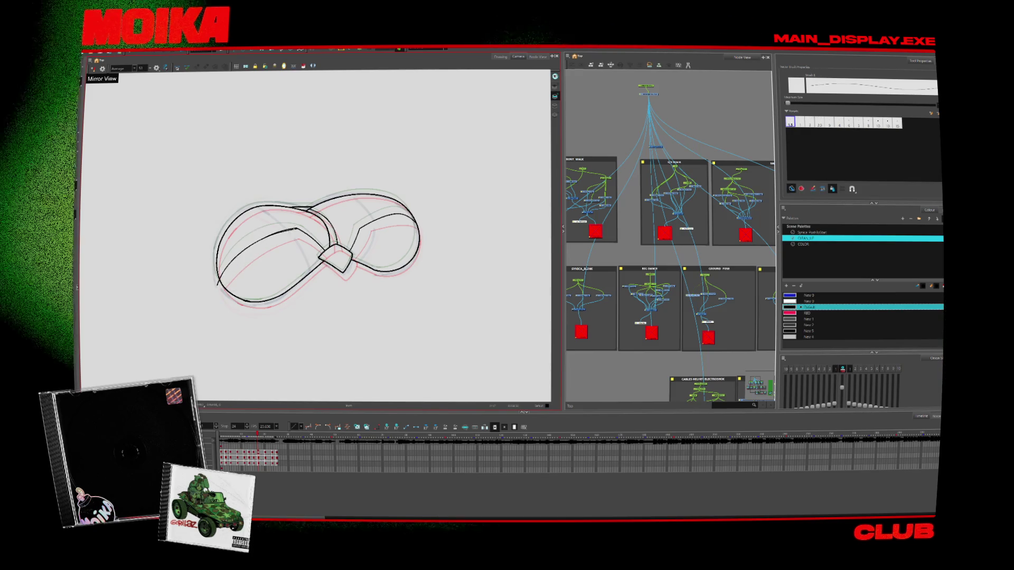
key(alt+z)
click(289, 238)
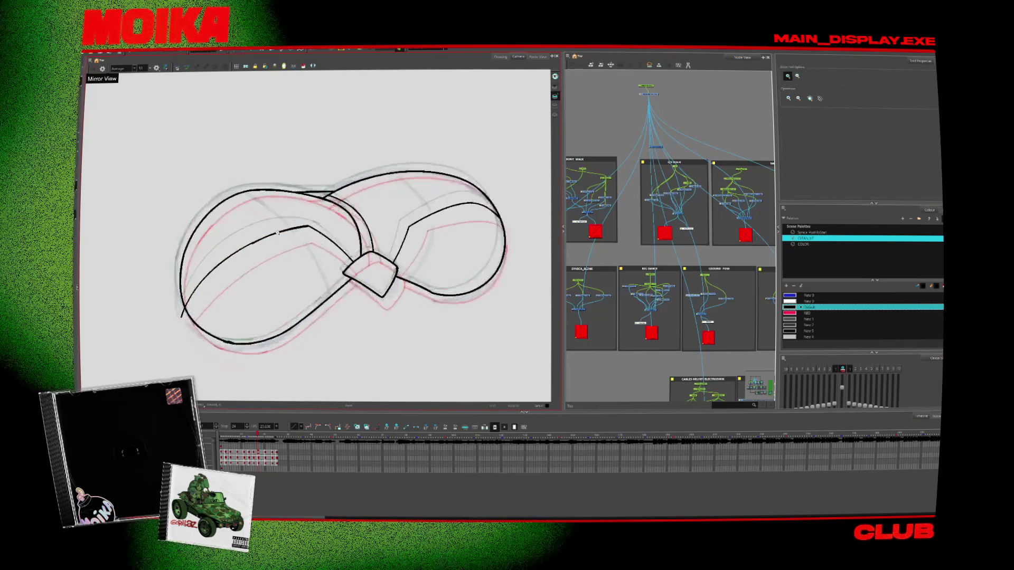
Zoom in on the arc loop, then stretch the later drawing's inner stroke slightly wider along the guides
click(289, 239)
key(alt+s)
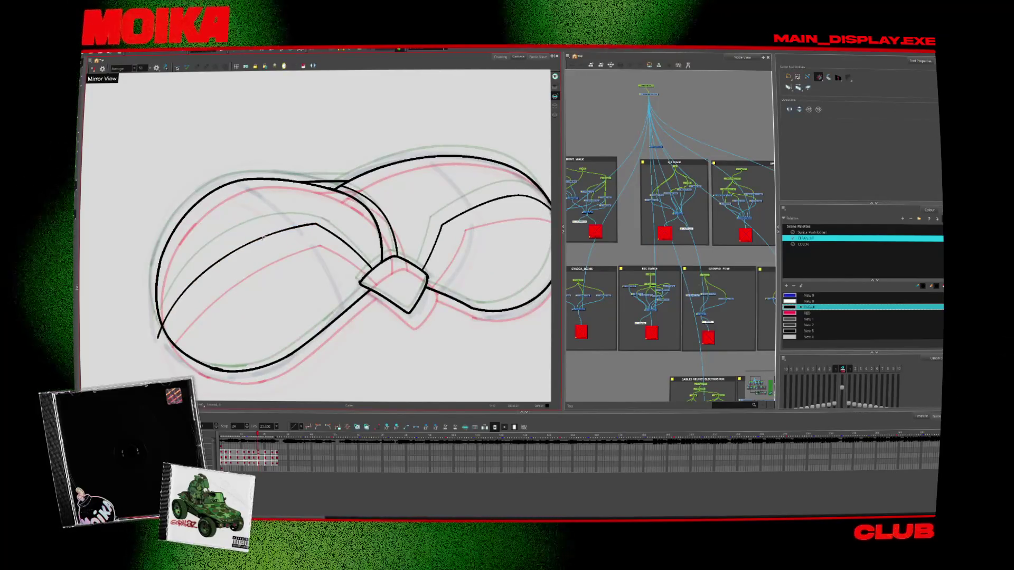
key(period)
key(period)
key(period)
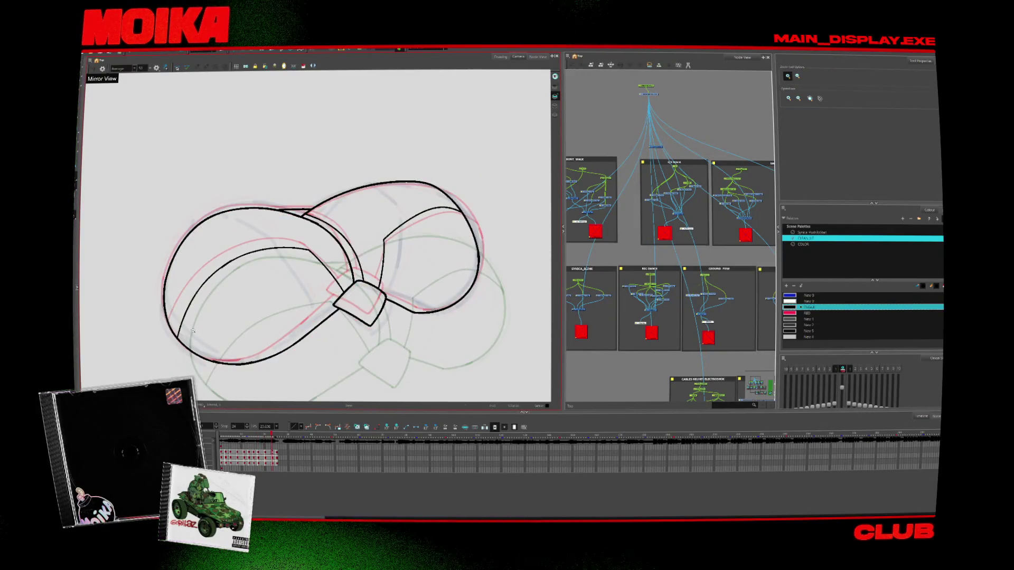
key(alt+b)
key(period)
key(period)
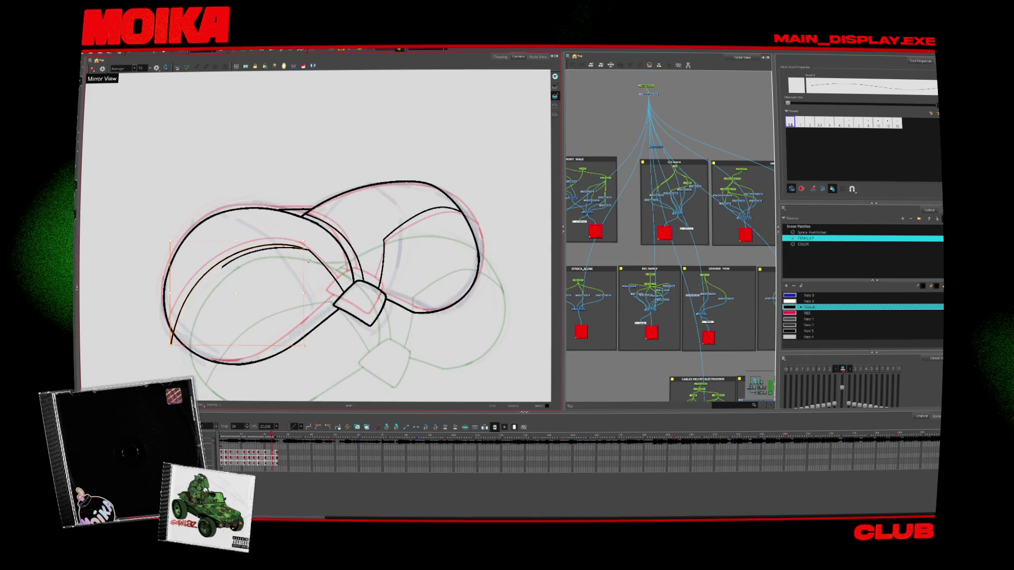
drag(305, 293, 309, 294)
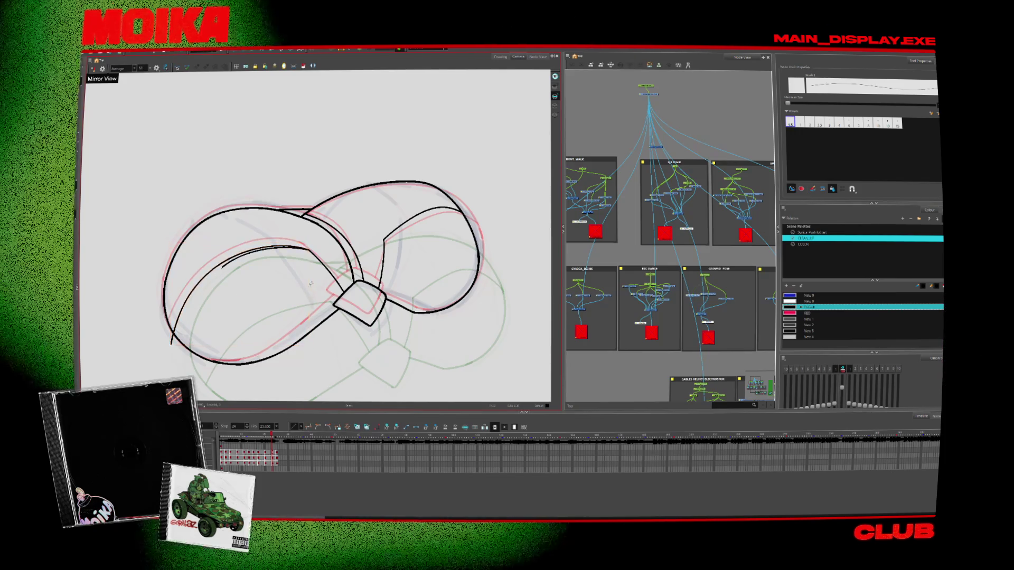
key(alt+s)
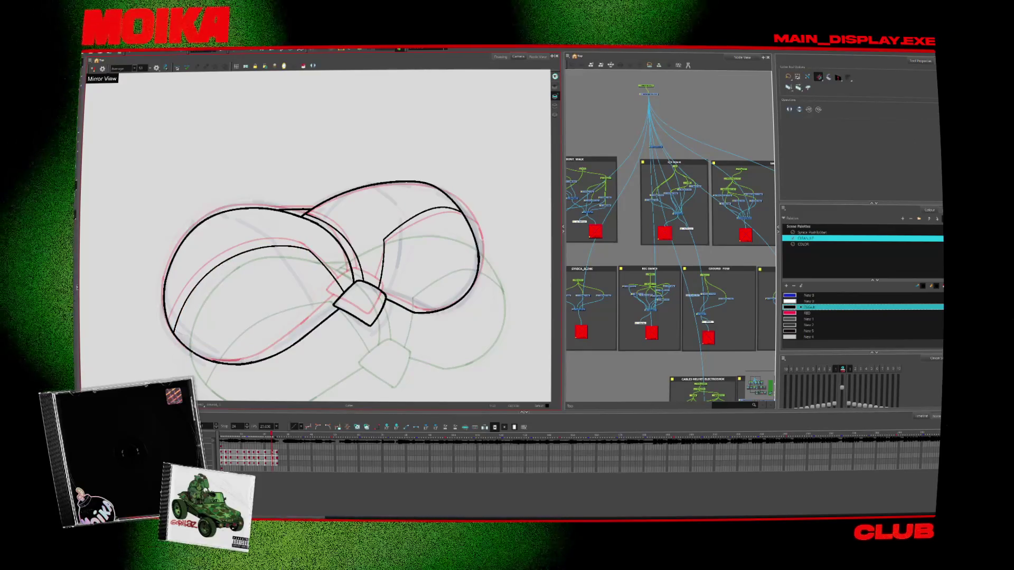
key(.)
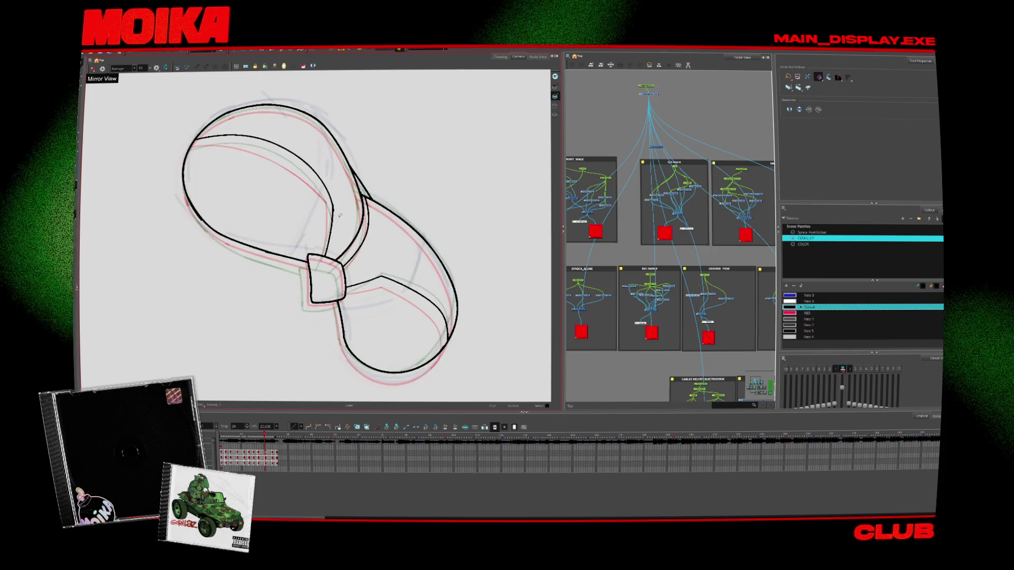
Add a new inner line inside the upper lobe and a short corrective stroke to the loop
key(alt+b)
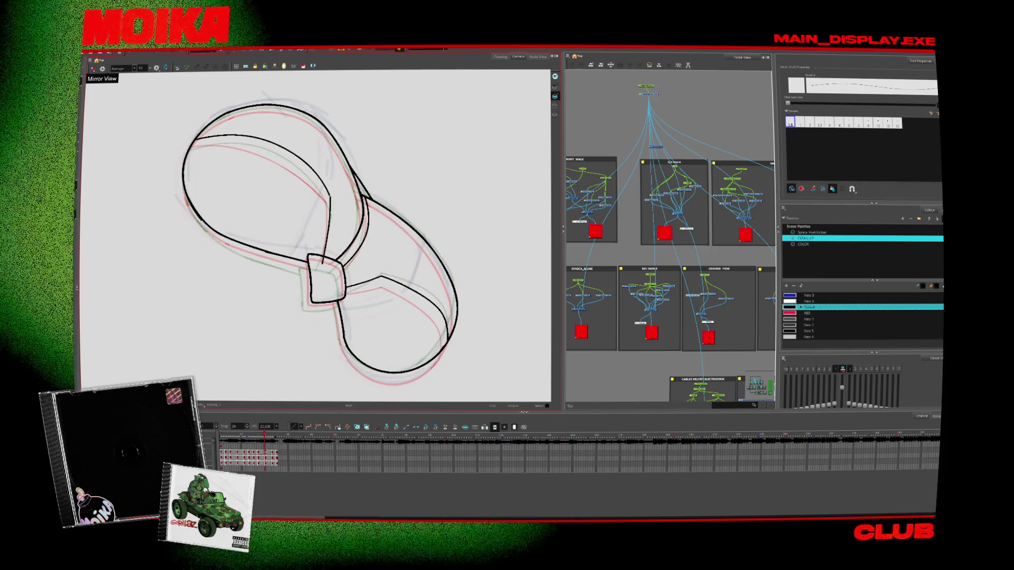
key(4)
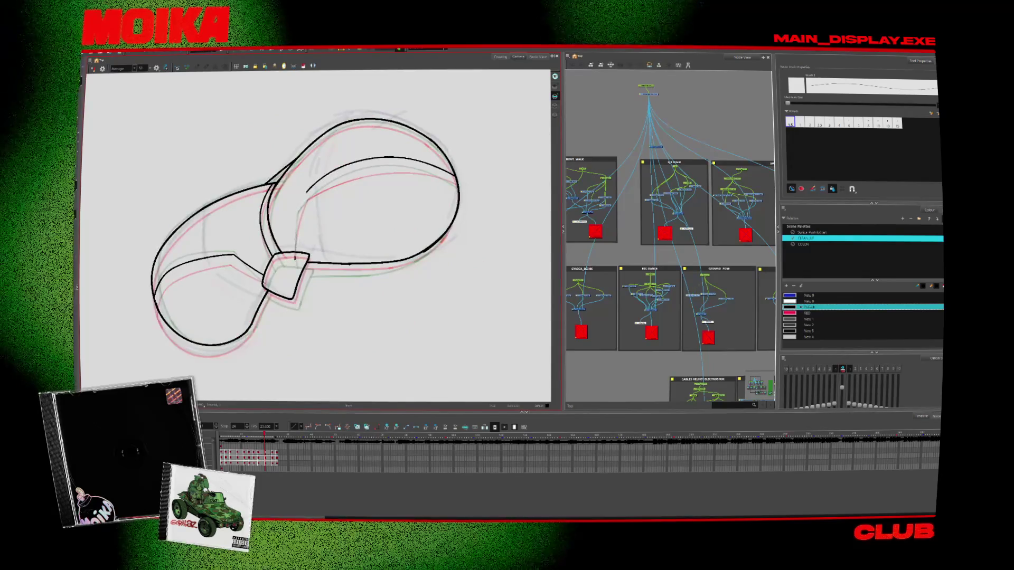
drag(304, 197, 297, 237)
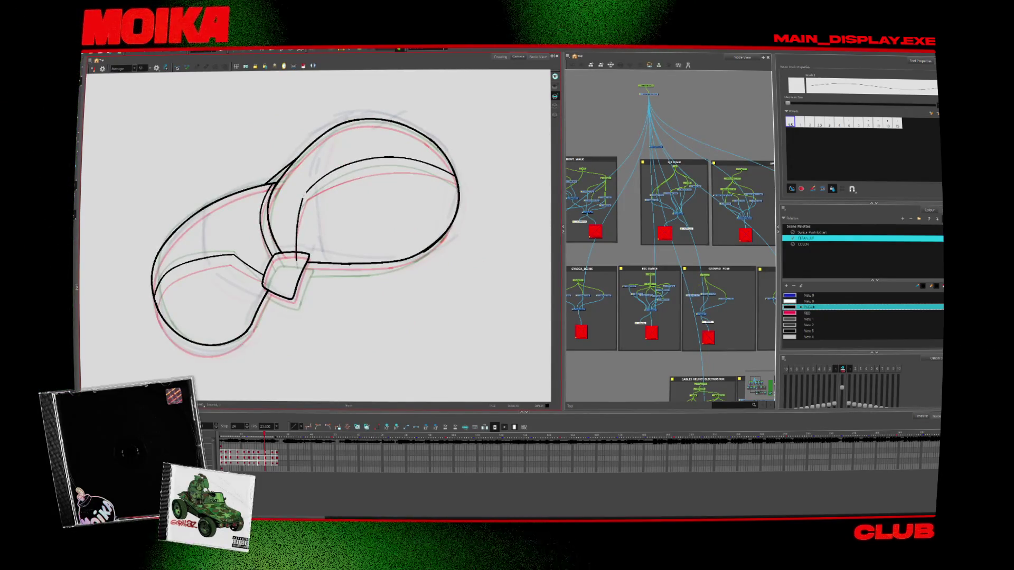
key(4)
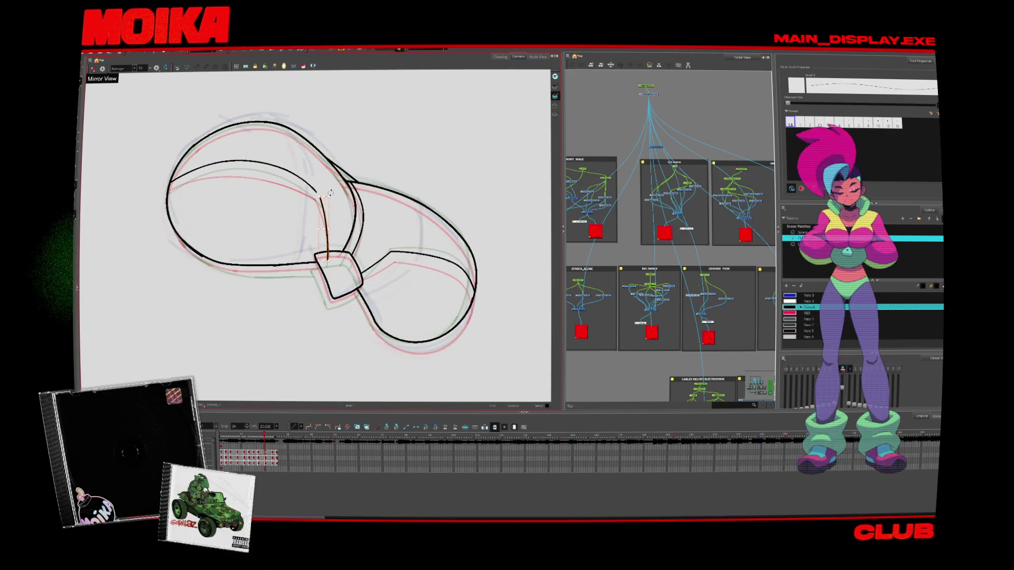
drag(328, 196, 358, 236)
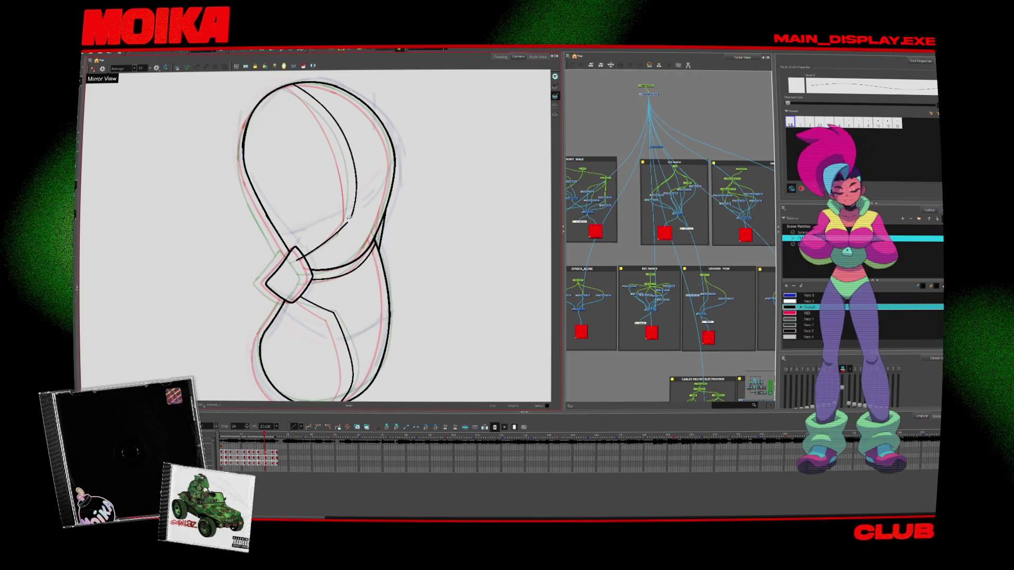
mouse_move(356, 214)
mouse_down()
mouse_move(347, 231)
mouse_move(396, 319)
mouse_move(404, 254)
mouse_up()
key(alt+b)
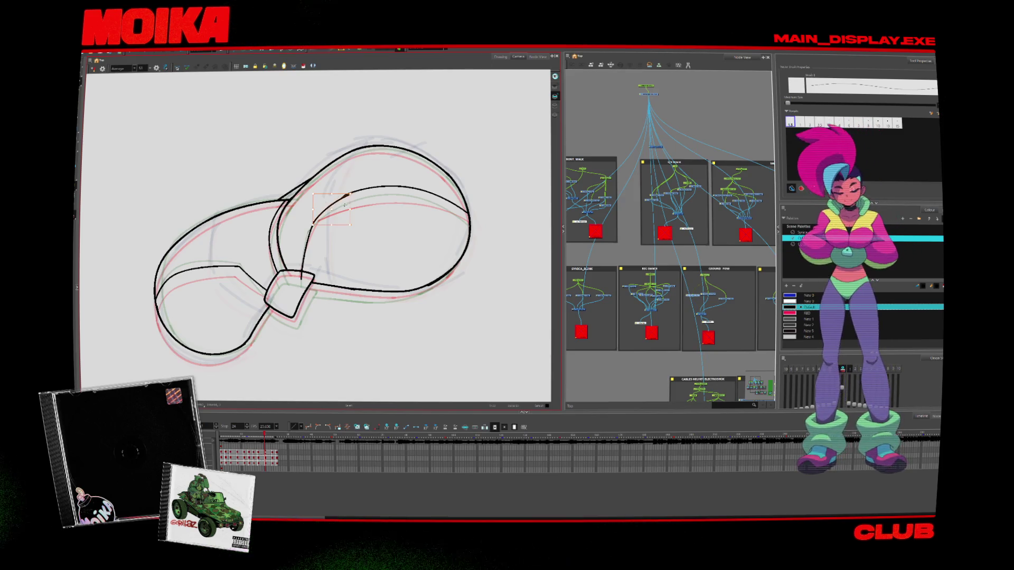
Step back and forth through the drawings comparing onion skins, ending on the next inbetween
key(comma)
key(comma)
key(comma)
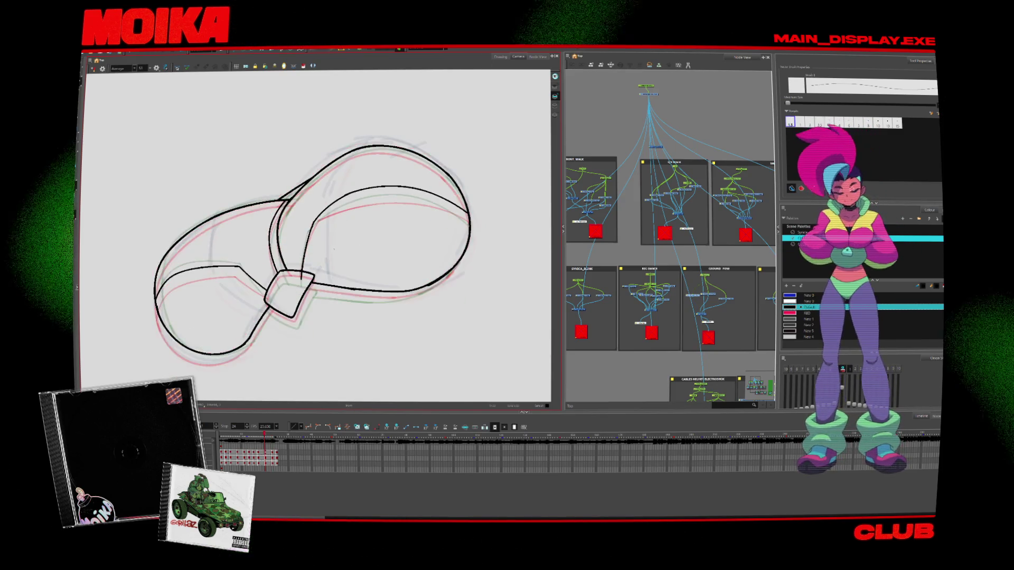
key(period)
key(period)
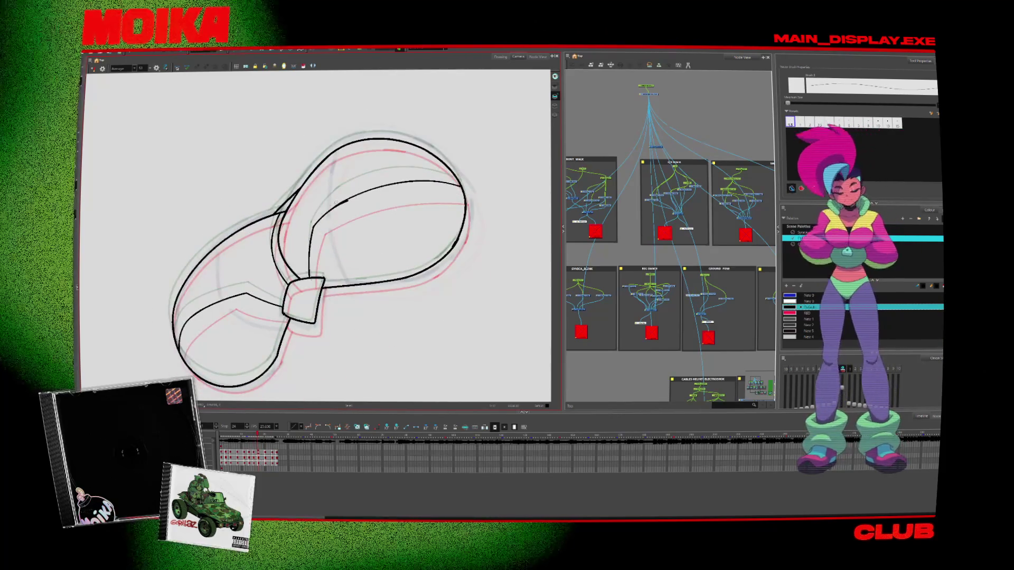
key(comma)
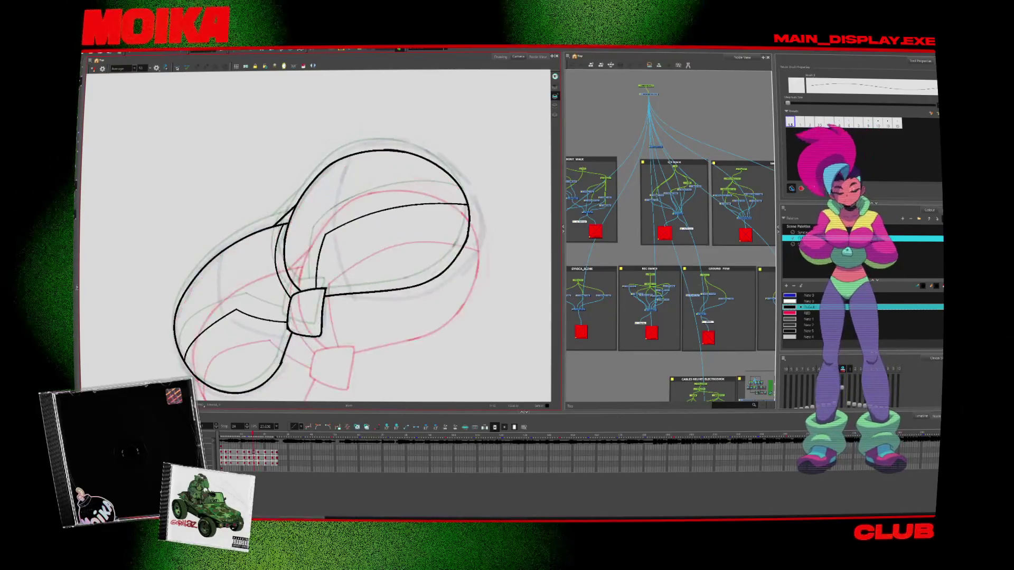
key(comma)
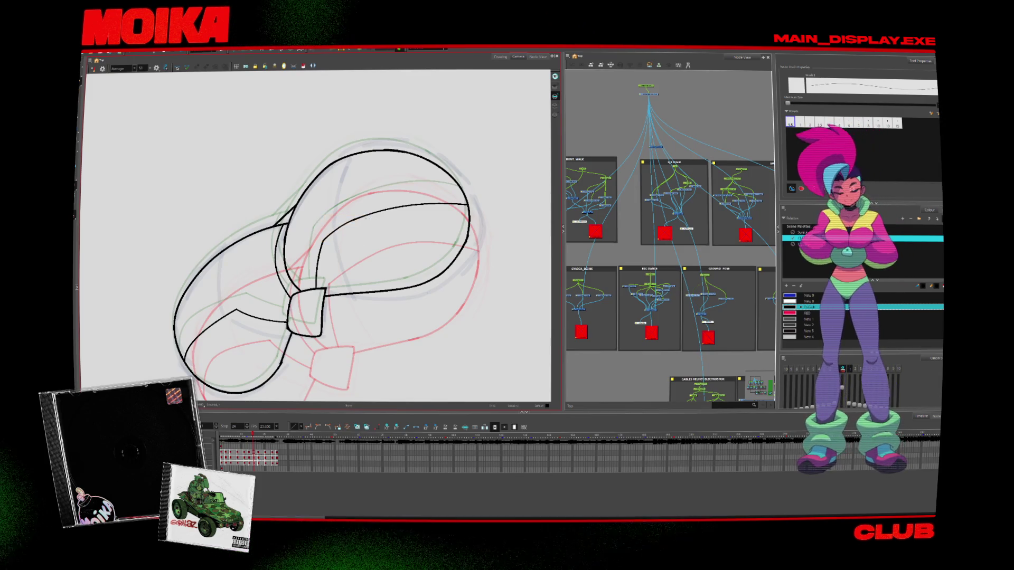
key(period)
key(period)
key(period)
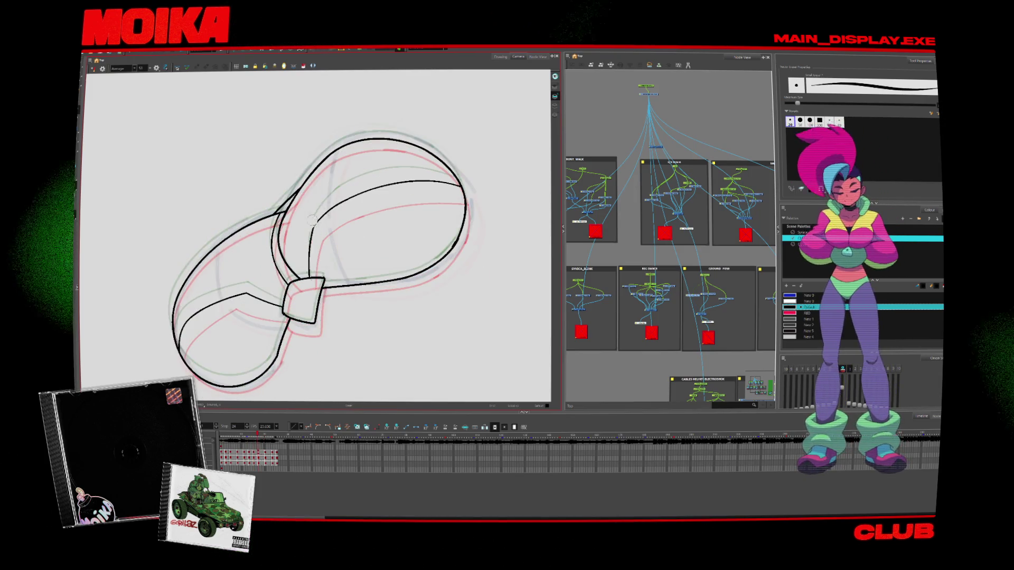
key(alt+slash)
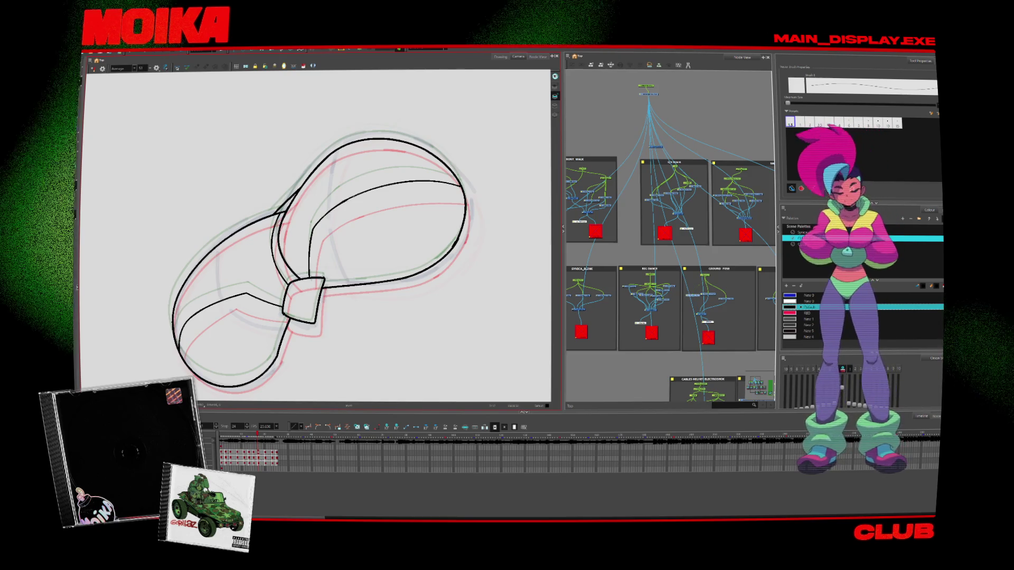
key(period)
key(alt+b)
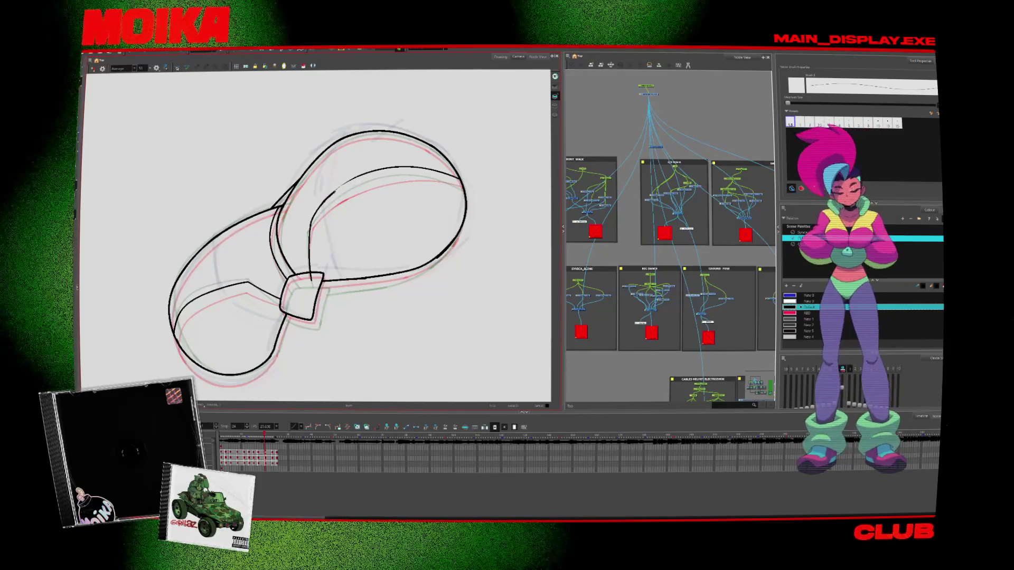
key(period)
key(comma)
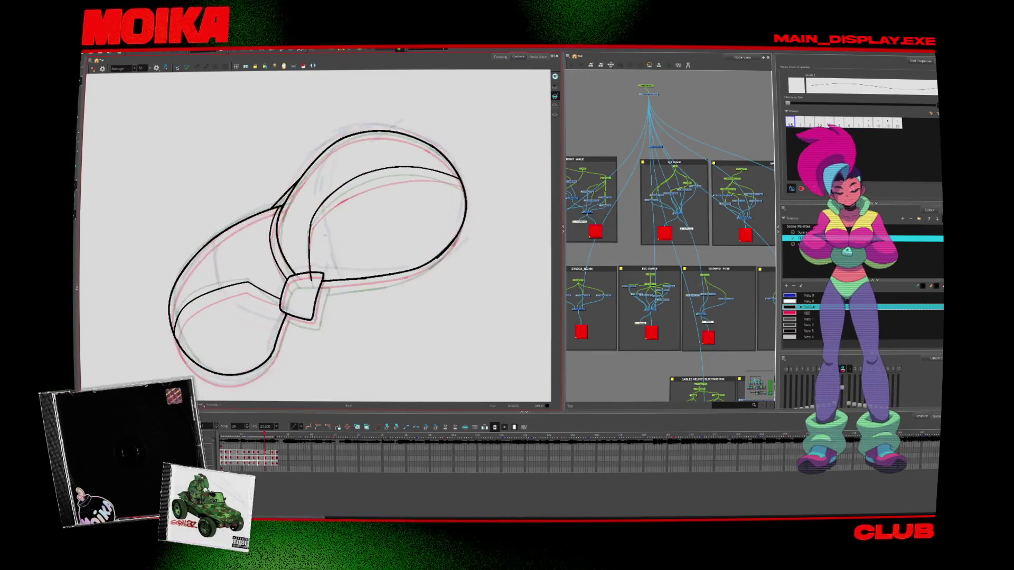
key(period)
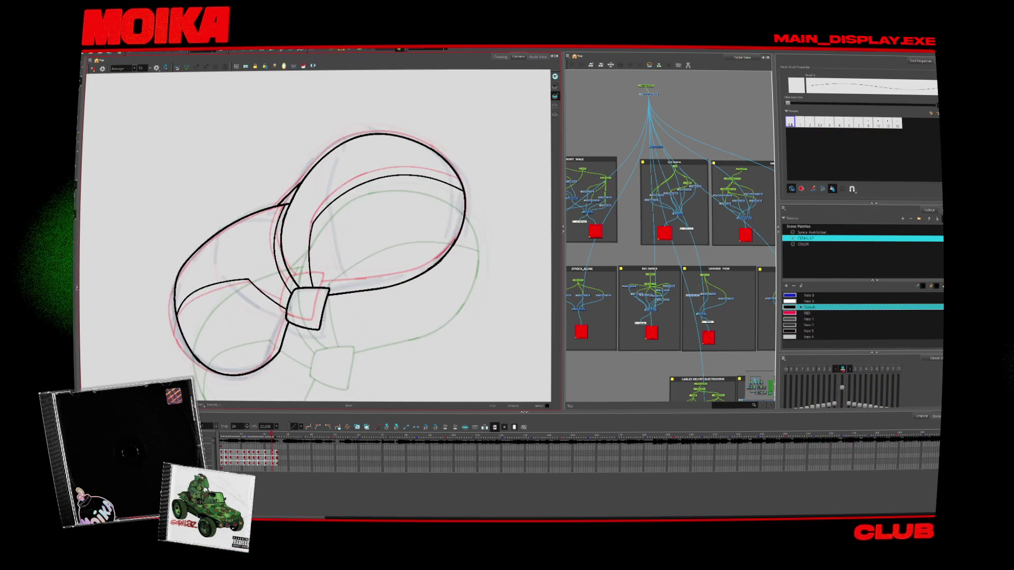
Remove the stray left part of the black line on a later inbetween drawing
key(alt+s)
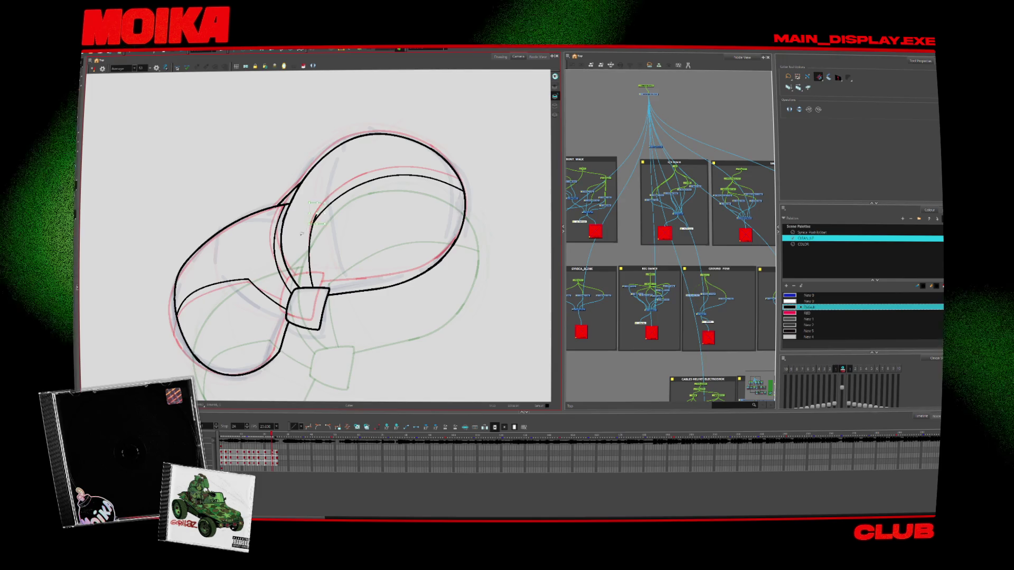
key(period)
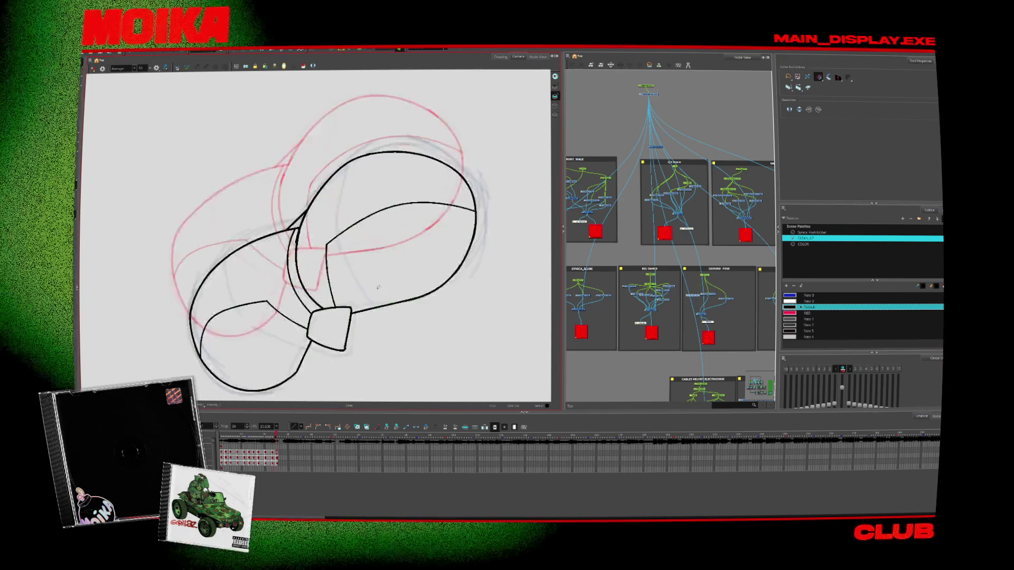
key(period)
key(period)
key(alt+b)
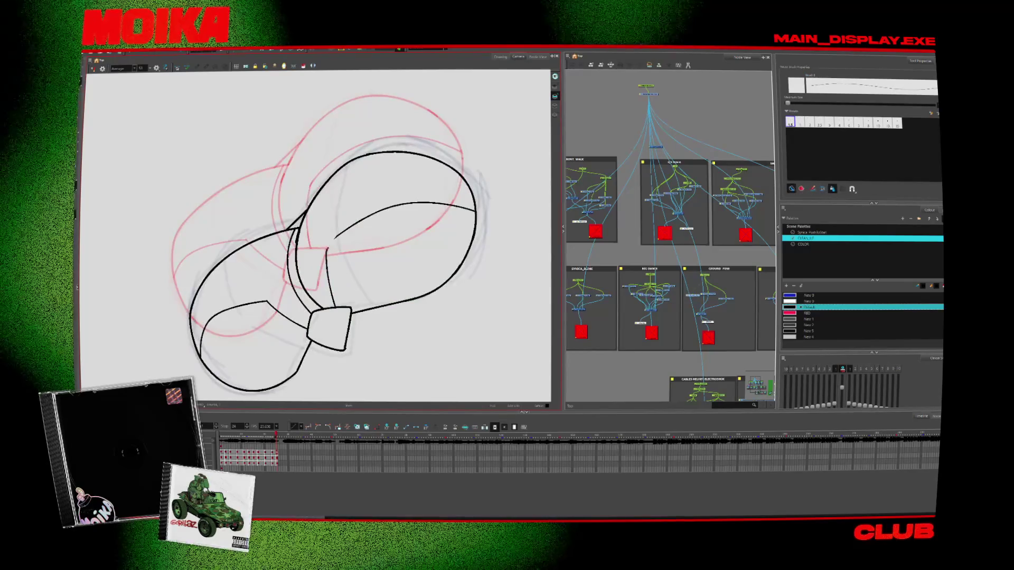
key(ctrl+z)
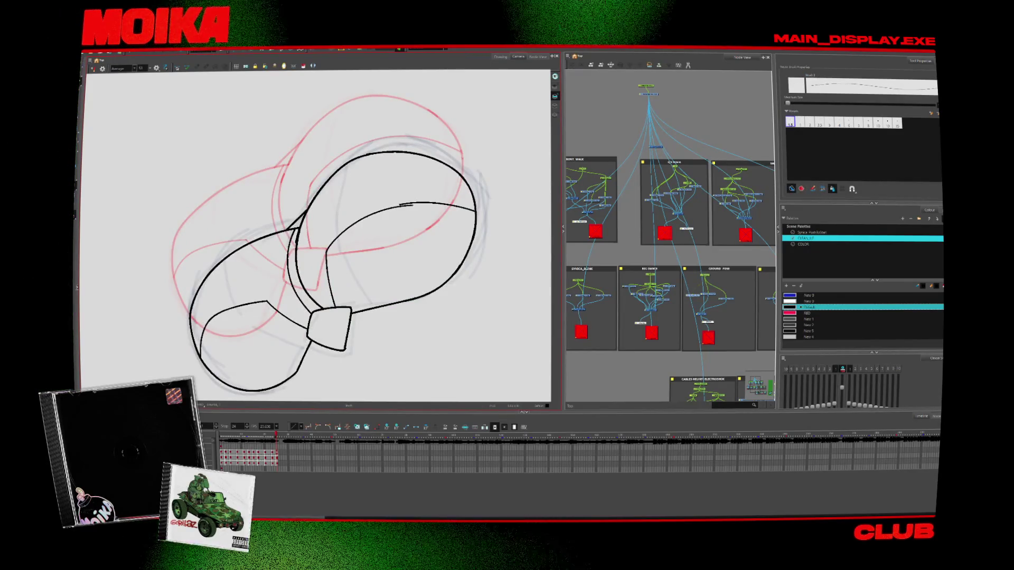
Flip through the neighbouring drawings to compare the motion, then zoom out to the whole frame
key(comma)
key(comma)
key(comma)
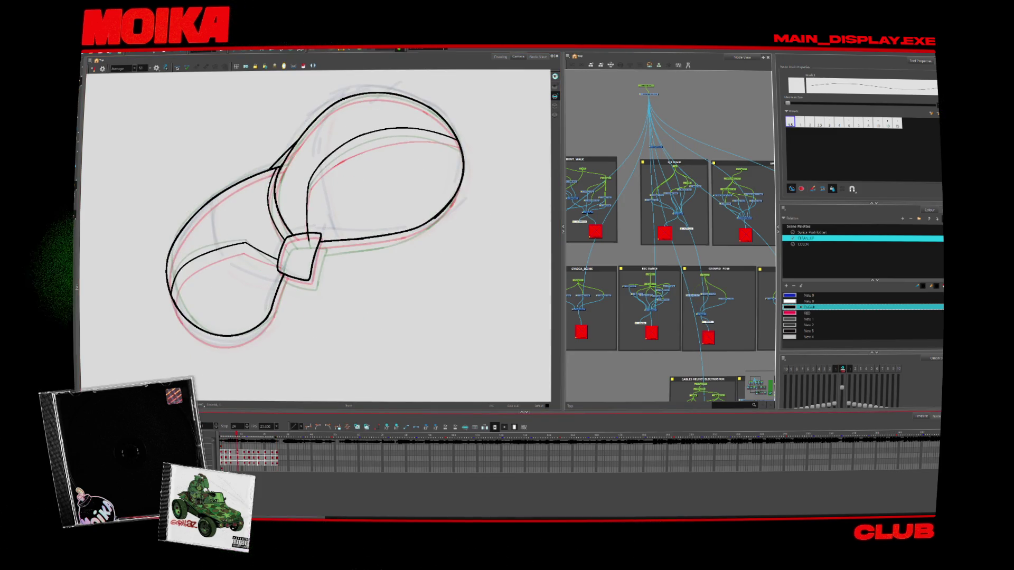
key(Return)
key(Return)
key(comma)
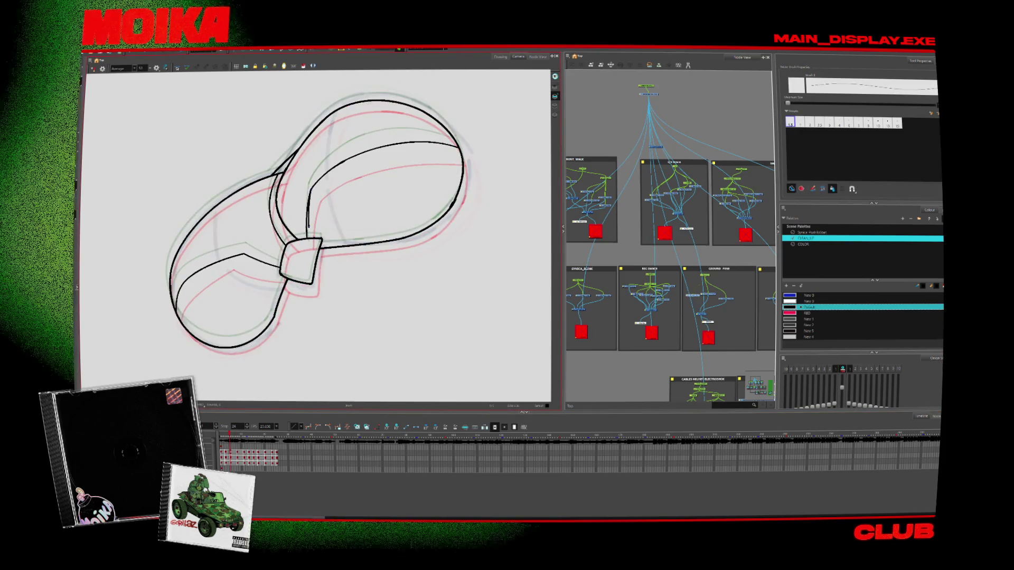
key(alt+s)
key(period)
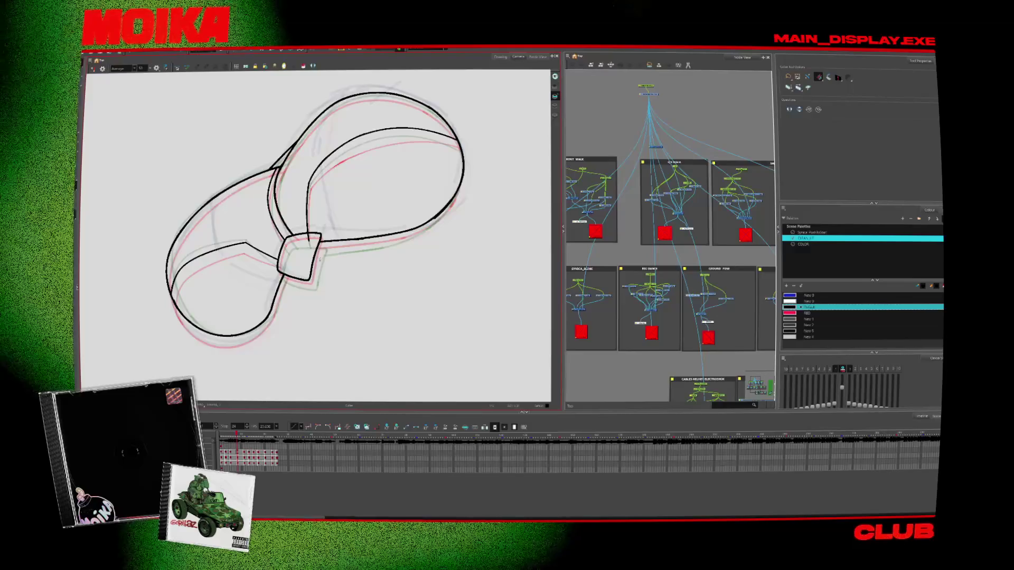
key(shift+z)
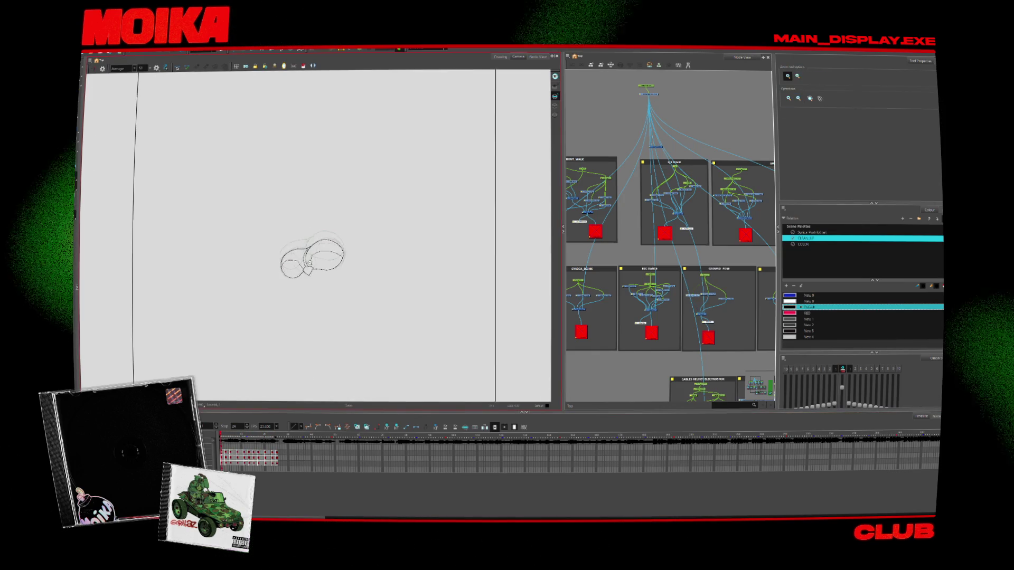
Flip forward and back through the loop's drawings to review the cleaned arc
scroll(309, 262, up, 5)
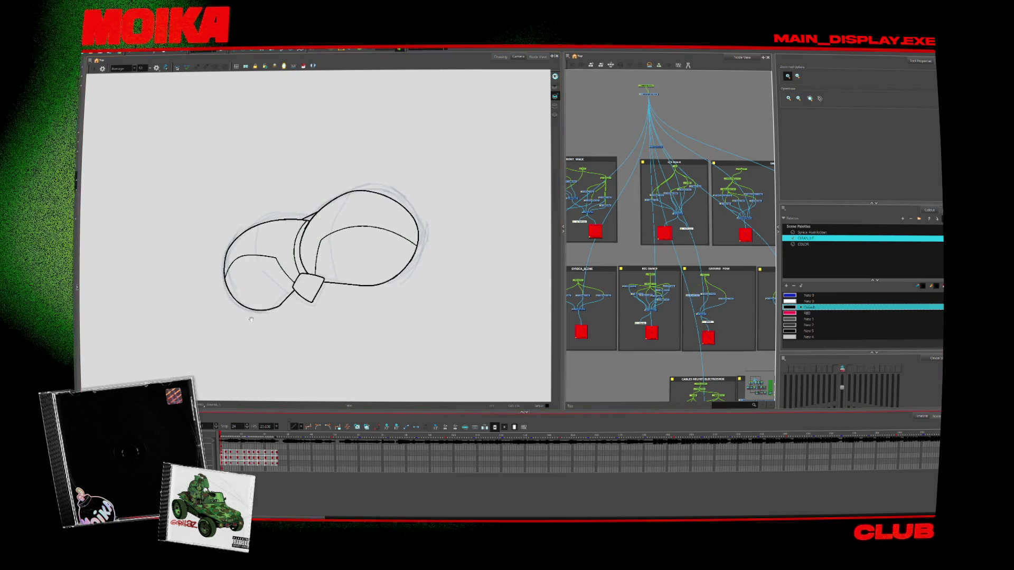
scroll(338, 259, up, 1)
scroll(338, 259, up, 1)
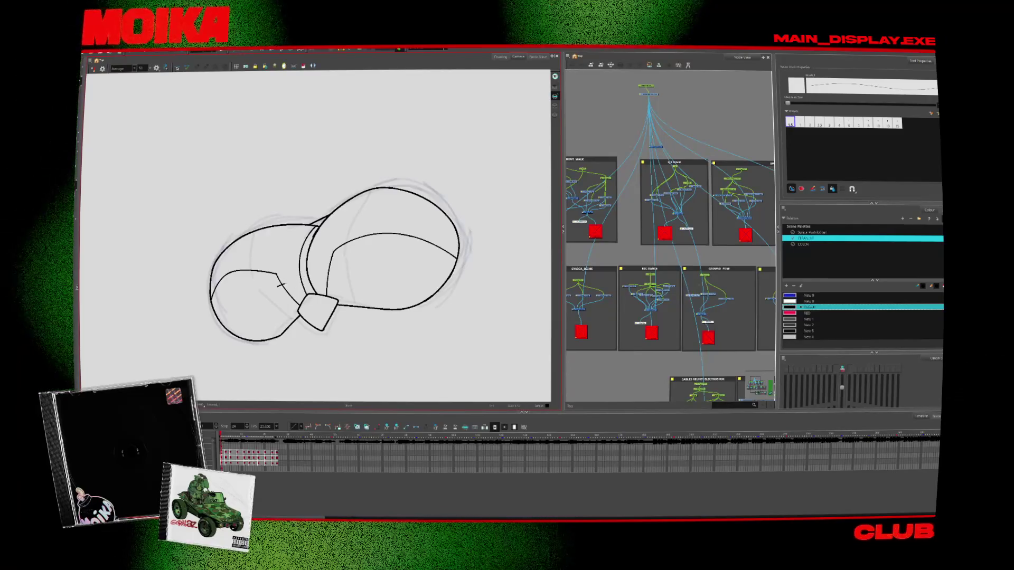
key(period)
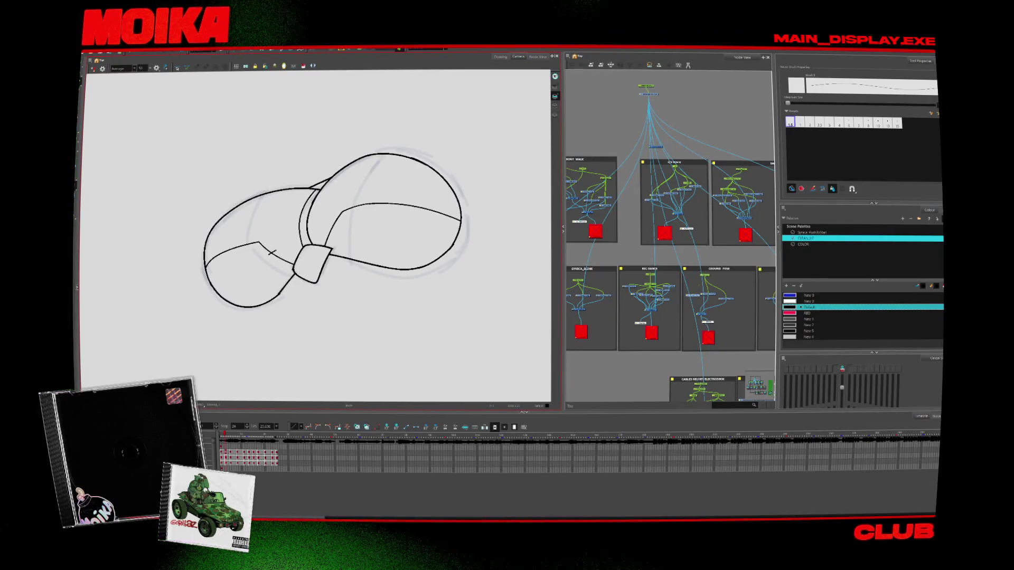
key(period)
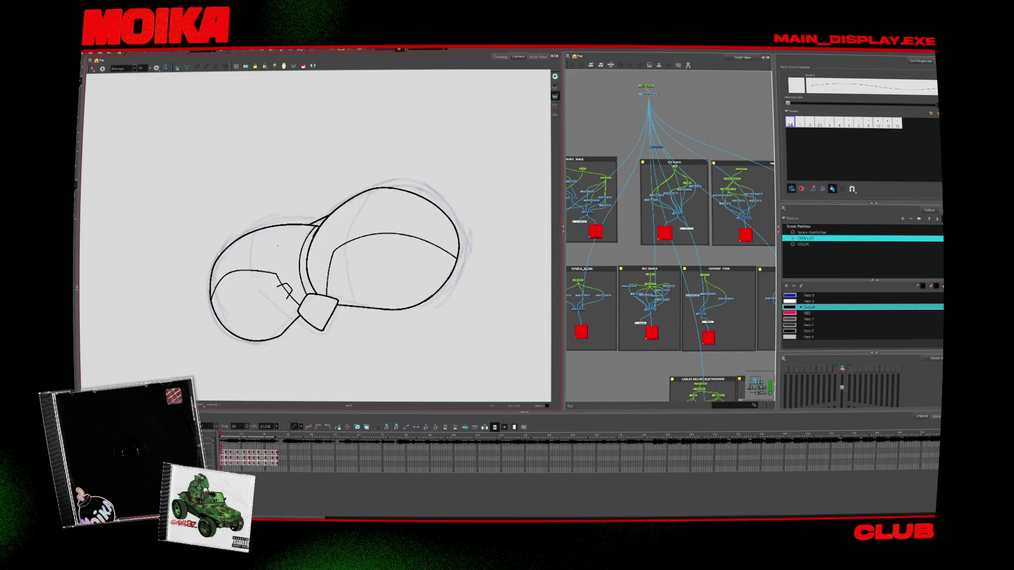
key(period)
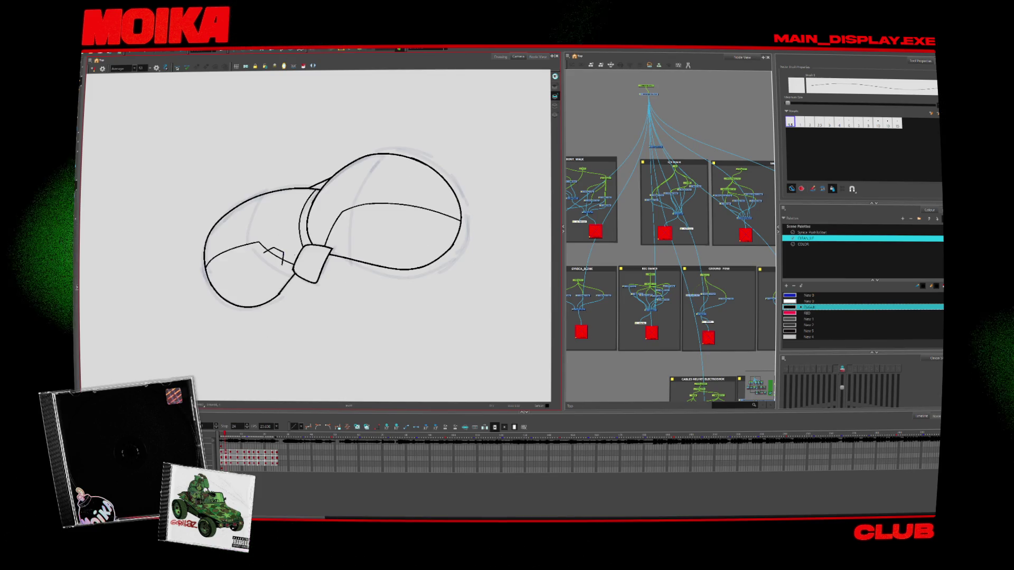
key(period)
key(period)
key(period)
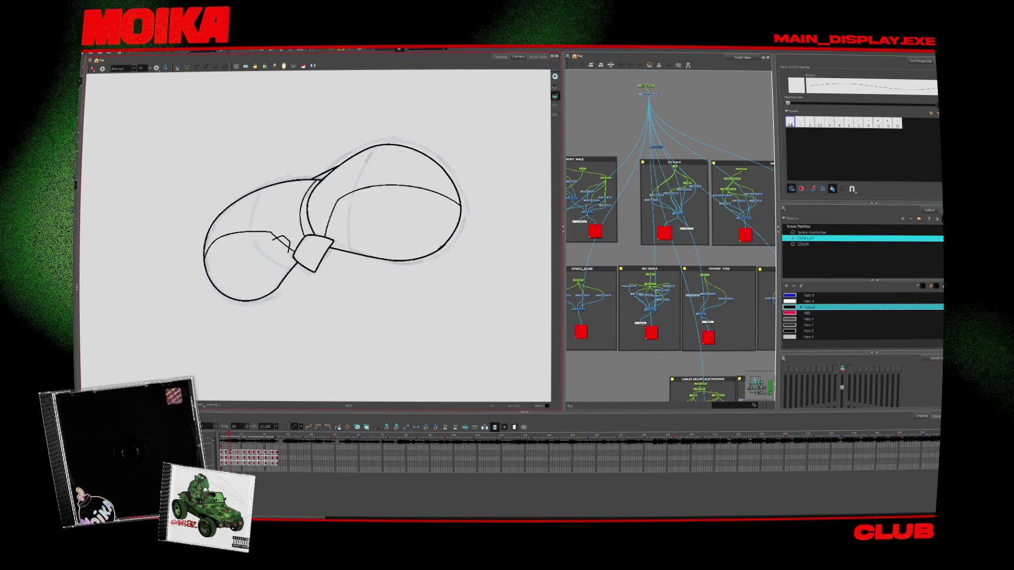
key(period)
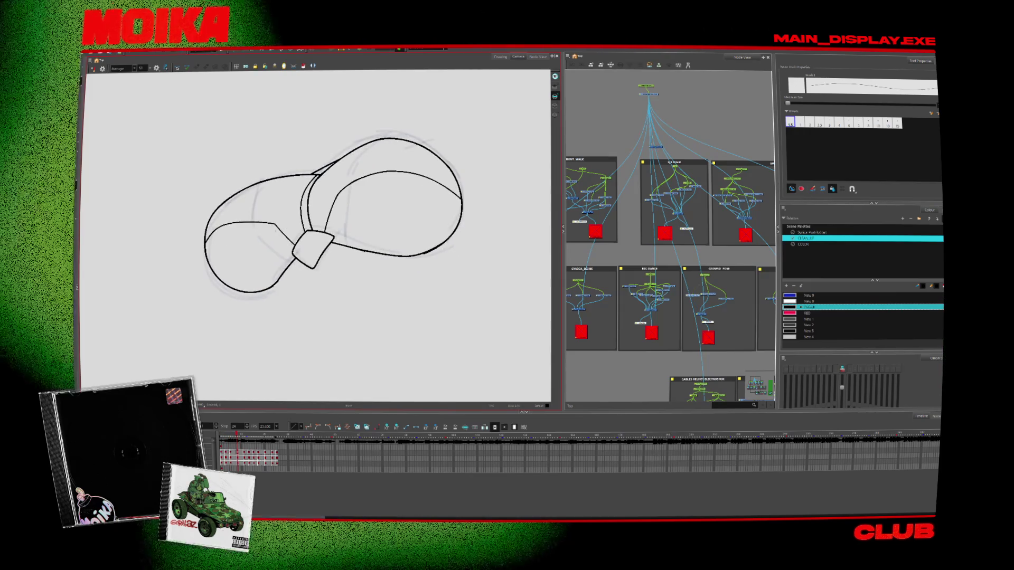
key(period)
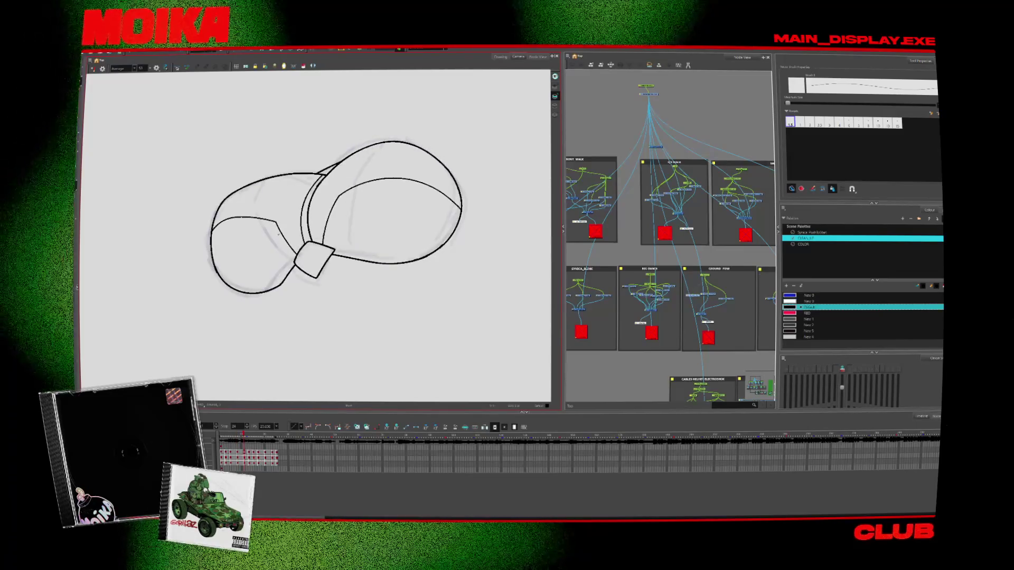
key(period)
key(period)
key(period)
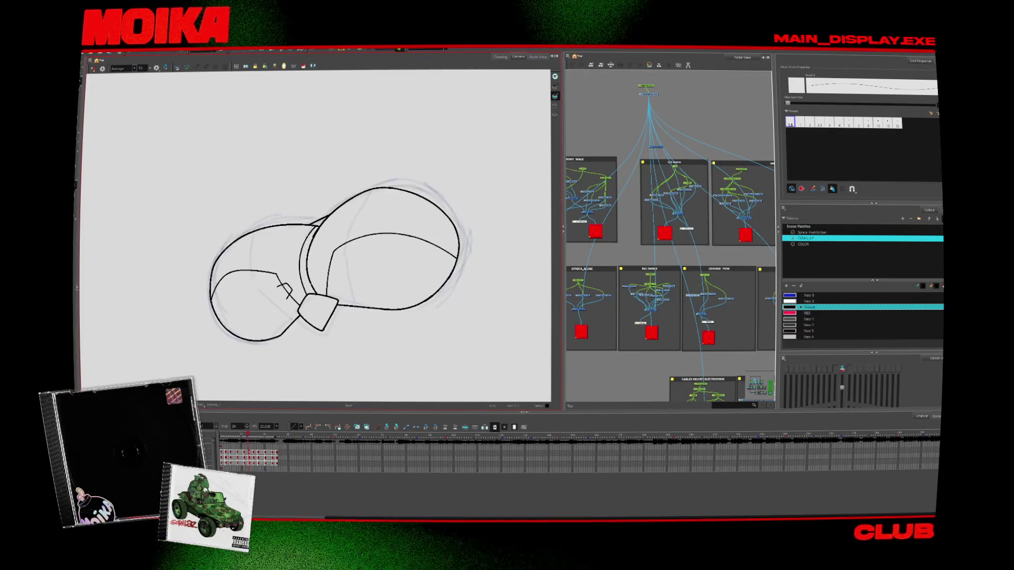
key(period)
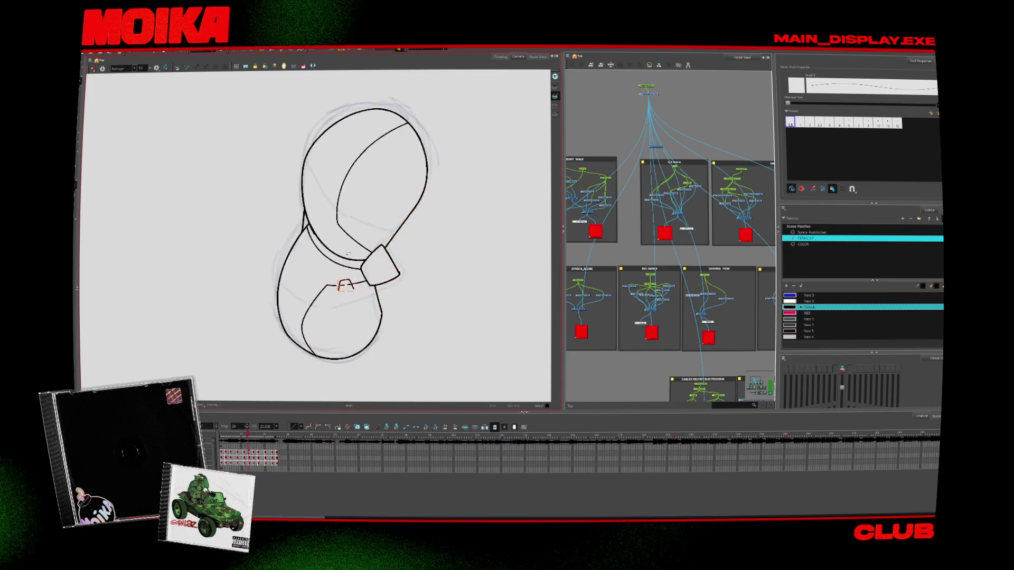
key(comma)
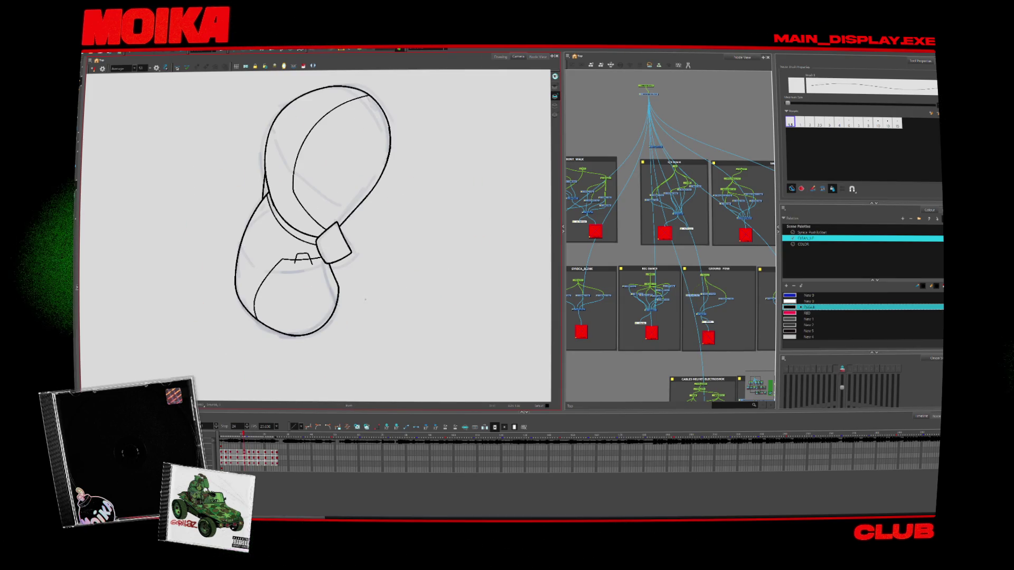
key(comma)
key(comma)
key(comma)
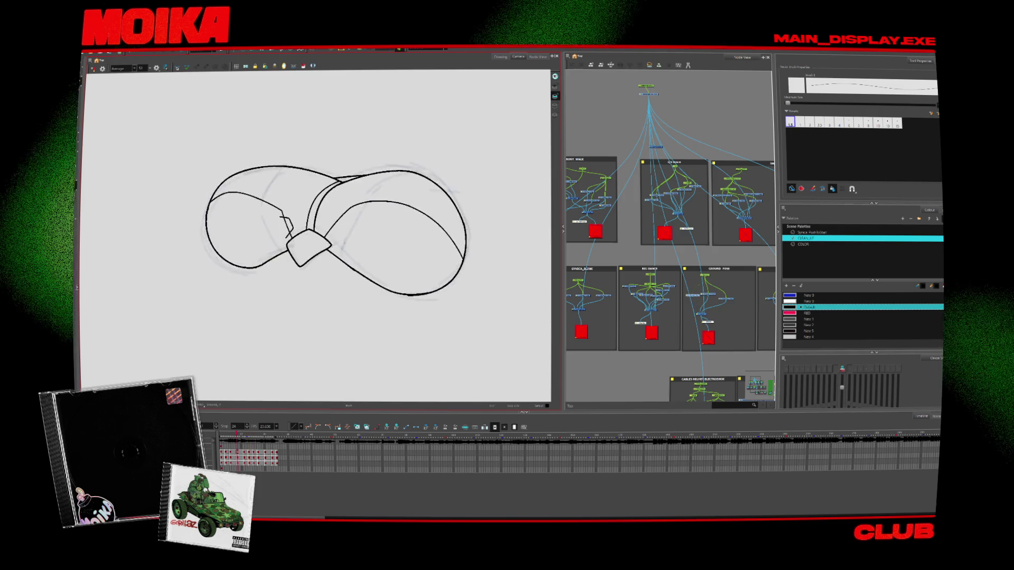
key(comma)
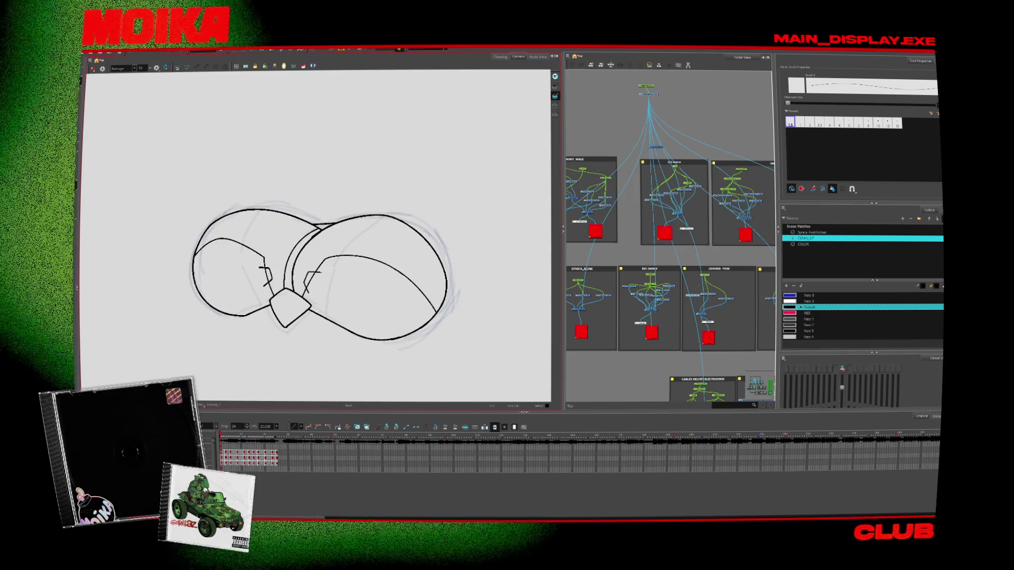
key(period)
key(period)
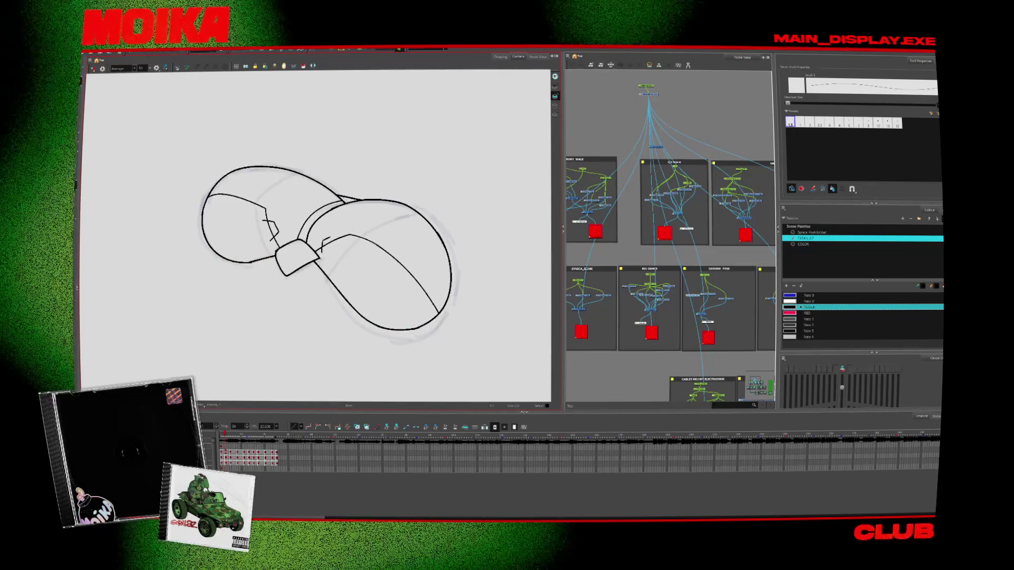
key(period)
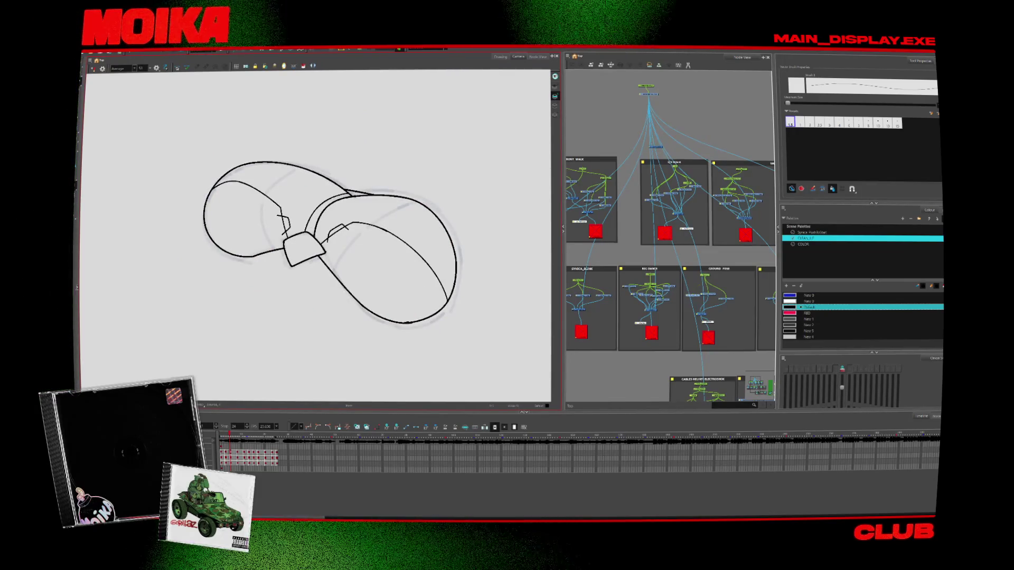
Replace the small hook stroke beside the square band with a short tick
key(ctrl+z)
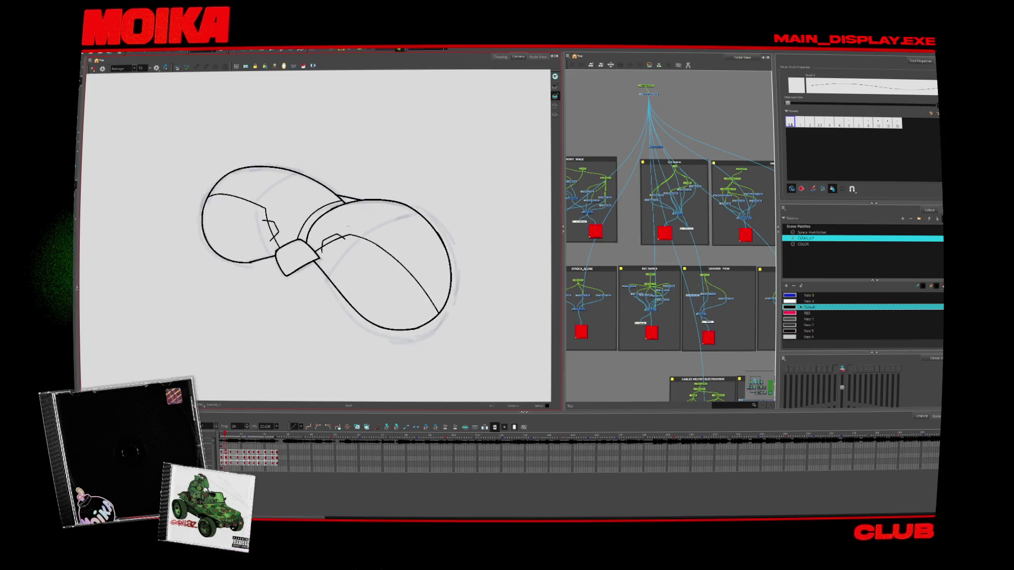
mouse_move(369, 185)
mouse_down()
mouse_move(338, 159)
mouse_move(323, 254)
mouse_move(380, 207)
mouse_up()
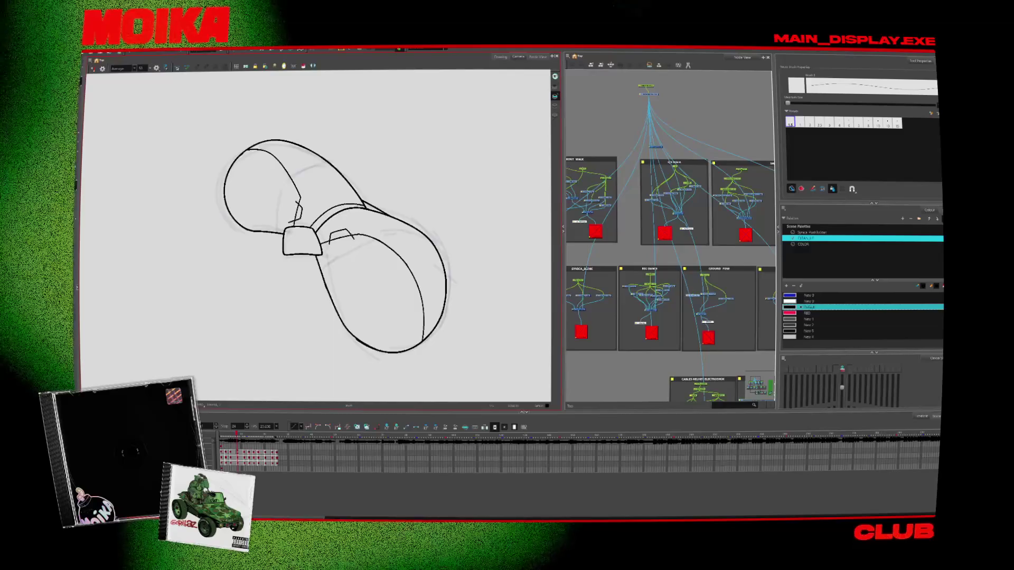
click(346, 239)
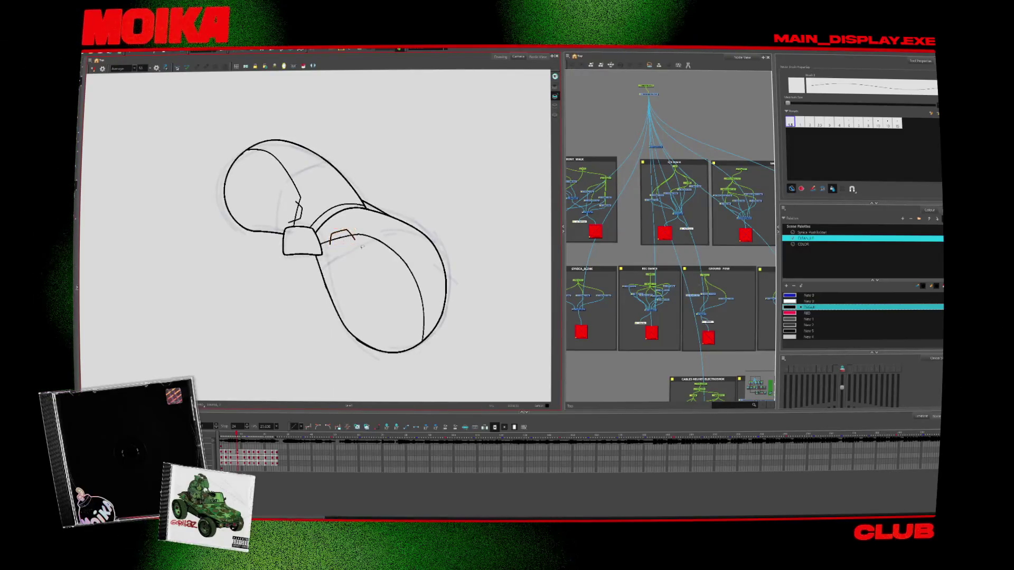
key(Delete)
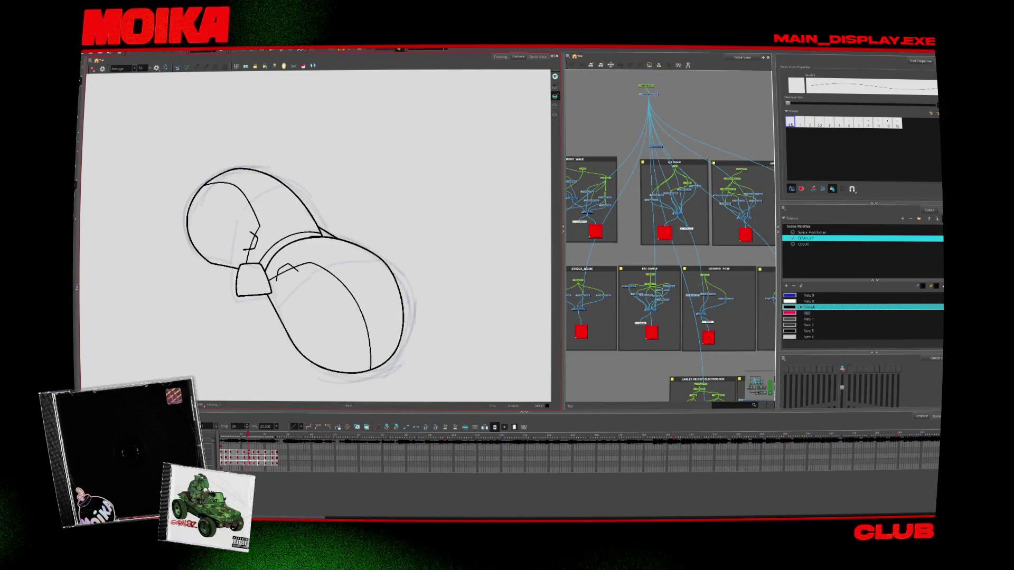
drag(341, 232, 346, 240)
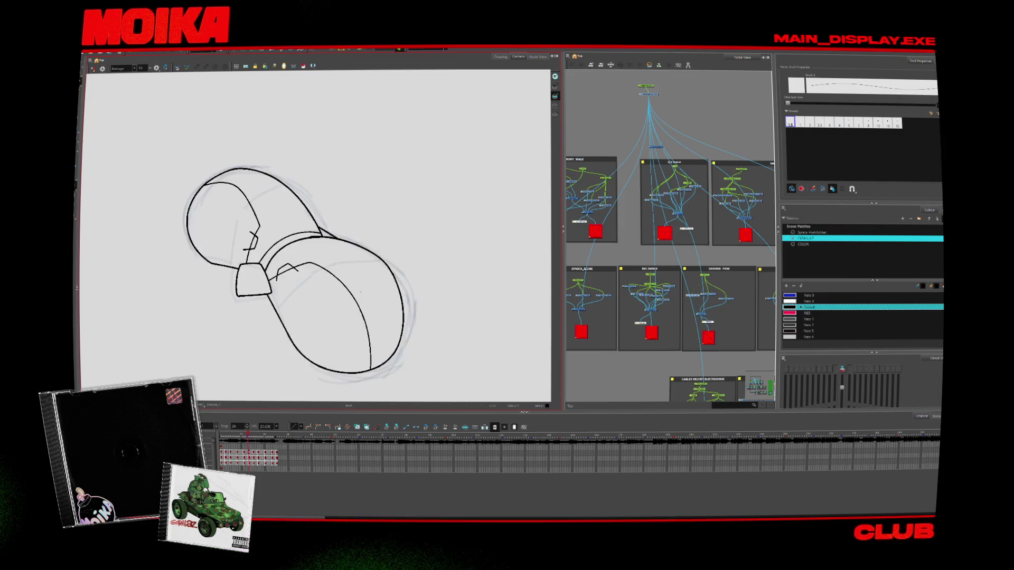
key(period)
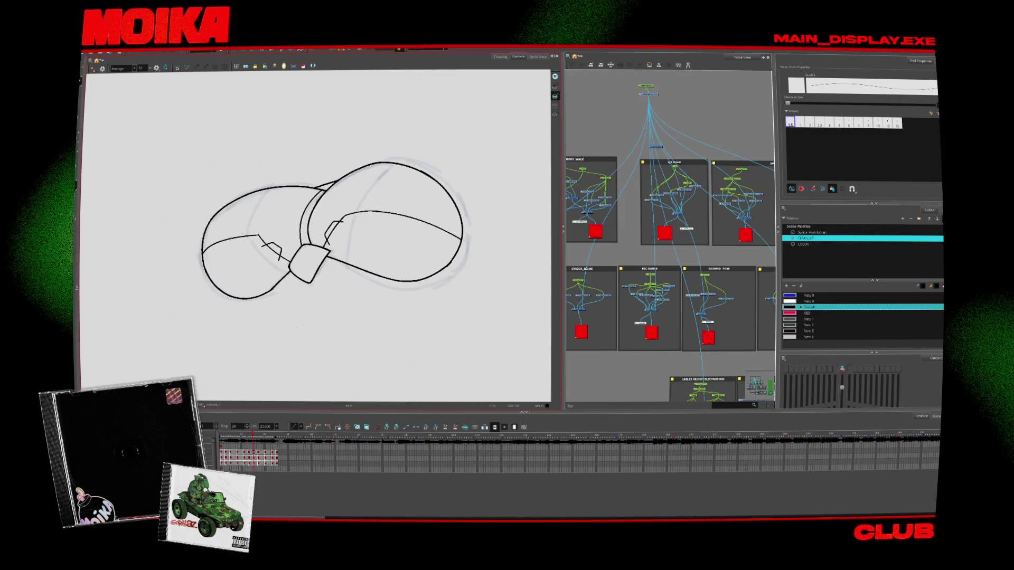
Turn the onion skin back on to show the red and green neighbouring-frame ghosts
key(alt+o)
key(period)
key(period)
key(comma)
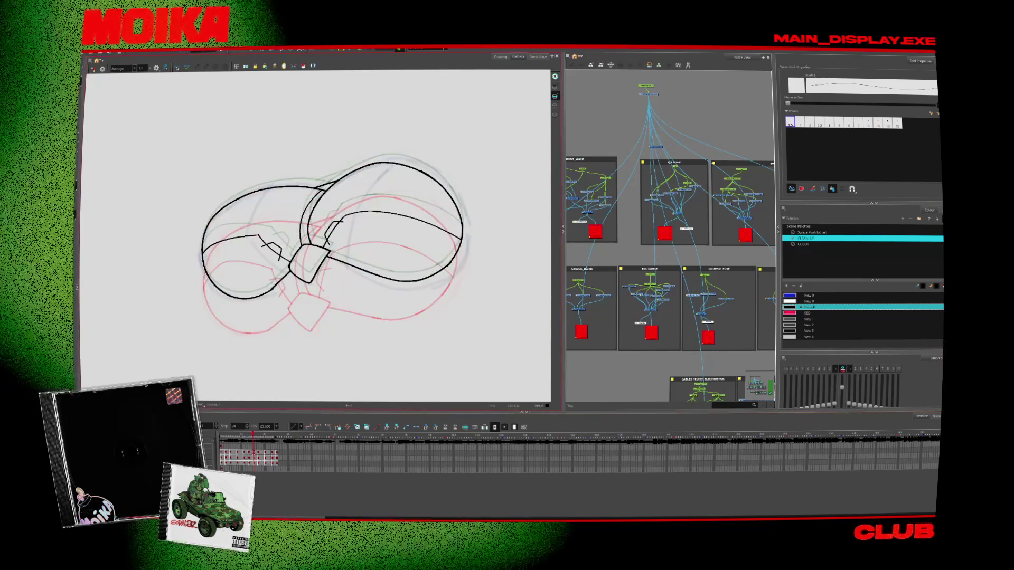
Flip back and forth between frames to compare the arc drawings, ending with the Brush tool
key(period)
key(comma)
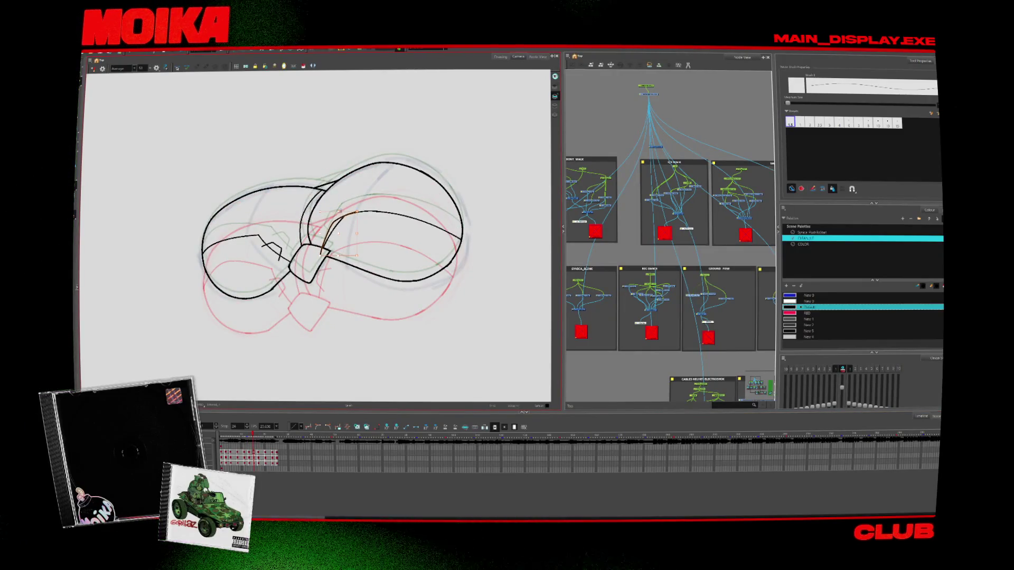
key(alt+s)
key(period)
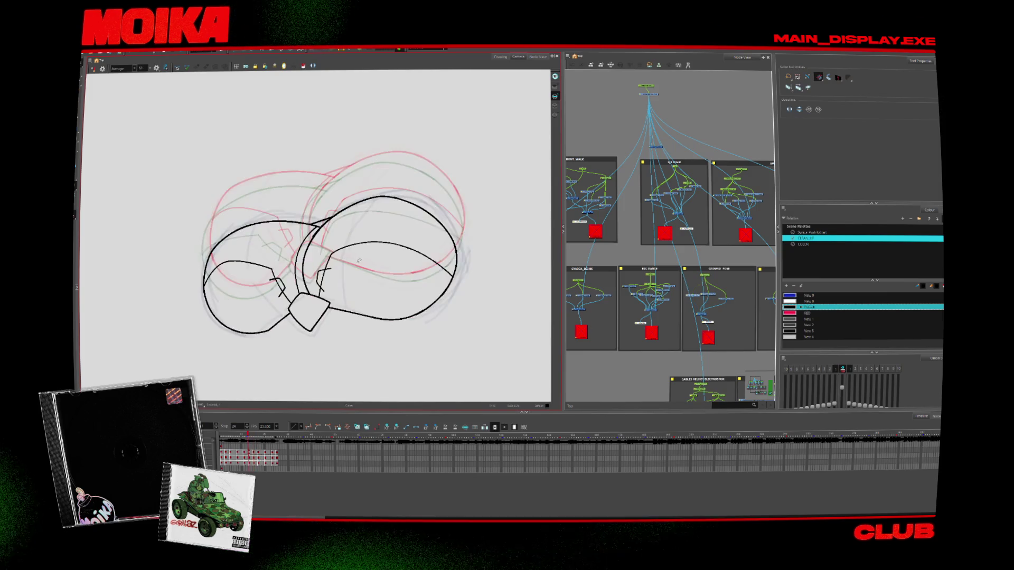
key(period)
key(comma)
key(comma)
key(period)
key(alt+b)
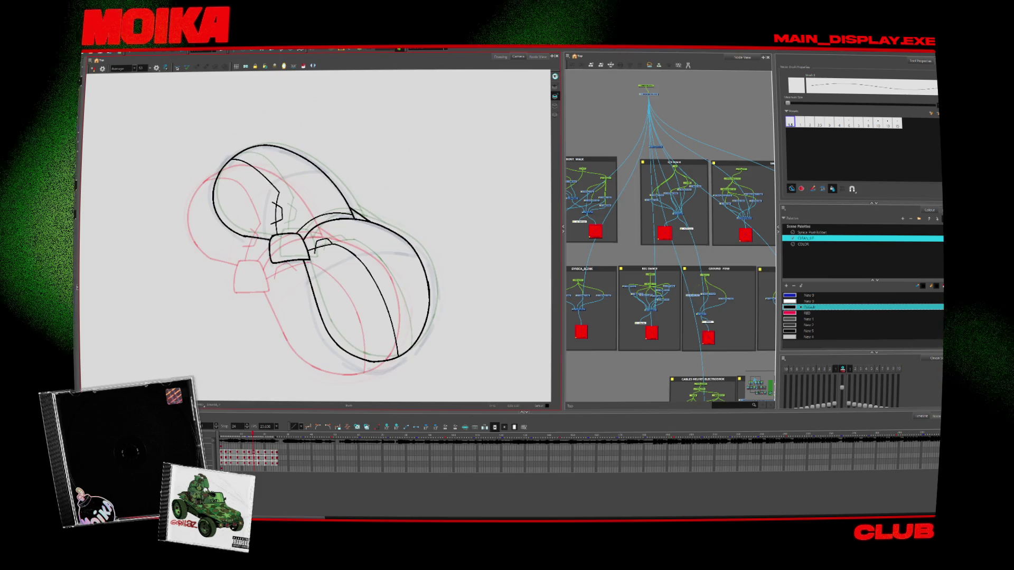
Advance six frames, add a small touch-up stroke to the arc, and play the loop back
key(period)
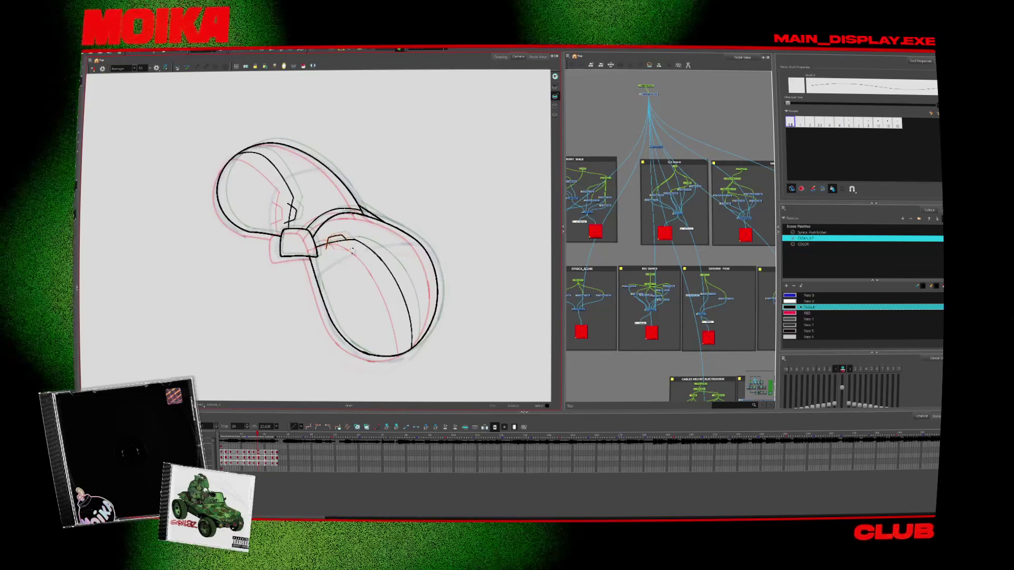
key(period)
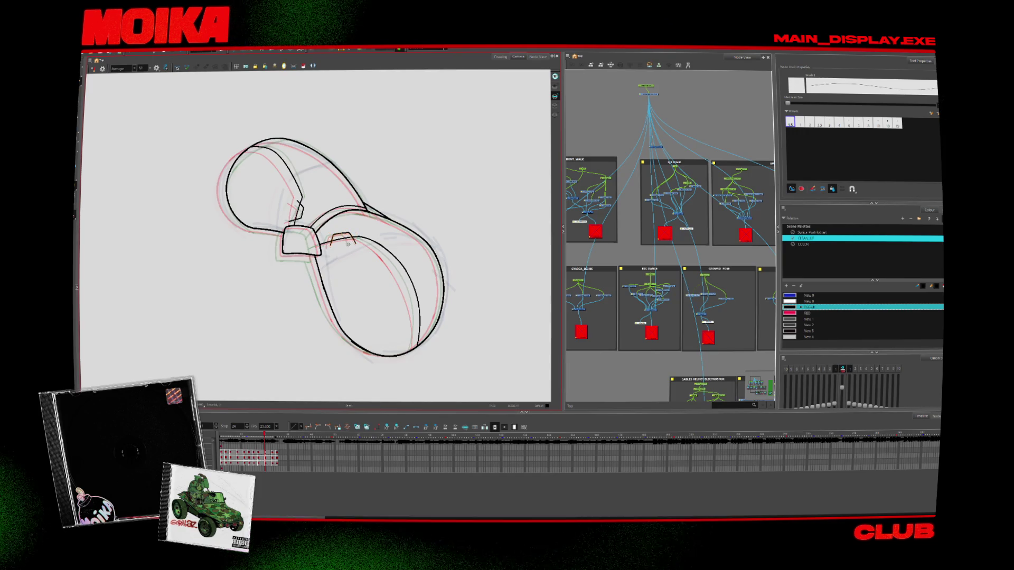
key(period)
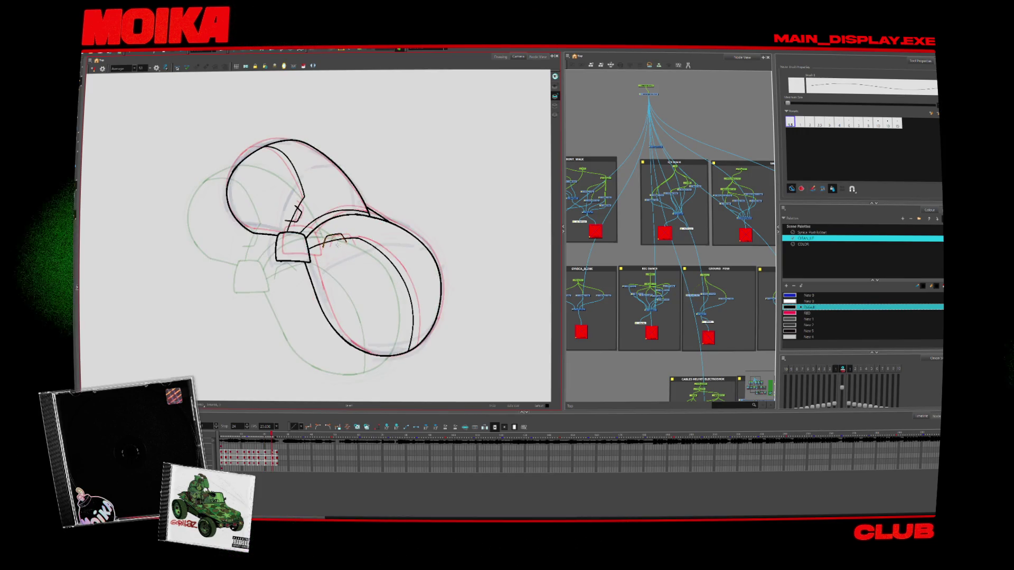
key(period)
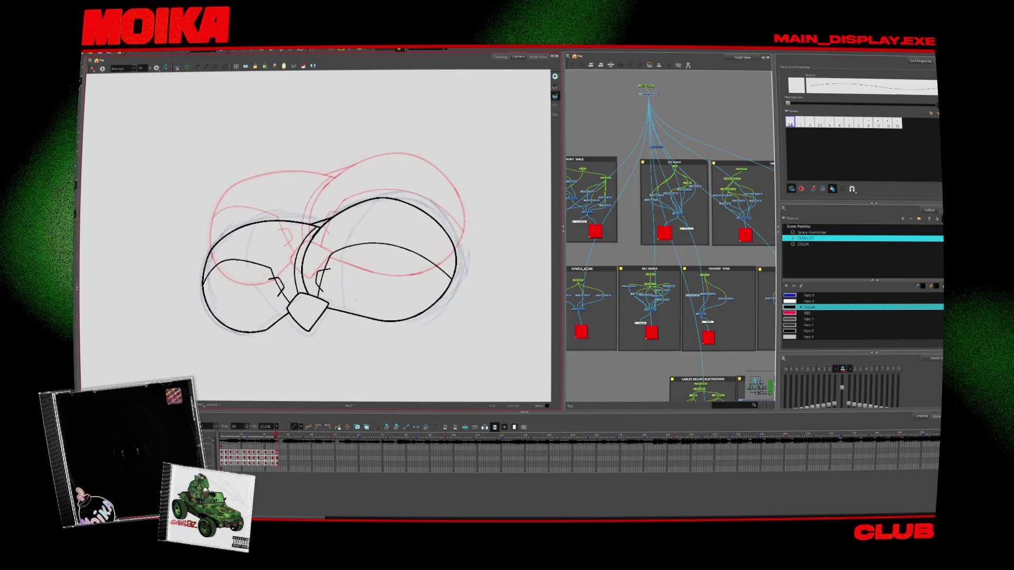
key(period)
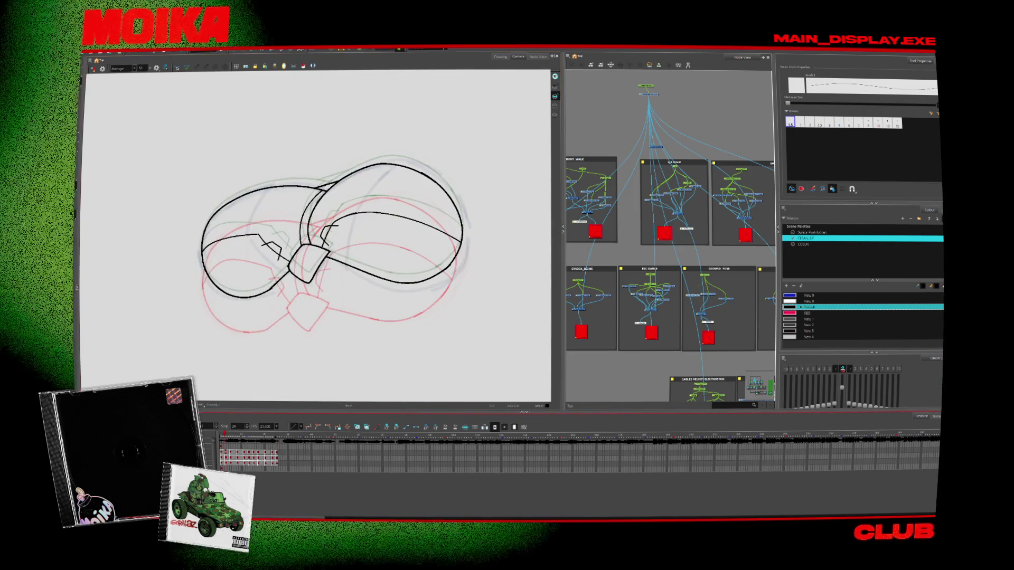
key(period)
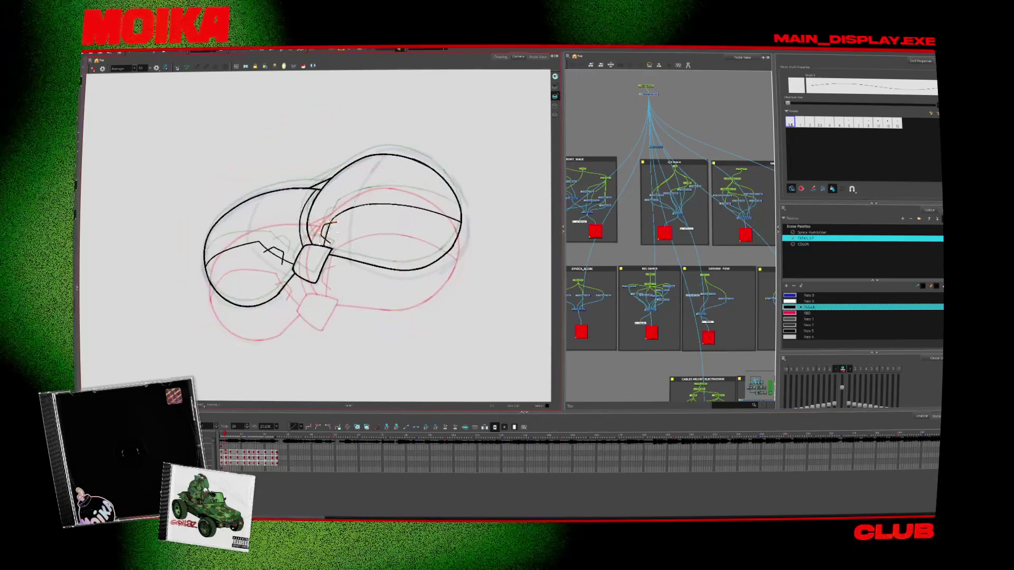
drag(333, 226, 323, 244)
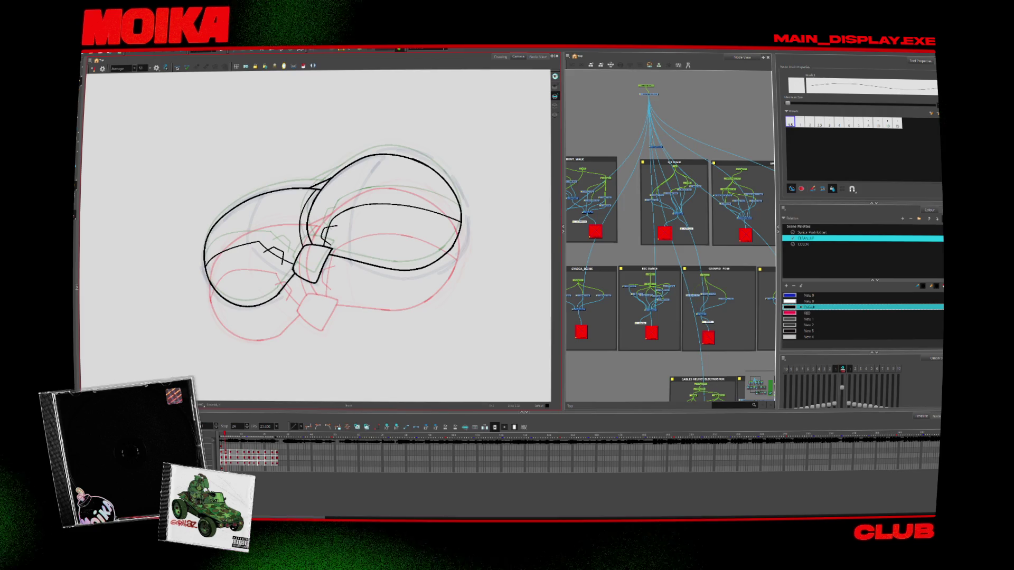
key(Return)
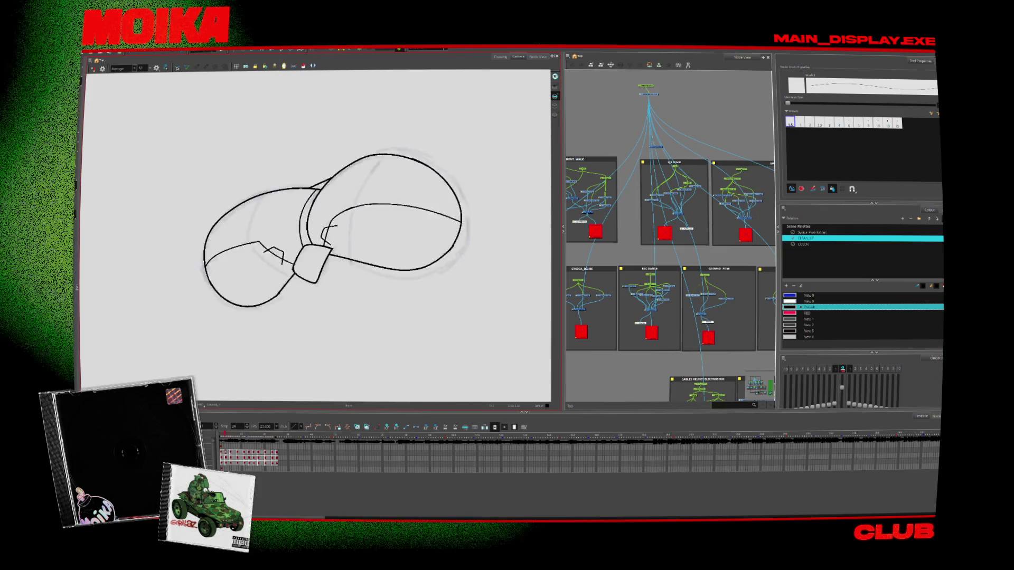
key(Return)
Two frames ahead, close the arc's left outline with a brush stroke, trying brush size 1.5 before returning to 2
key(alt+b)
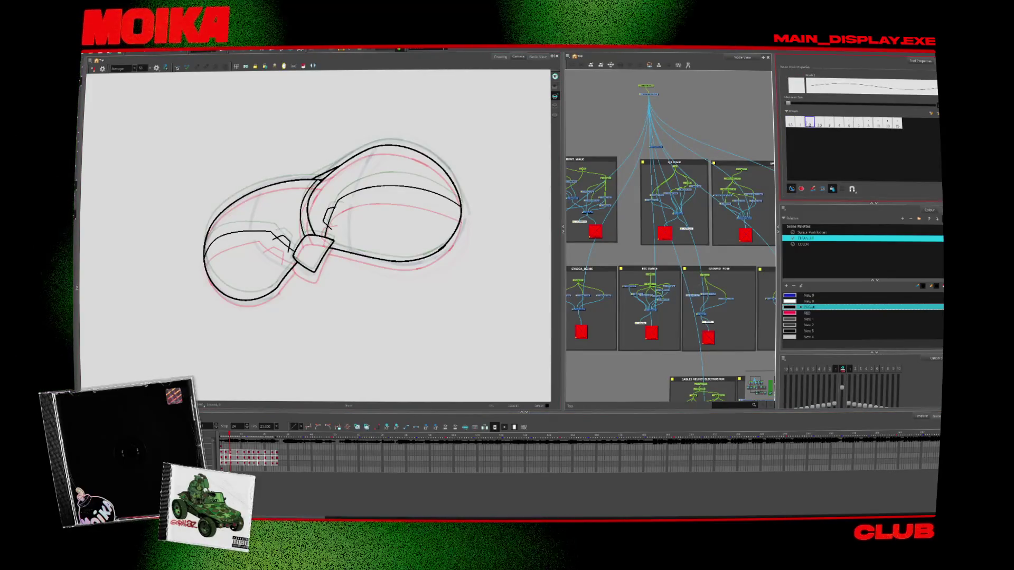
key(period)
key(period)
key(period)
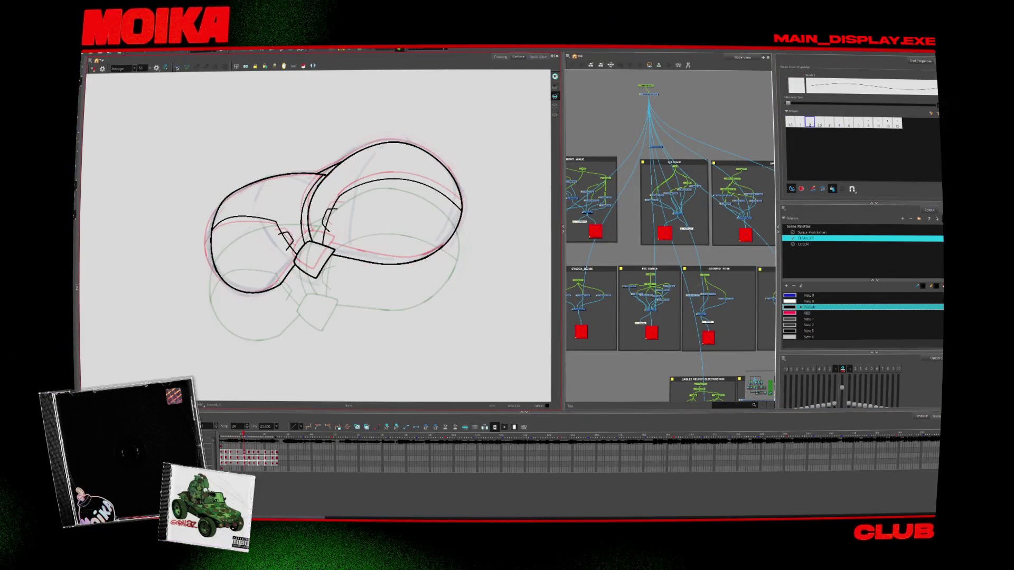
key(period)
key(period)
key(period)
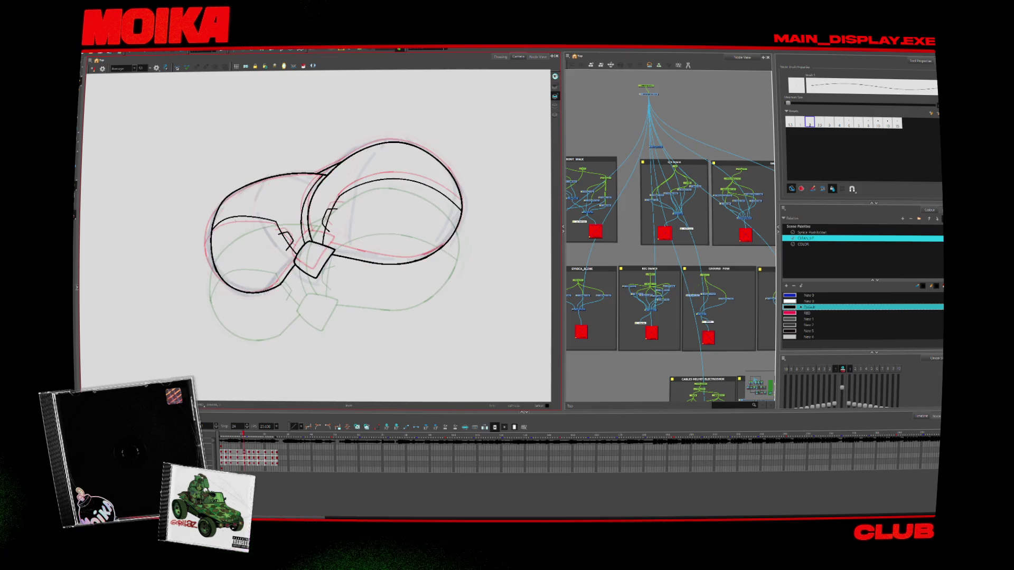
drag(226, 199, 210, 252)
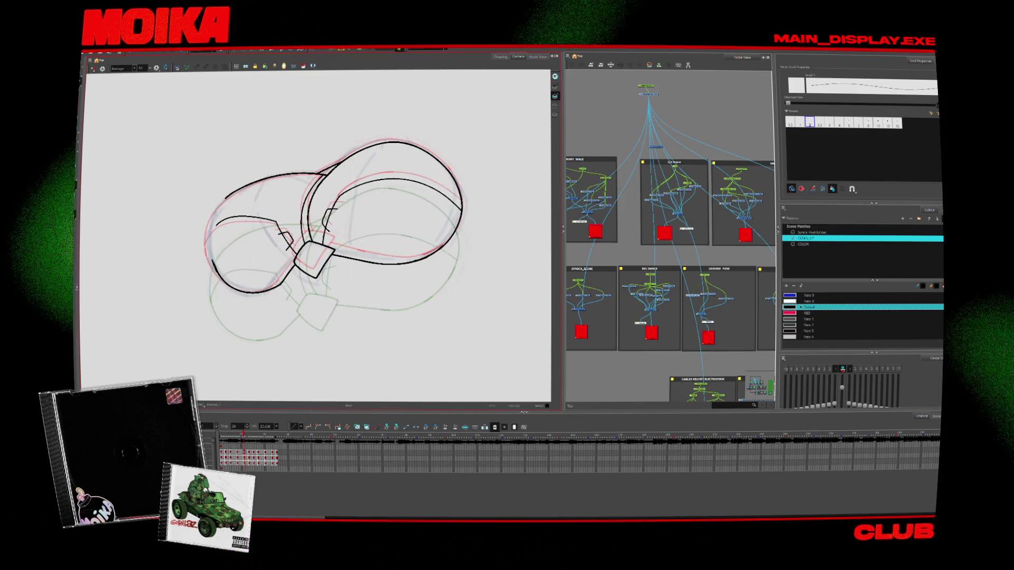
click(790, 122)
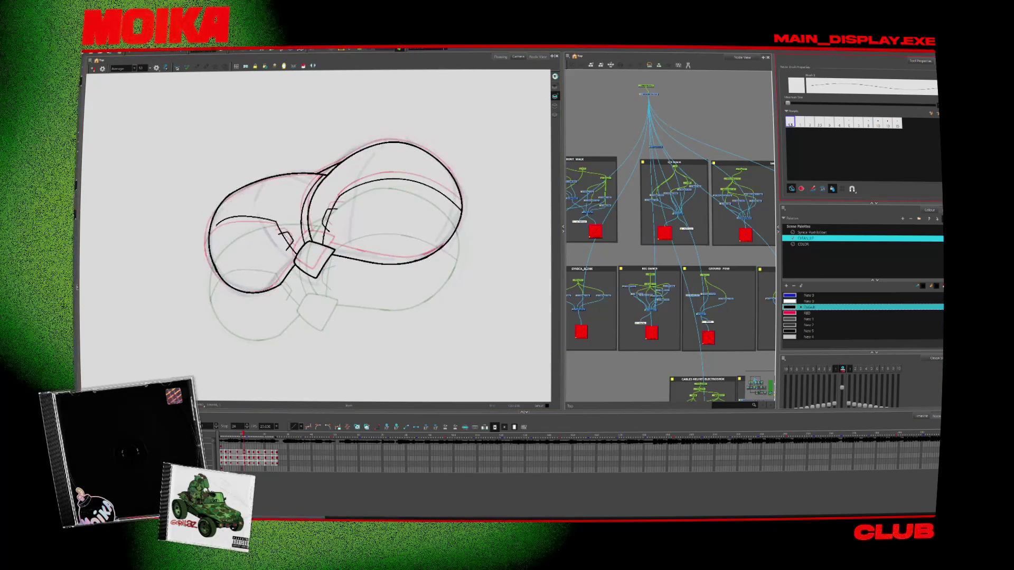
click(810, 122)
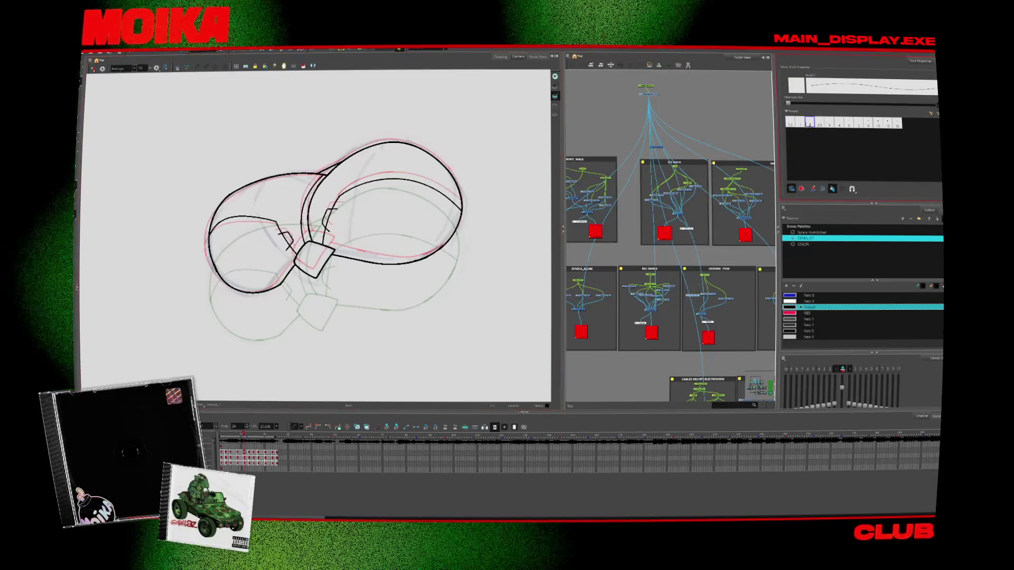
Flip between adjacent frames to compare the loop's poses
key(period)
key(comma)
key(period)
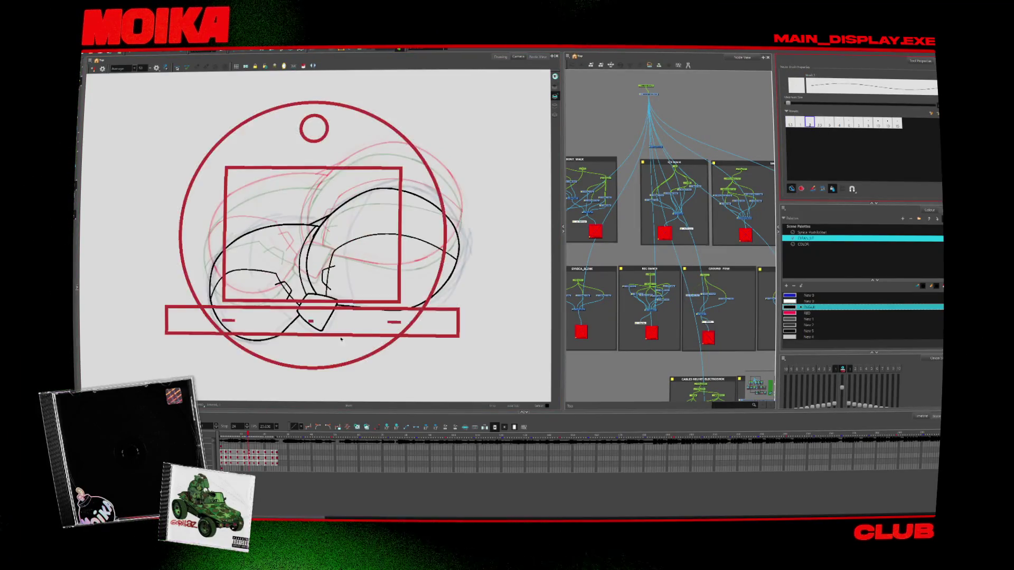
key(period)
key(comma)
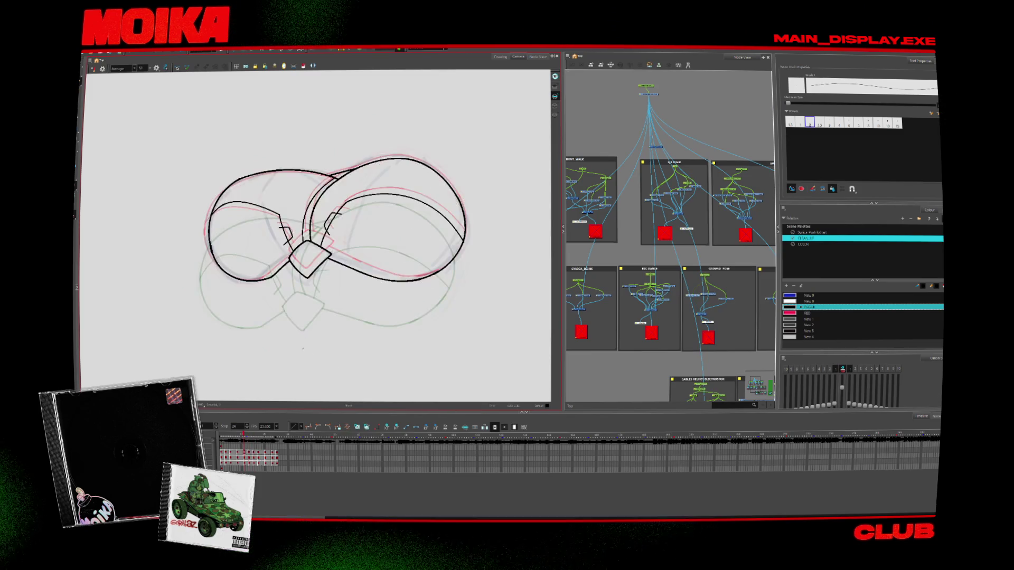
key(period)
key(period)
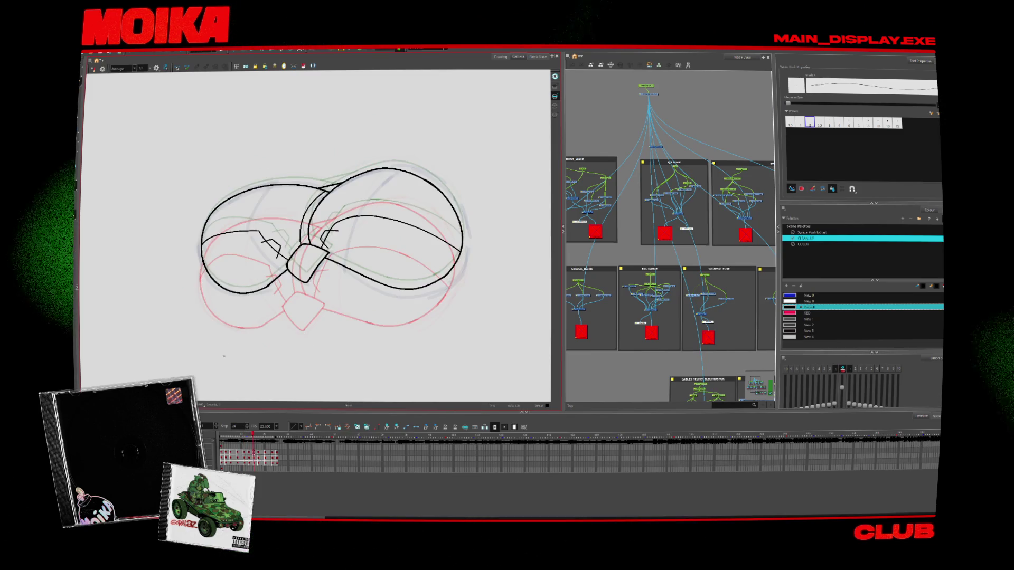
key(comma)
key(period)
key(comma)
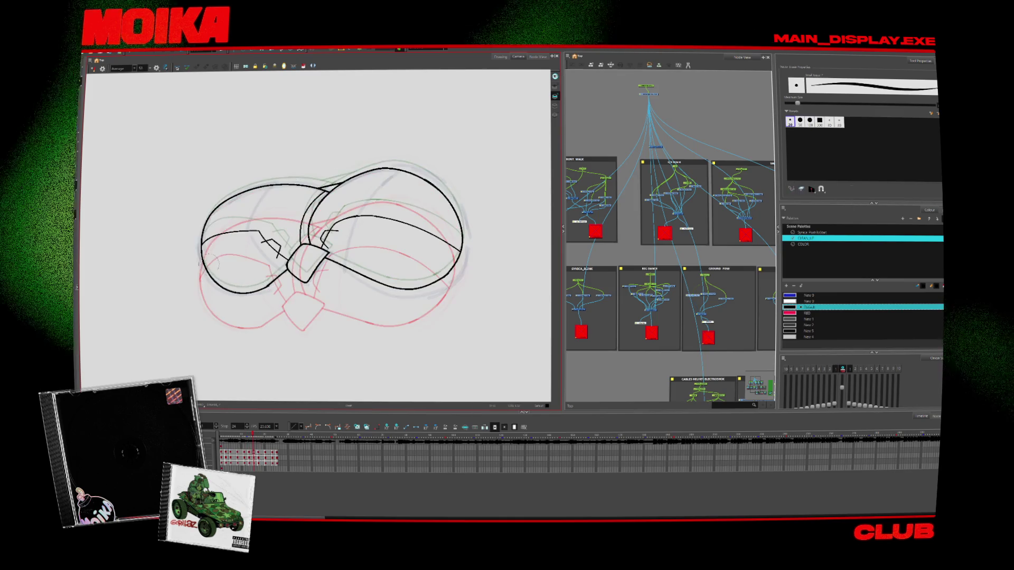
key(period)
key(comma)
key(period)
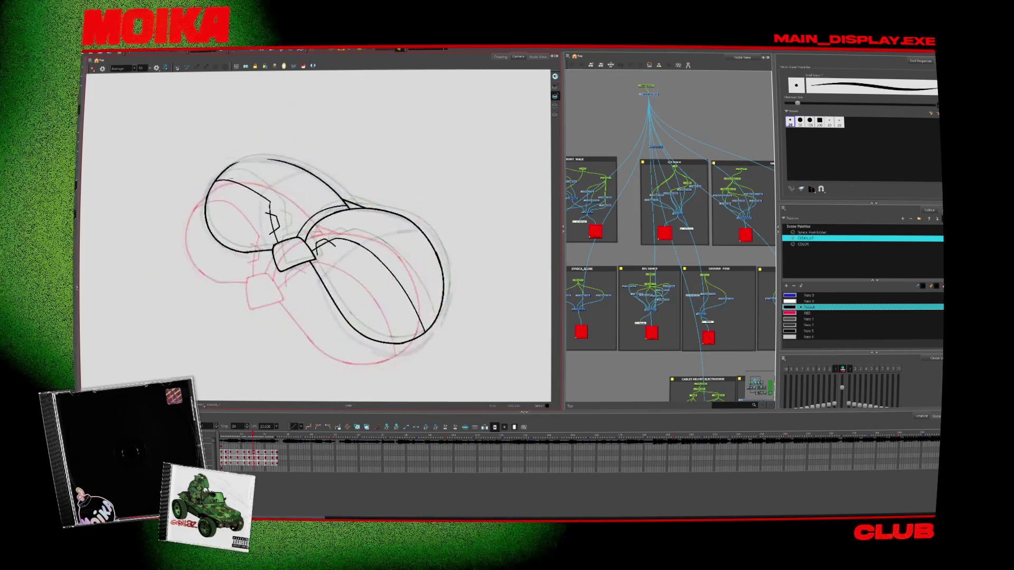
Join a new stroke to the top-left outline, then step ahead two frames
key(alt+x)
drag(211, 182, 285, 159)
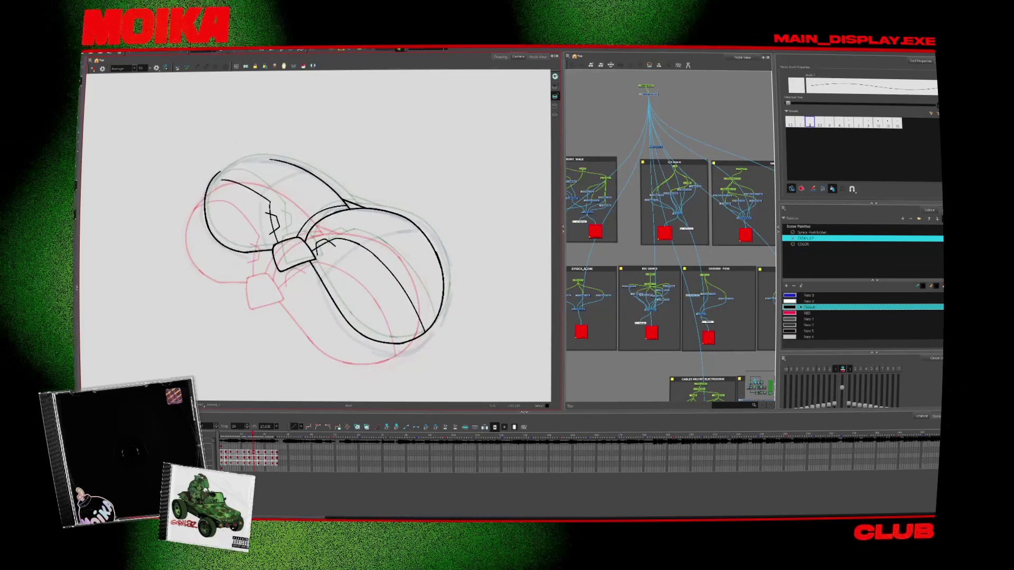
key(period)
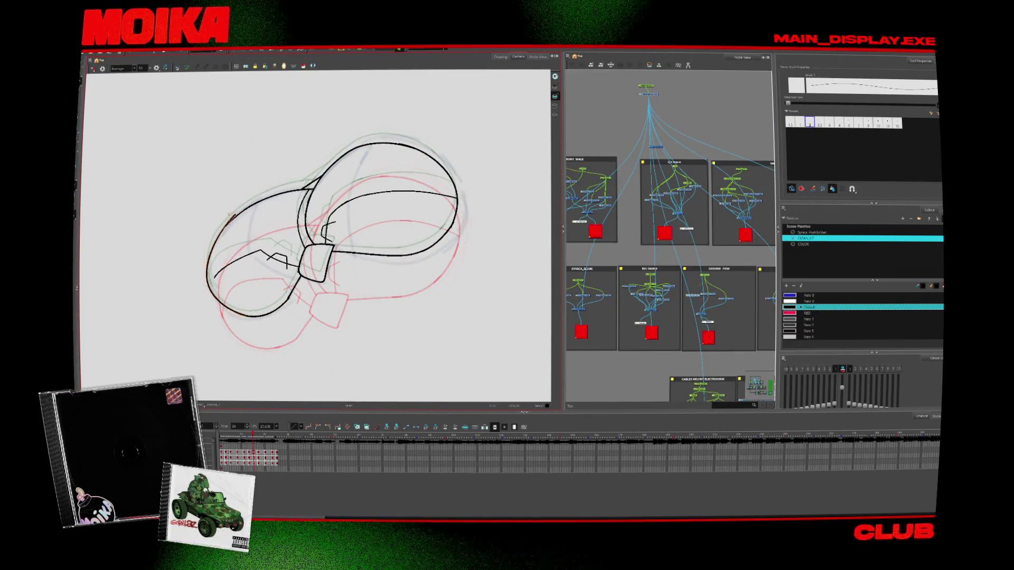
key(period)
key(period)
key(period)
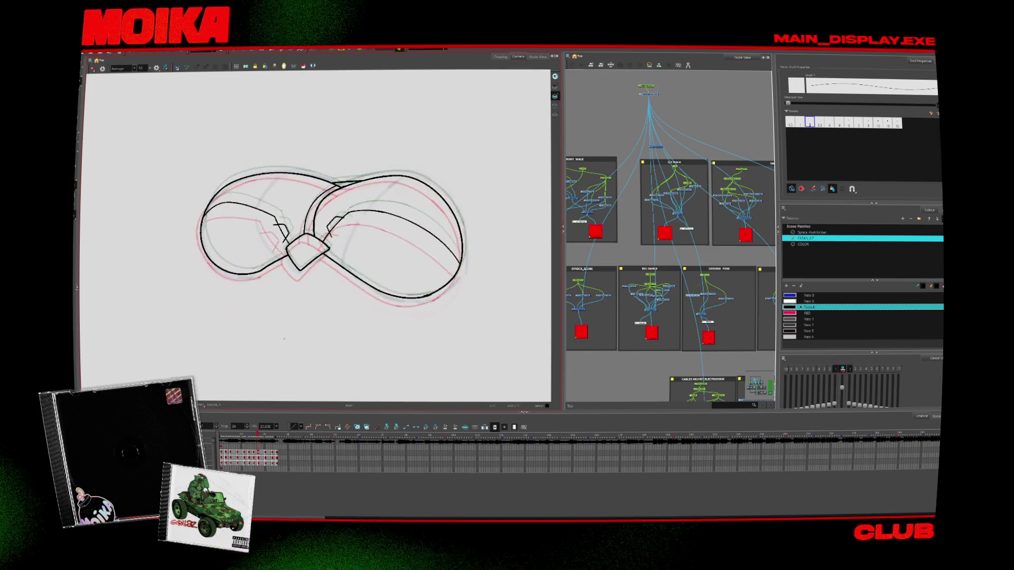
Redraw the left lobe's outline curve one frame back, then select the stroke's left part on the next frame
key(comma)
key(alt+b)
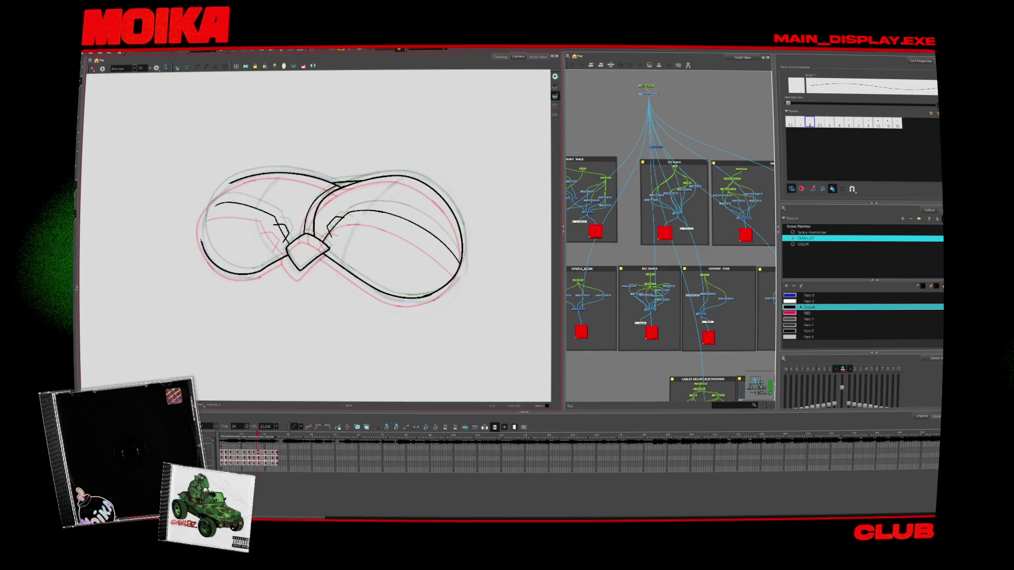
drag(219, 187, 201, 240)
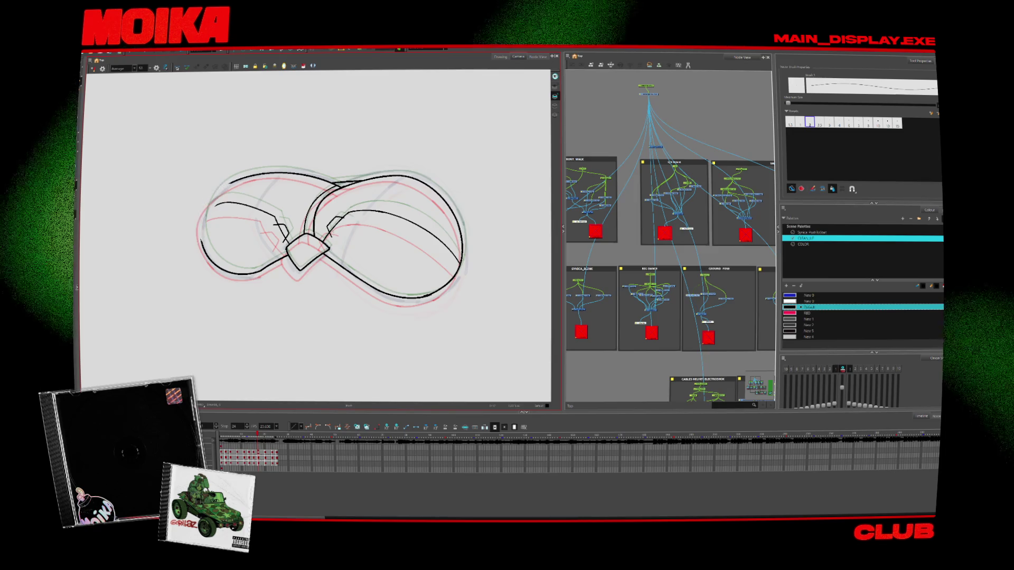
key(period)
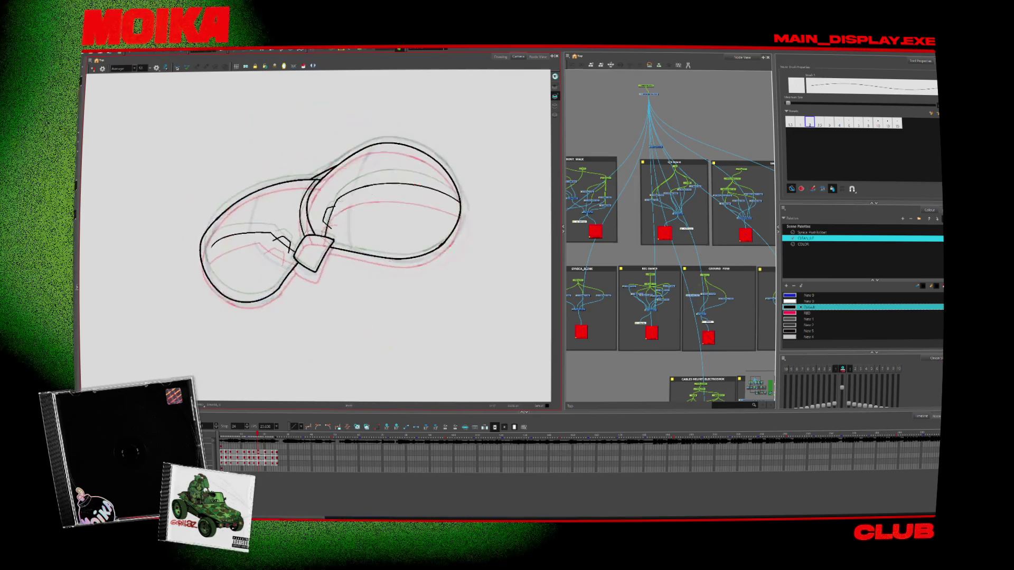
click(201, 253)
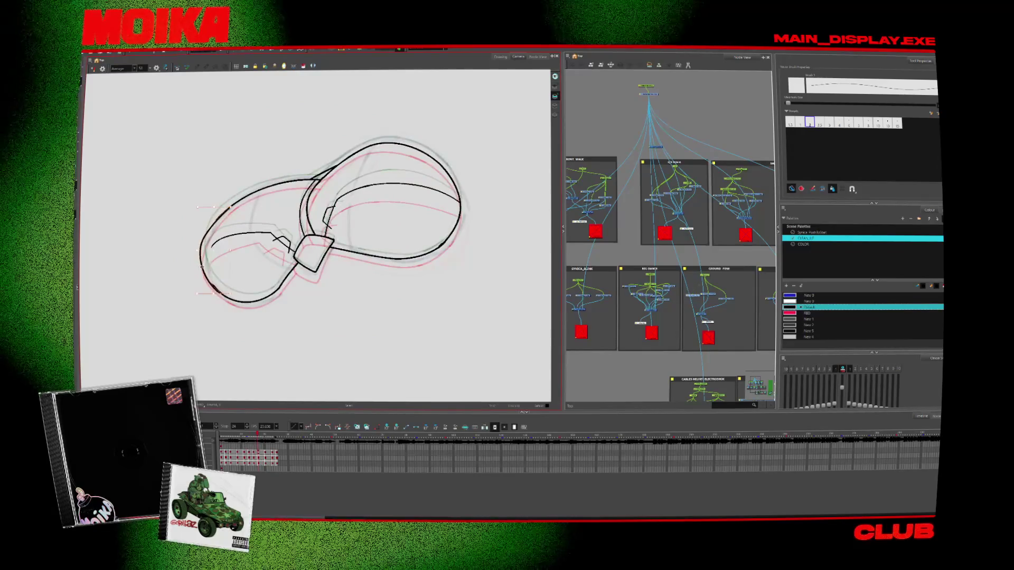
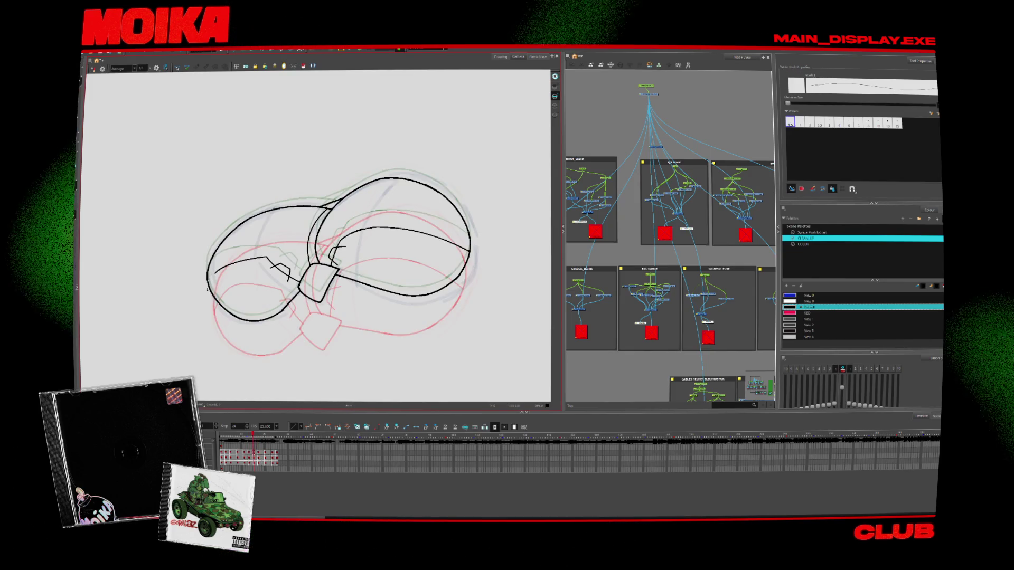
Cycle through the Select, Brush, Pencil and Cutter tools and mirror the view to check the cap
key(alt+s)
key(period)
key(period)
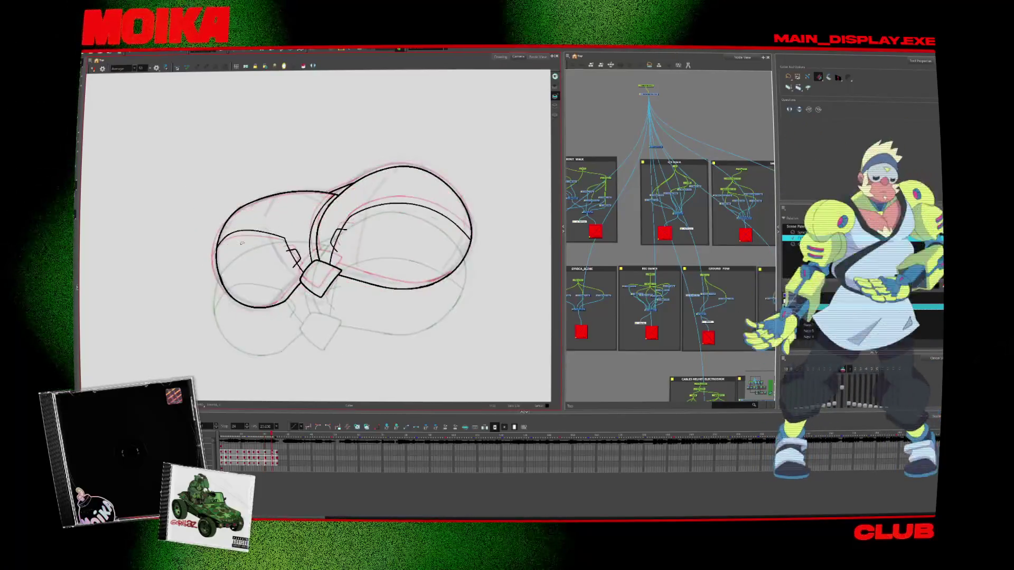
key(alt+b)
key(alt+slash)
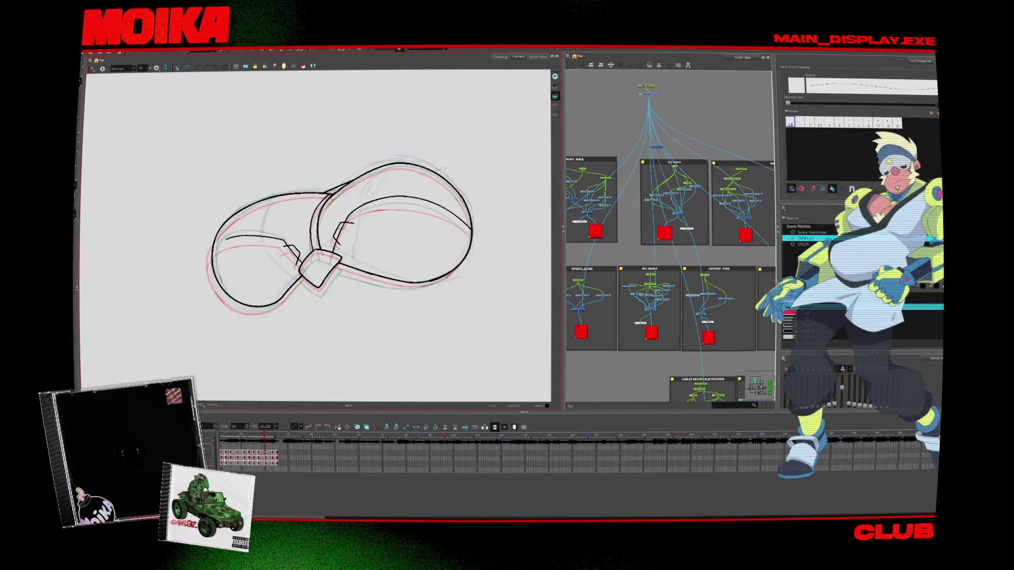
key(alt+t)
key(period)
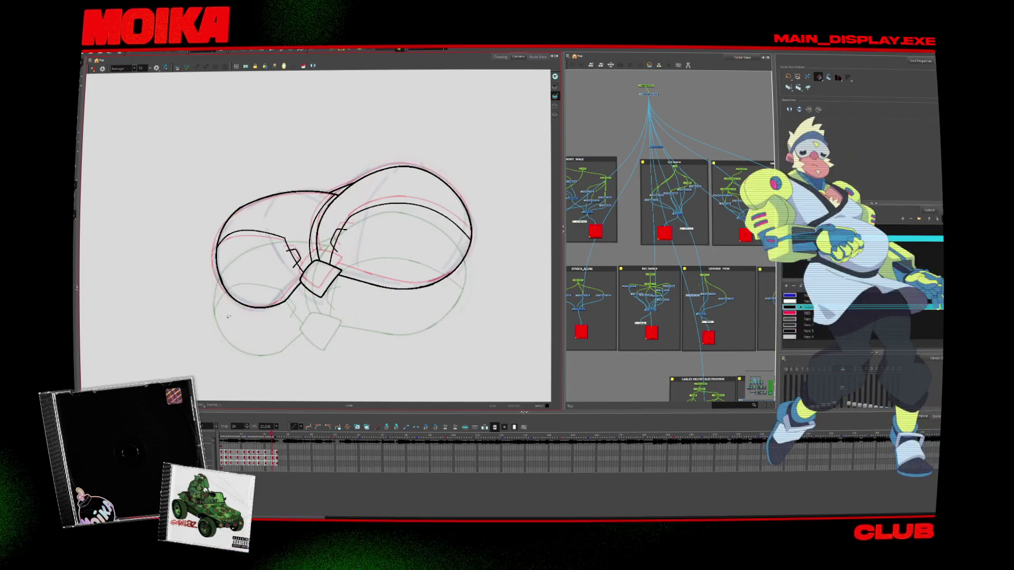
key(4)
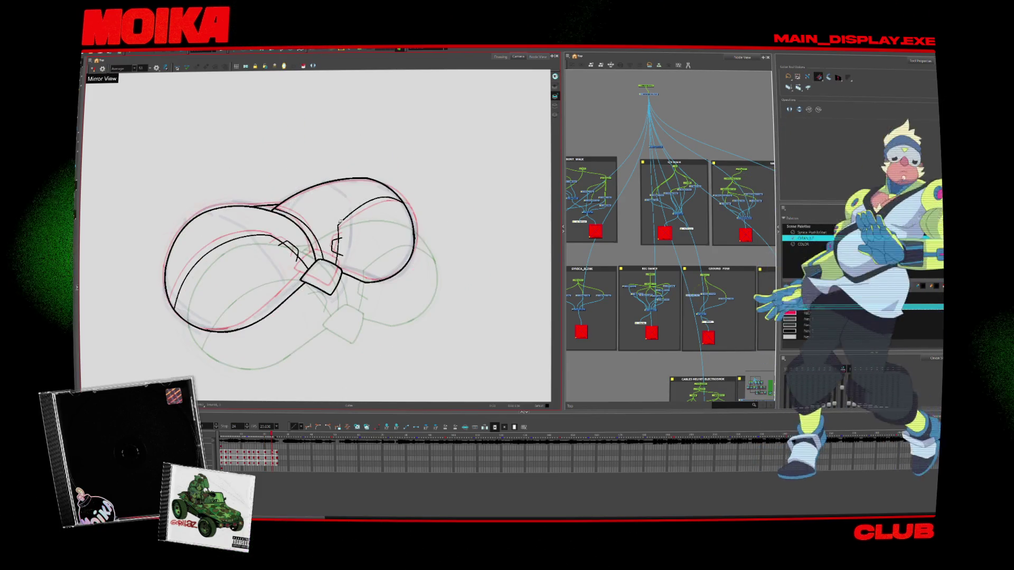
key(alt+slash)
key(alt+s)
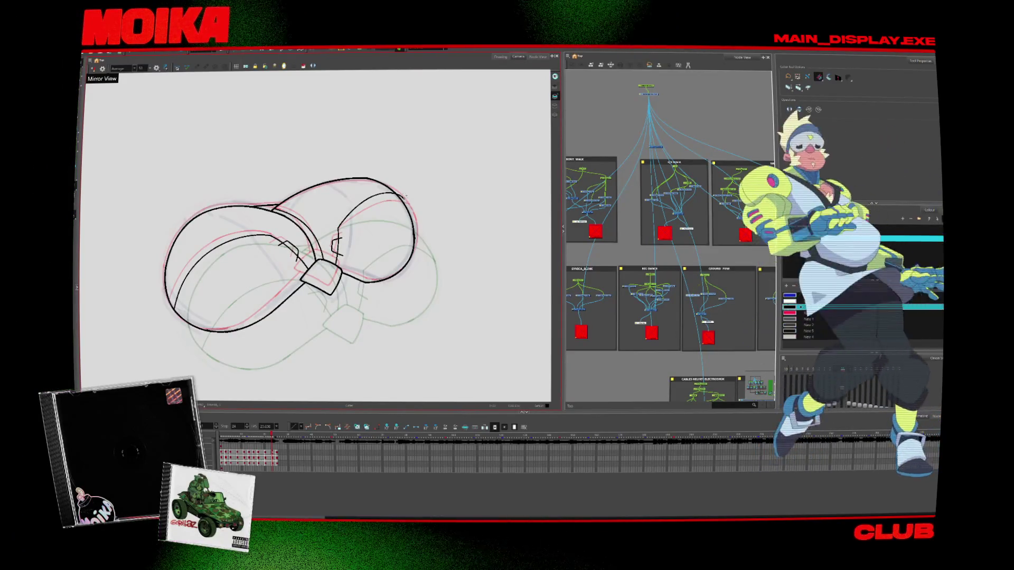
Flip the view back to normal, return to the earlier cap drawing and redraw its inner left stroke
key(period)
key(comma)
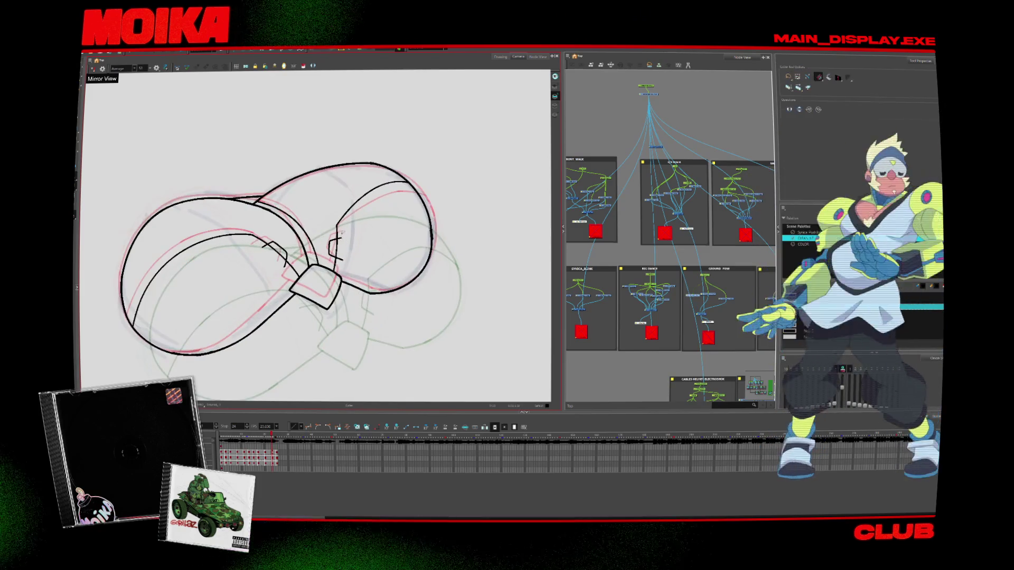
key(4)
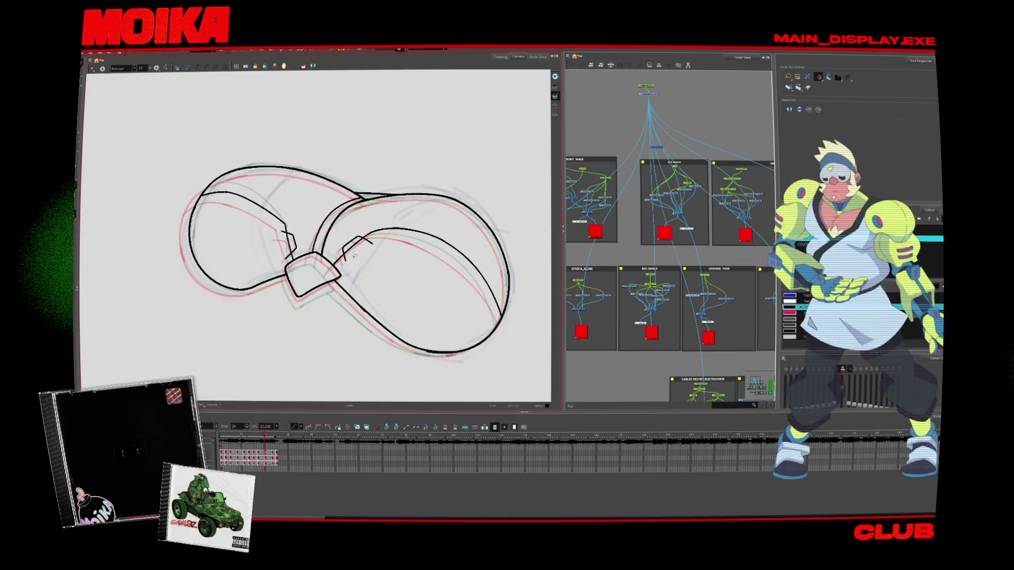
key(comma)
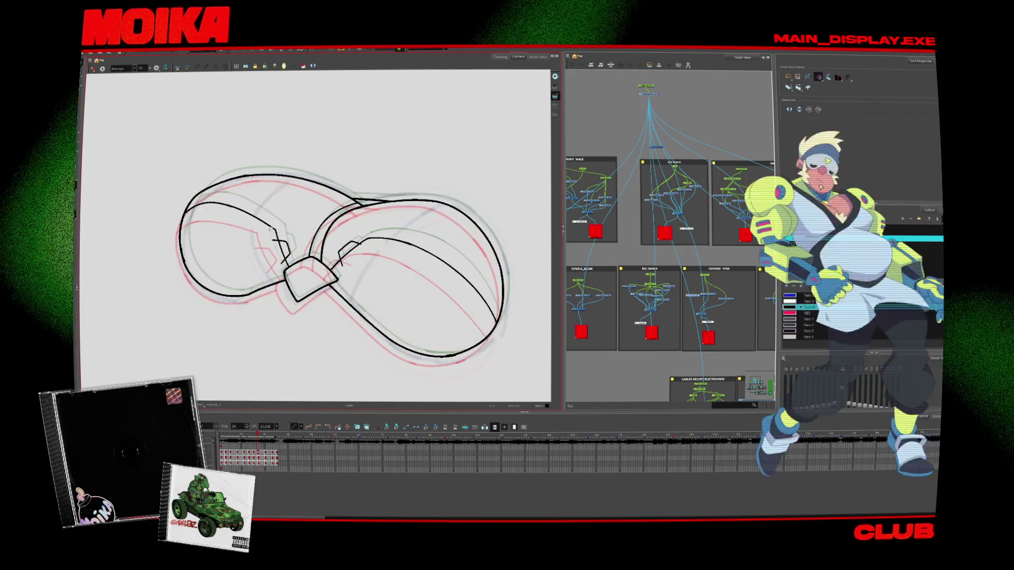
drag(258, 219, 288, 258)
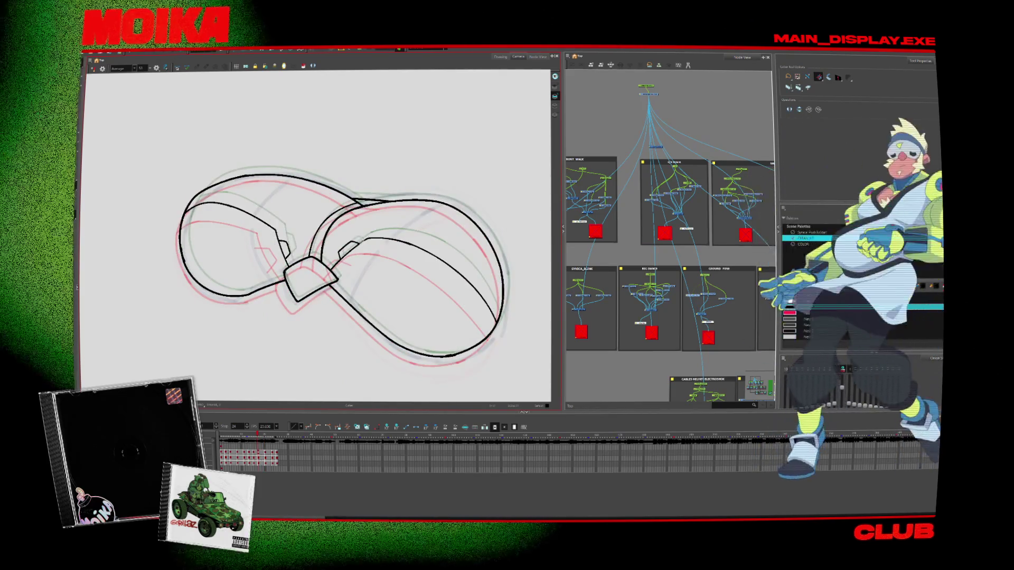
Flip back and forth through the cap frames to check the motion, ending on the Brush
key(comma)
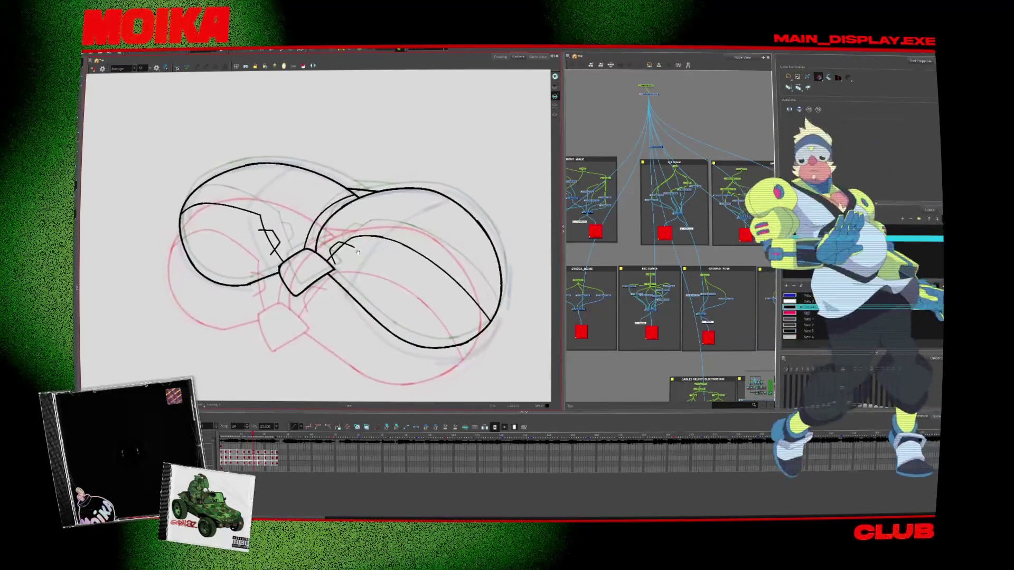
key(comma)
key(comma)
key(comma)
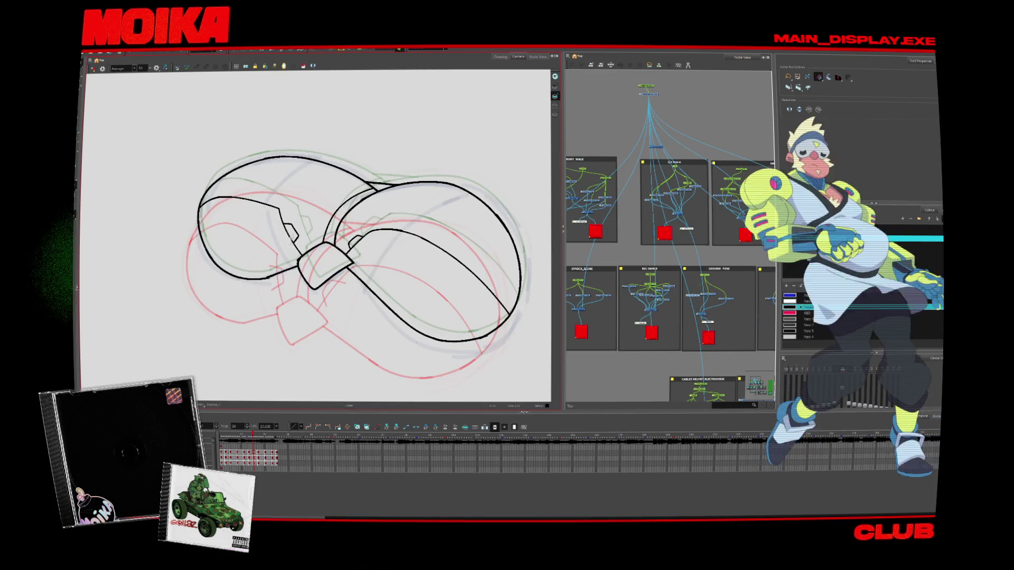
key(comma)
key(comma)
key(comma)
key(comma)
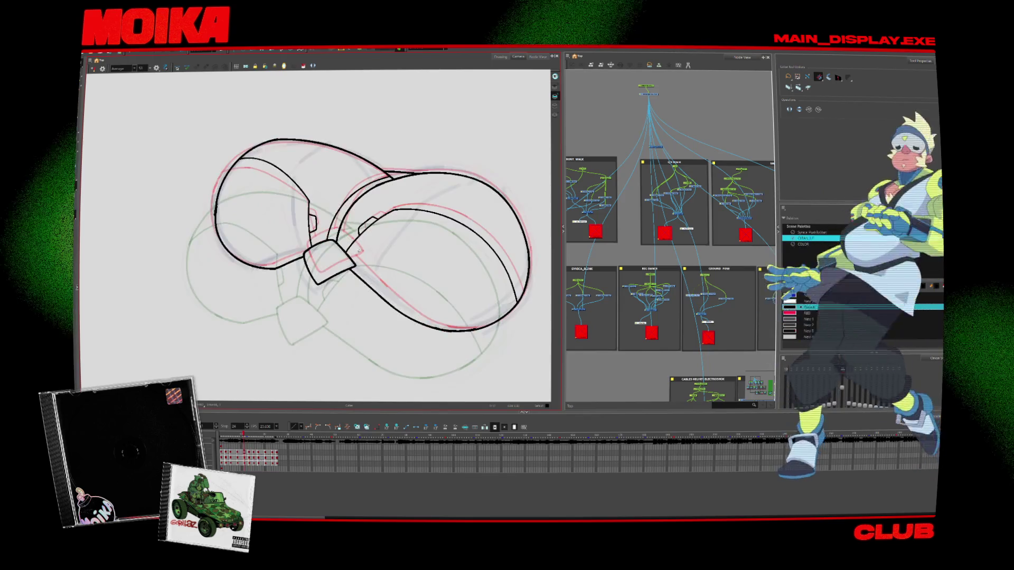
key(period)
key(period)
key(period)
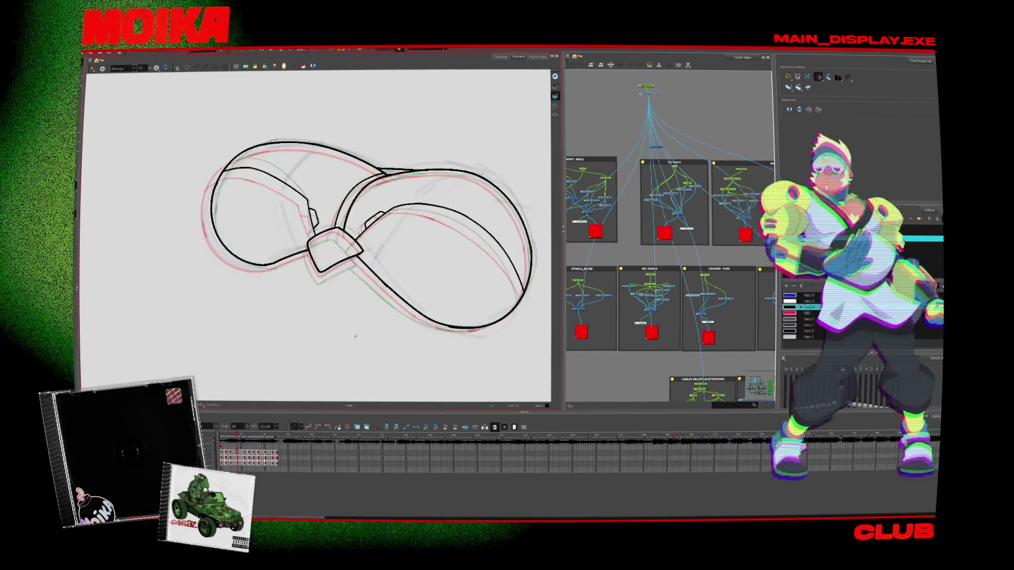
key(period)
key(comma)
key(alt+b)
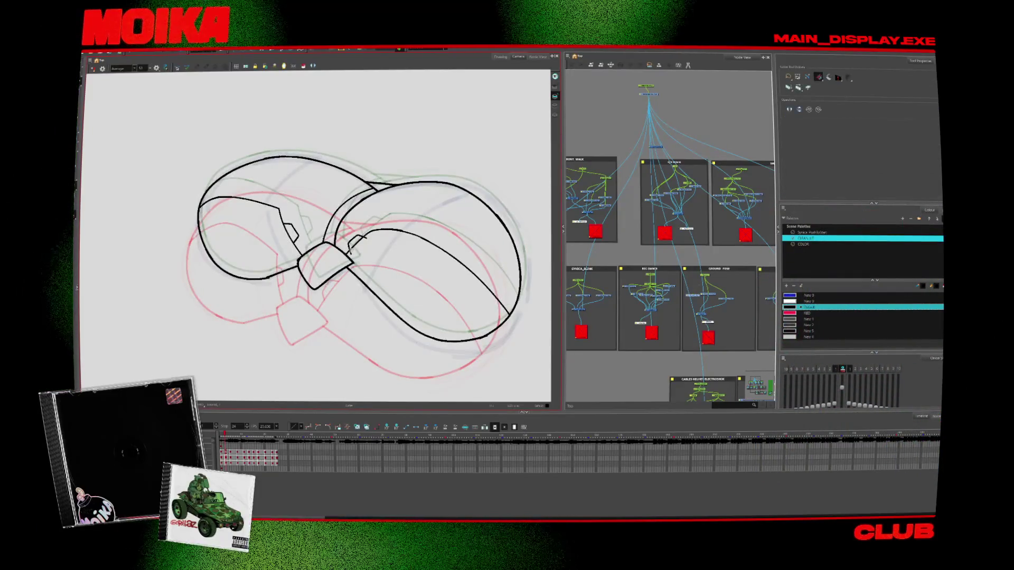
key(period)
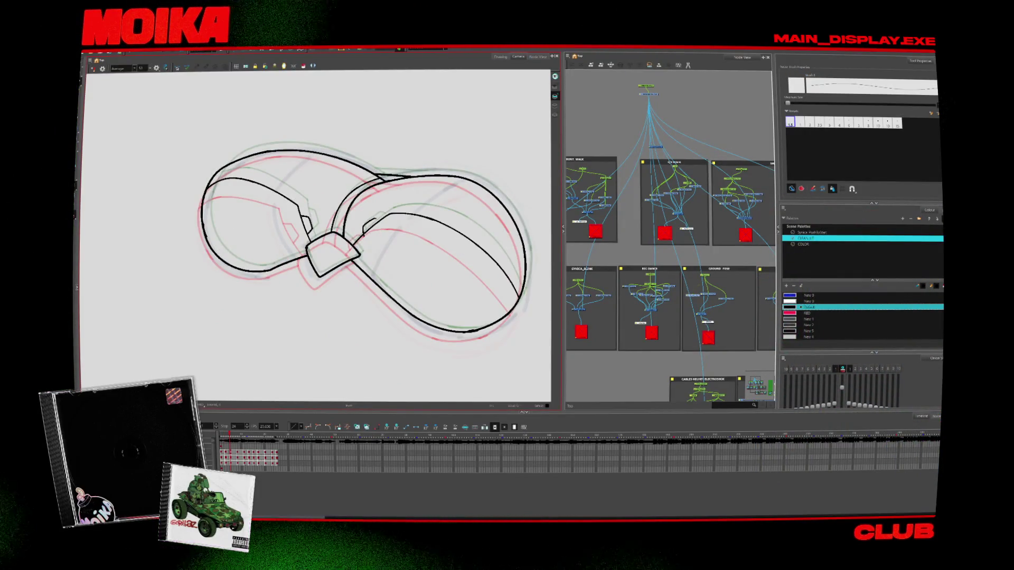
Advance a frame and remove the small stray stroke inside the cap's right loop
key(alt+s)
key(alt+b)
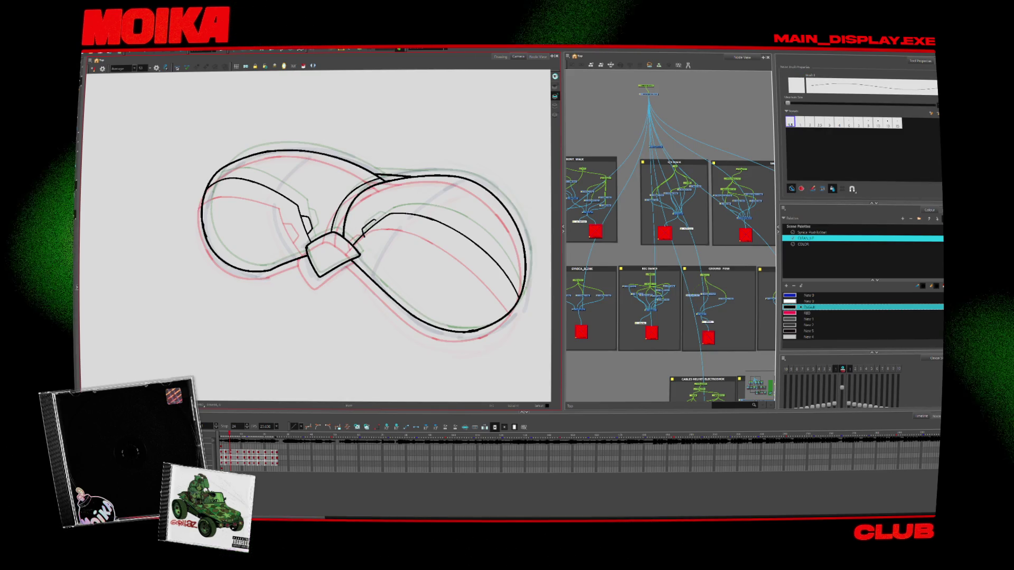
key(period)
key(ctrl+z)
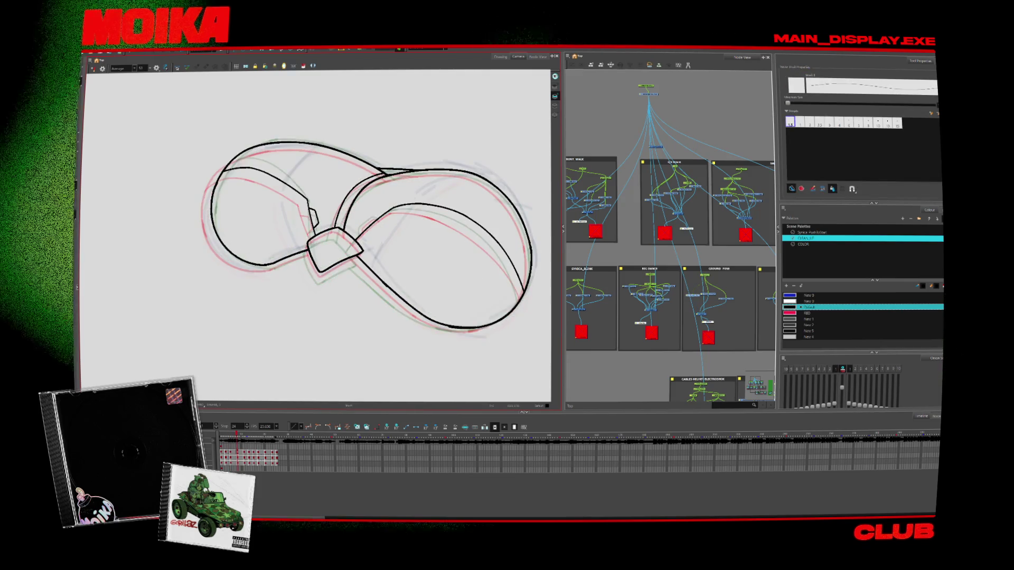
Flip forward and back through the cap poses to compare the motion
key(comma)
key(period)
key(comma)
key(comma)
key(period)
key(period)
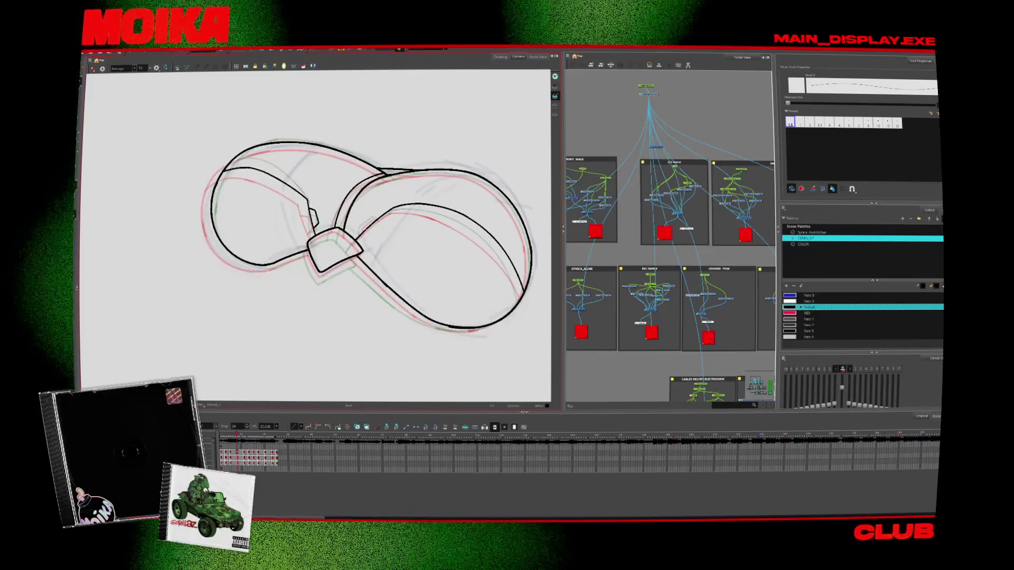
key(period)
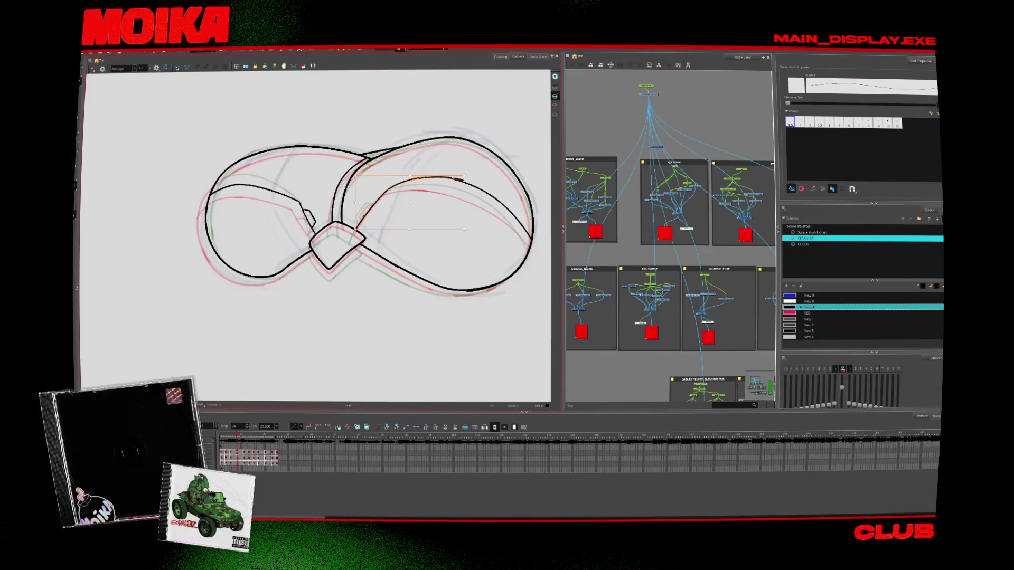
key(period)
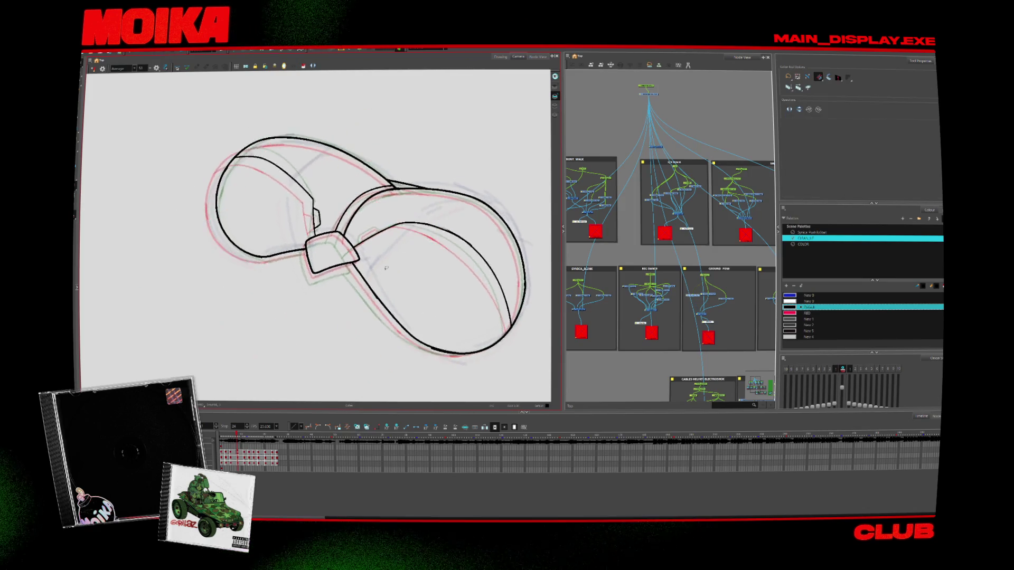
key(comma)
key(comma)
key(comma)
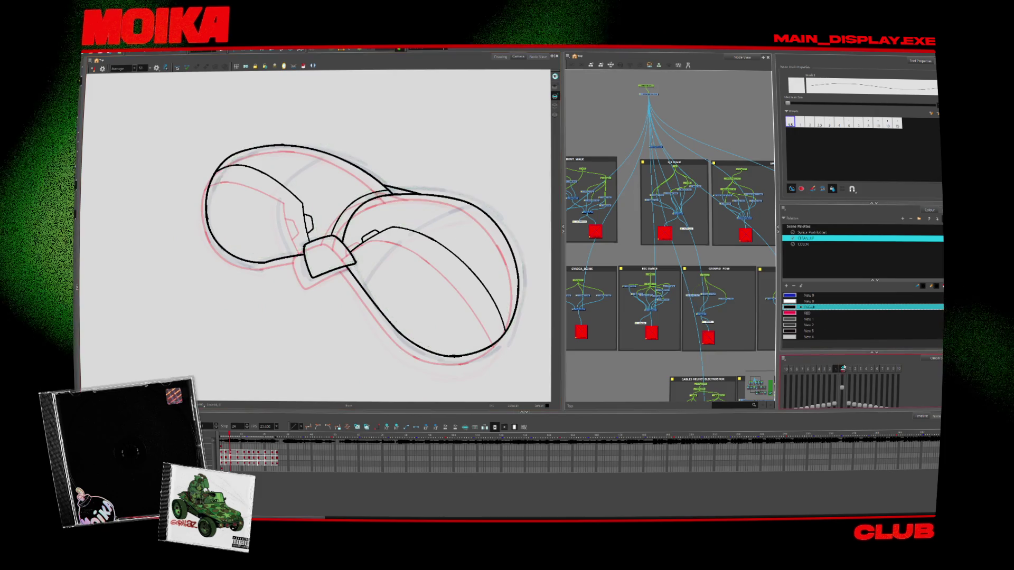
key(period)
key(period)
key(period)
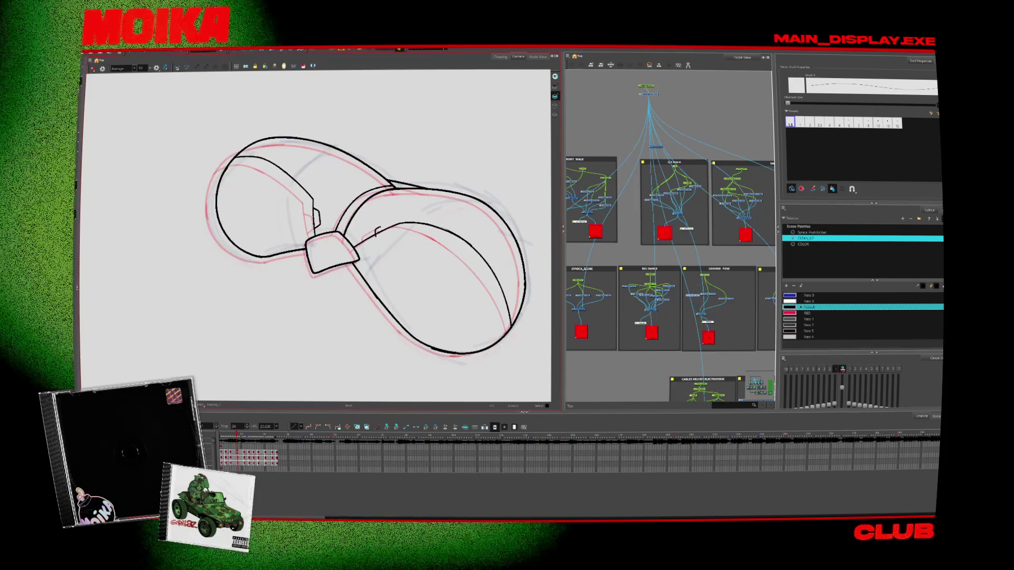
key(period)
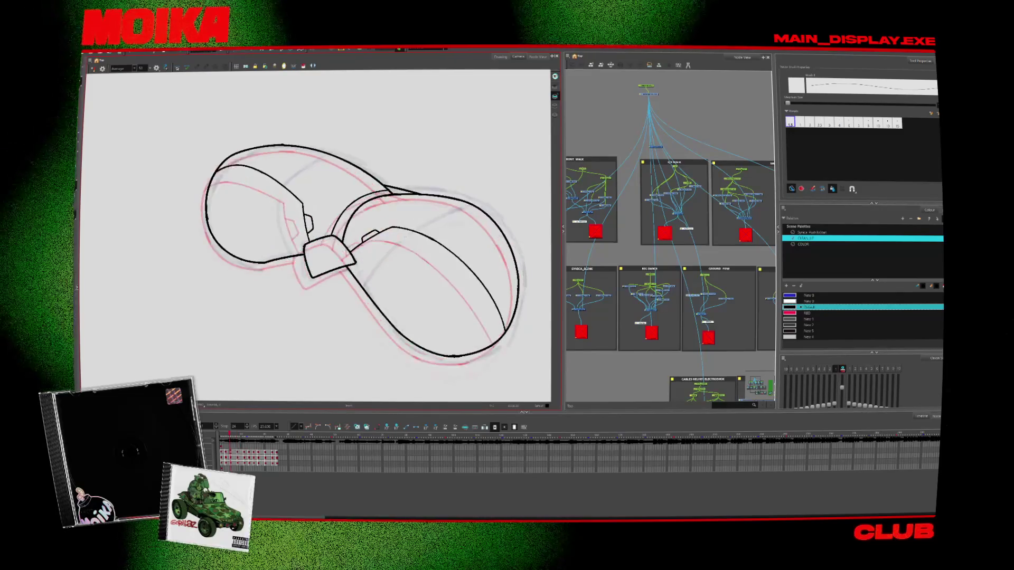
key(comma)
Toggle between Select and Brush while stepping forward to the next cap frames
key(alt+s)
key(period)
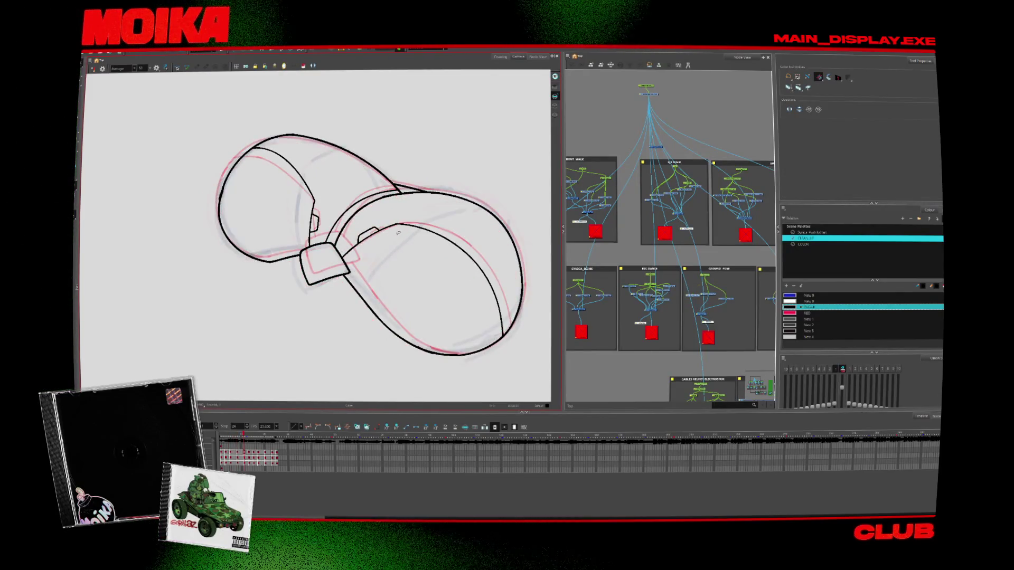
key(alt+b)
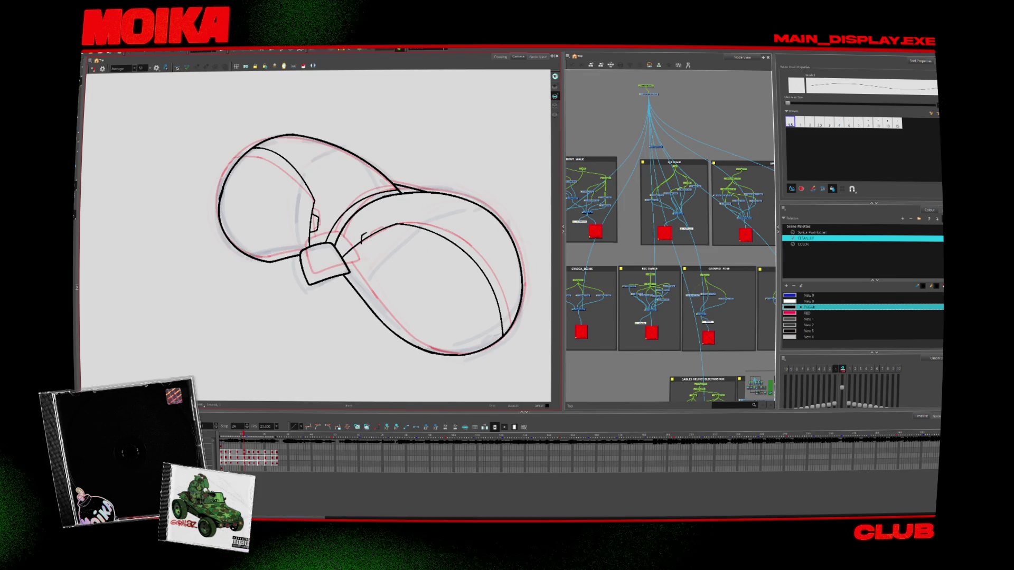
key(alt+s)
key(period)
key(ctrl+a)
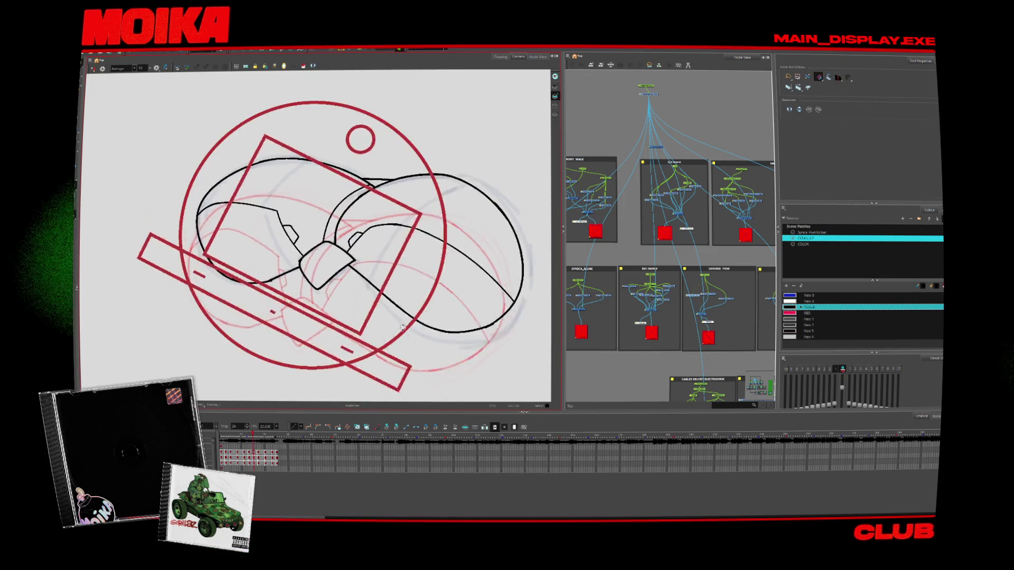
Zoom out to the whole camera frame, advance two frames, then zoom in on the cap drawing
key(period)
key(shift+m)
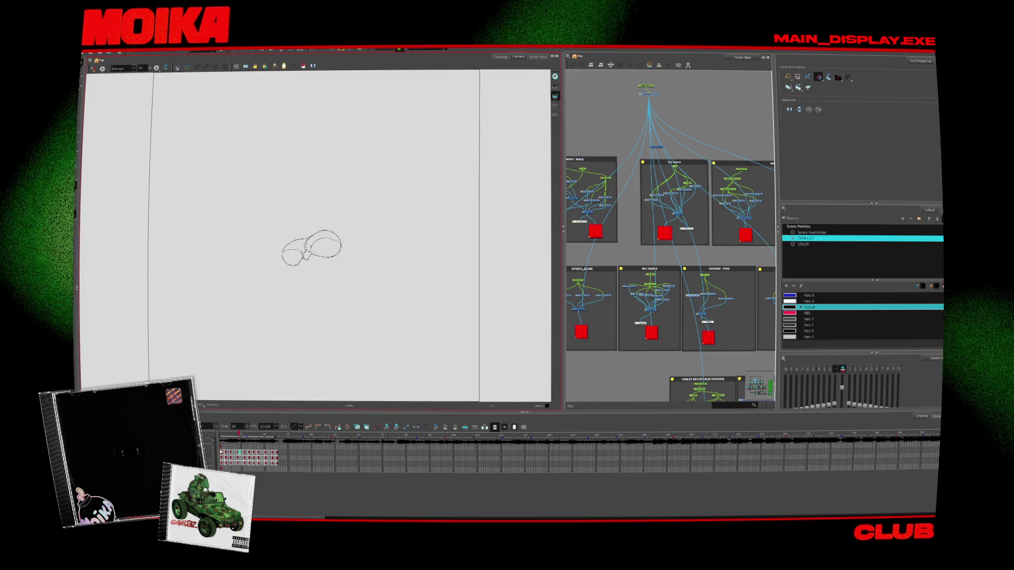
key(period)
key(period)
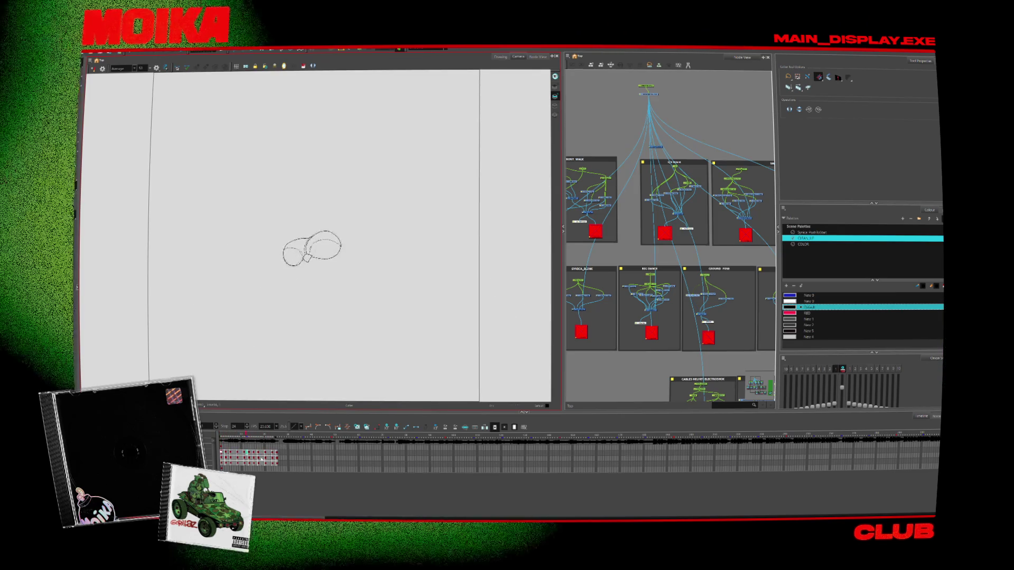
key(period)
key(period)
key(alt+z)
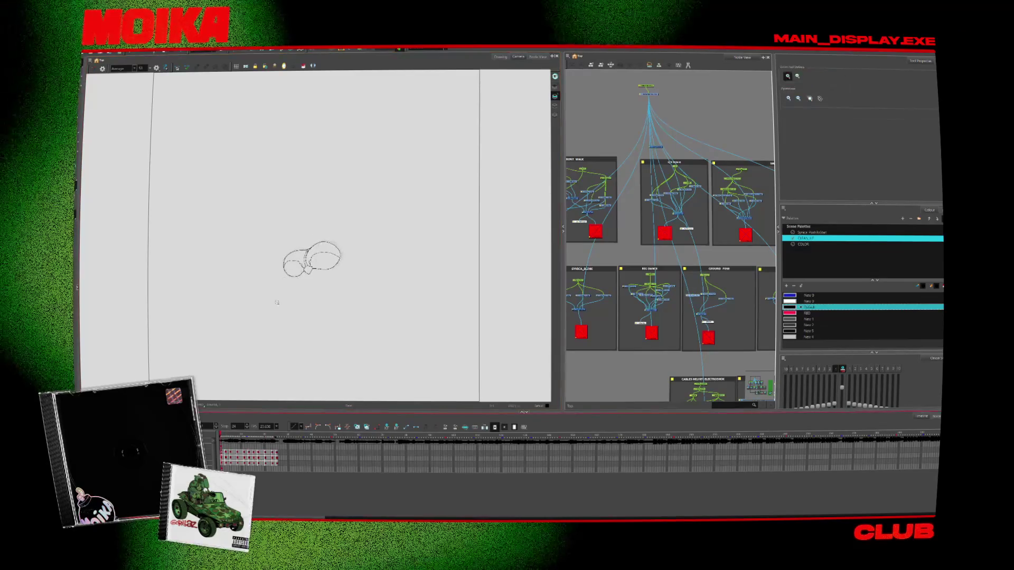
click(271, 317)
key(alt+b)
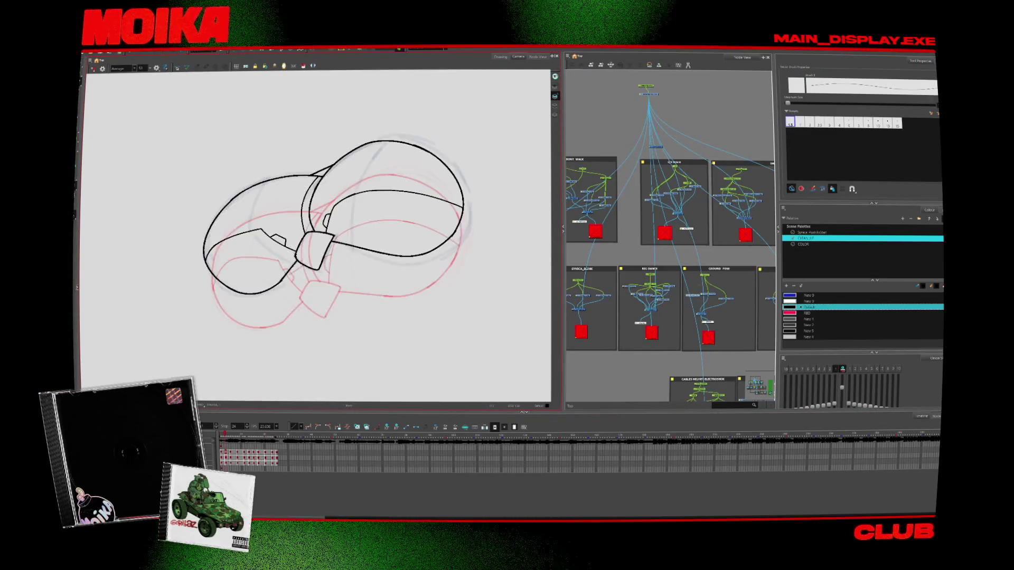
Flip between neighbouring cap poses against the onion skin to compare them
key(period)
key(period)
key(period)
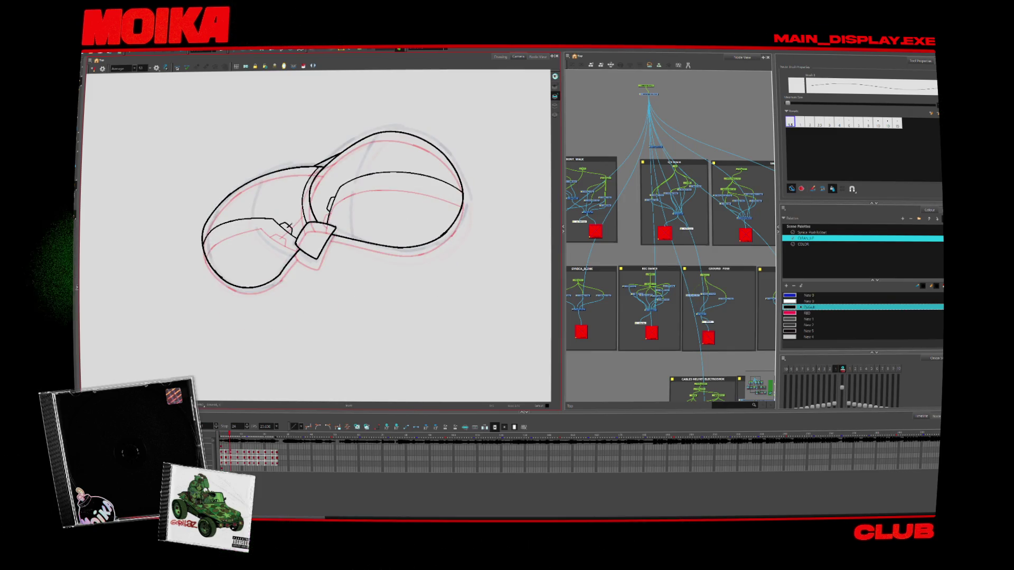
key(period)
key(period)
key(comma)
key(period)
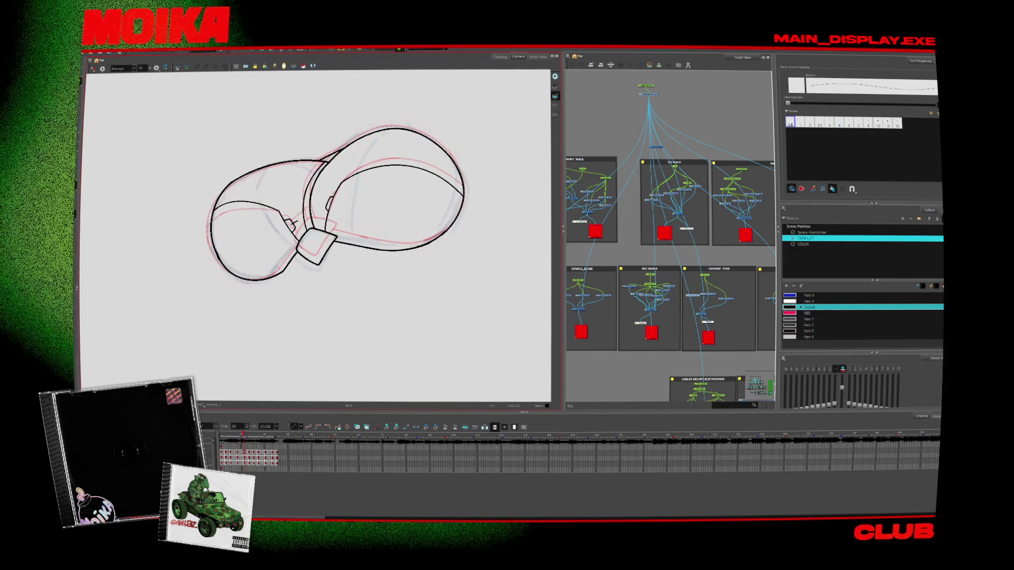
key(comma)
key(period)
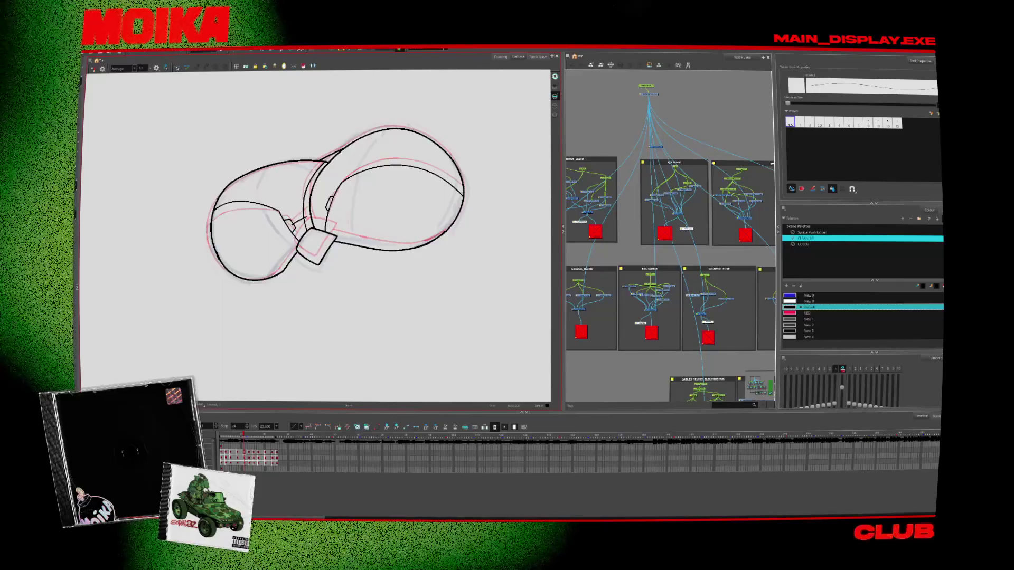
key(period)
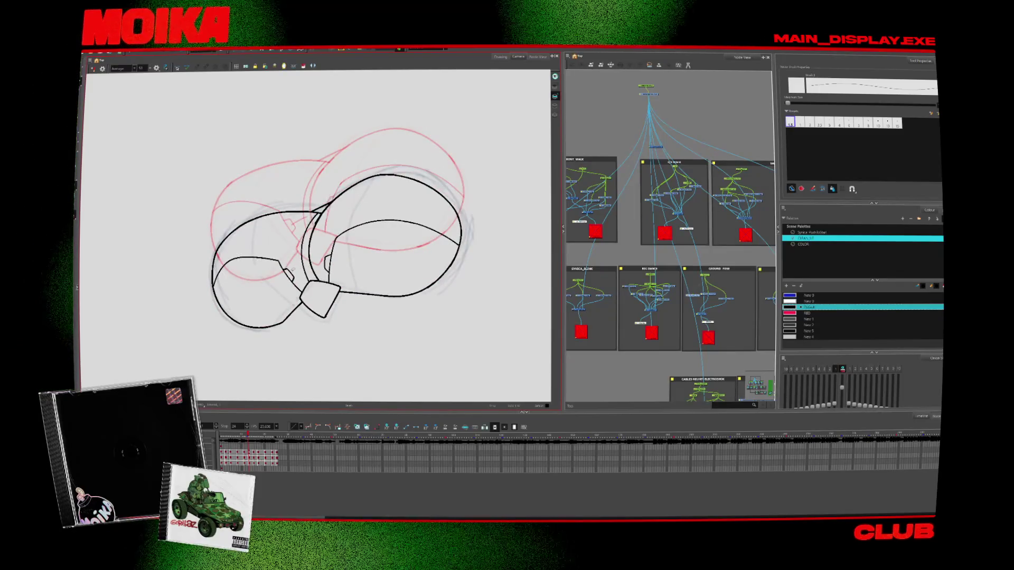
key(comma)
key(period)
Zoom closer on the cap, jump to the start of the animation and step through its poses
key(alt+s)
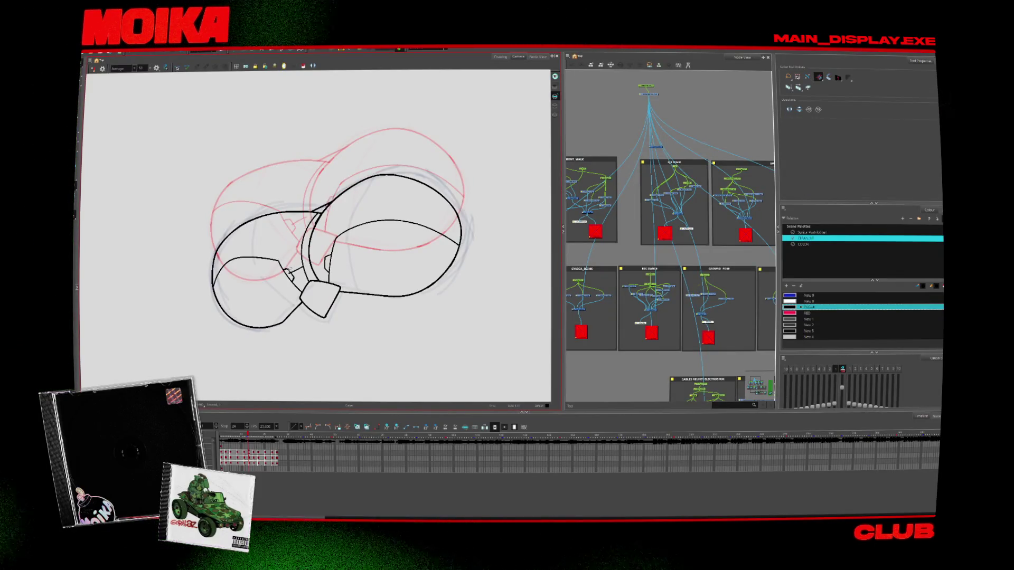
click(291, 273)
key(shift+comma)
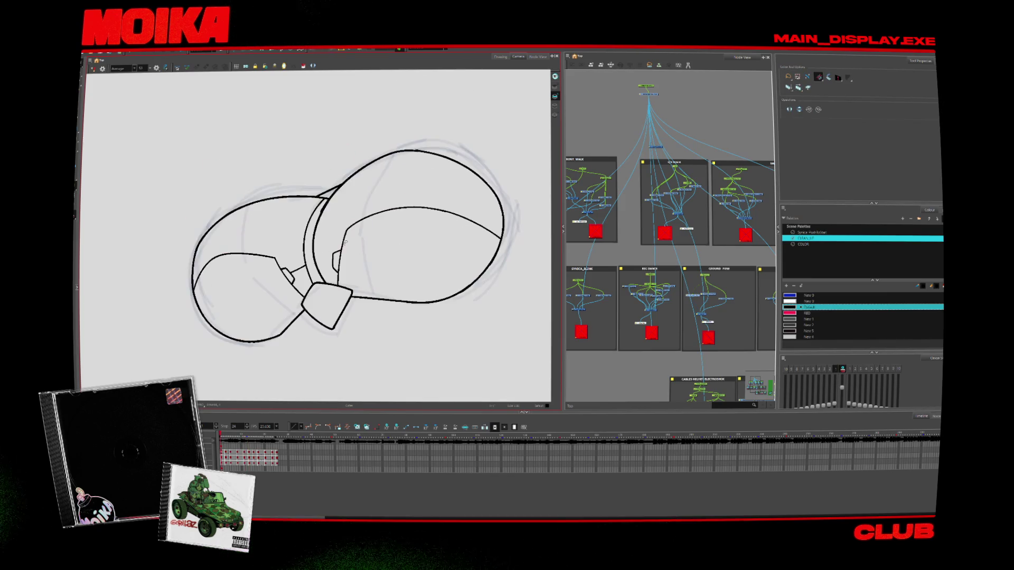
key(alt+b)
key(period)
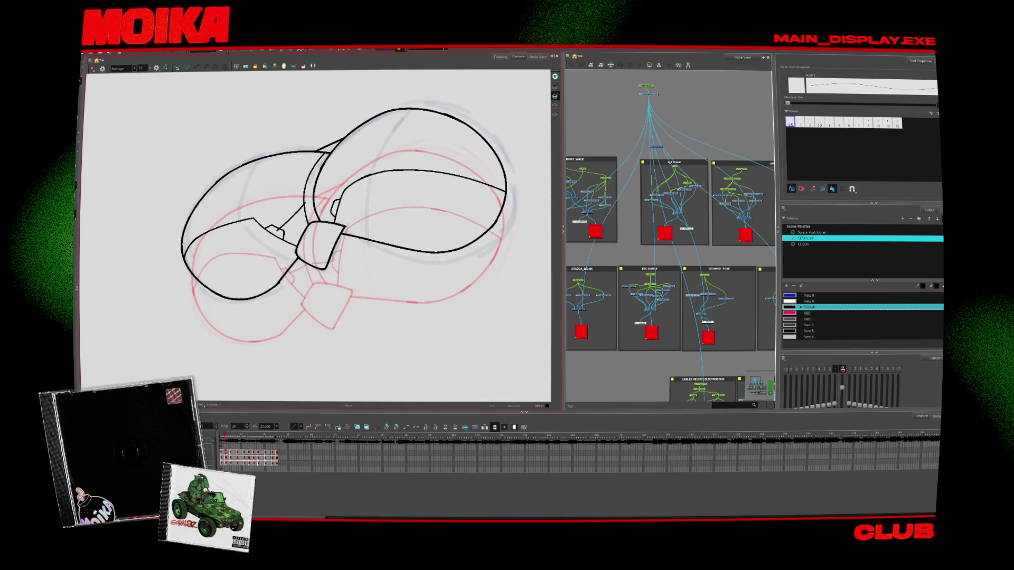
key(period)
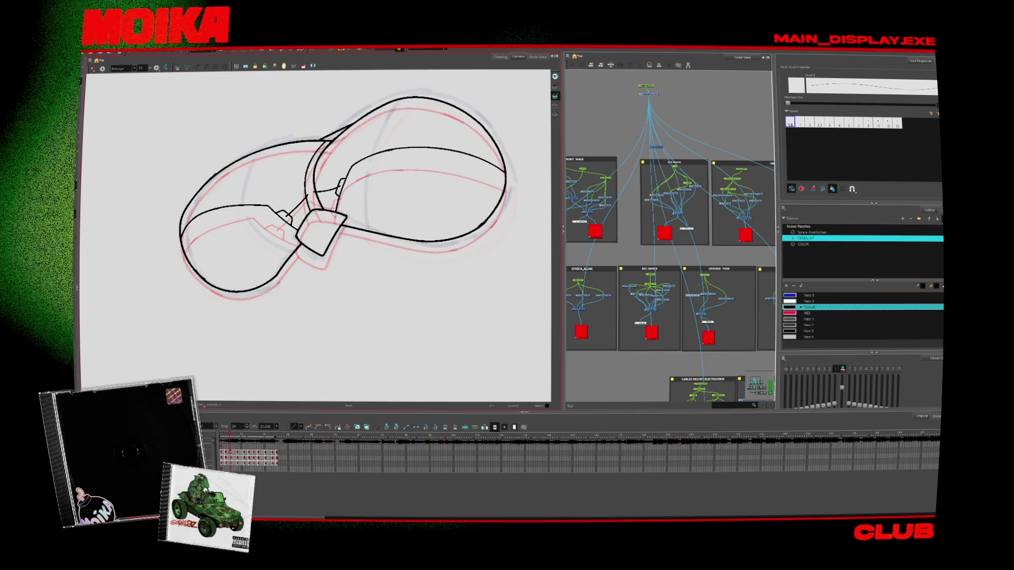
key(period)
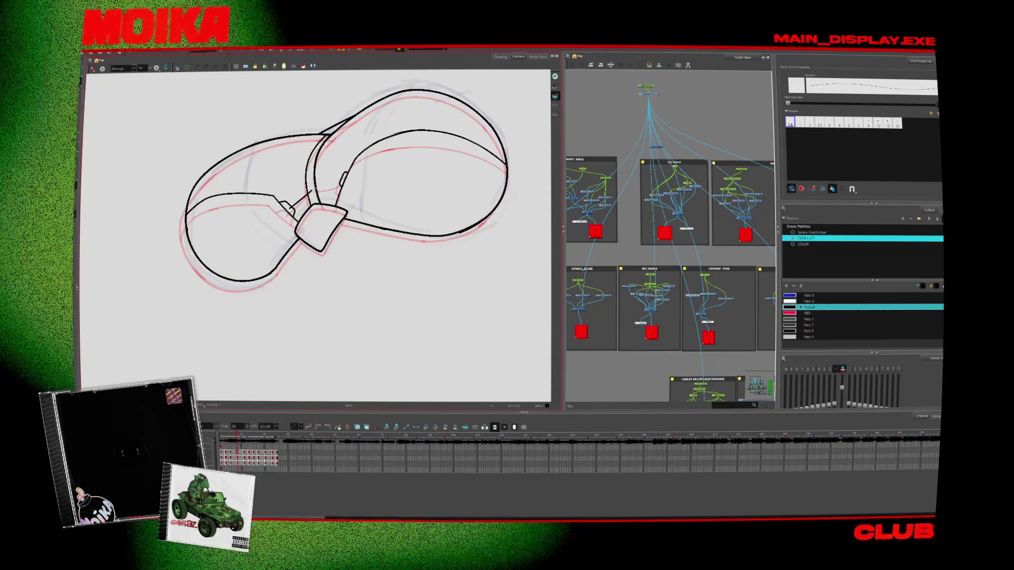
key(comma)
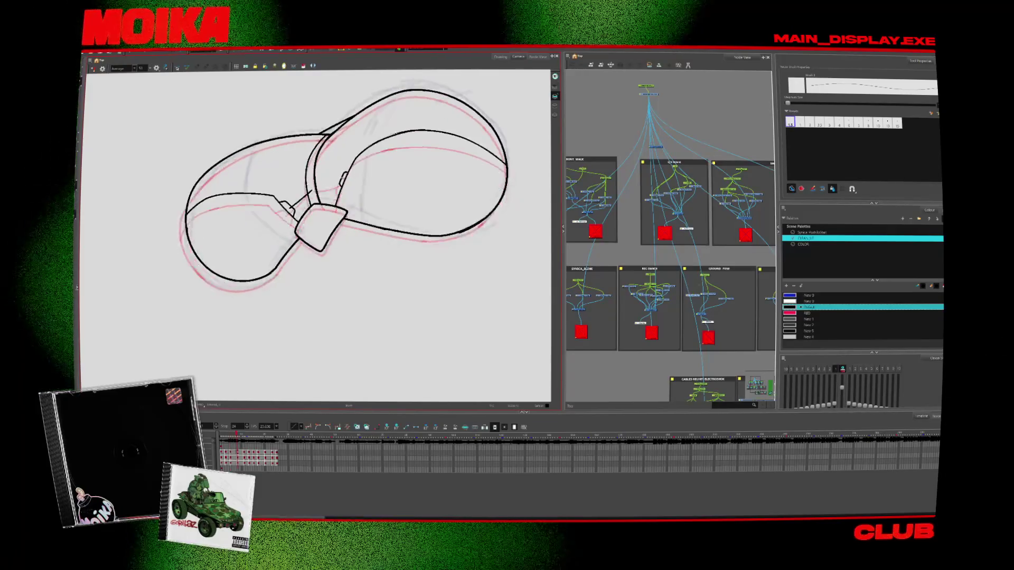
scroll(343, 179, up, 2)
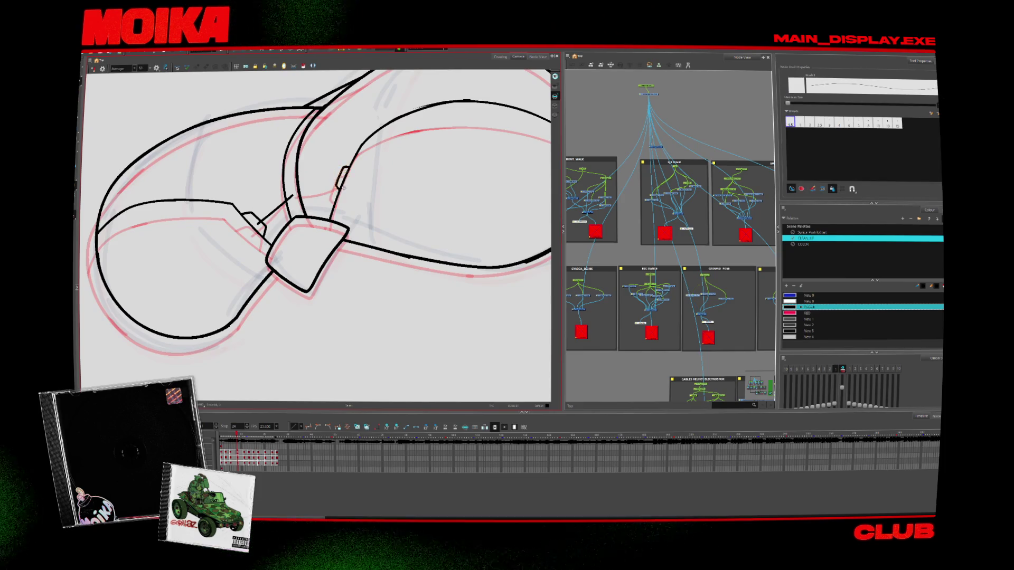
Flip back and forth between neighbouring poses to check the cap's knot and strap lines
key(period)
key(comma)
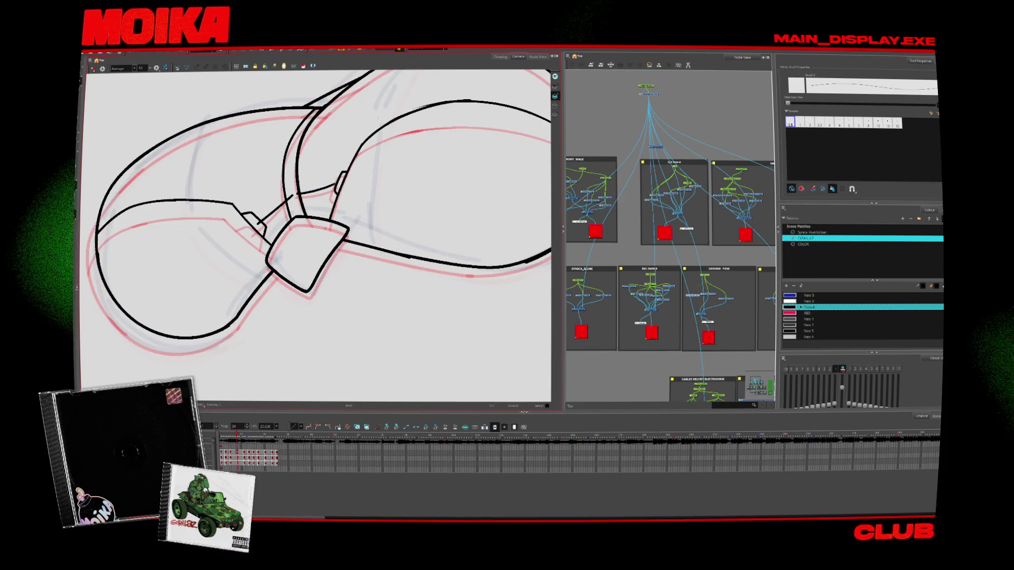
key(period)
key(comma)
key(period)
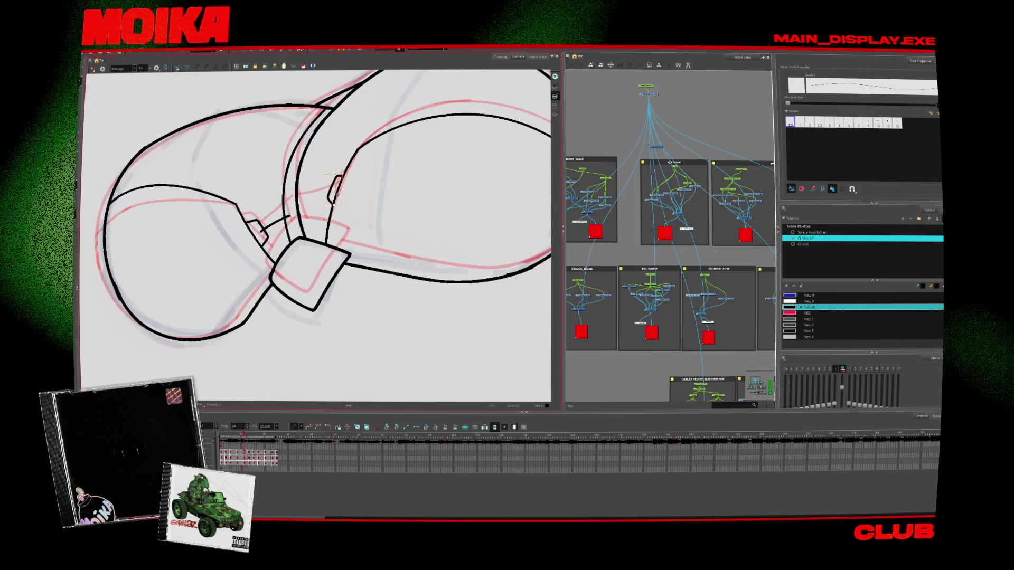
key(comma)
key(period)
key(period)
Mirror the view and step through adjacent cap poses to check the lines flipped
key(4)
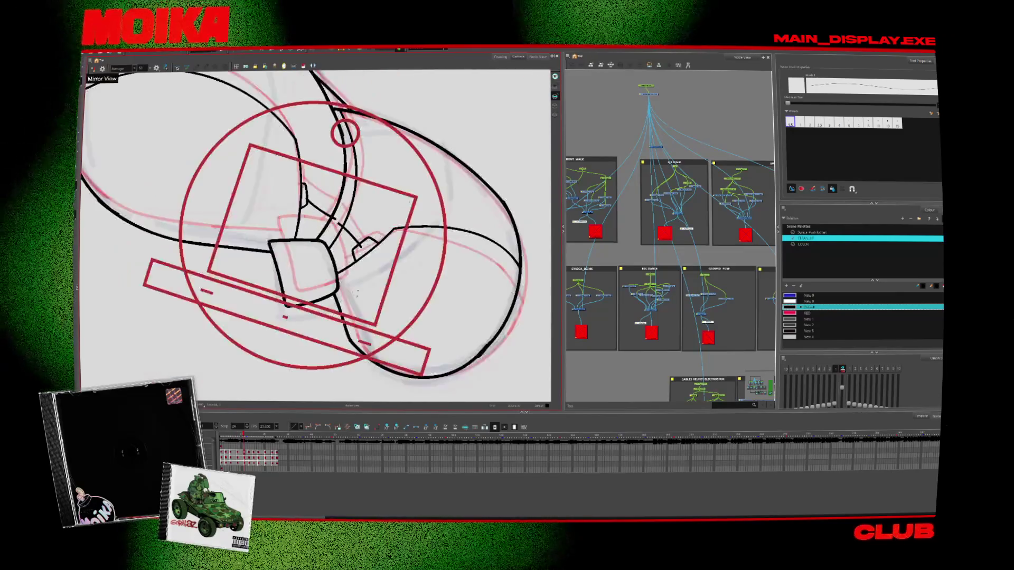
key(period)
key(comma)
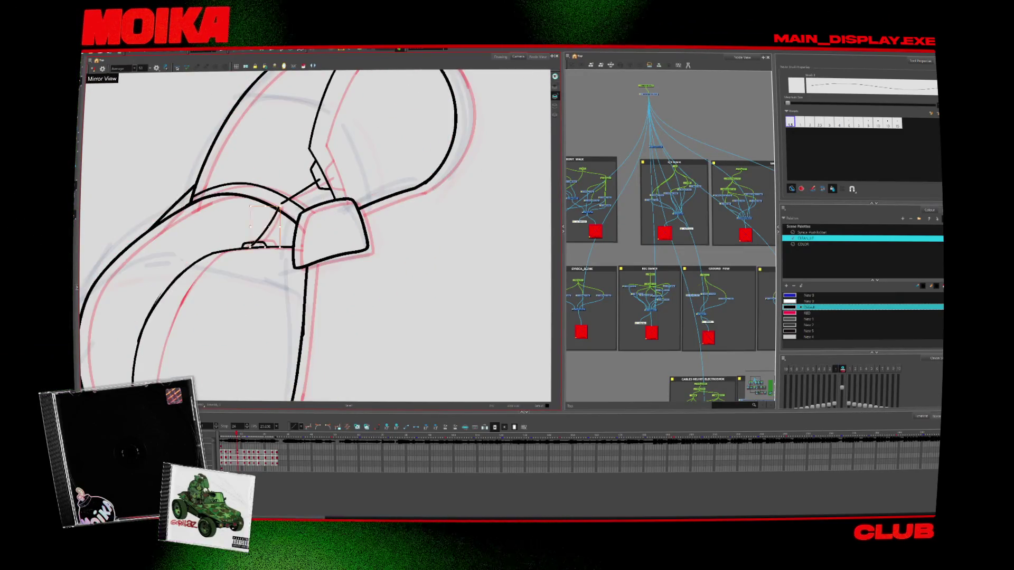
key(period)
key(alt+s)
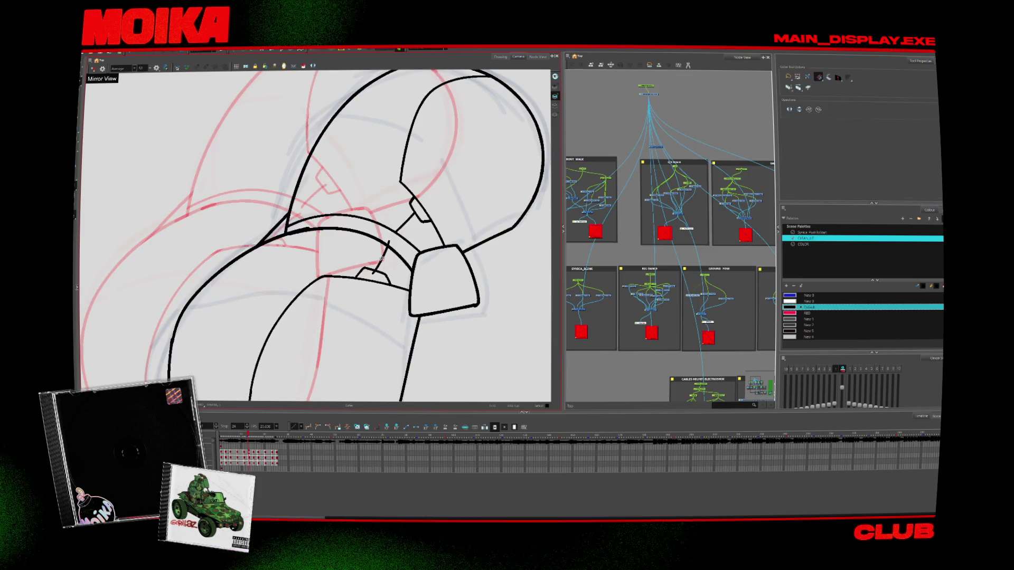
Step forward frame by frame, zoom out to the whole cap and advance to the rough sketch frame
key(period)
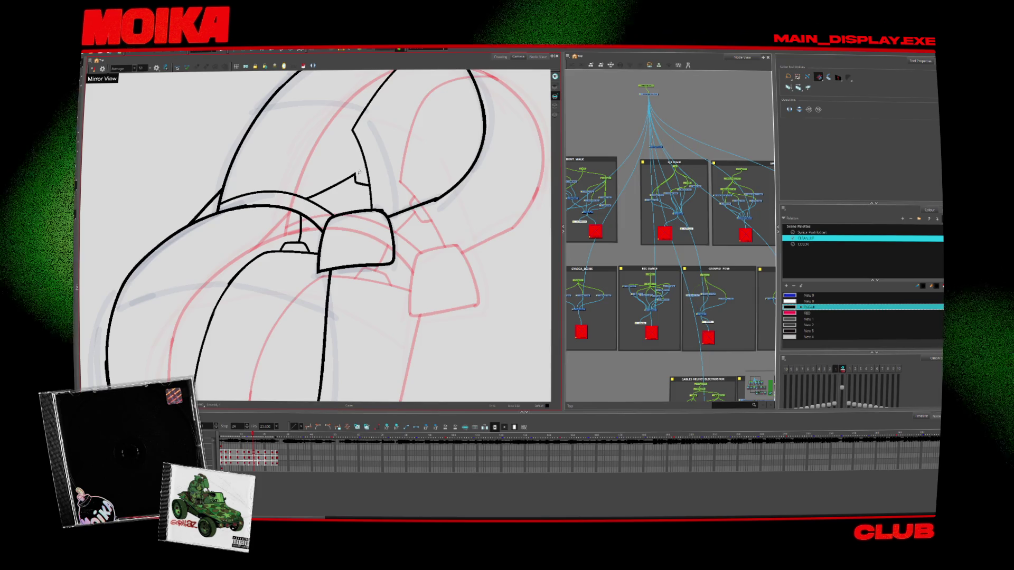
key(period)
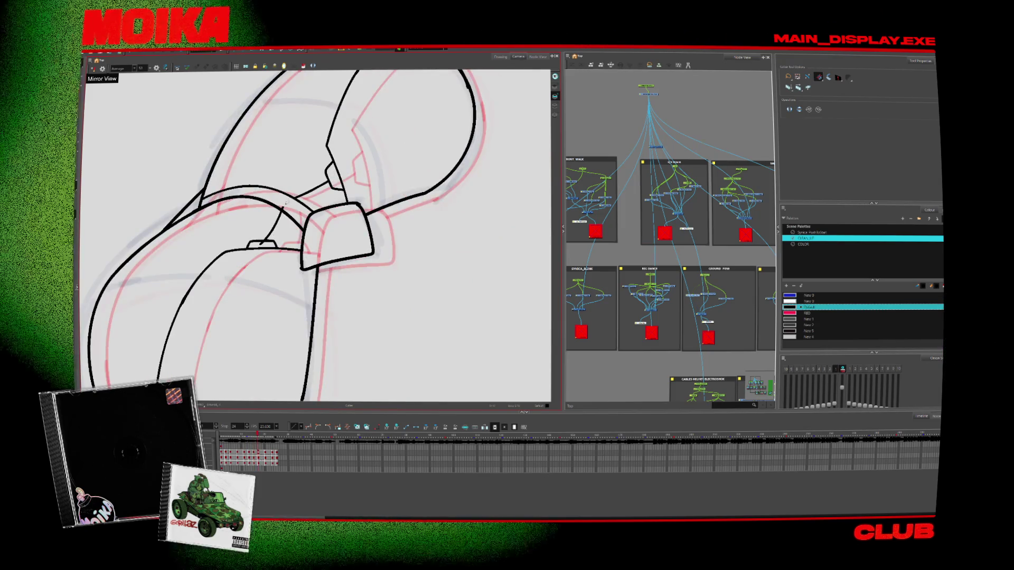
key(period)
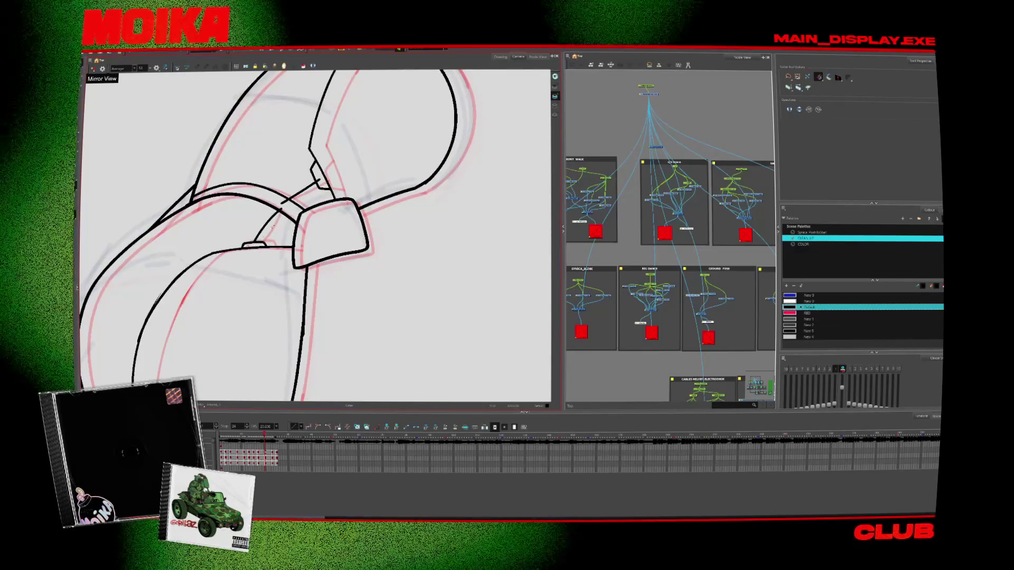
key(comma)
key(alt+b)
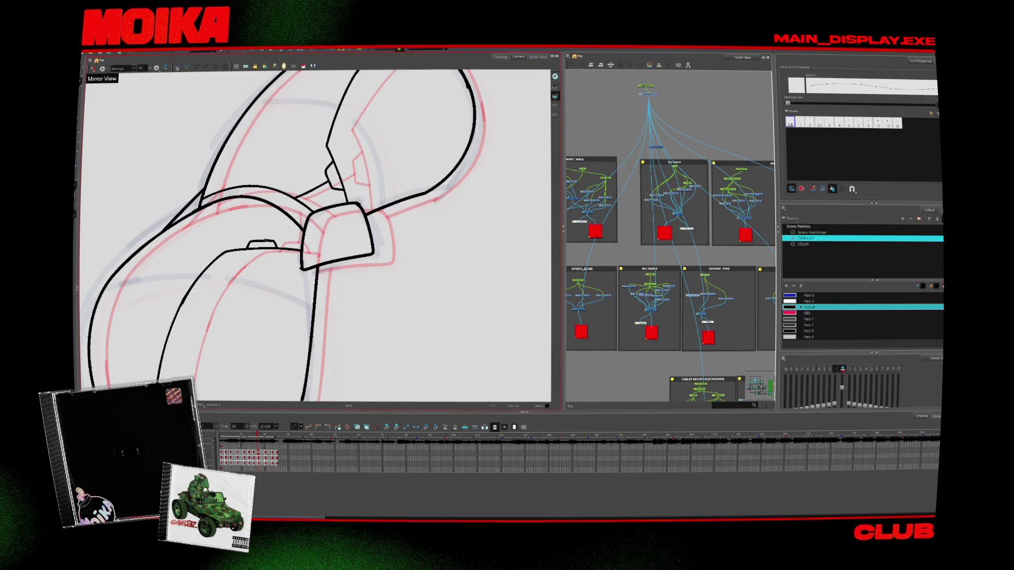
key(alt+s)
key(period)
key(period)
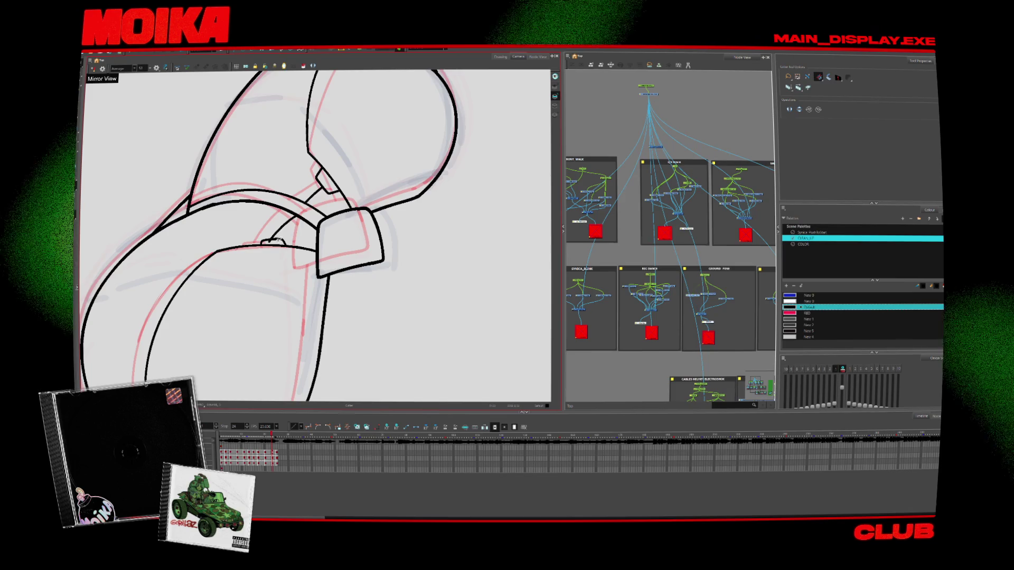
key(1)
key(period)
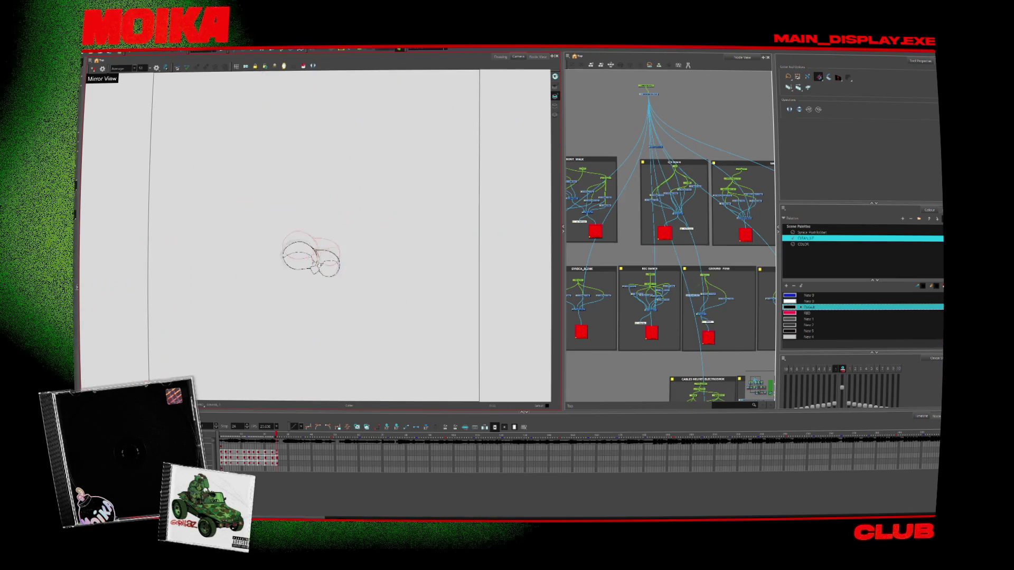
Zoom in on the rough cap sketch, mirror the view and draw a small stroke atop the cap outline
key(comma)
key(comma)
key(comma)
key(alt+z)
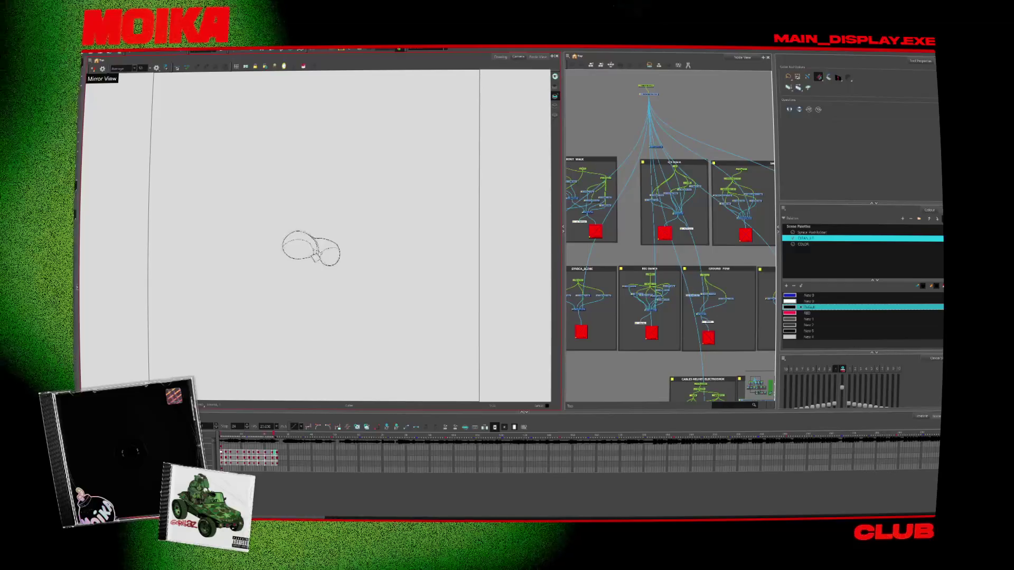
click(326, 242)
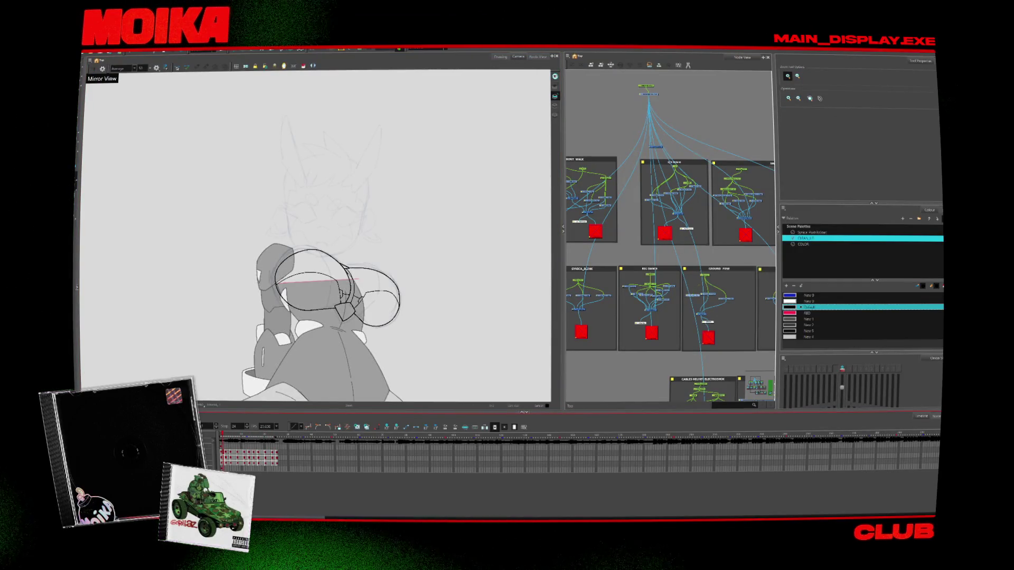
key(4)
click(382, 231)
key(alt+b)
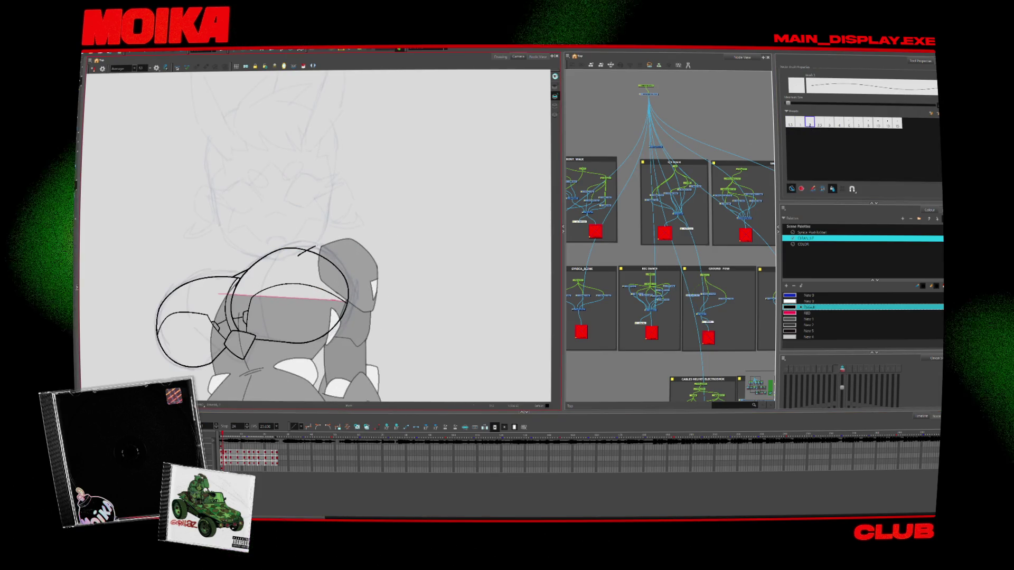
drag(298, 256, 325, 259)
Advance several drawings forward through the cap tumble
key(period)
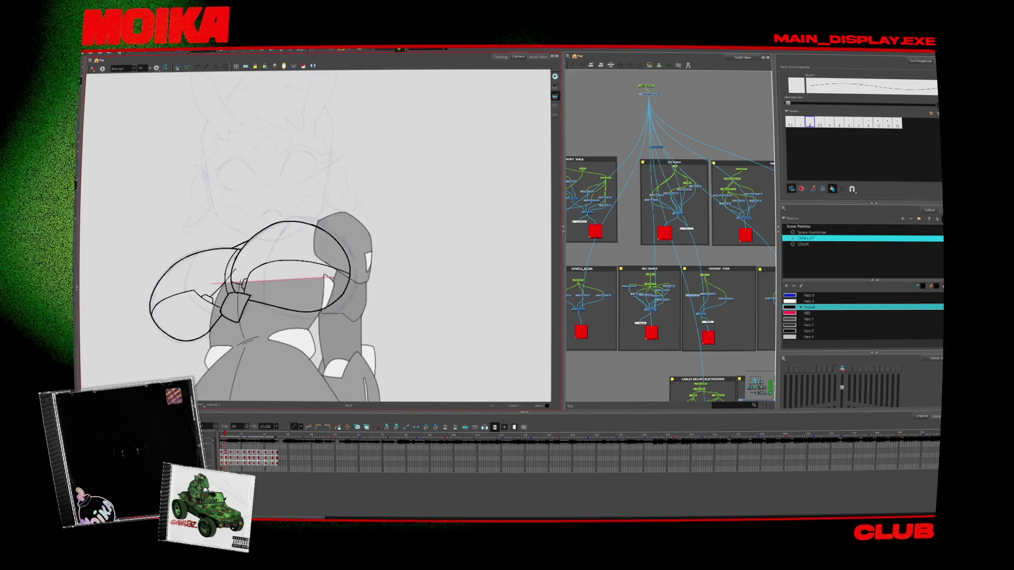
key(period)
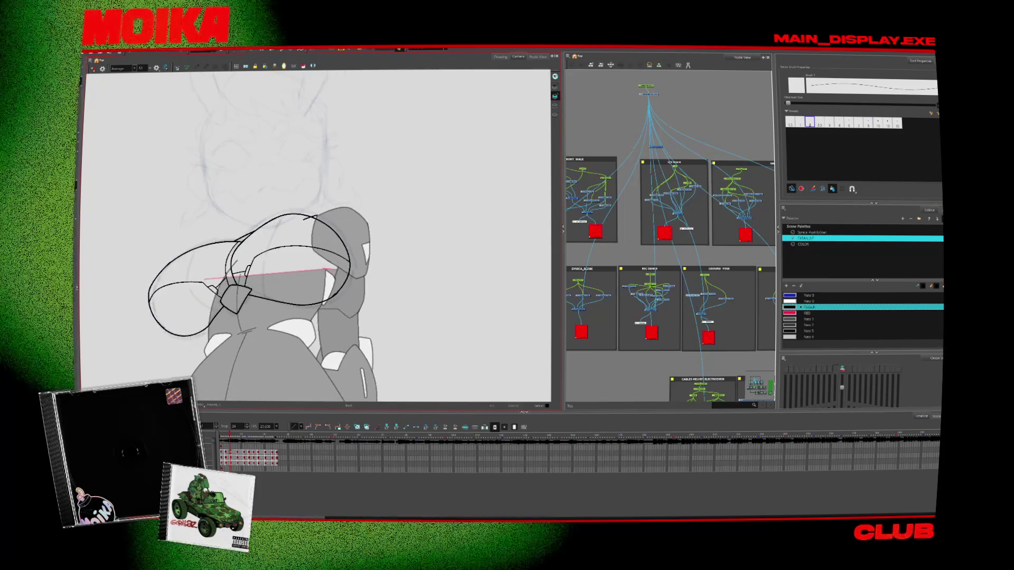
key(period)
key(period)
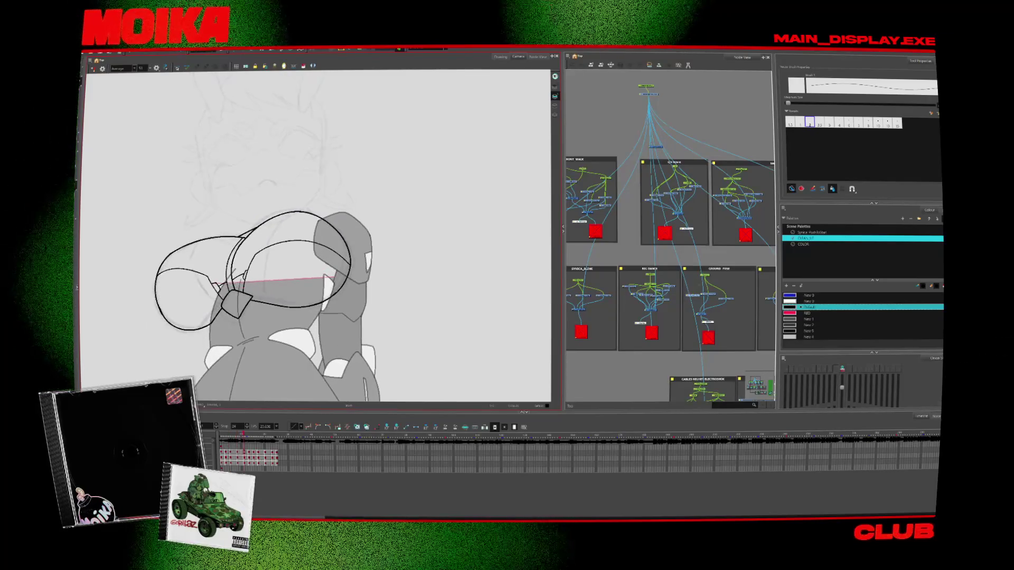
key(period)
key(alt+t)
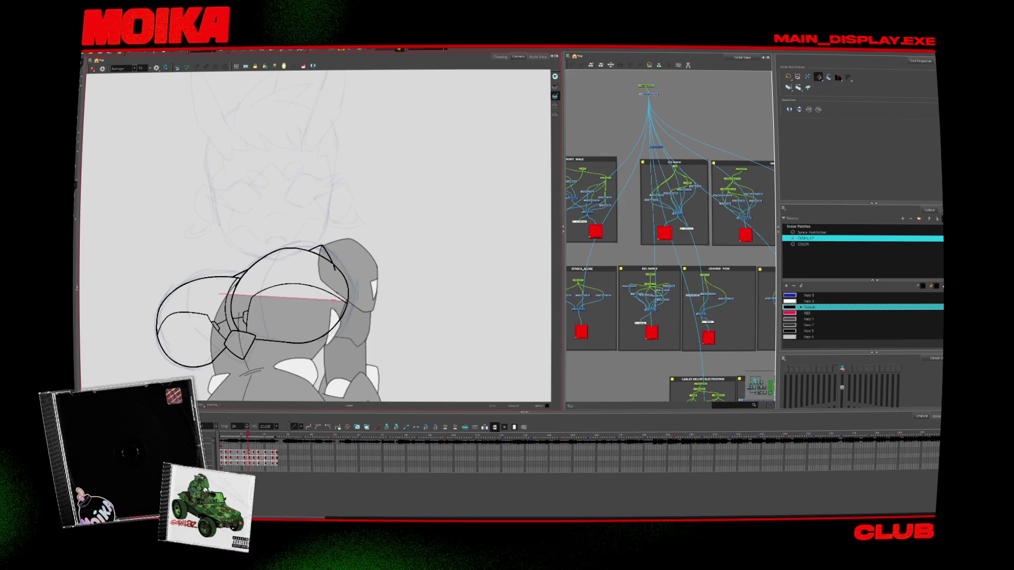
Step back to compare earlier cap drawings, then move forward several drawings to a later pose
key(comma)
key(comma)
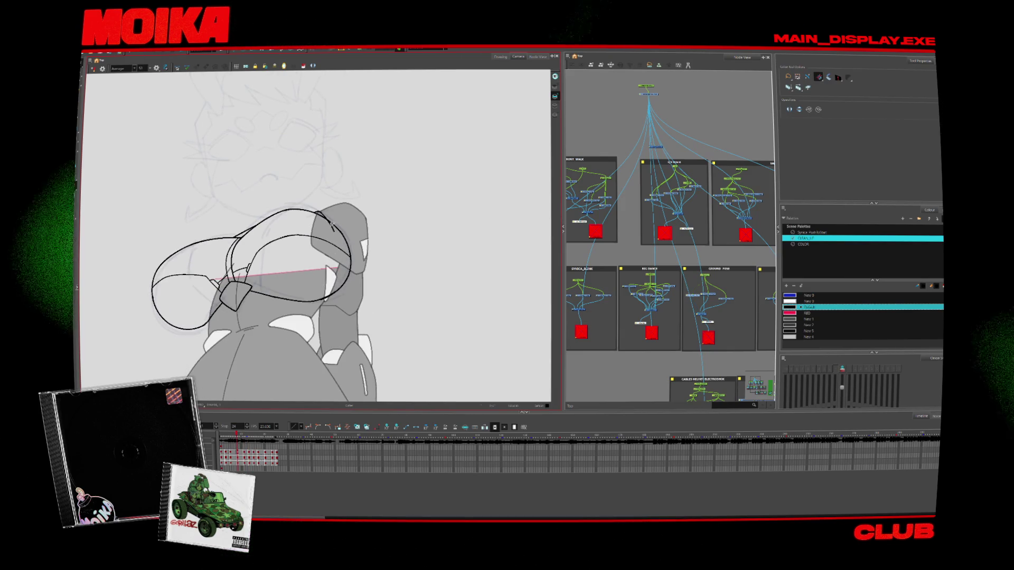
key(comma)
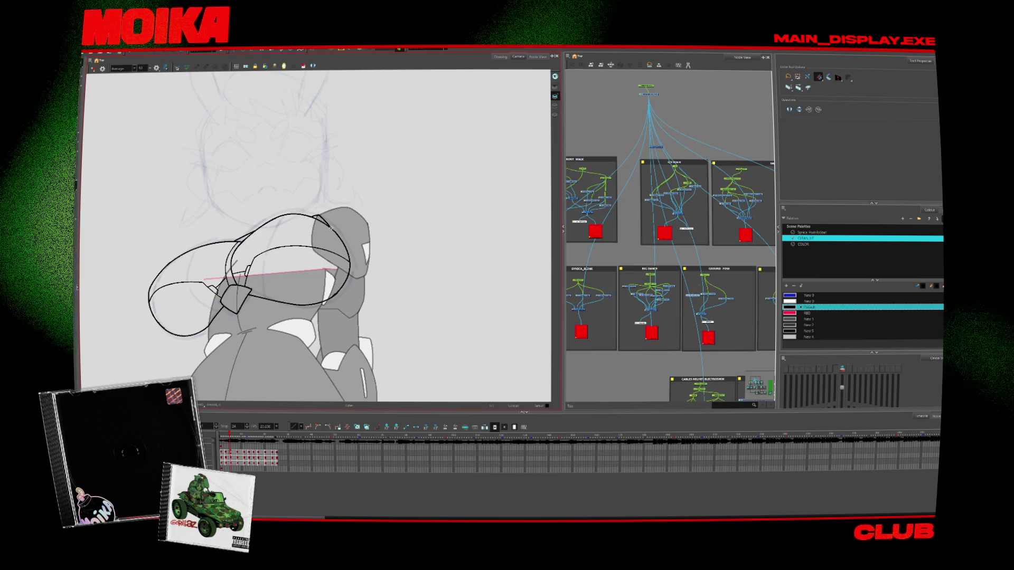
key(comma)
key(comma)
key(period)
key(comma)
key(comma)
key(comma)
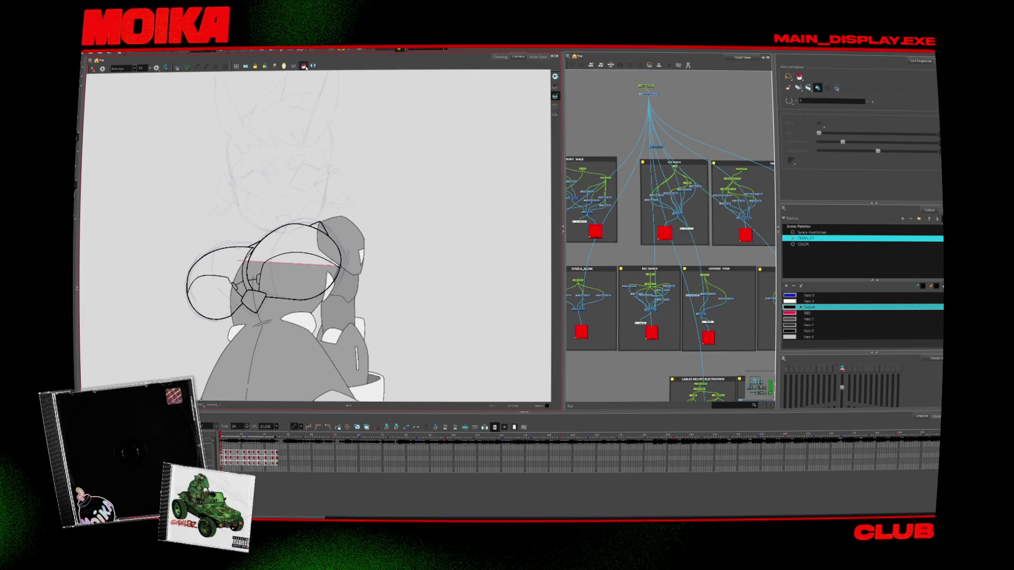
key(period)
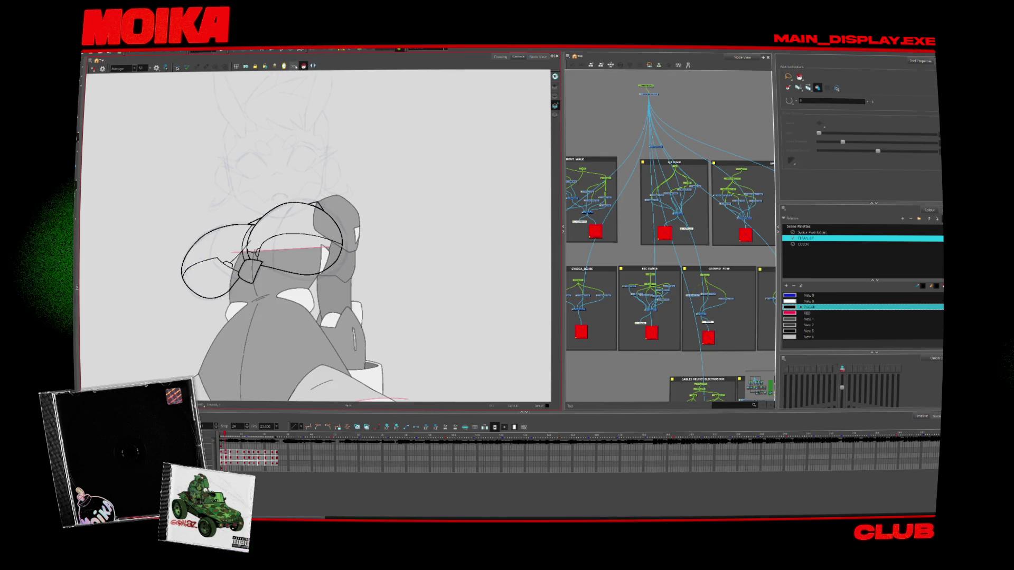
key(period)
key(period)
key(period)
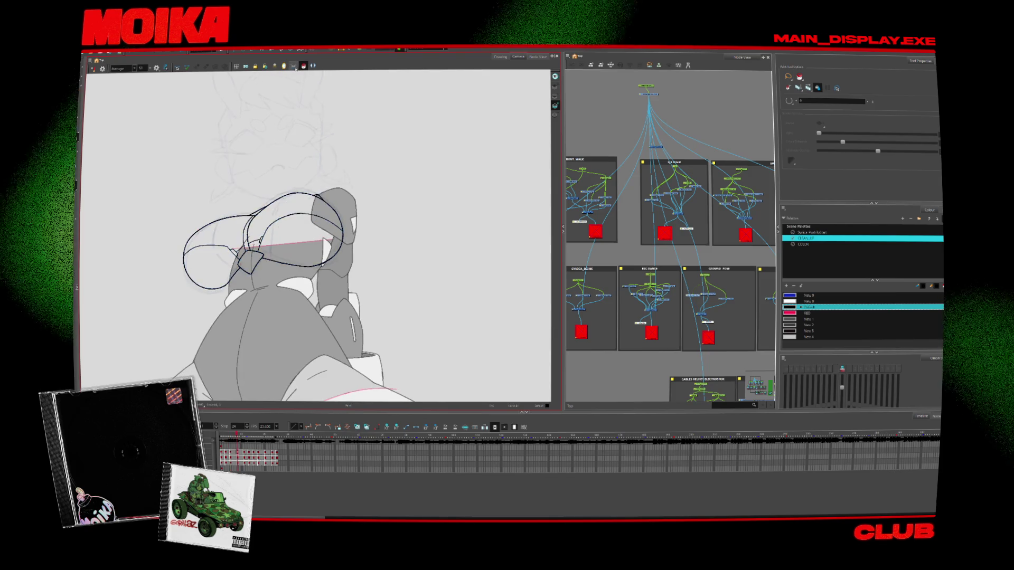
key(period)
key(period)
key(period)
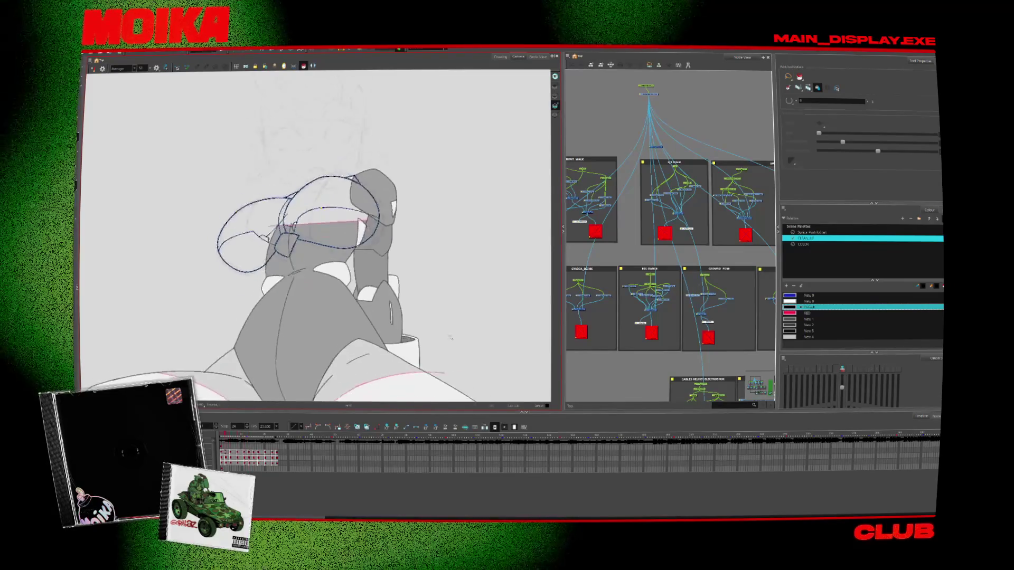
Fill the cap's left and right lobes with the dark grey New 2 colour
click(808, 319)
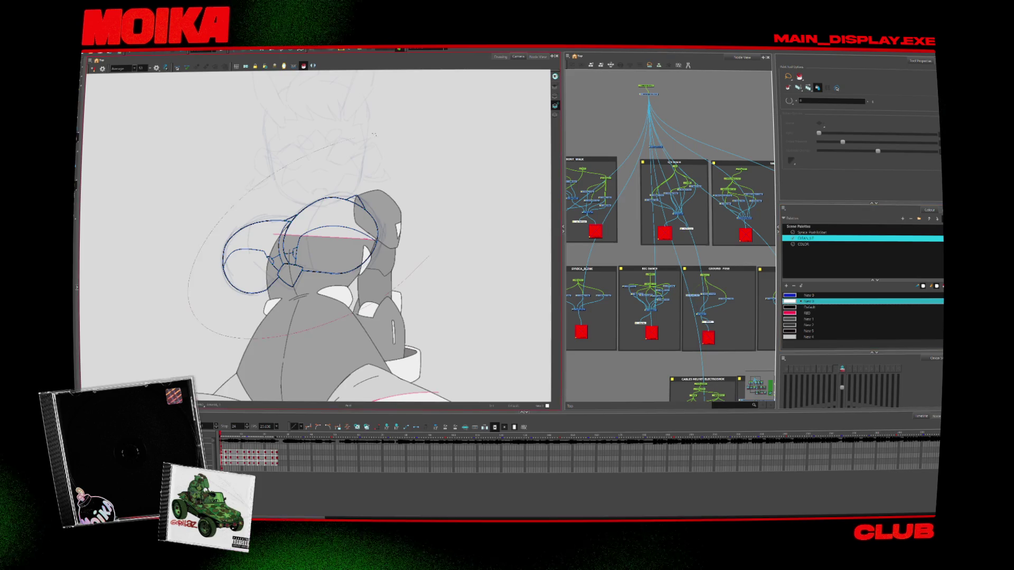
key(period)
key(period)
key(period)
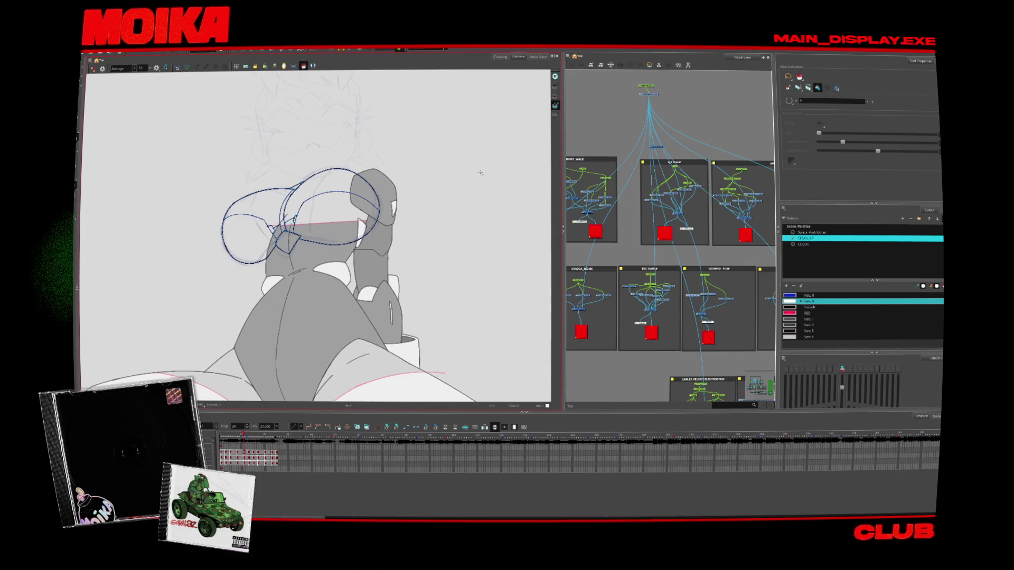
click(808, 324)
click(240, 251)
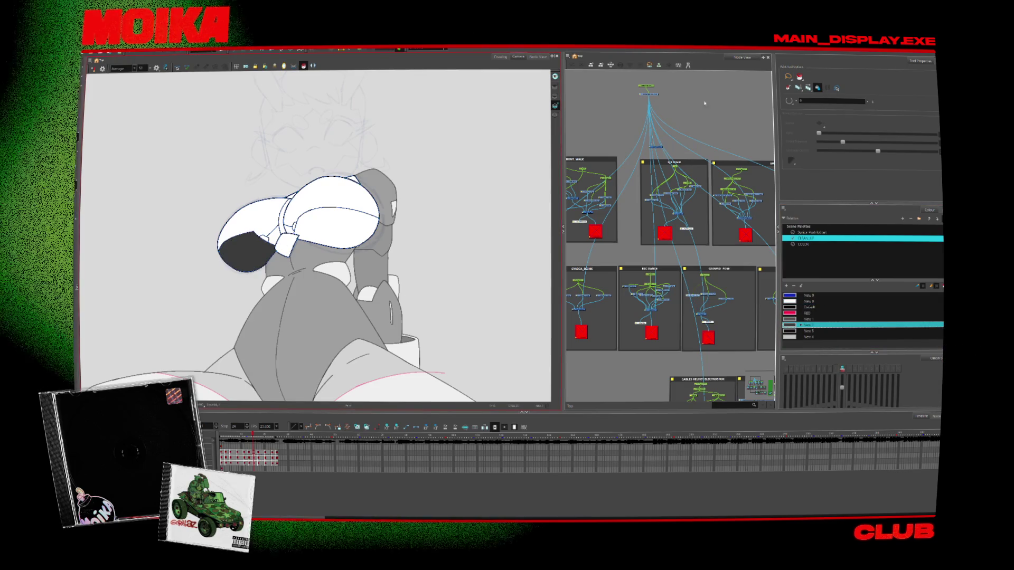
click(338, 227)
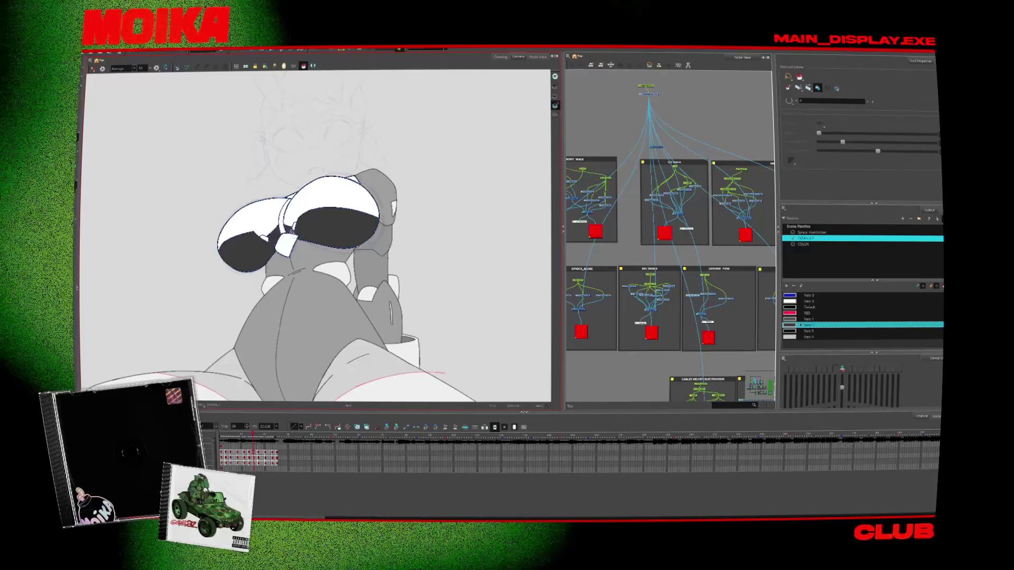
Advance through the next cap drawings to keep painting, switching back to the New 1 colour
key(period)
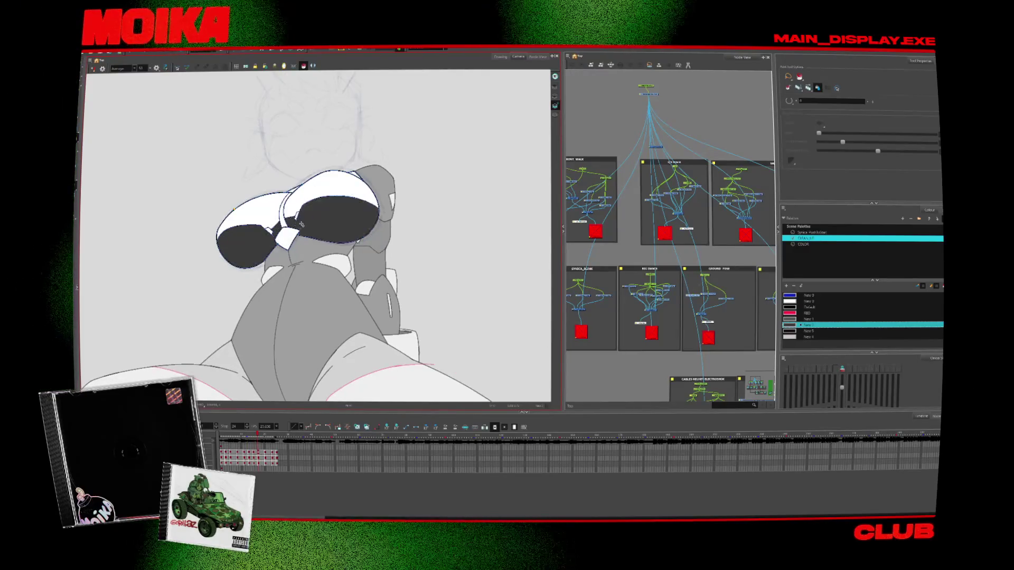
key(period)
key(period)
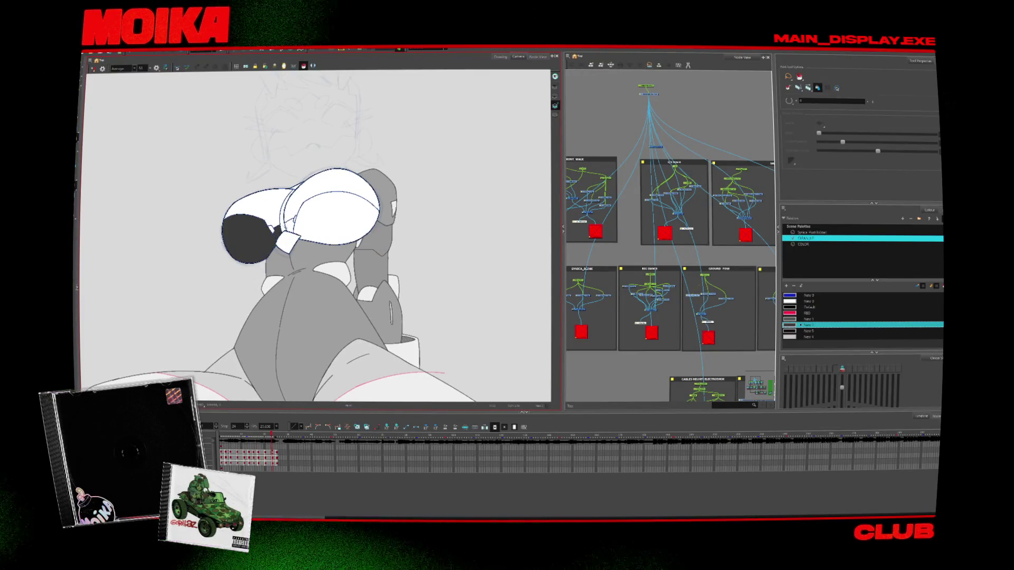
key(period)
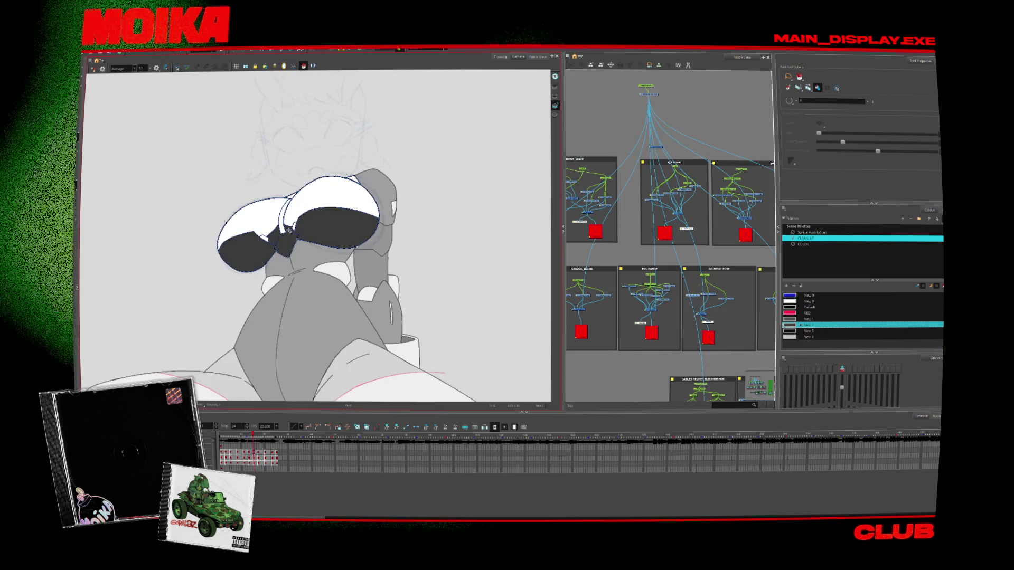
key(period)
key(period)
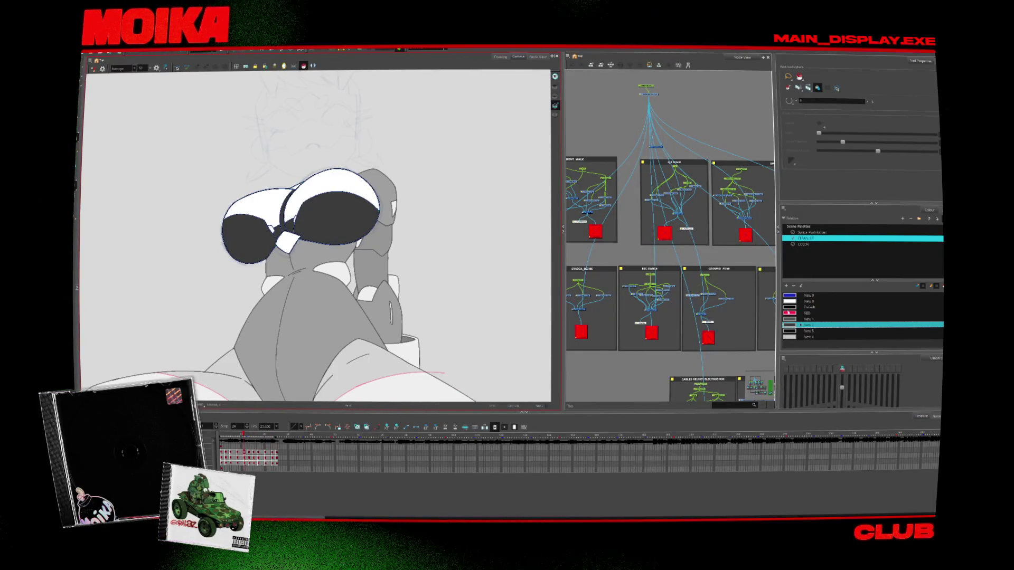
click(789, 319)
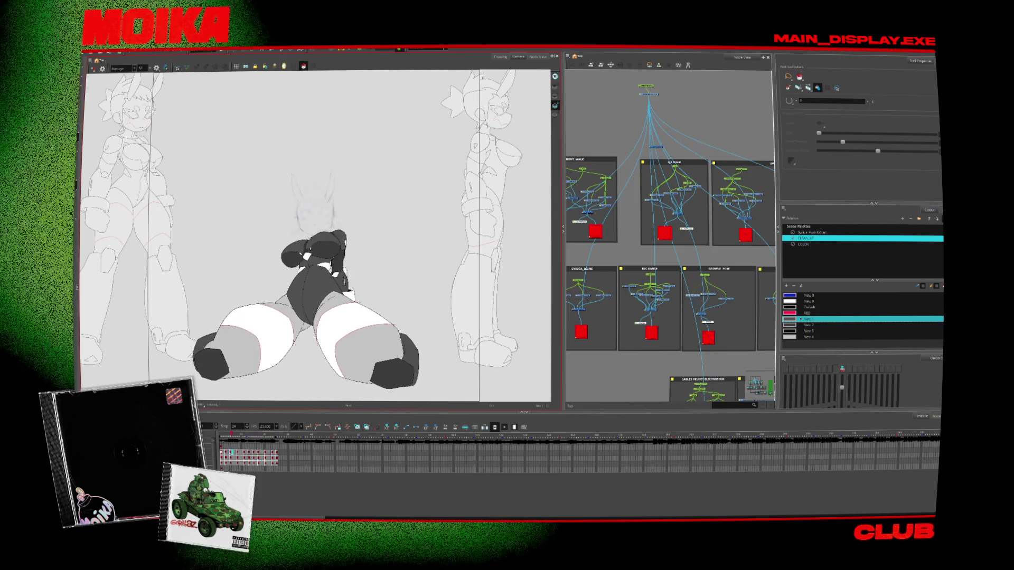
Zoom in on the painted cap and pick the Brush with the blue New 0 colour
key(alt+z)
scroll(355, 262, up, 4)
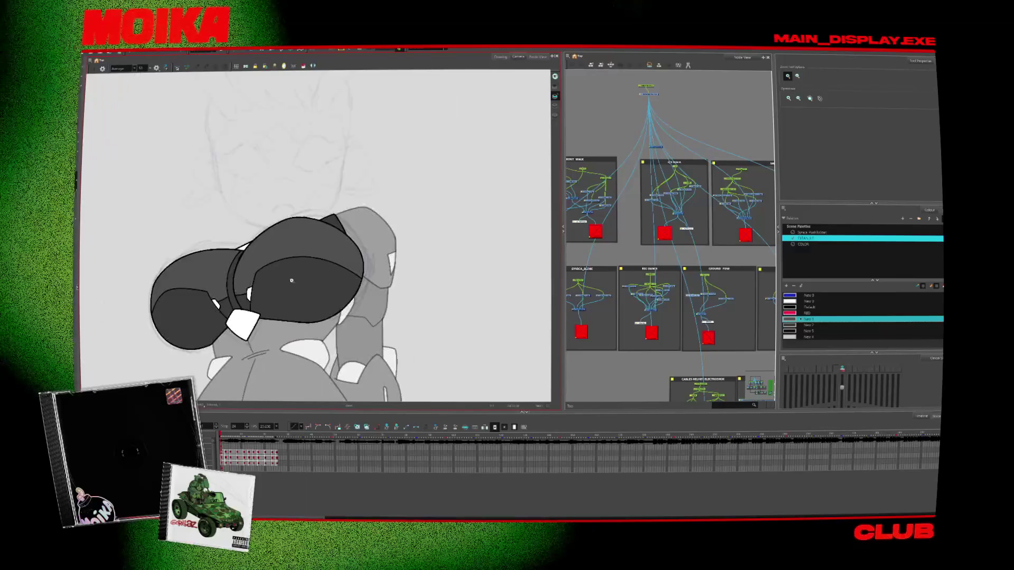
key(alt+b)
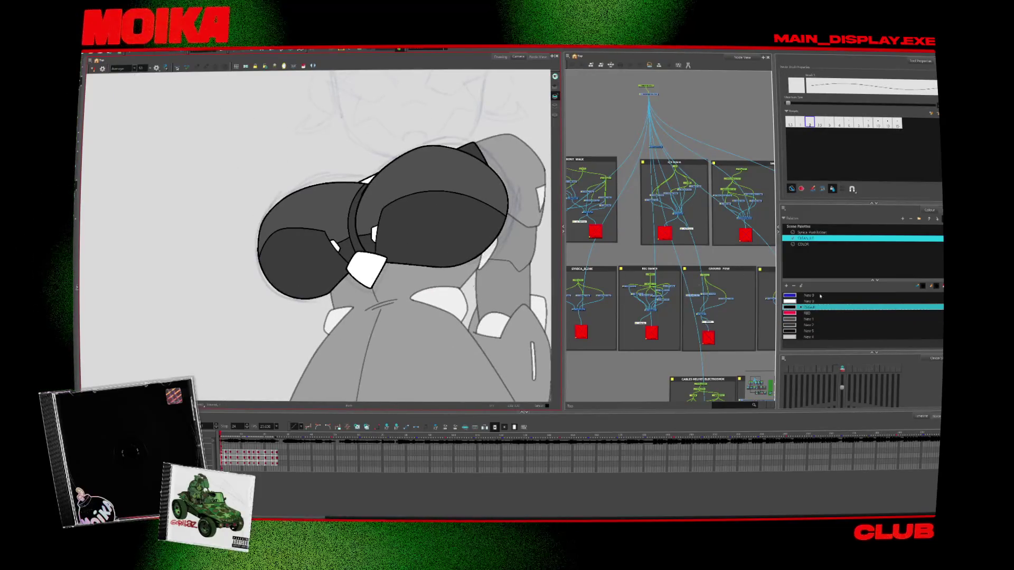
click(803, 296)
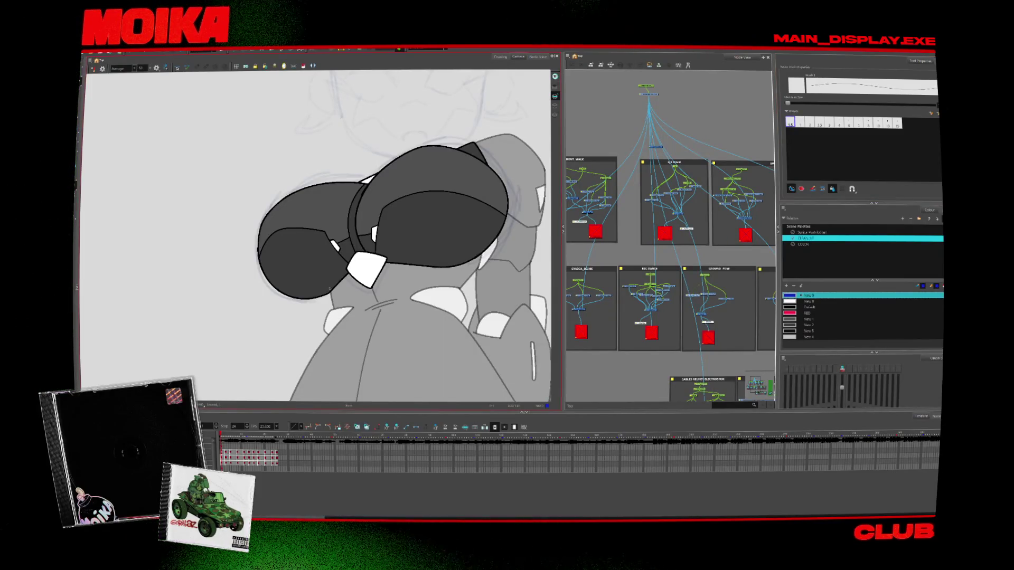
scroll(338, 293, up, 1)
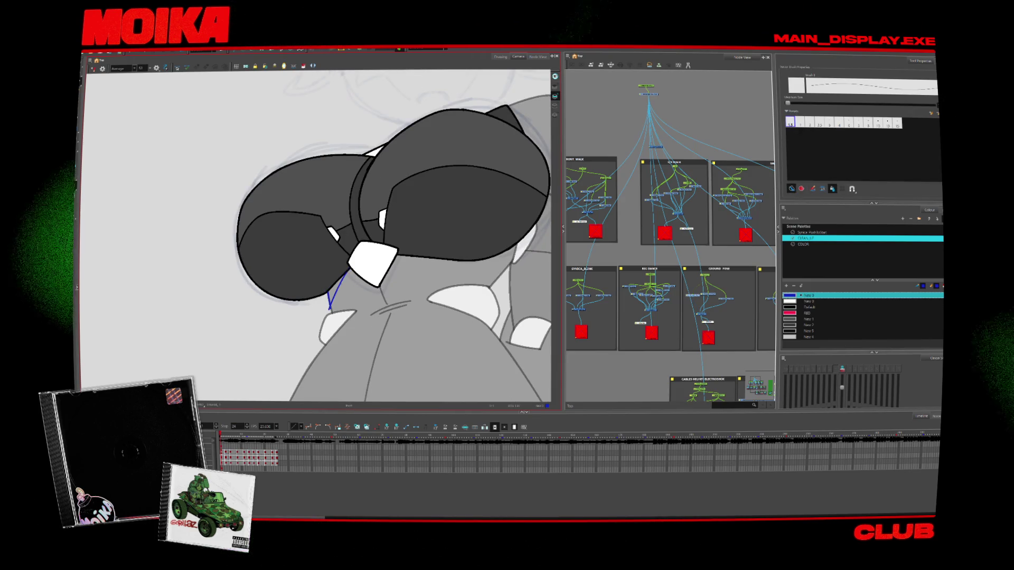
Draw thin blue guide lines beside the white clasp and along the cap's lower edge
scroll(388, 235, down, 2)
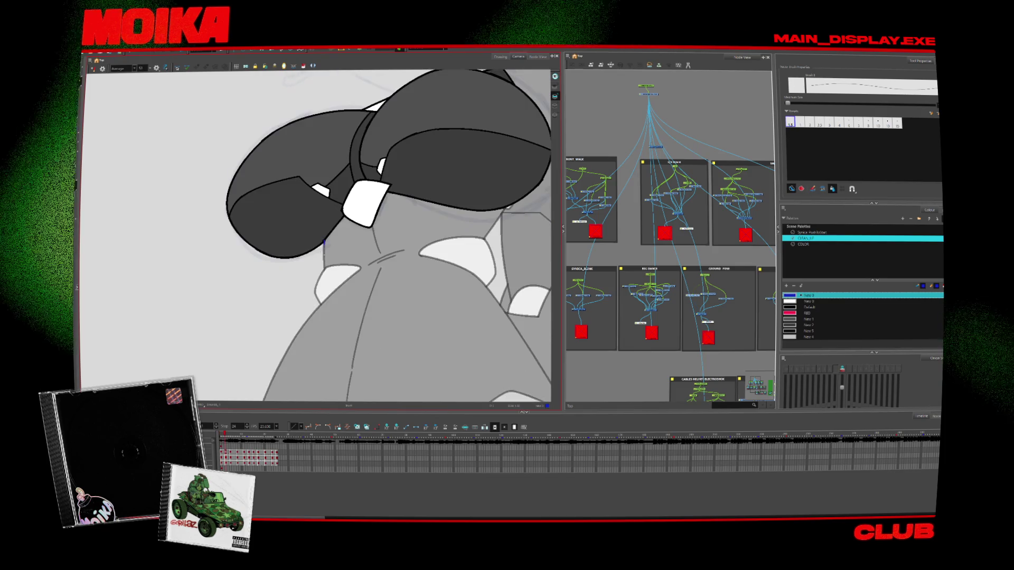
drag(344, 216, 325, 259)
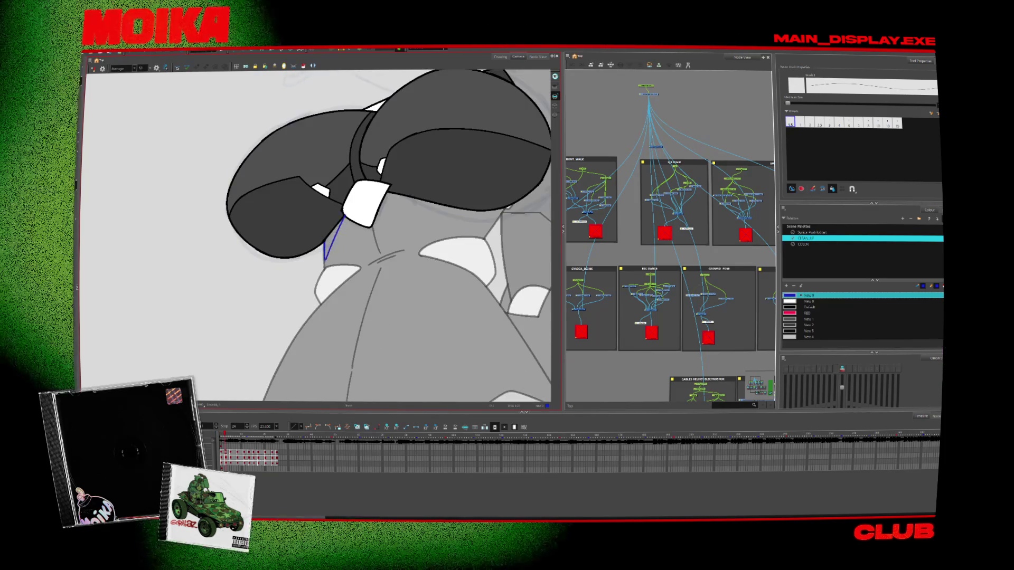
scroll(388, 235, down, 1)
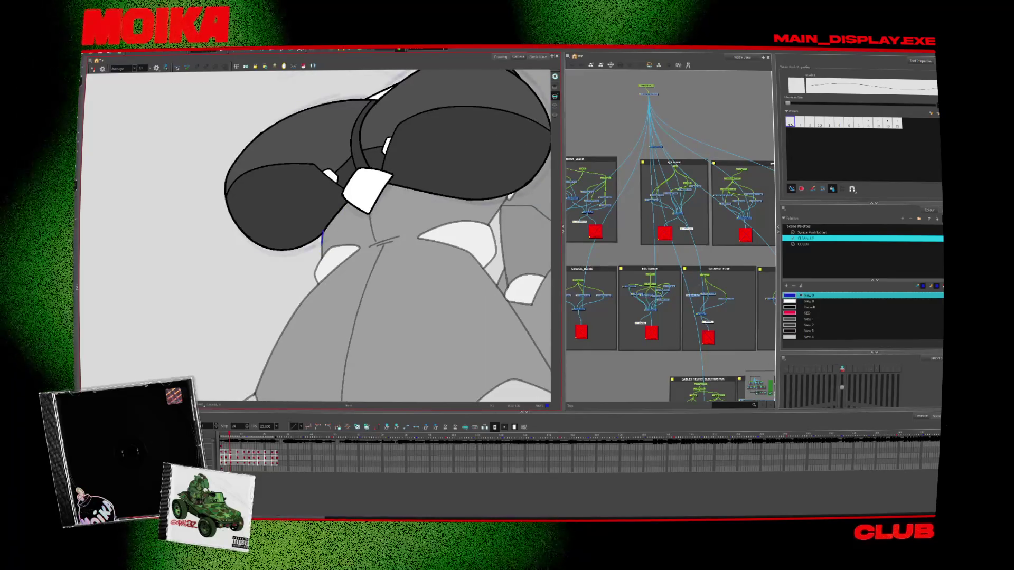
key(period)
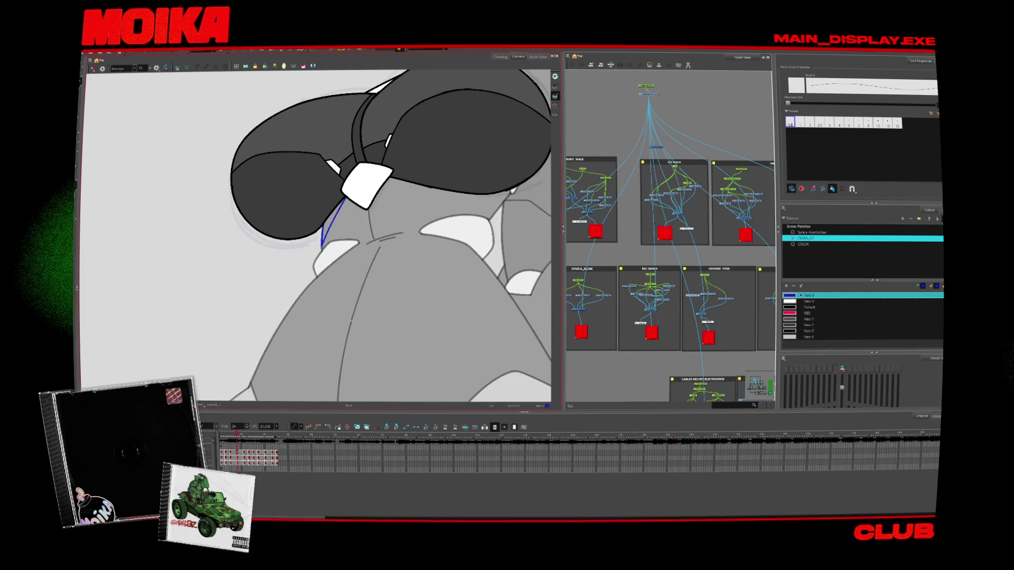
key(period)
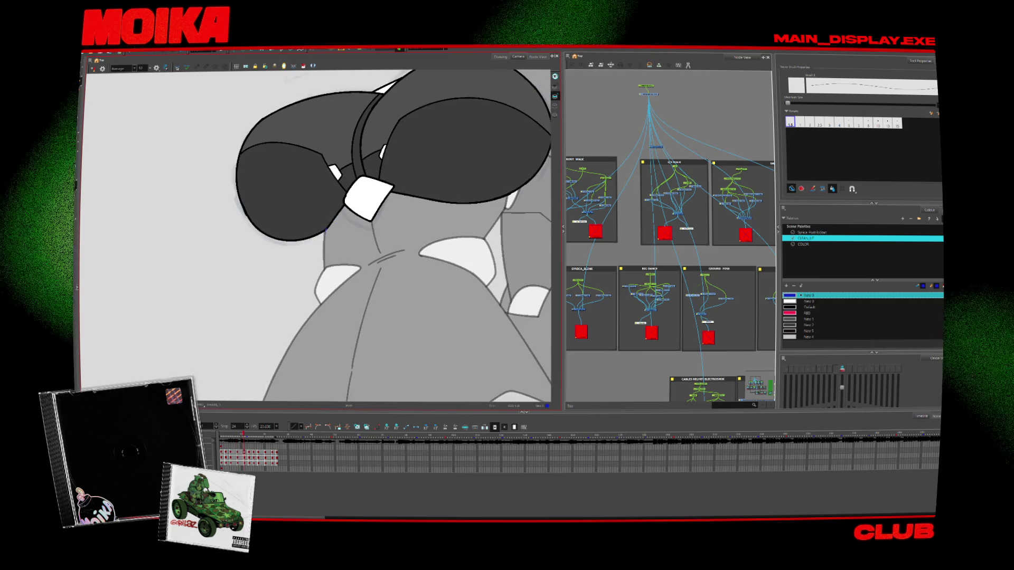
drag(344, 199, 328, 220)
Step back and forth through the cap drawings, flipping the view to check them
key(period)
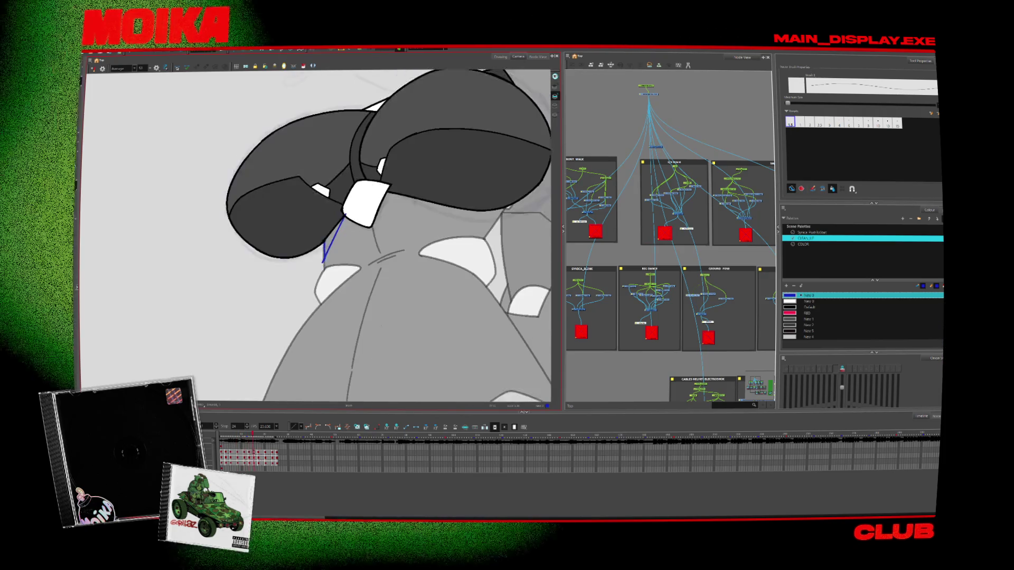
key(period)
key(period)
key(period)
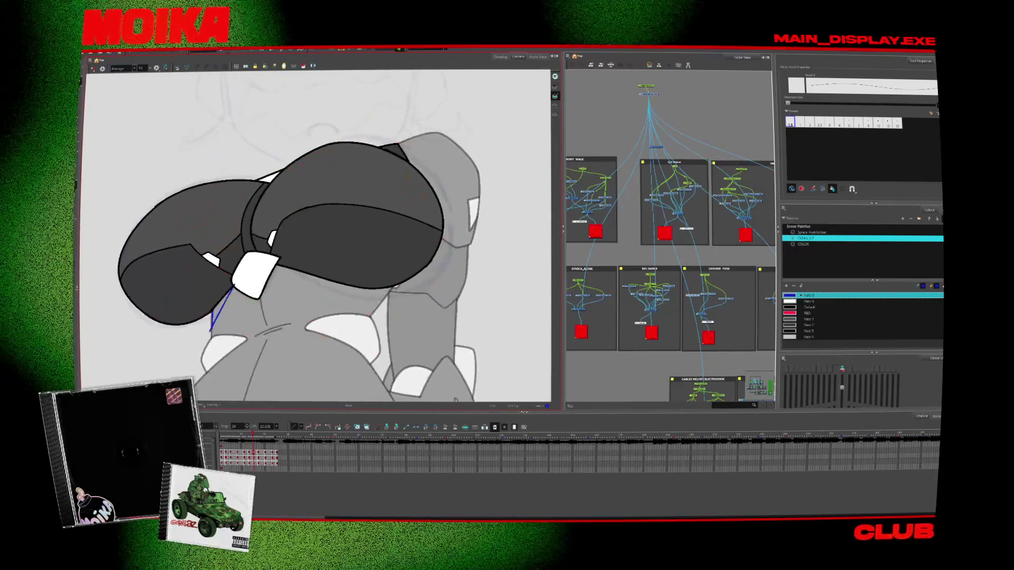
key(4)
key(period)
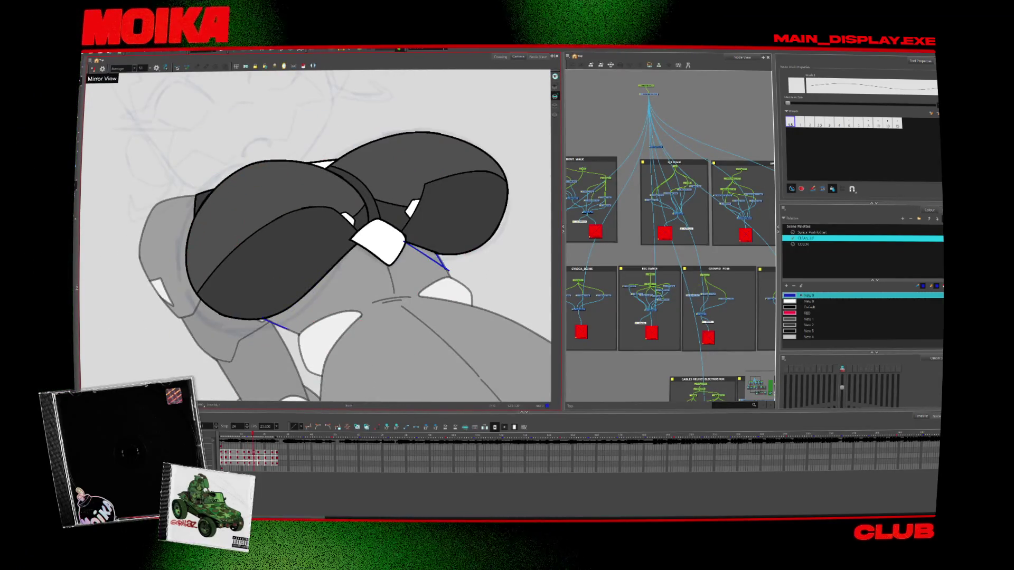
key(period)
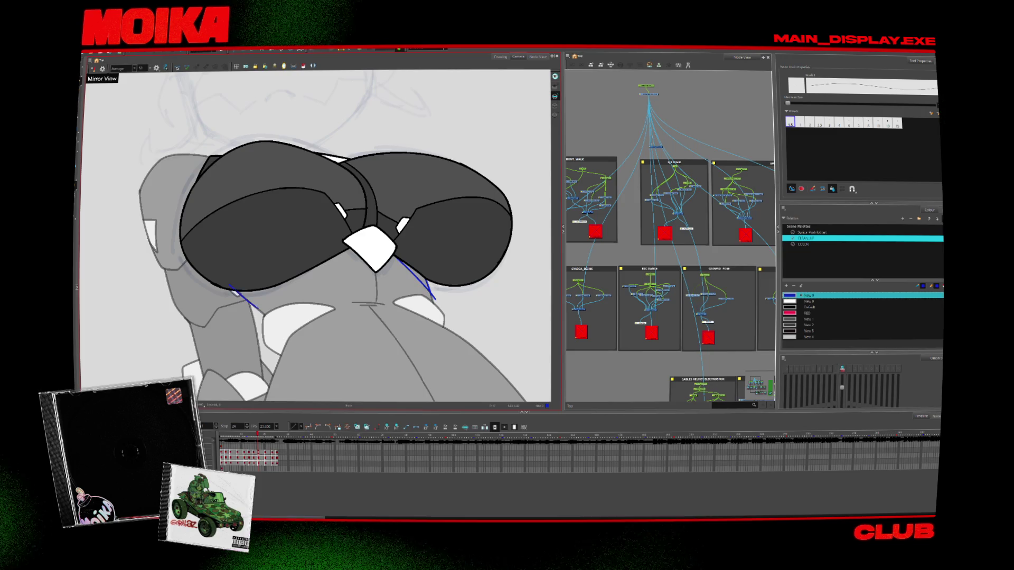
key(period)
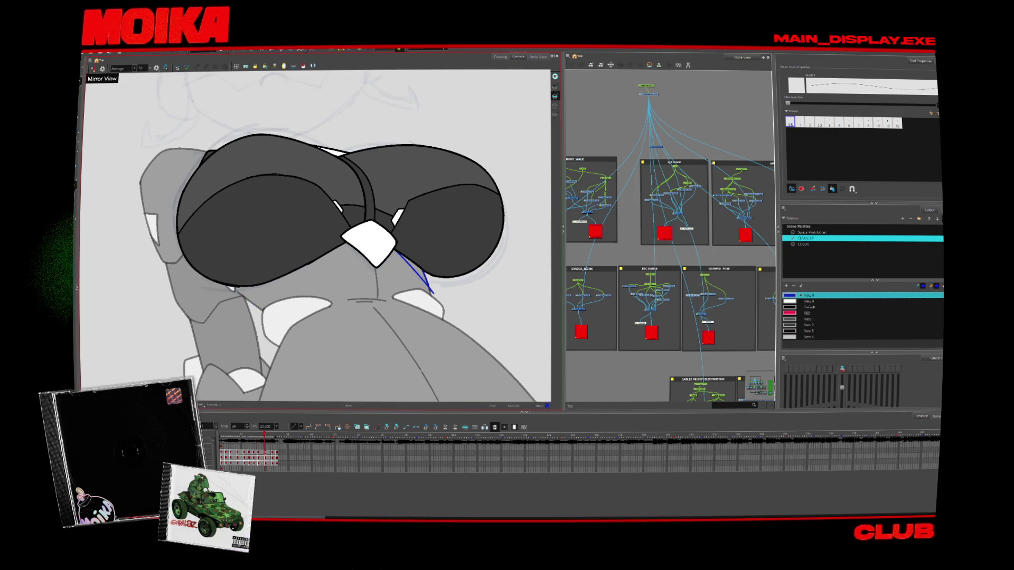
key(comma)
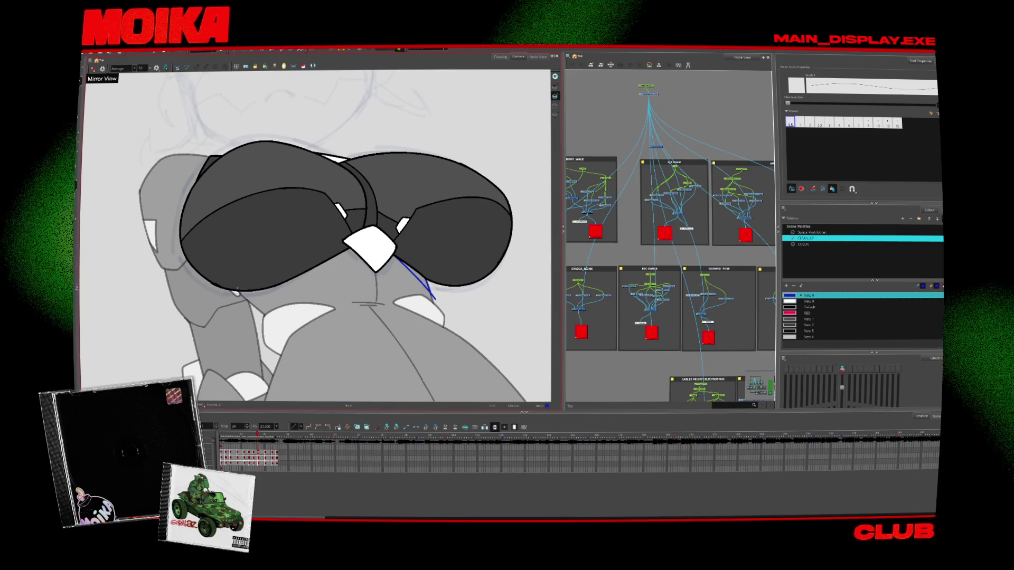
key(period)
key(period)
key(period)
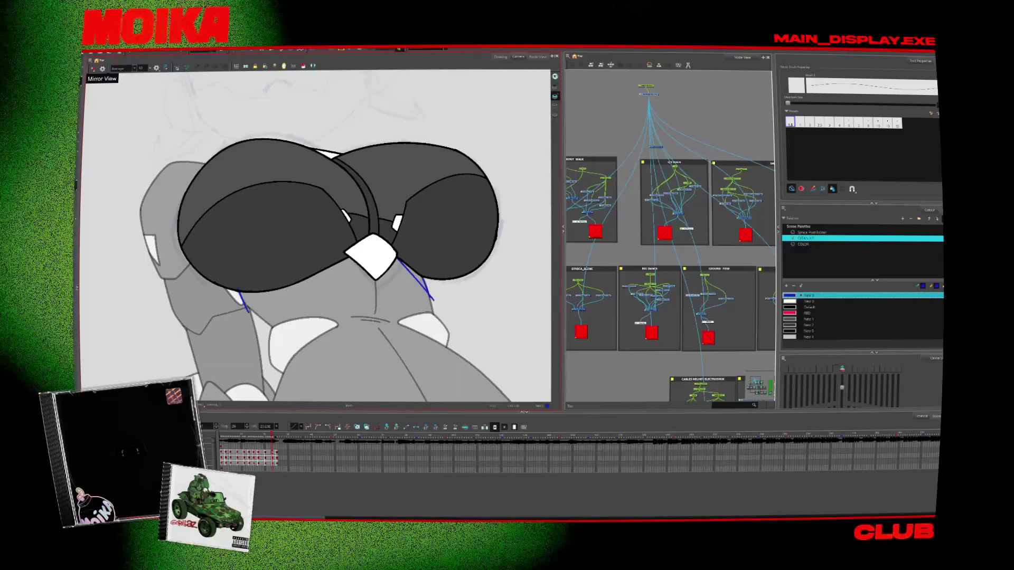
key(comma)
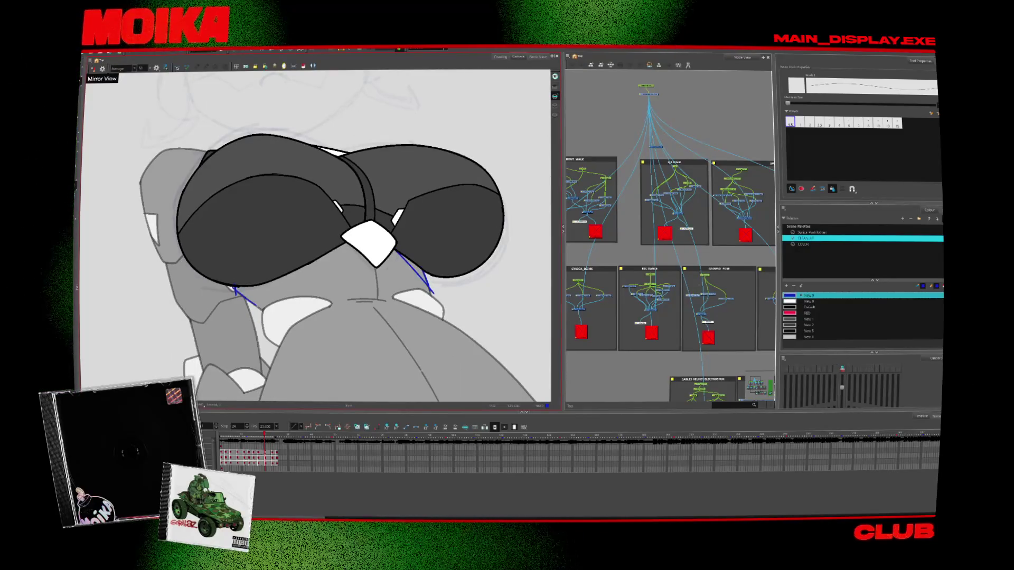
key(comma)
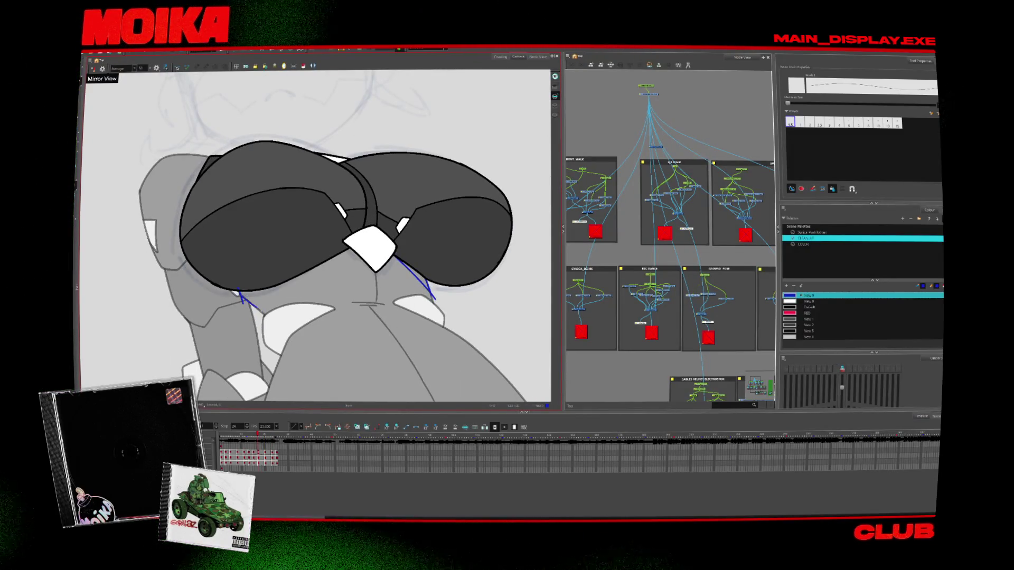
key(comma)
key(comma)
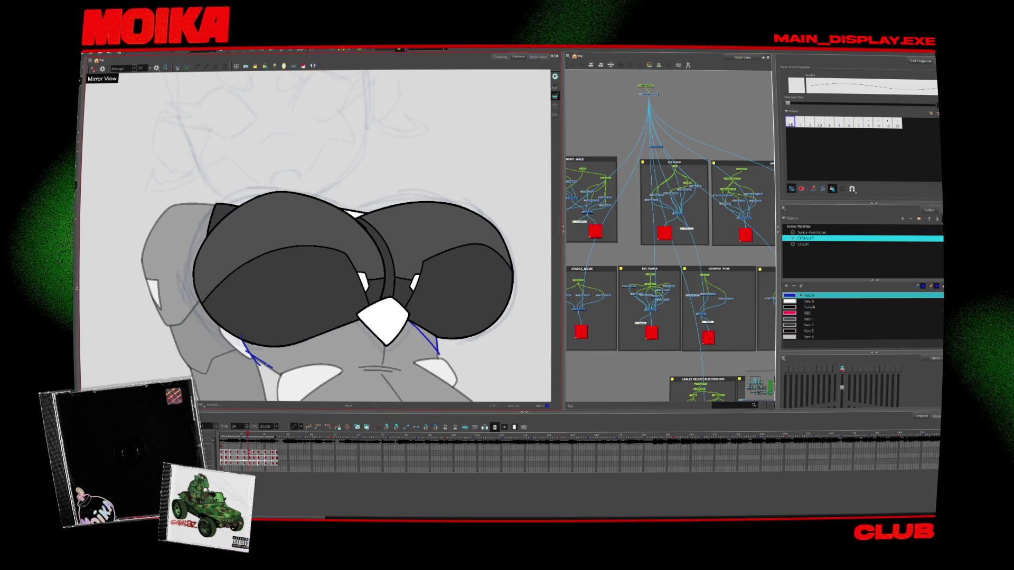
key(comma)
key(comma)
key(comma)
key(comma)
key(comma)
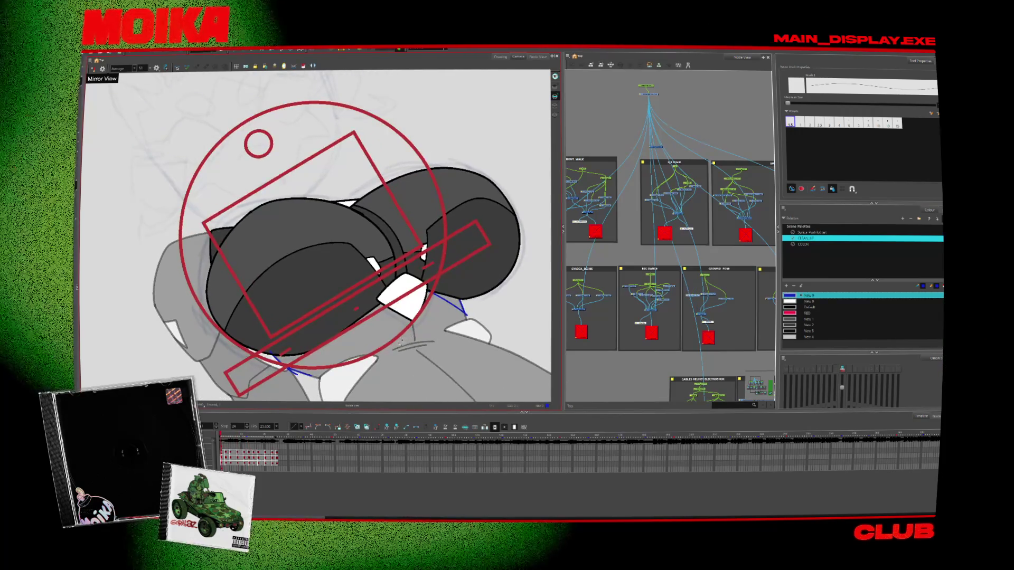
key(period)
Undo the rising blue stroke and the long stray blue stroke on the following cap drawings
key(ctrl+z)
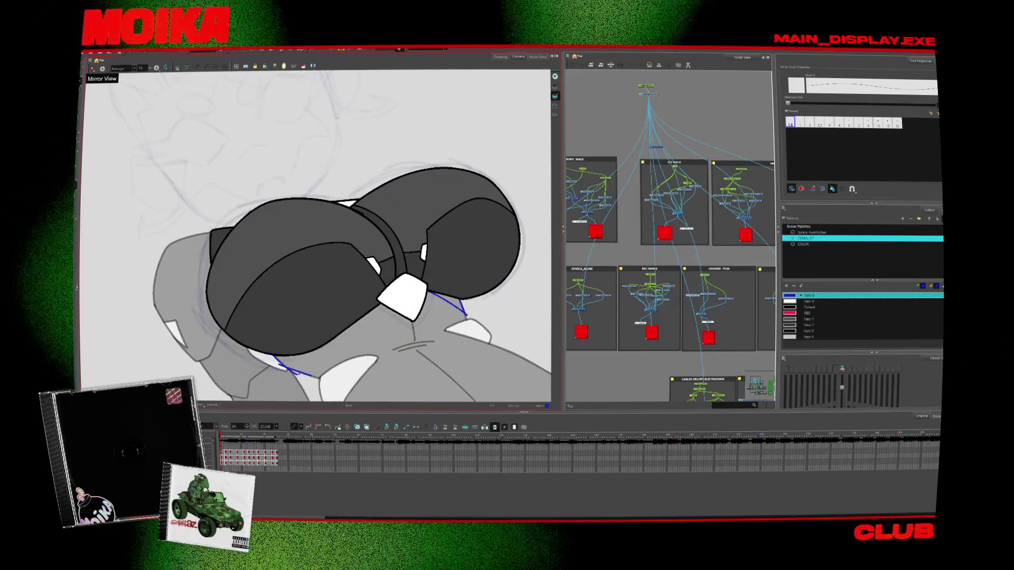
key(period)
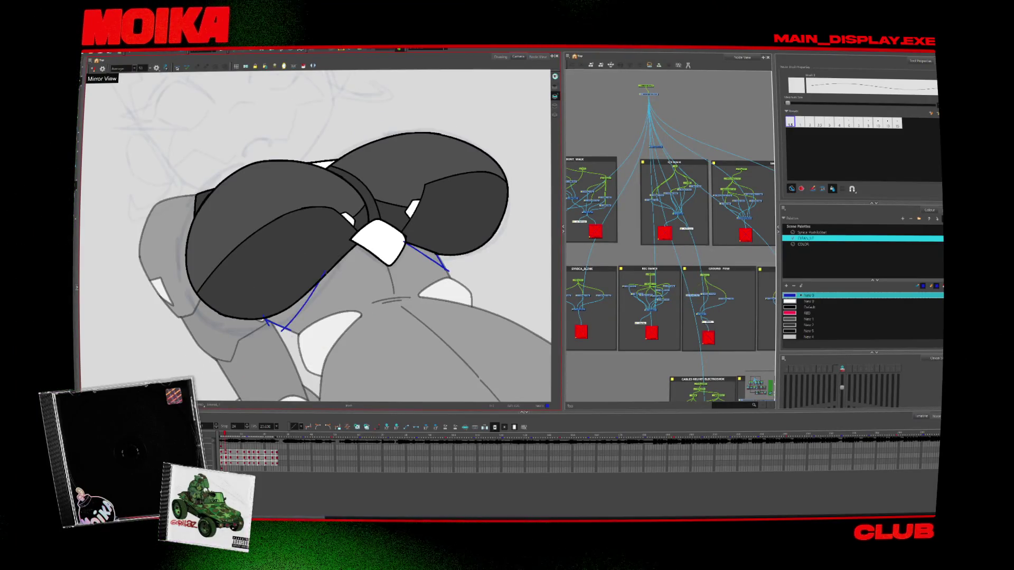
key(period)
key(period)
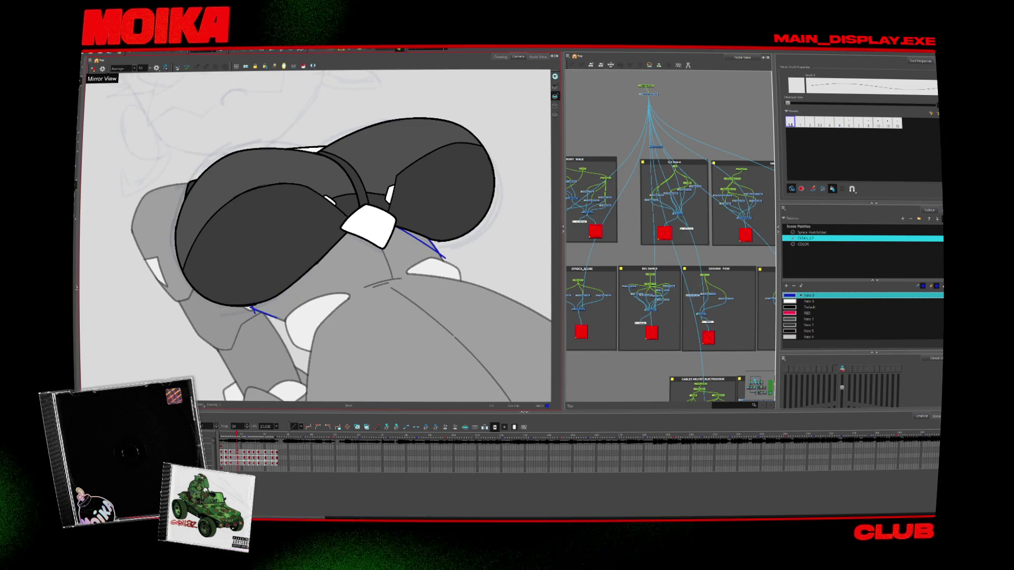
key(period)
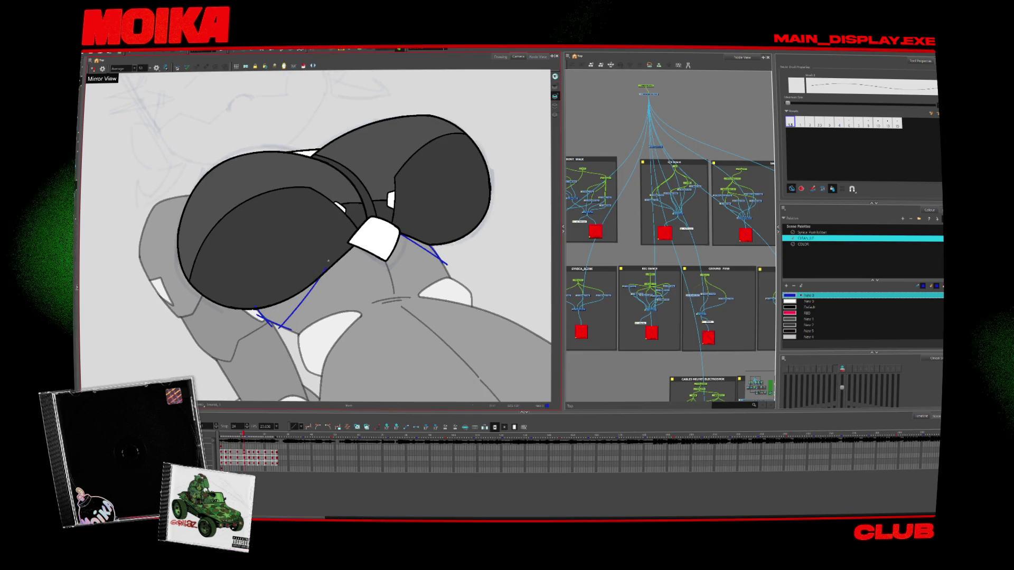
key(ctrl+z)
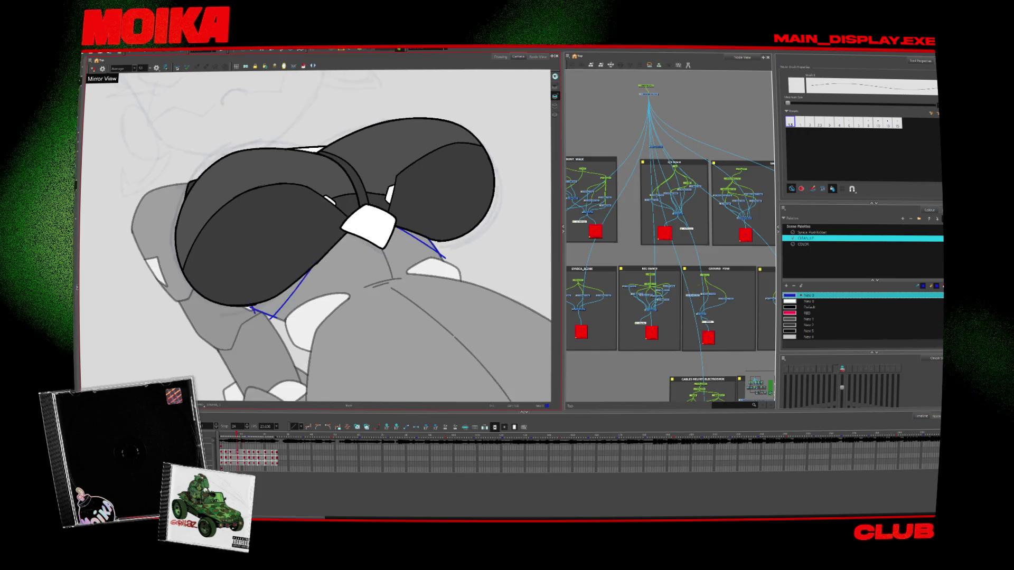
key(period)
key(alt+s)
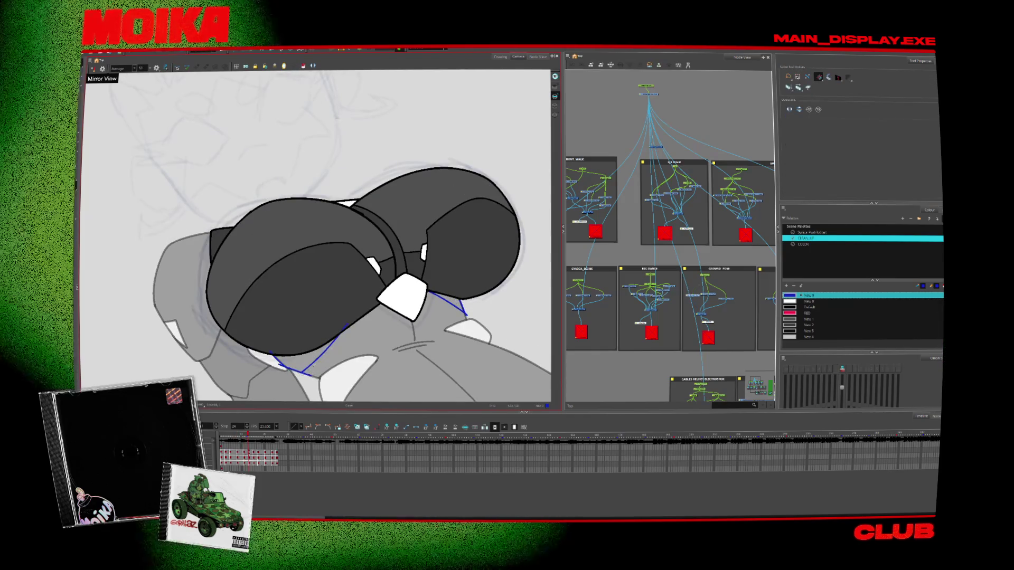
Play forward and back through the remaining tumble frames to review the cap
scroll(353, 315, up, 1)
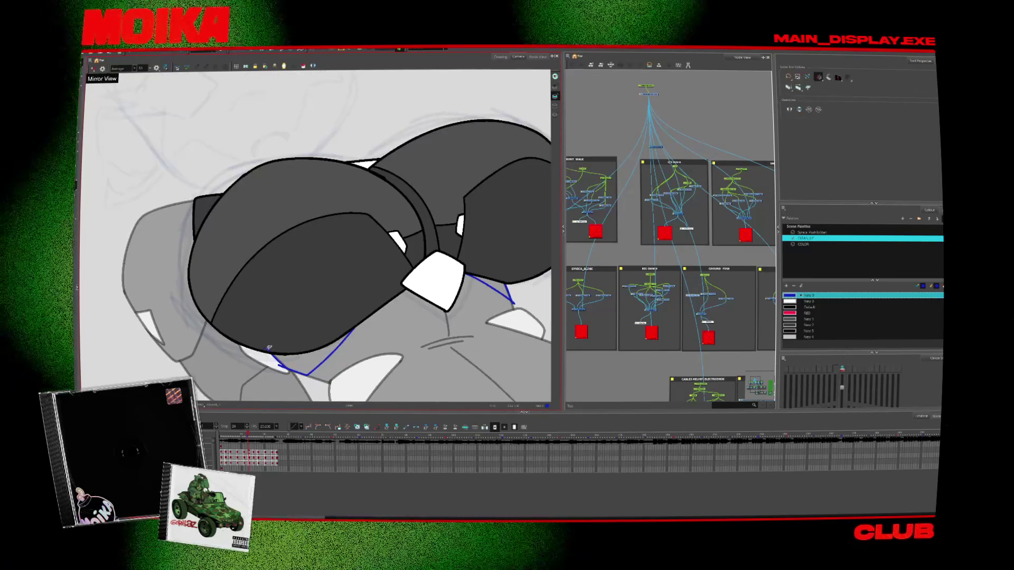
key(comma)
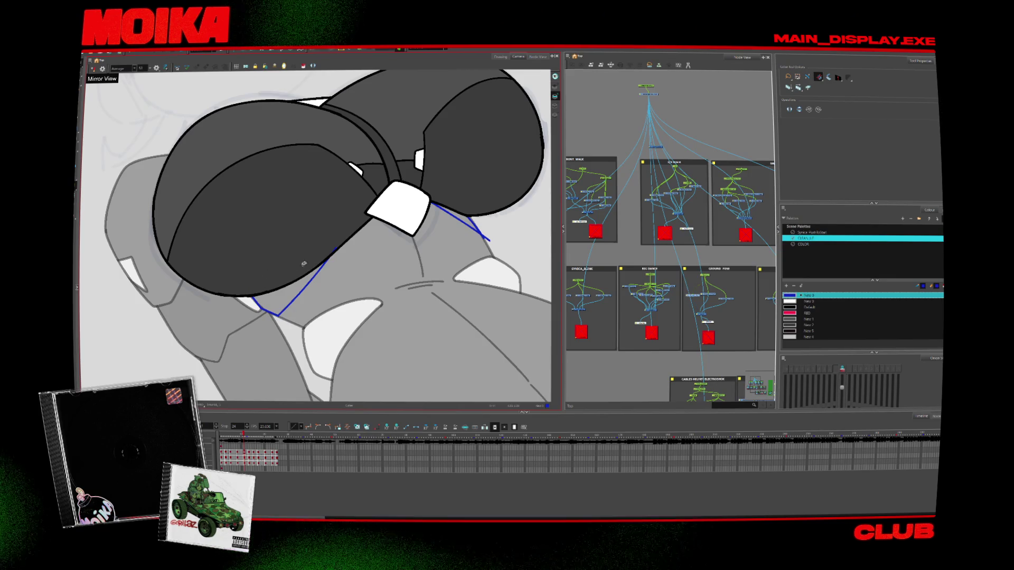
key(period)
key(period)
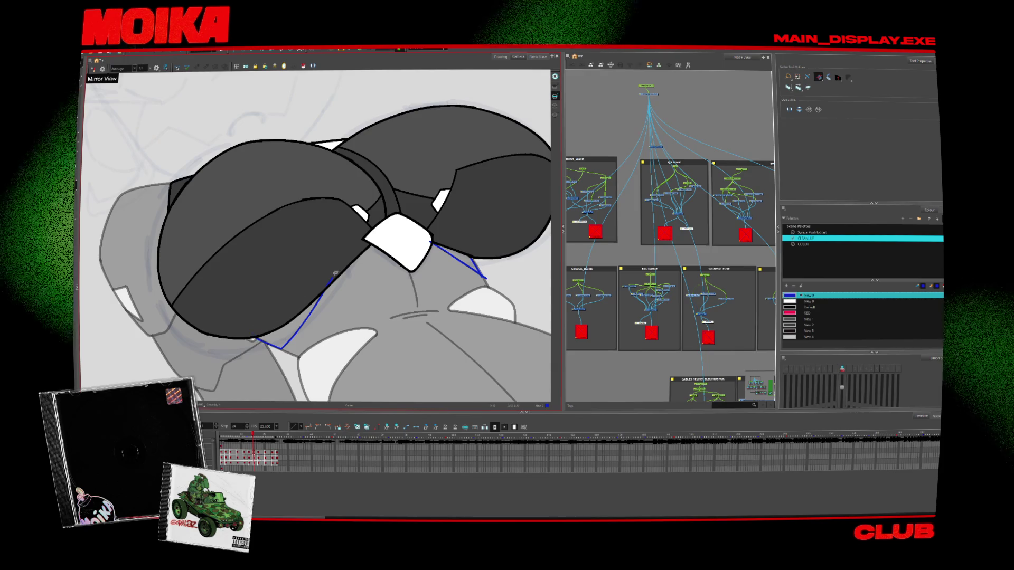
key(period)
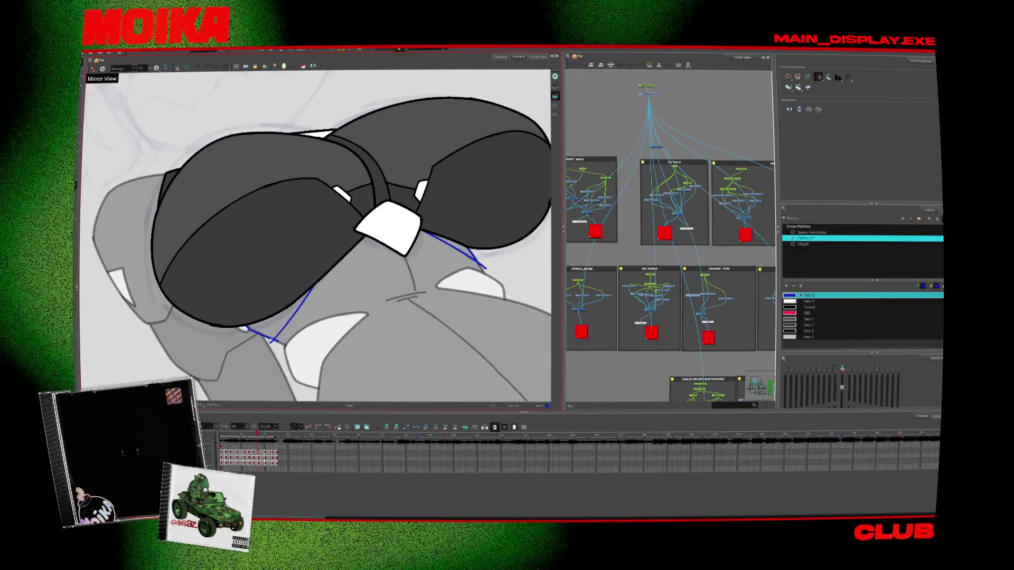
key(period)
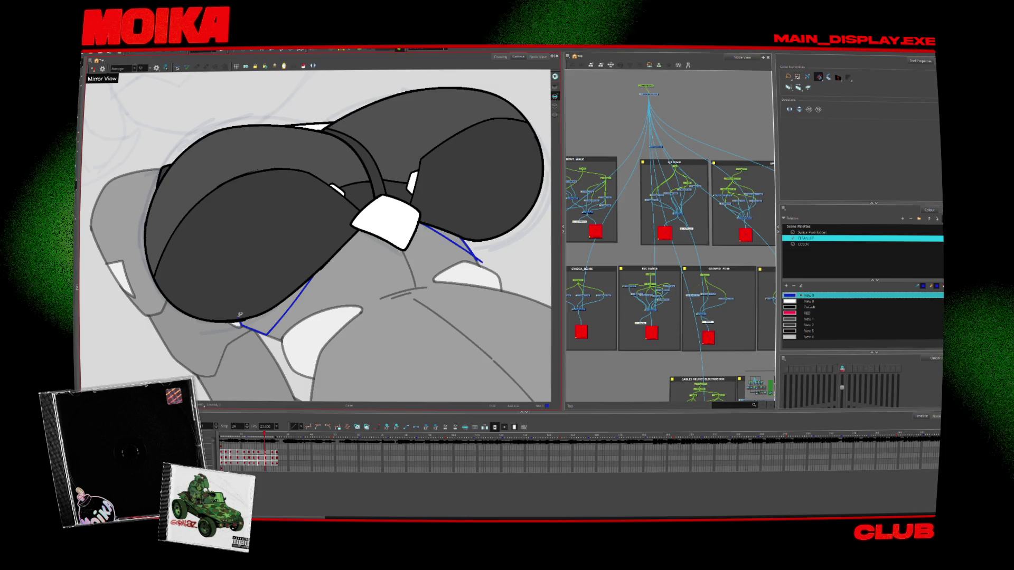
key(period)
key(period)
key(period)
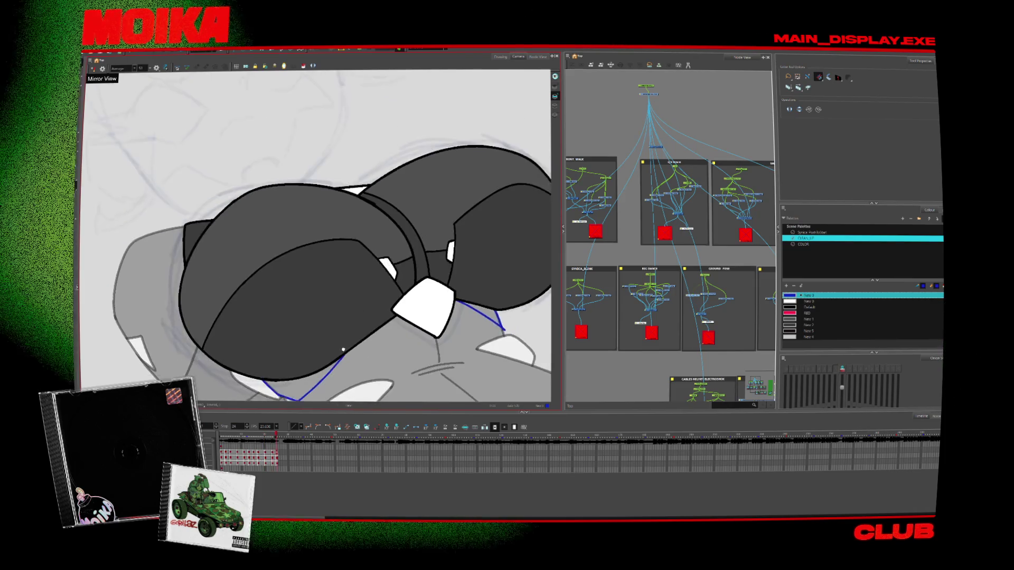
key(comma)
key(comma)
key(comma)
key(alt+z)
scroll(450, 260, up, 5)
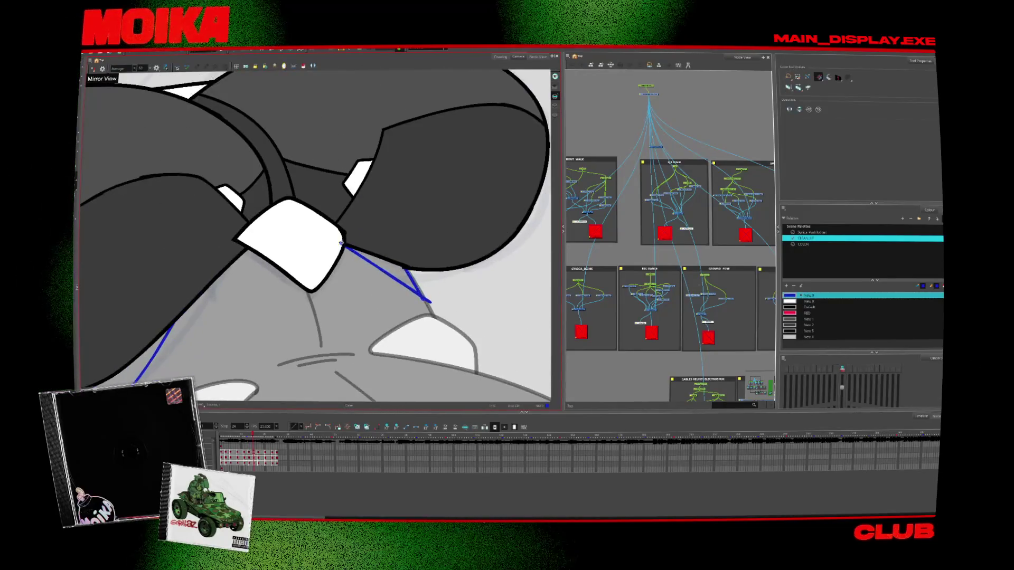
key(period)
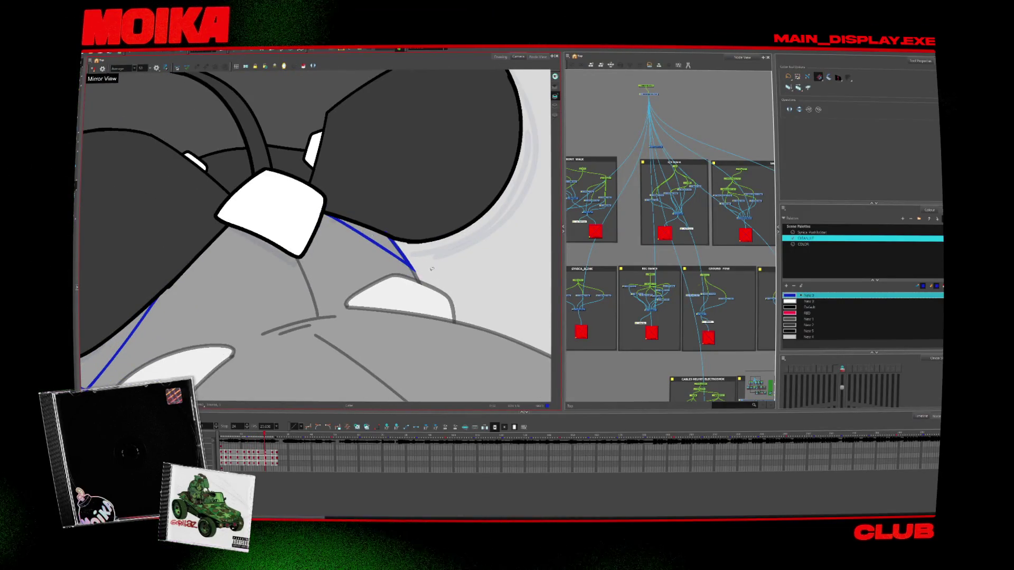
key(comma)
key(comma)
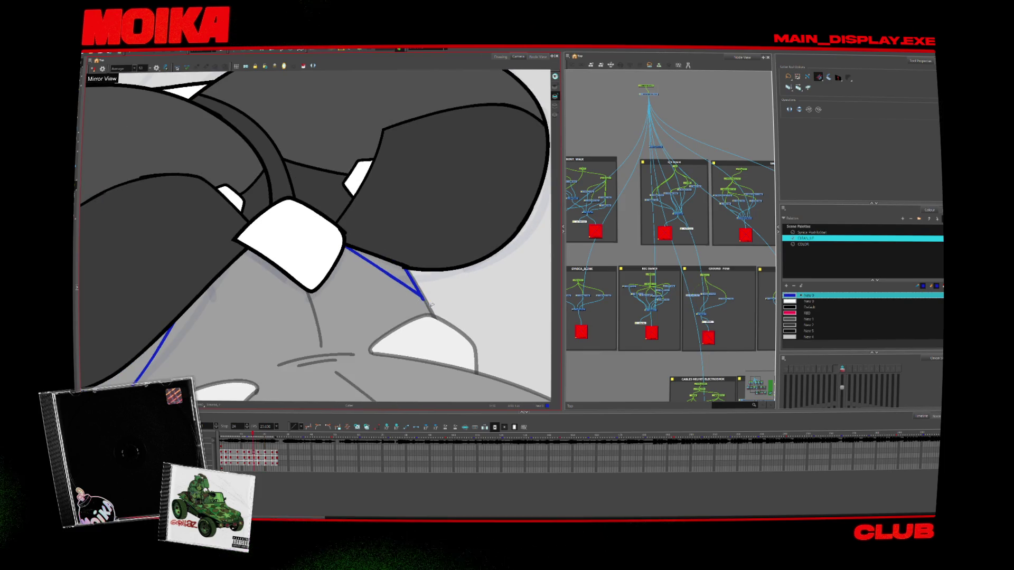
key(comma)
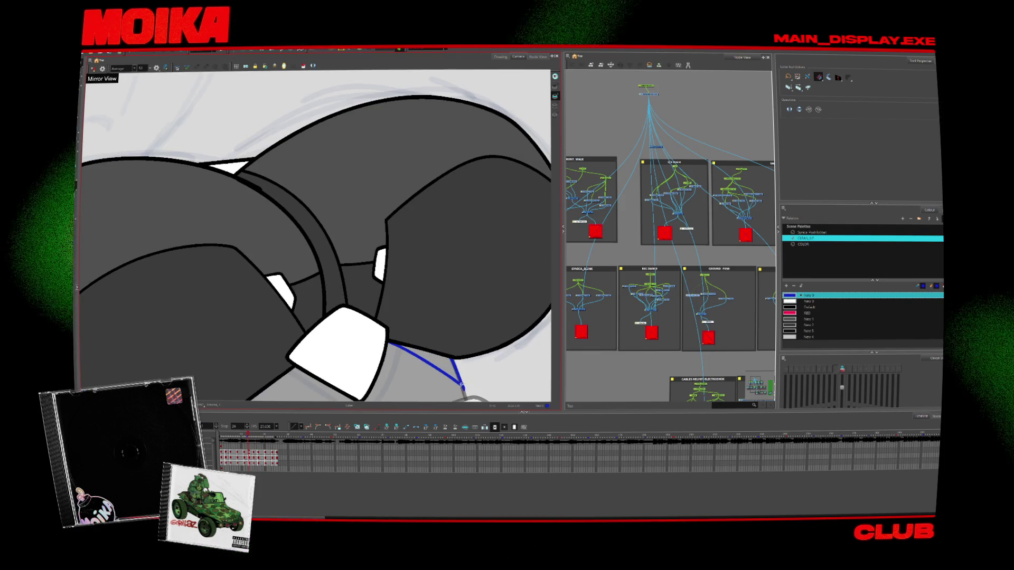
key(comma)
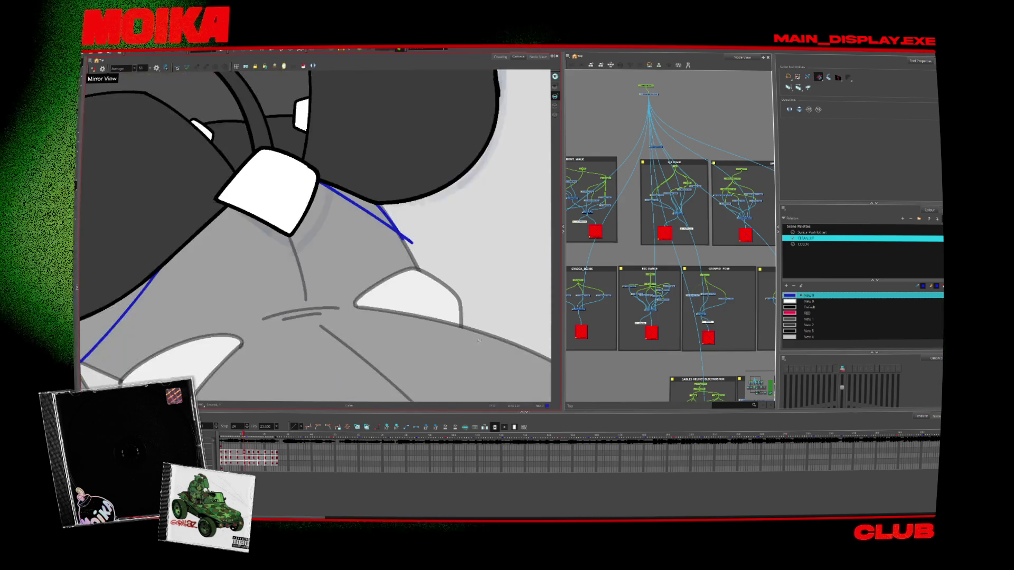
key(comma)
key(period)
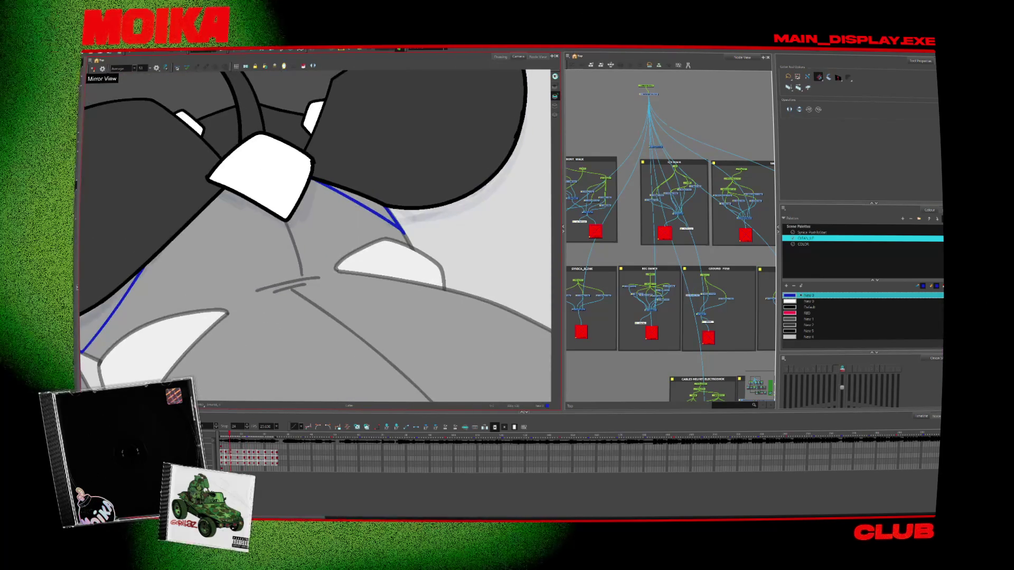
key(comma)
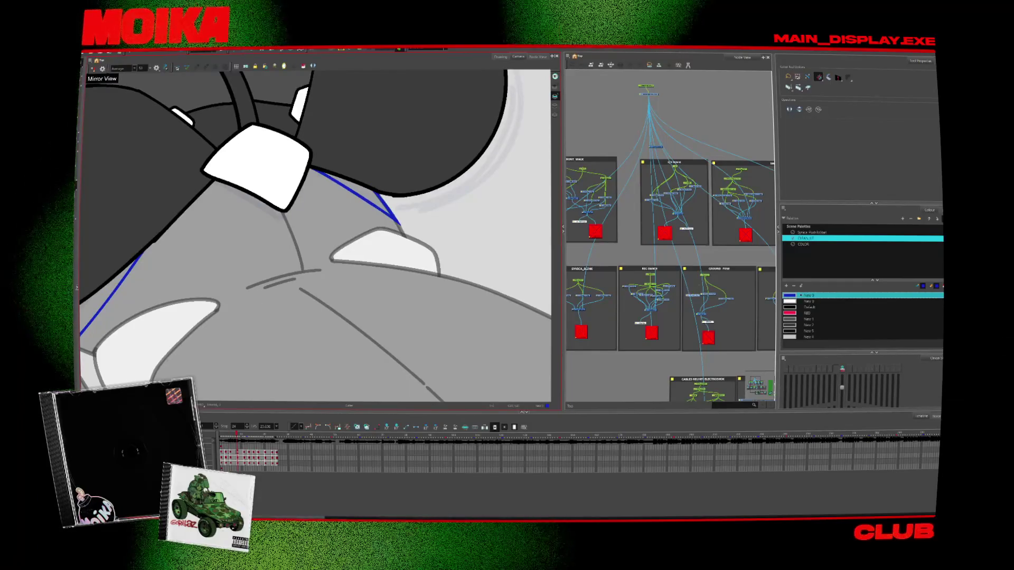
key(shift+m)
scroll(325, 253, up, 4)
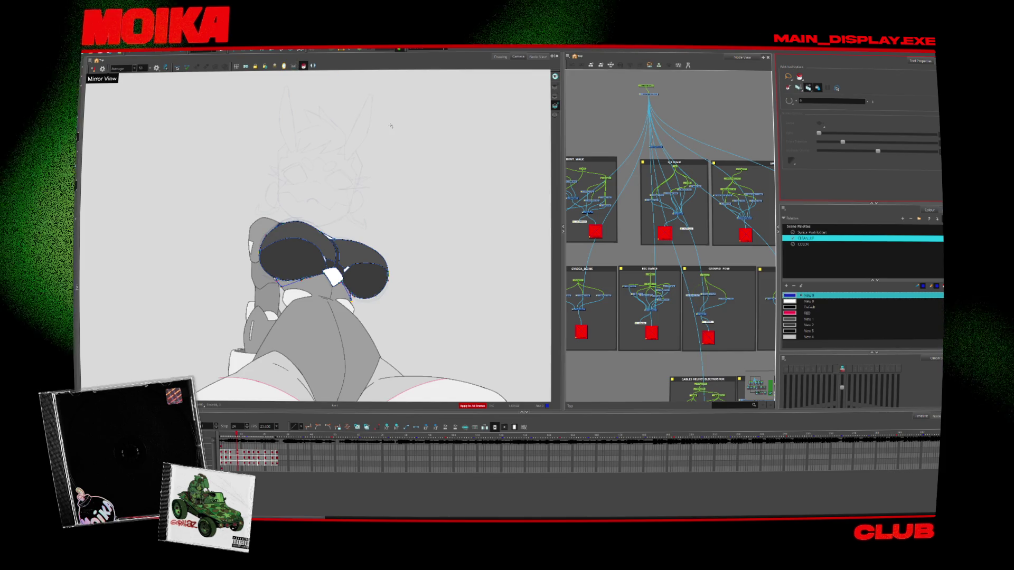
click(808, 307)
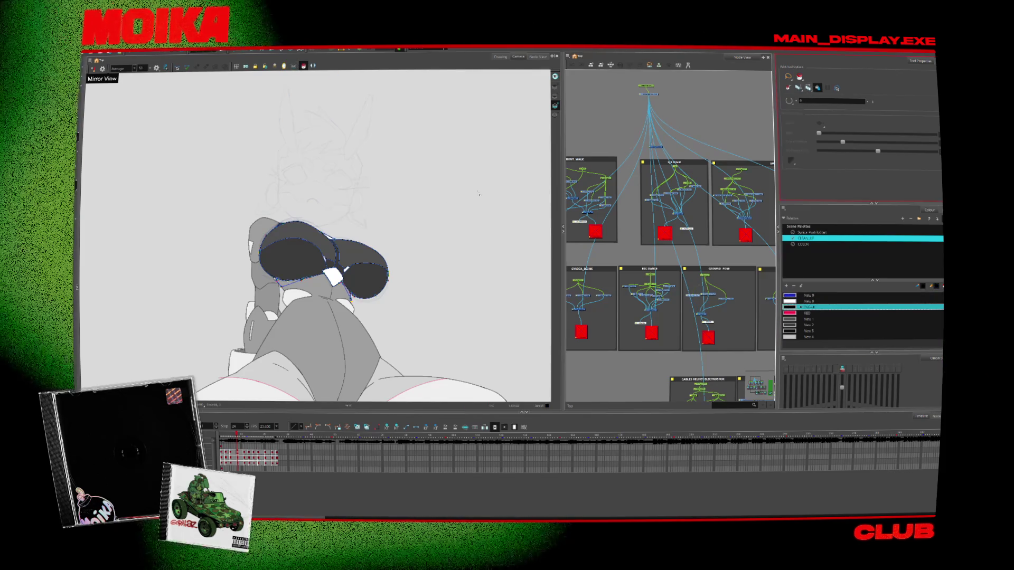
Rotate and reframe the view around the cap, then step through its later tumble frames
scroll(314, 287, up, 2)
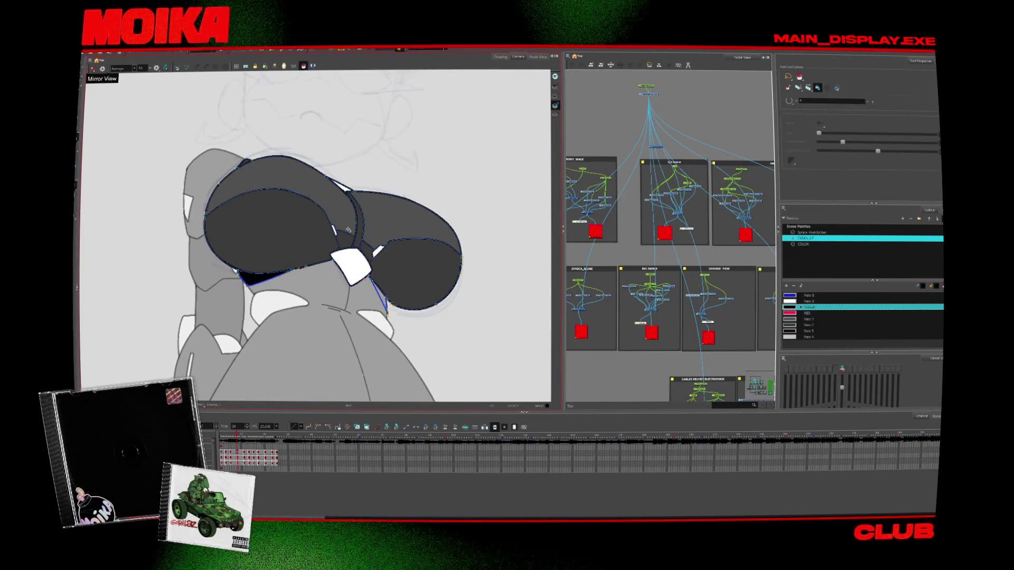
drag(378, 372, 440, 346)
drag(432, 293, 352, 376)
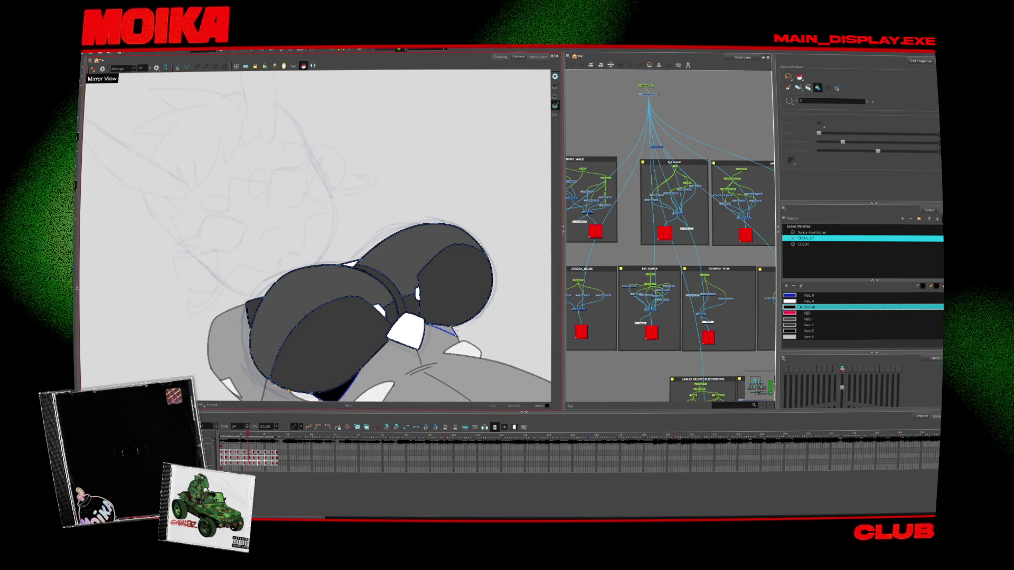
key(period)
key(period)
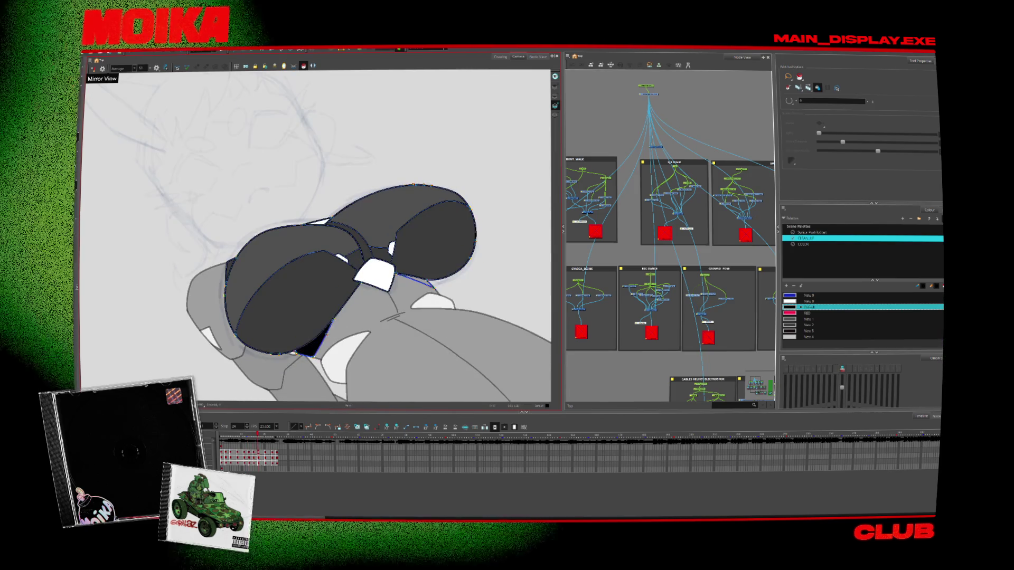
key(period)
key(period)
key(period)
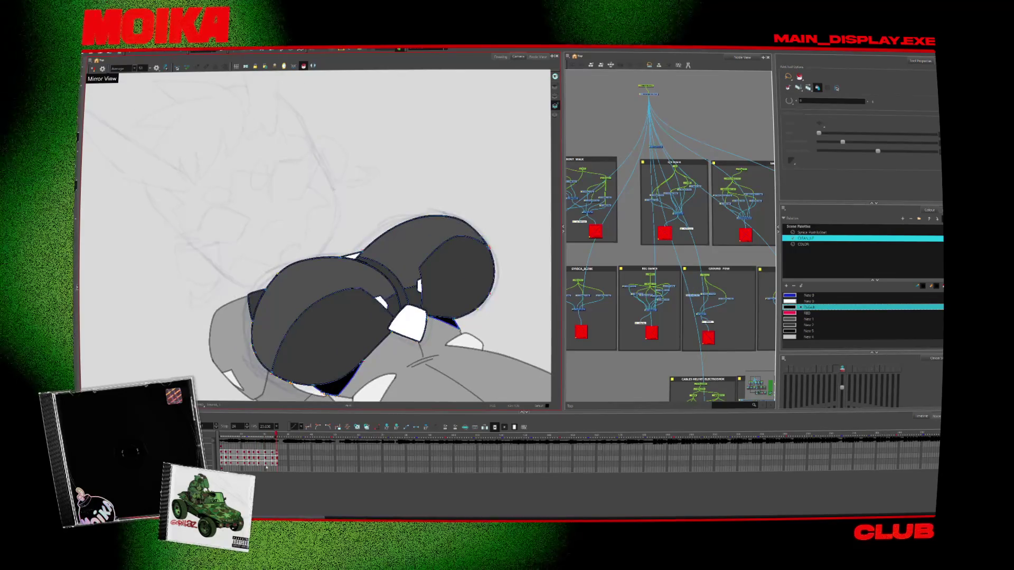
key(comma)
key(comma)
key(comma)
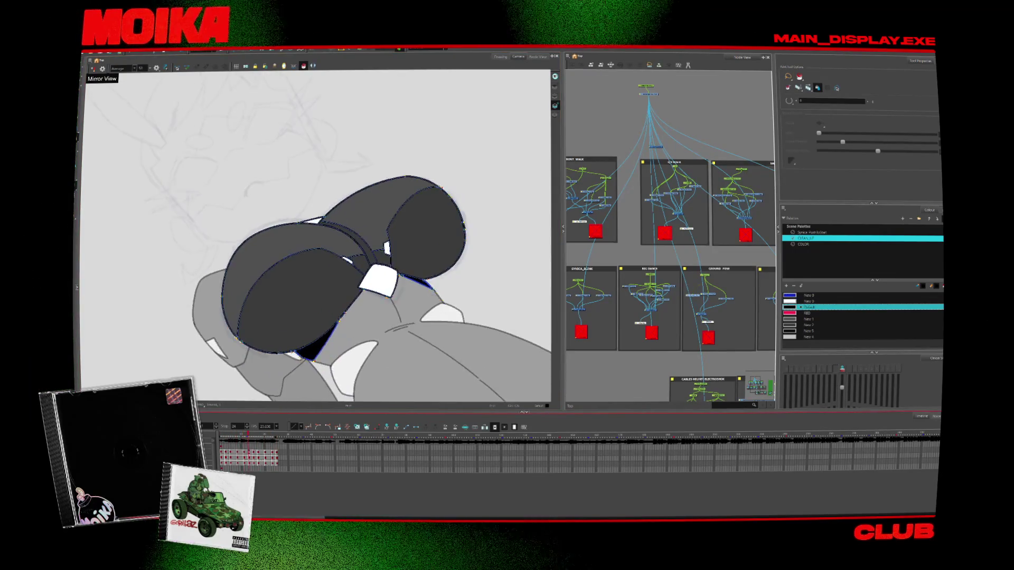
key(period)
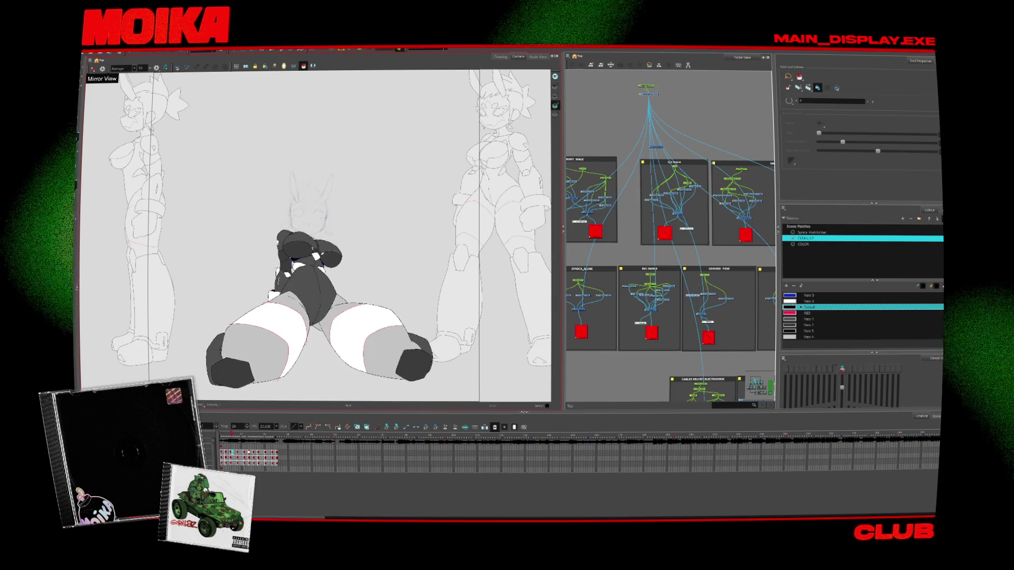
key(alt+z)
click(318, 339)
click(319, 339)
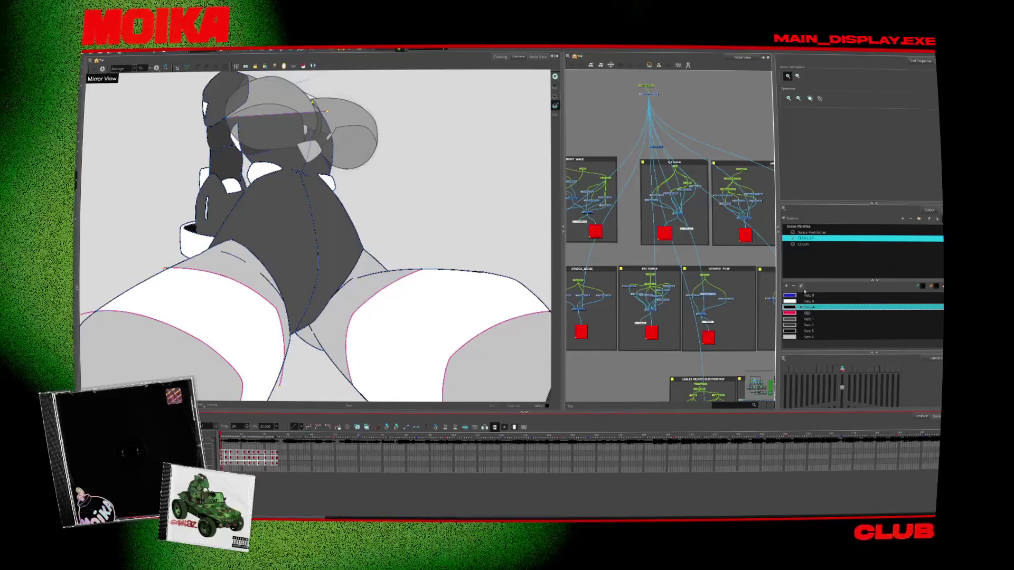
click(271, 324)
click(271, 325)
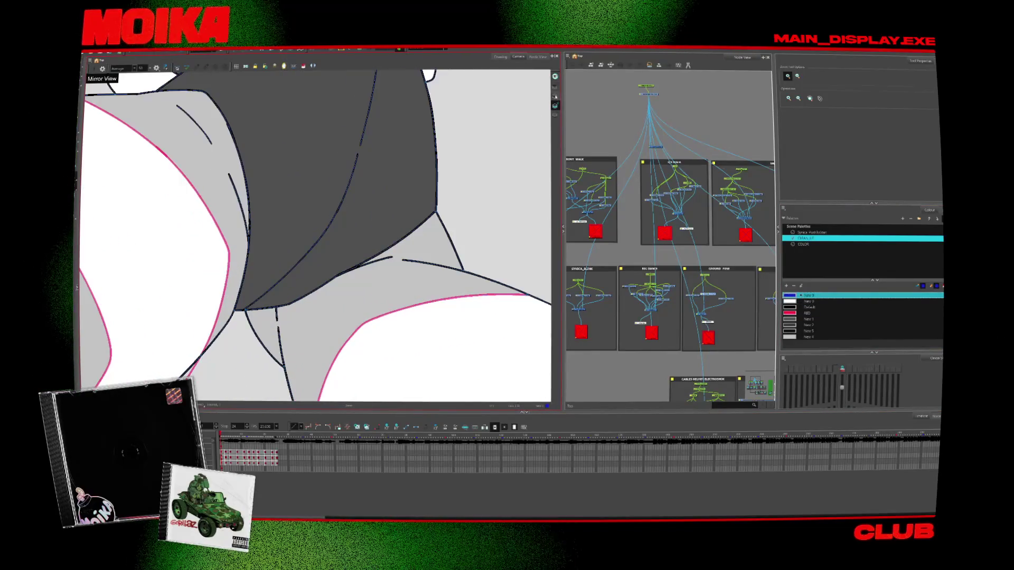
key(alt+b)
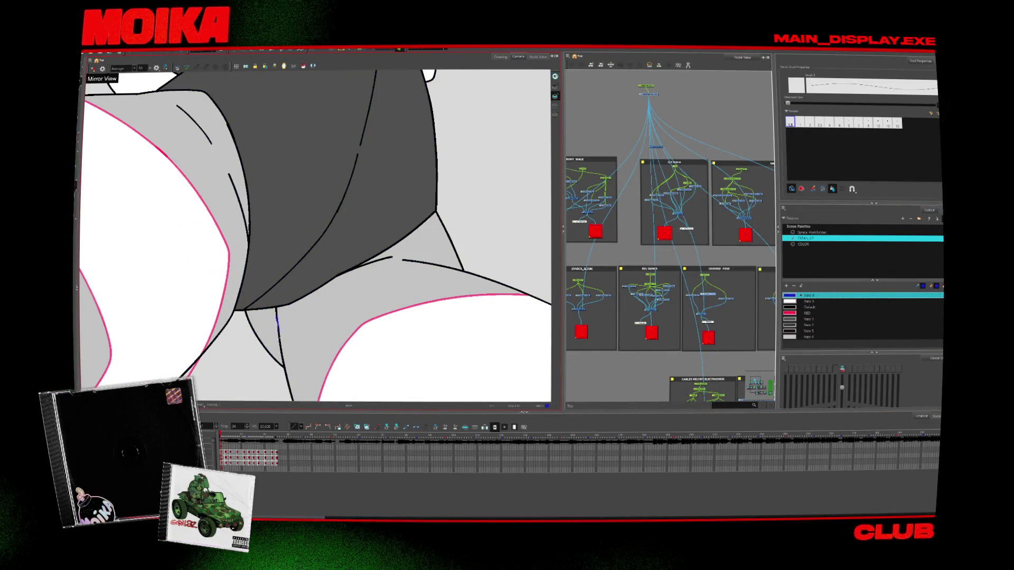
key(period)
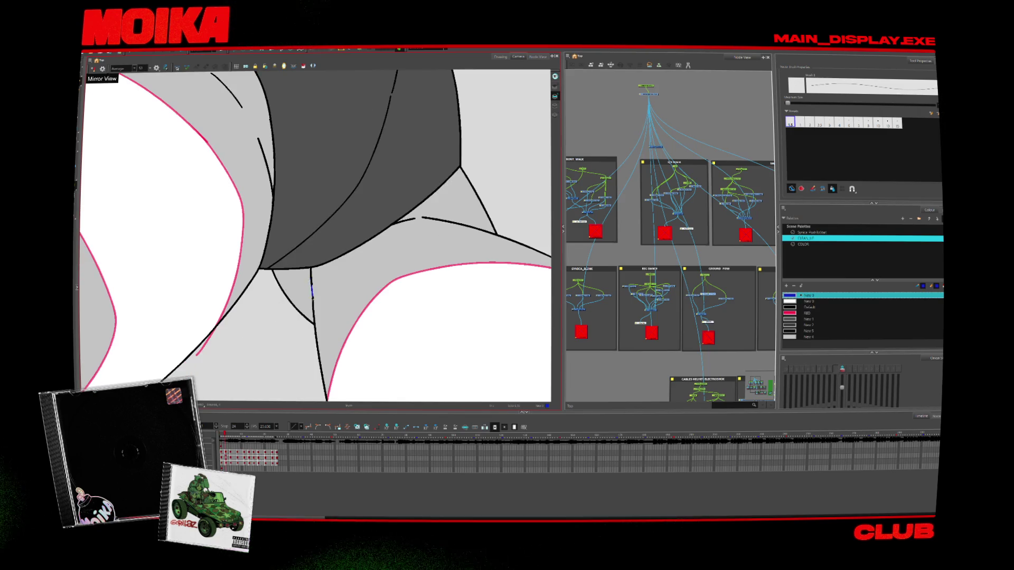
key(period)
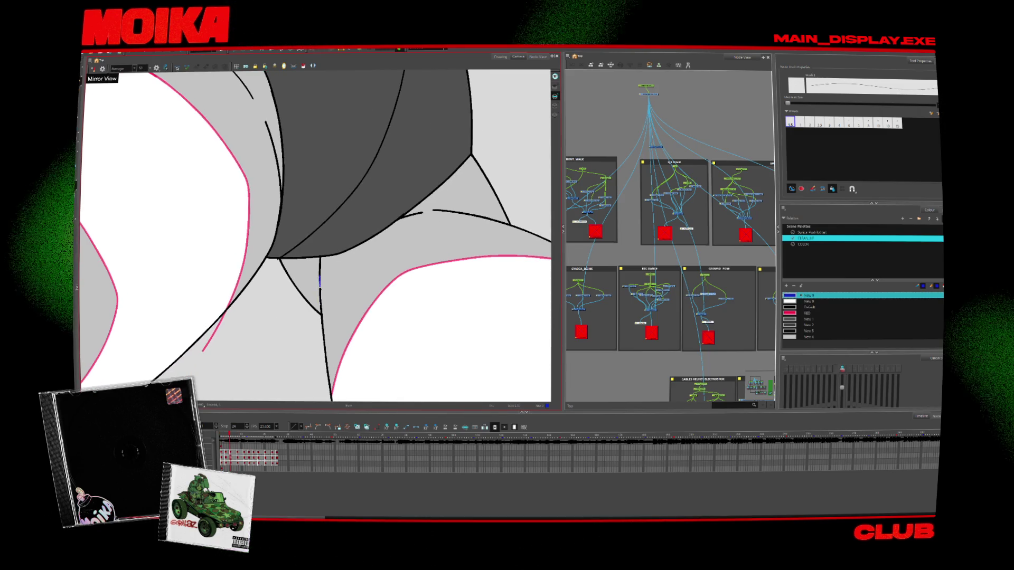
key(period)
key(period)
key(period)
key(period)
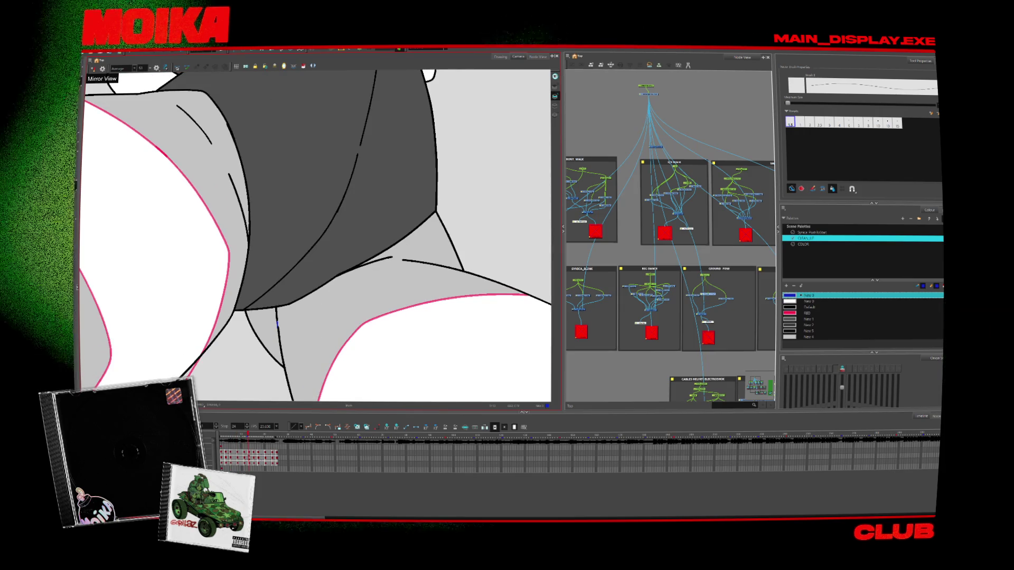
key(period)
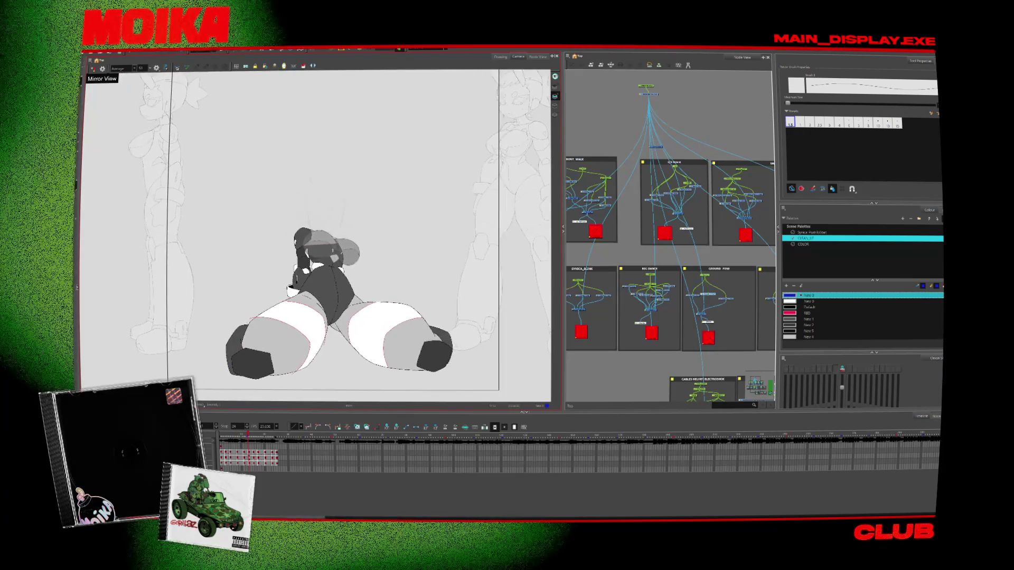
key(alt+q)
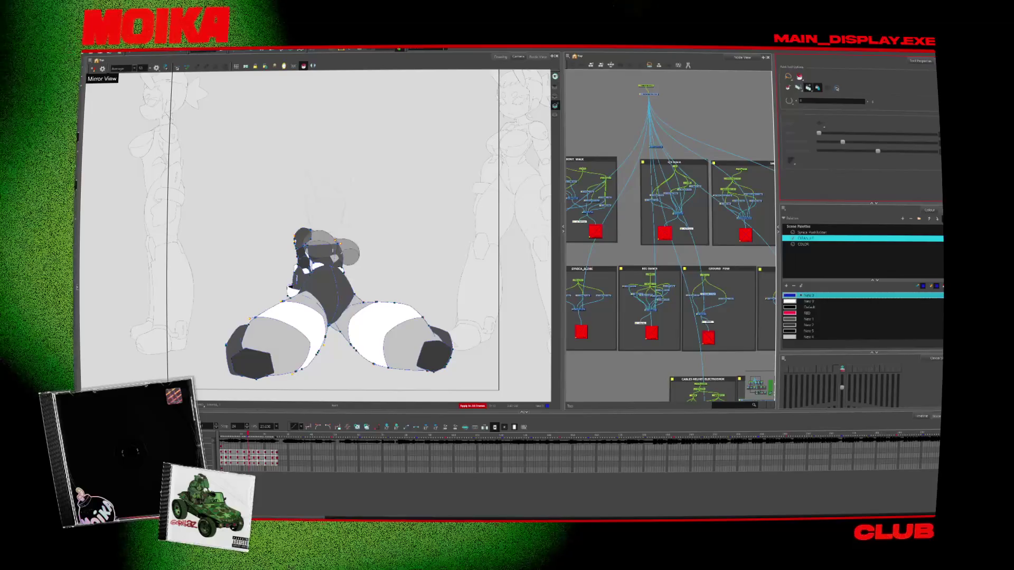
Zoom in on the character body drawing with the Zoom tool
key(alt+z)
scroll(372, 281, up, 3)
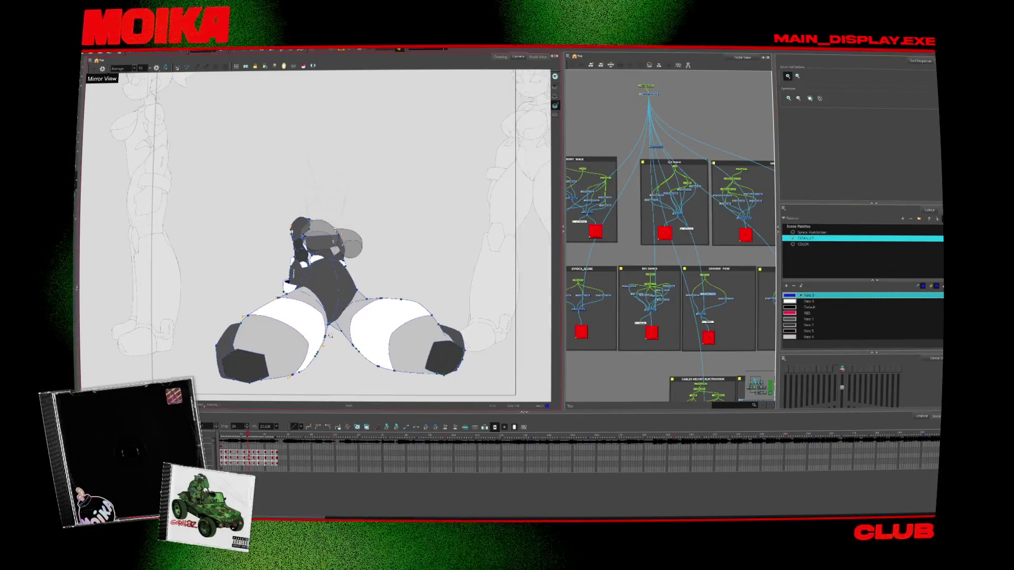
Pick the RED paint swatch and step through the crouching character's poses
key(alt+i)
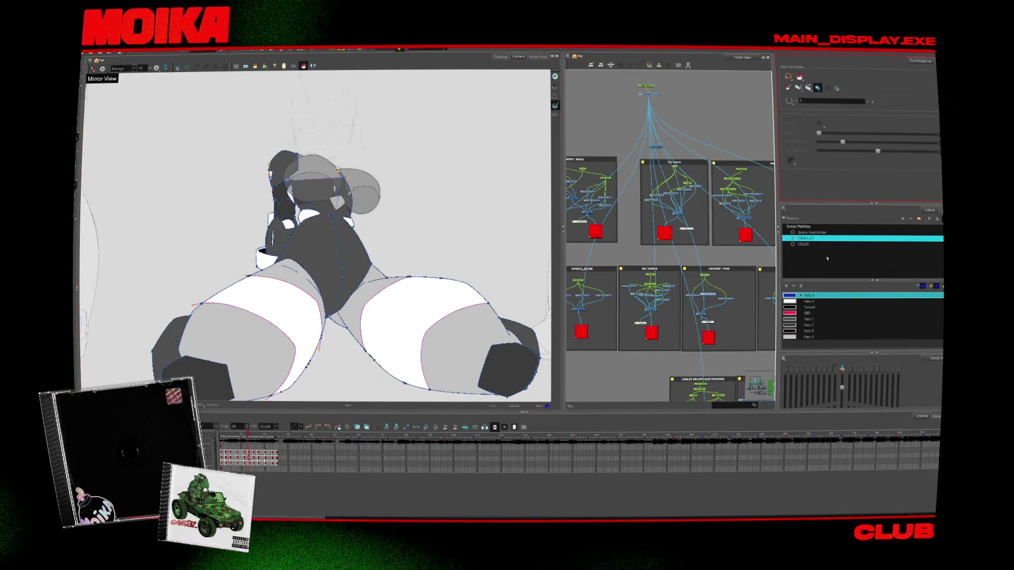
click(790, 313)
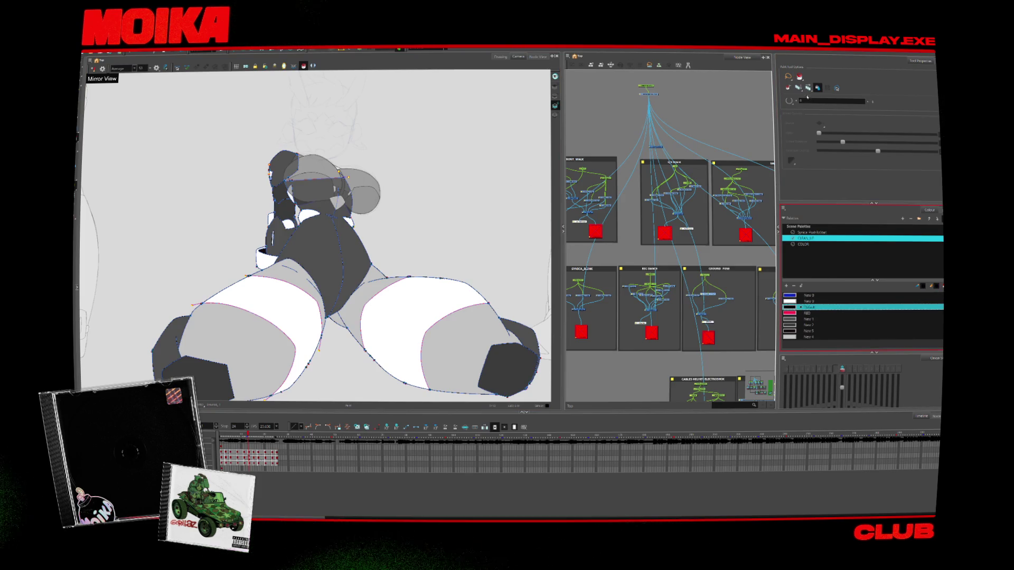
key(period)
key(period)
key(period)
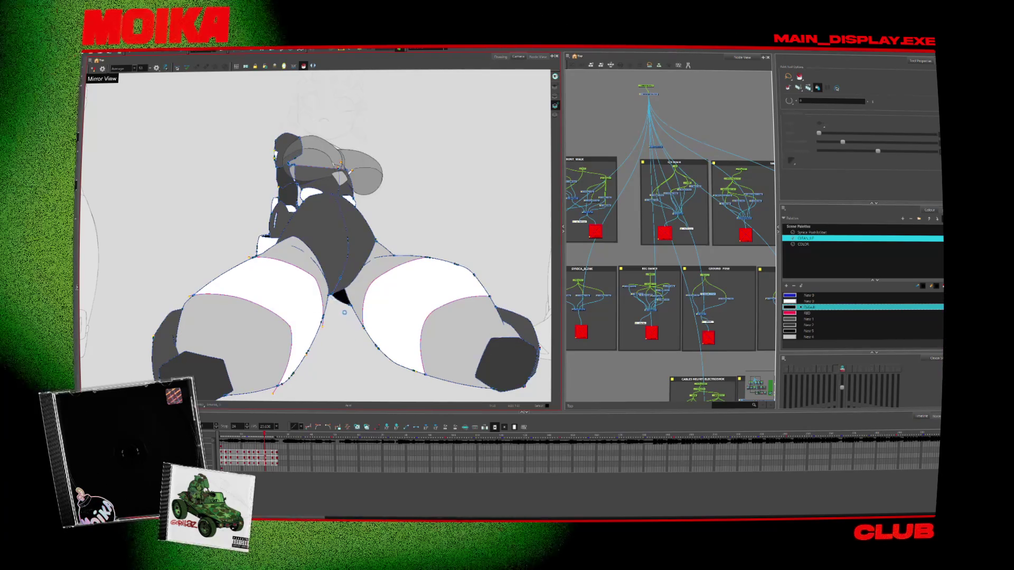
key(comma)
key(comma)
key(comma)
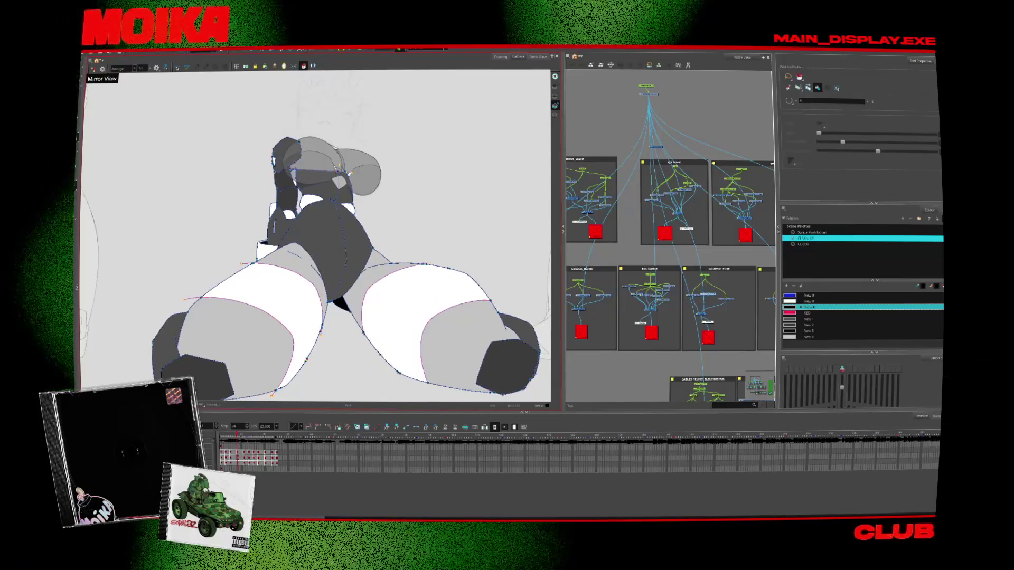
key(period)
key(period)
key(period)
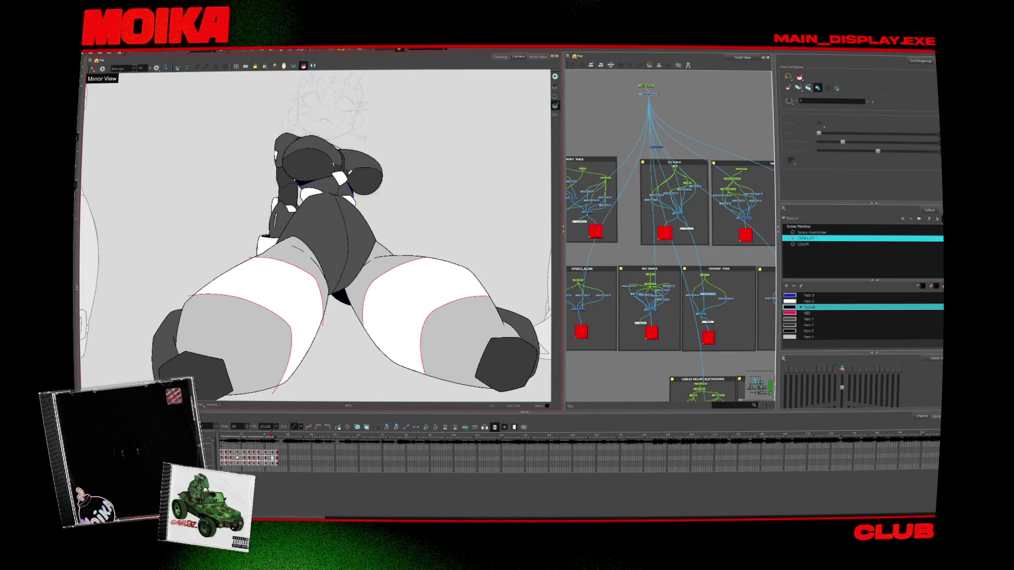
key(period)
key(period)
key(period)
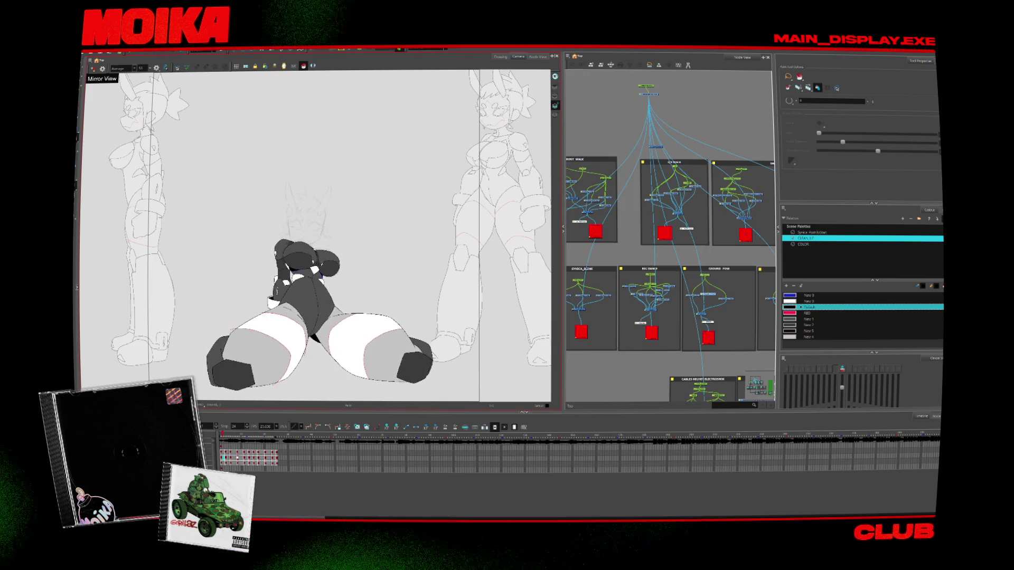
key(period)
key(period)
key(period)
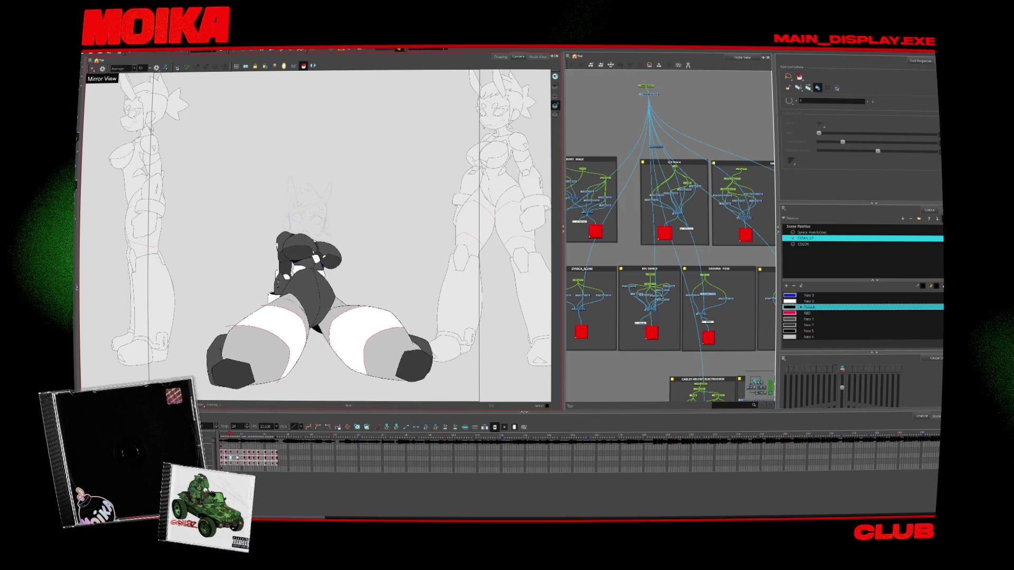
key(period)
key(period)
key(period)
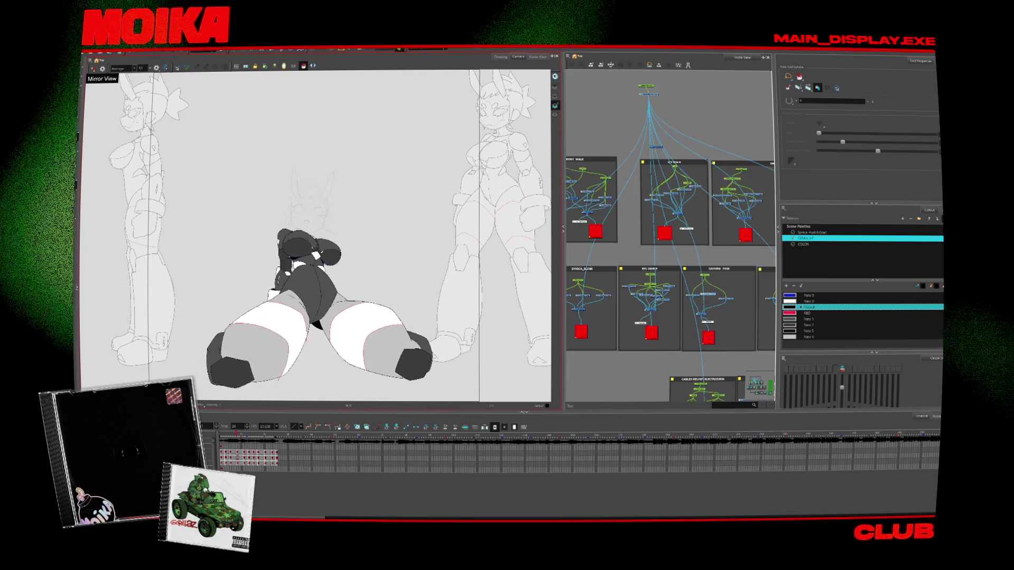
key(comma)
key(comma)
key(comma)
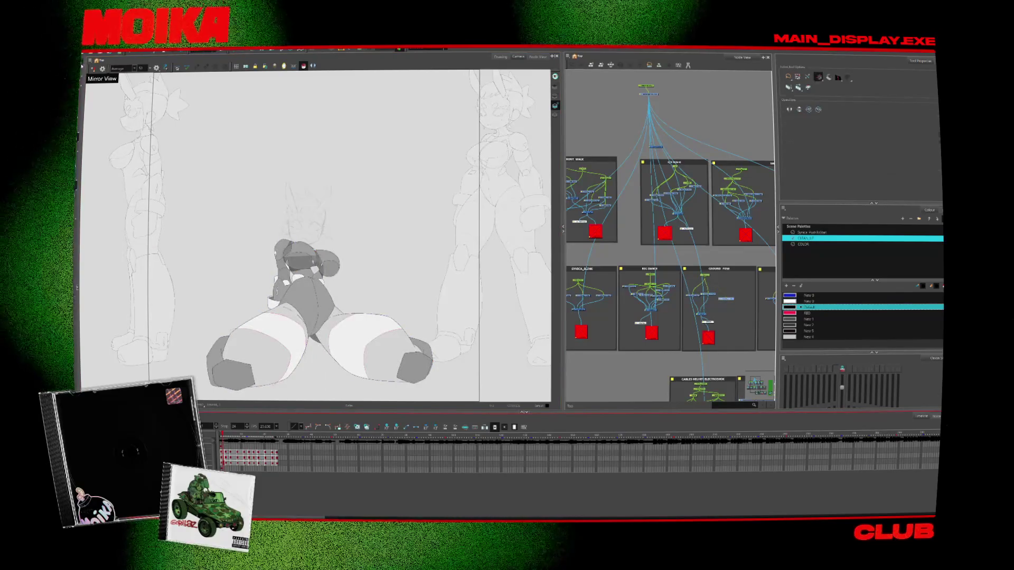
Recolour the body drawing on all frames with a colour from the other palette
key(alt+s)
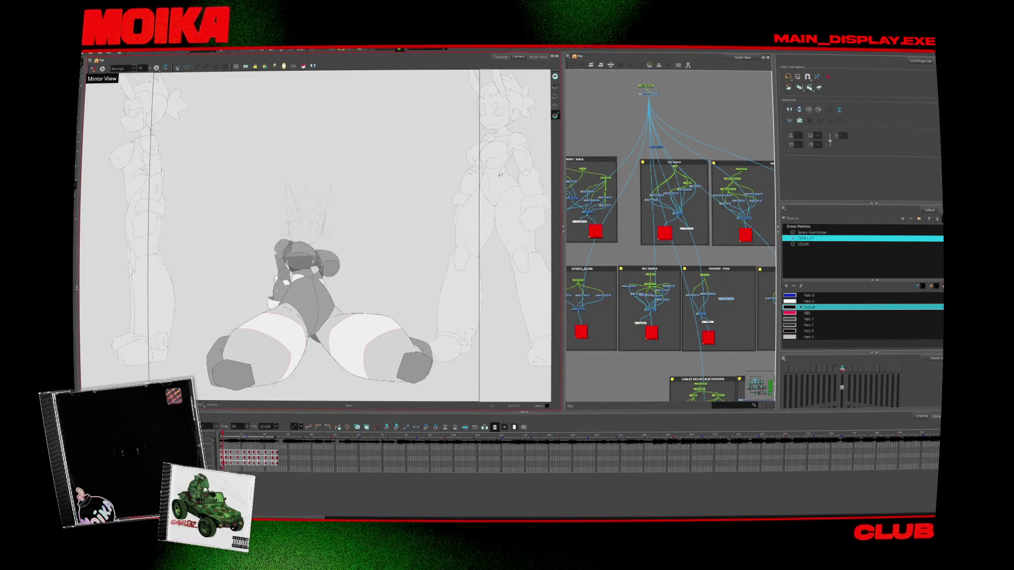
click(311, 295)
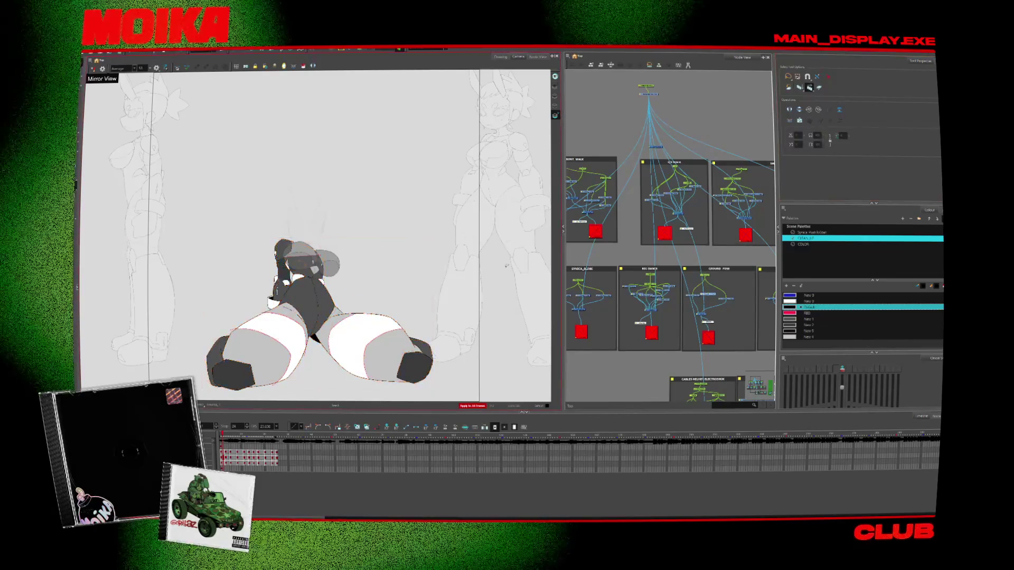
click(810, 87)
click(808, 235)
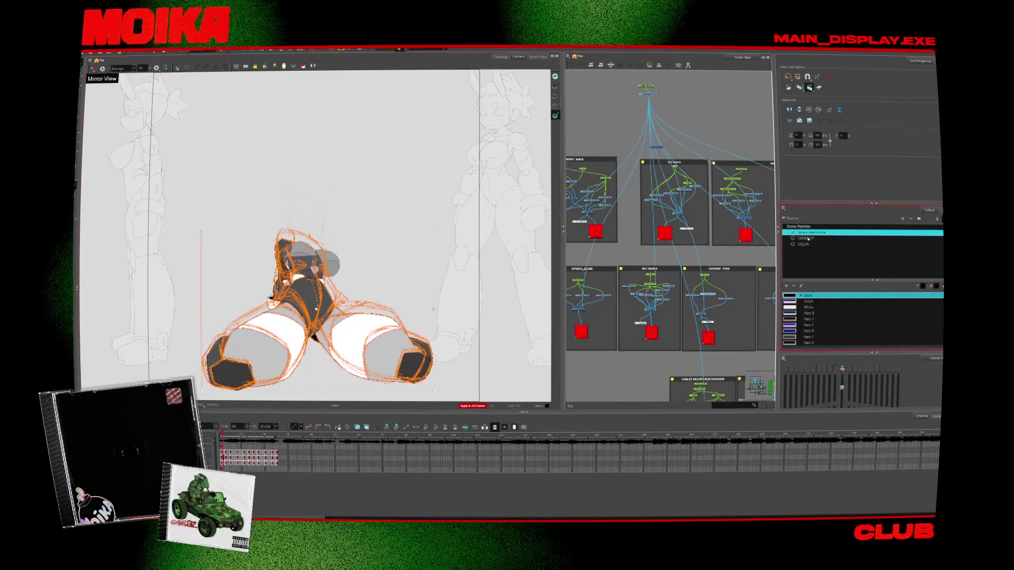
click(799, 302)
click(196, 369)
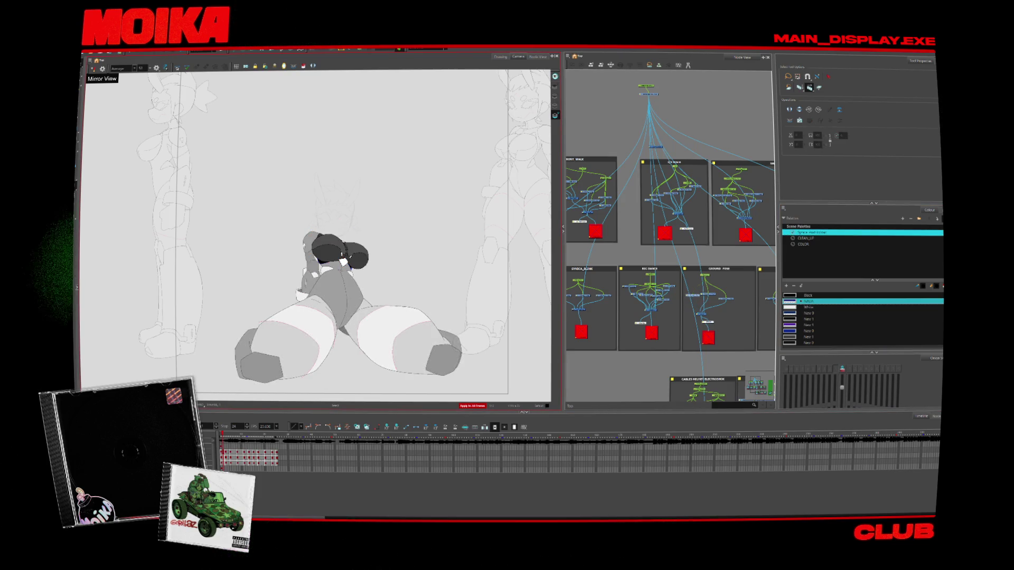
Step through the leg drawings and recentre the character in the view
key(period)
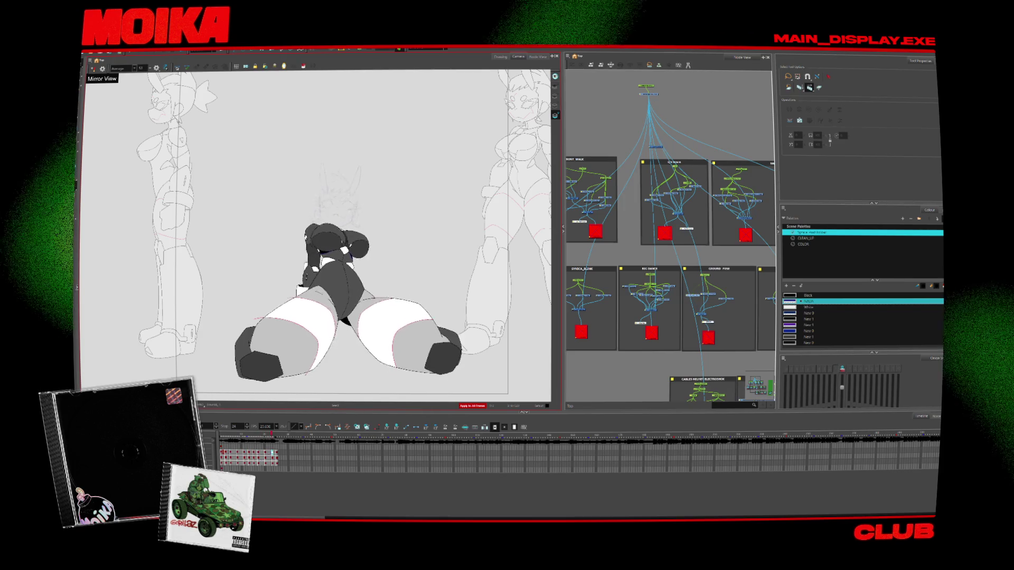
key(period)
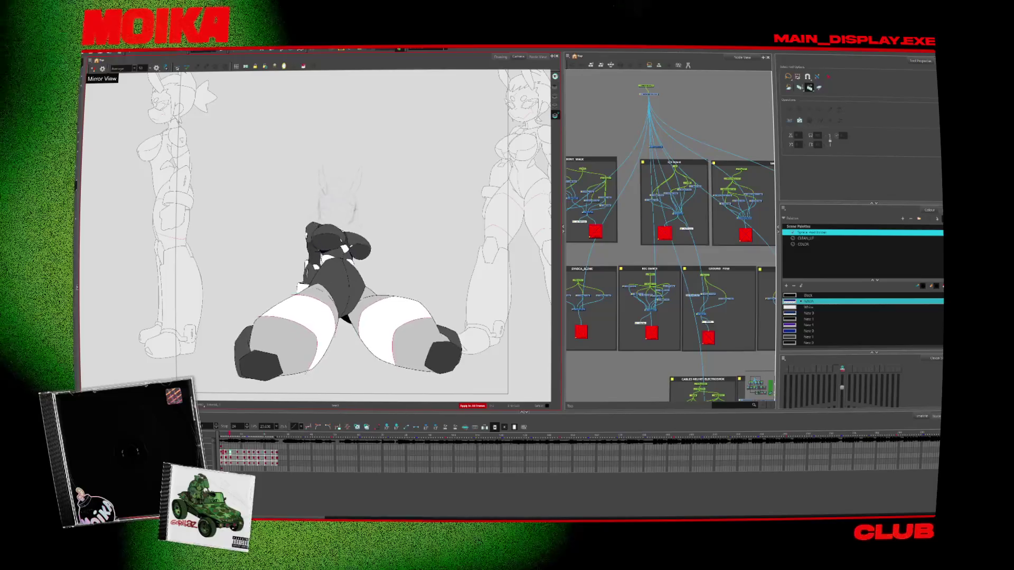
key(period)
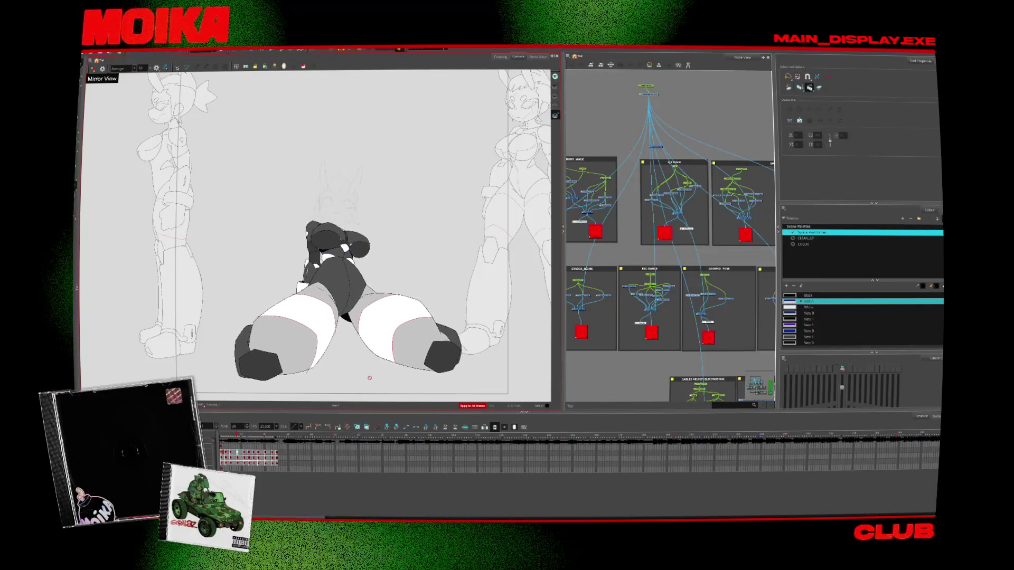
key(period)
key(period)
key(period)
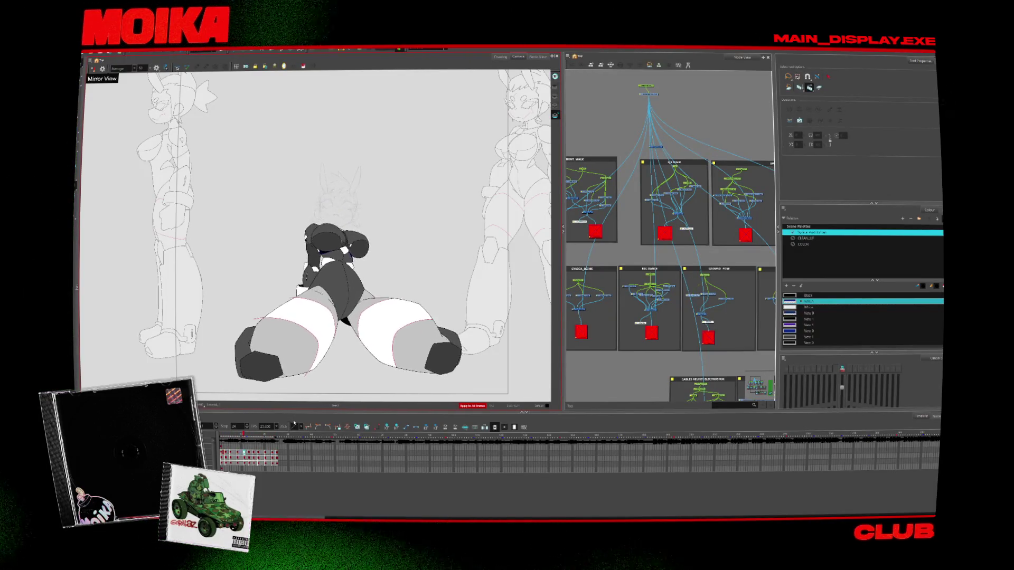
key(period)
key(period)
key(period)
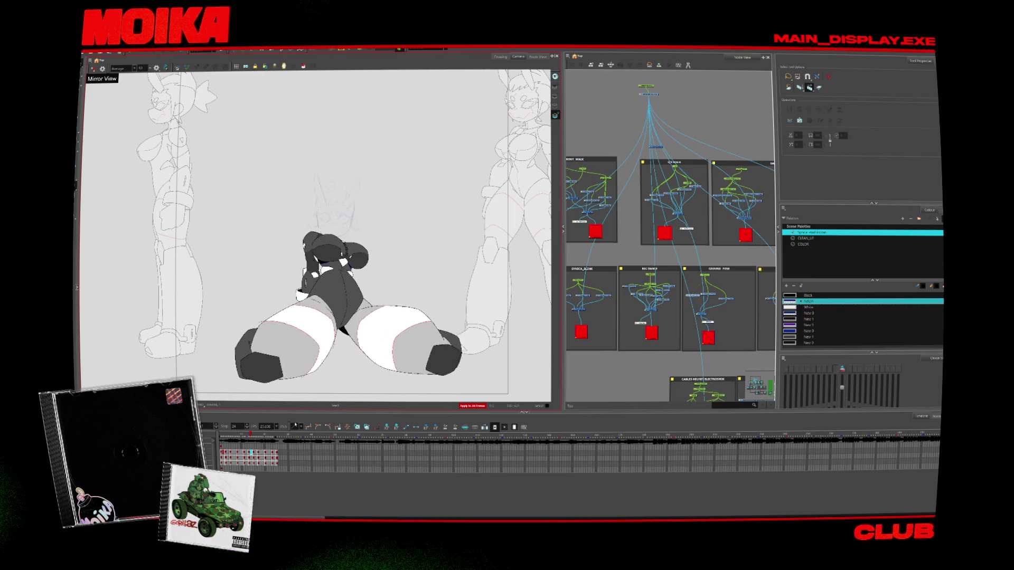
key(comma)
key(comma)
key(comma)
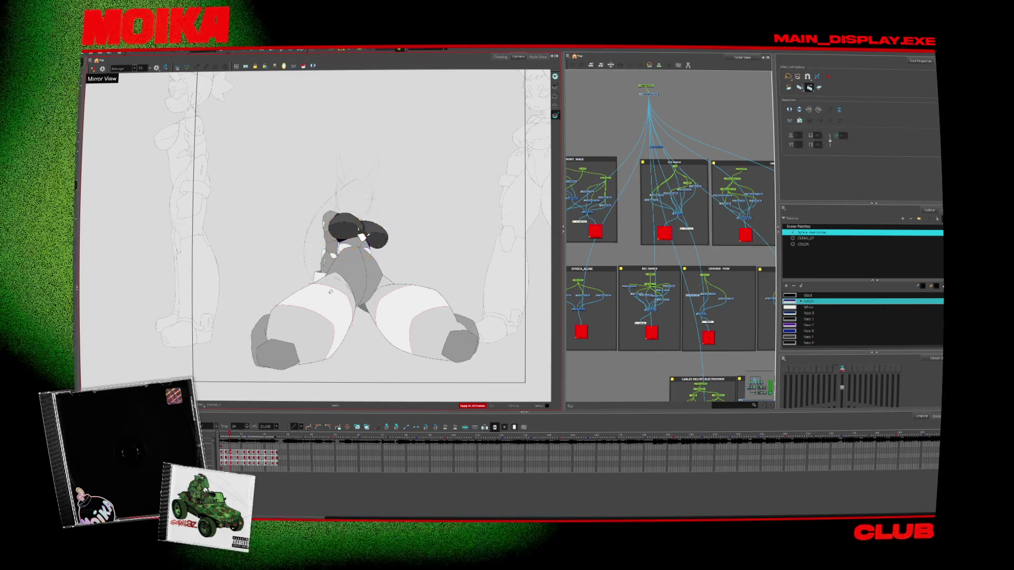
click(555, 97)
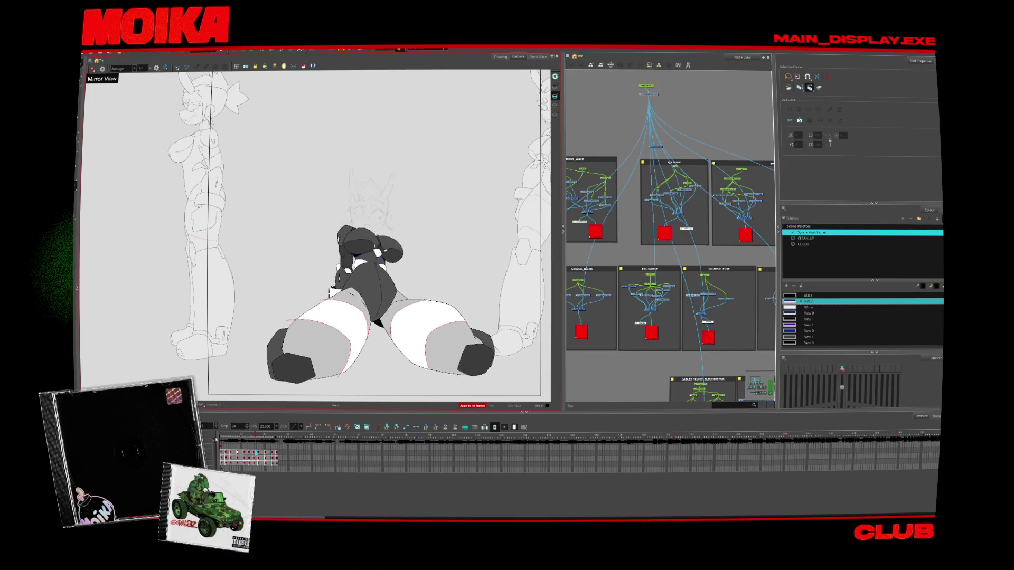
Try the CYBORG_WALK, sketched-character and CABLES HELMET displays in the Camera view
click(417, 51)
click(427, 85)
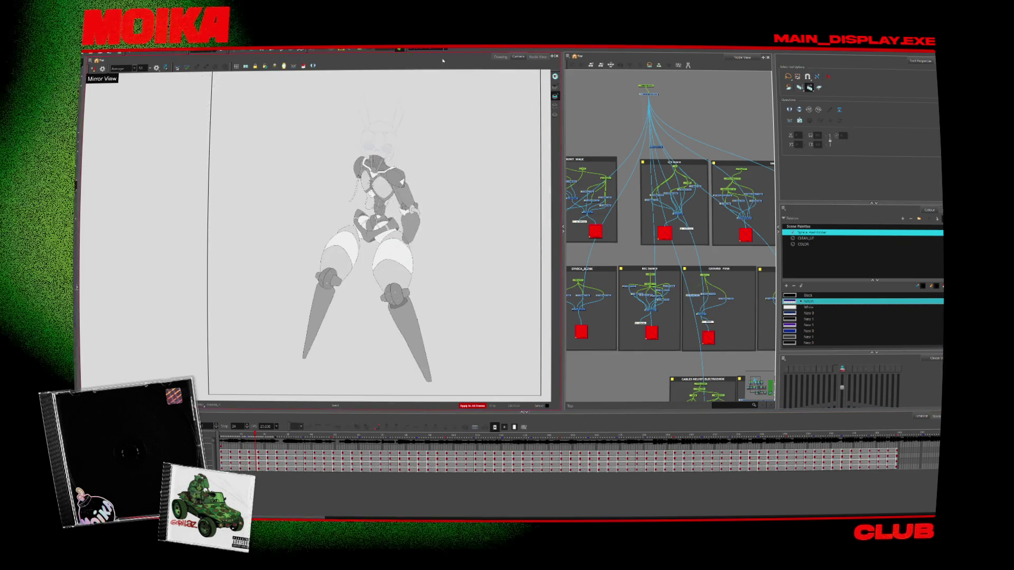
click(423, 50)
click(437, 88)
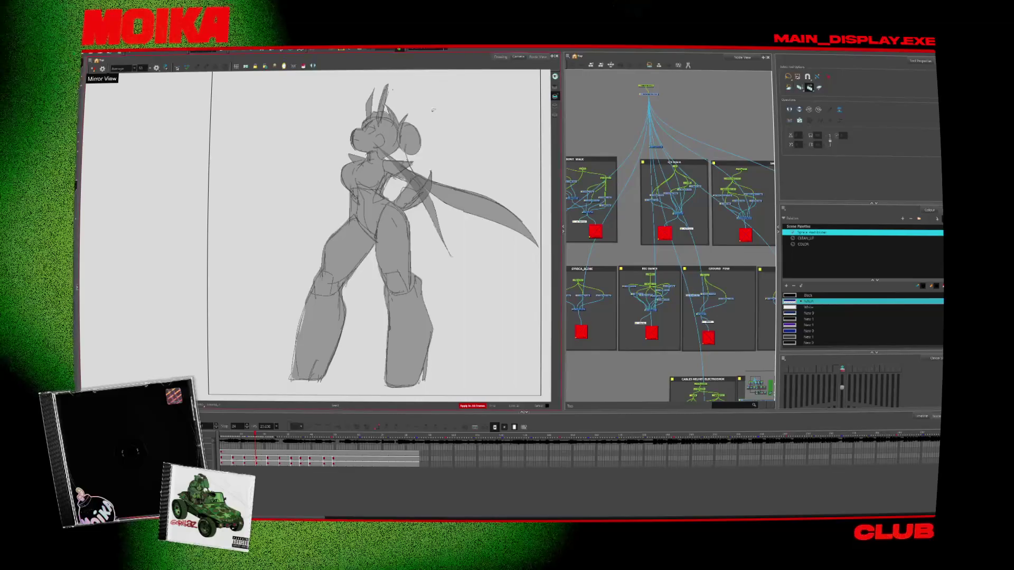
click(422, 50)
click(428, 80)
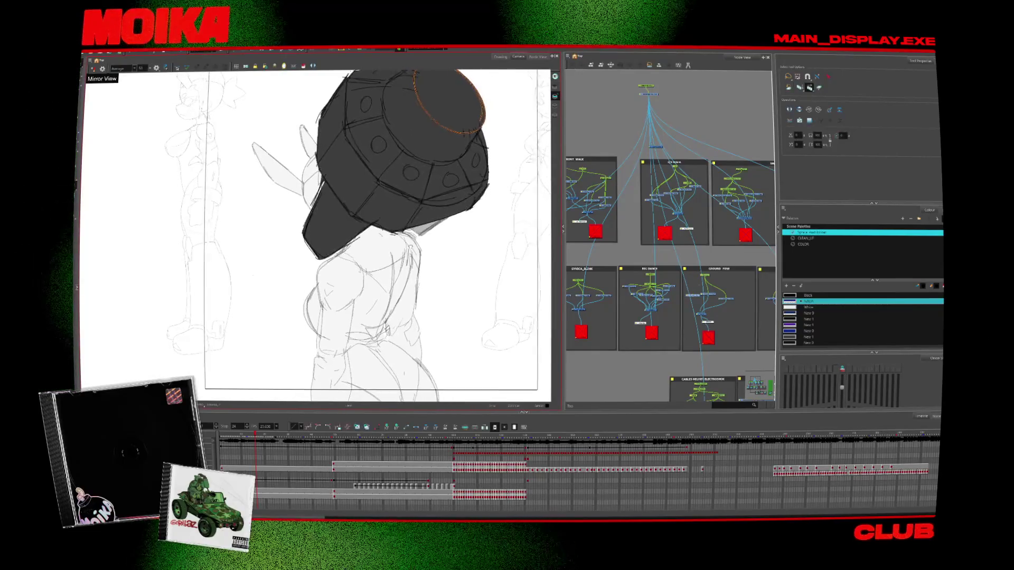
Cycle through the dancing and sketched displays, settle on CABLES HELMET, and select the body sketch layer
click(440, 50)
click(431, 70)
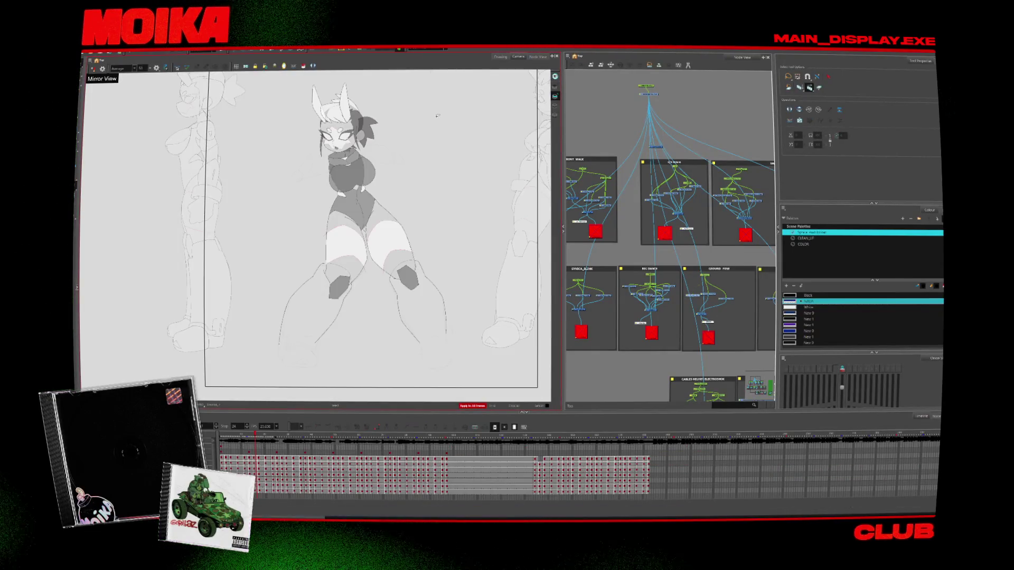
click(427, 49)
click(434, 70)
click(427, 49)
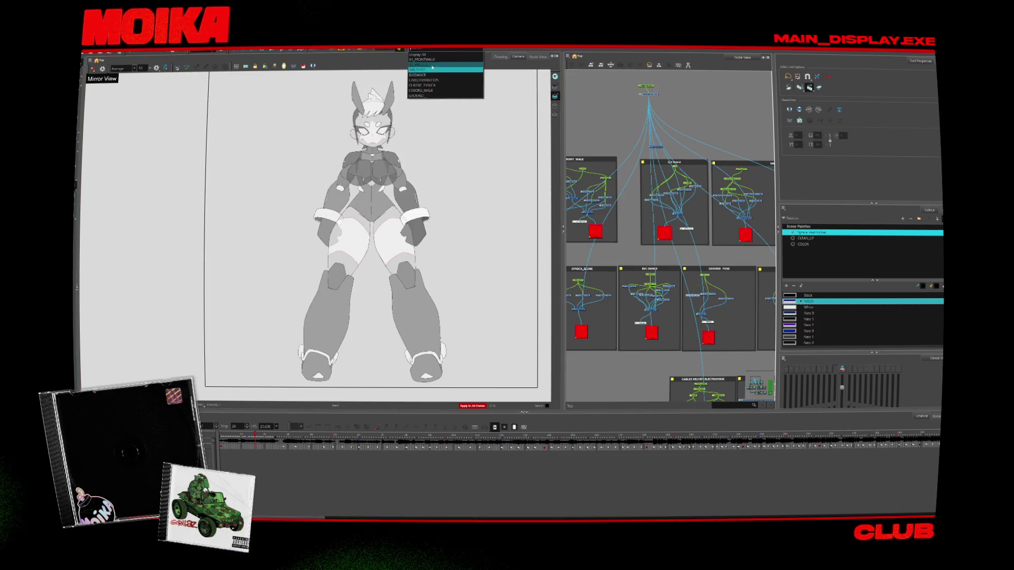
click(440, 58)
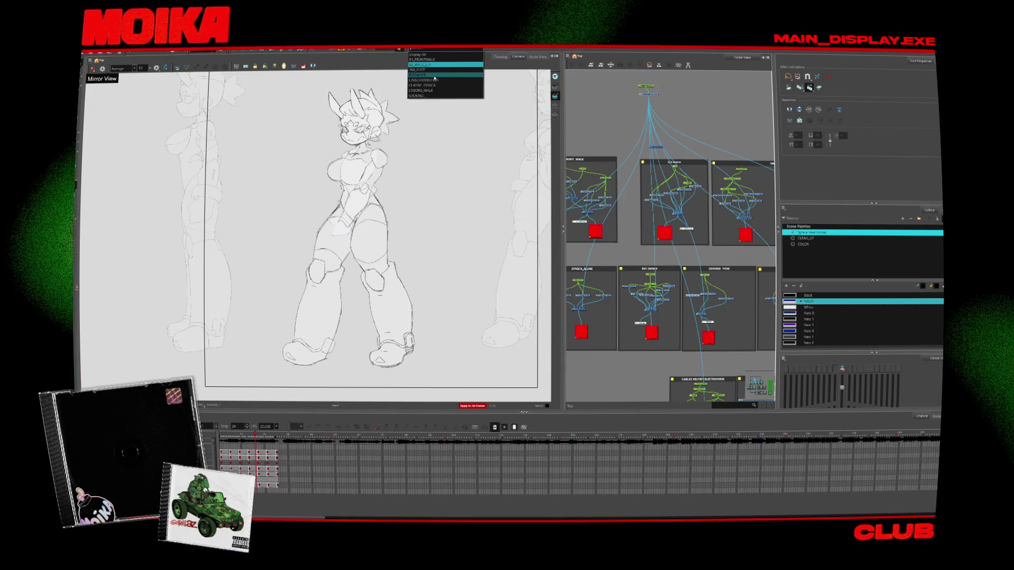
click(434, 70)
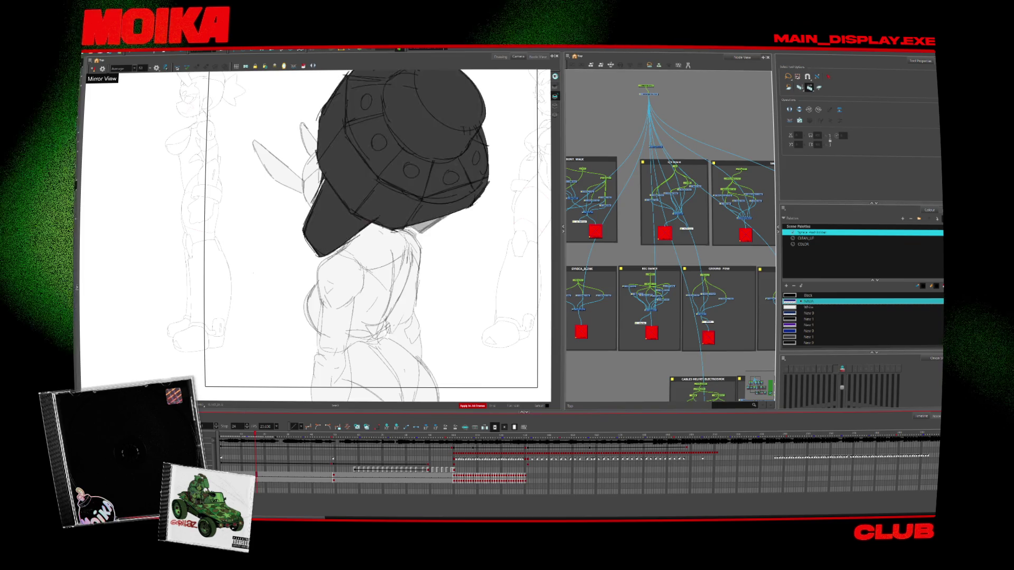
click(581, 469)
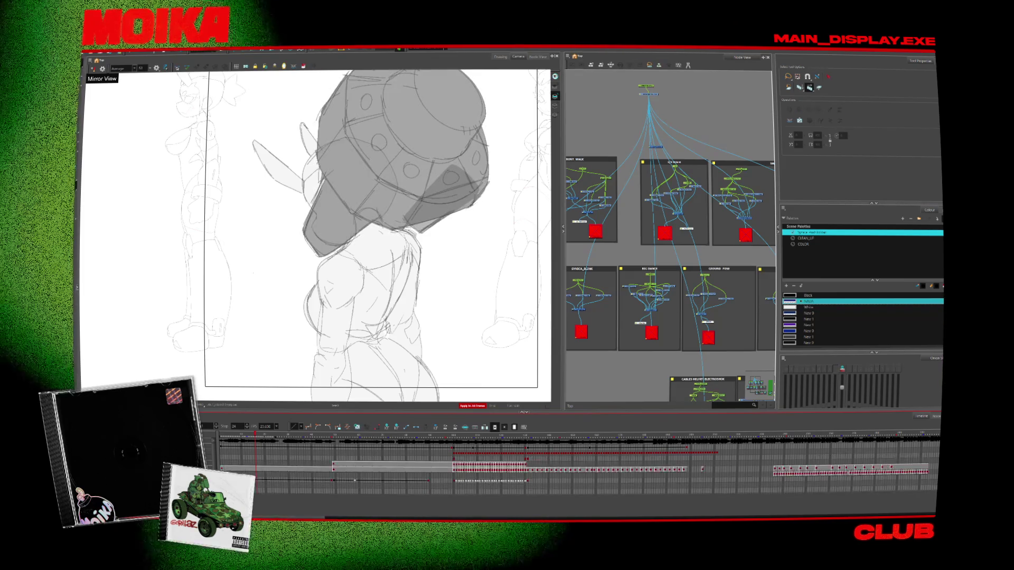
Delete the stray sketch strokes from the current body drawing, checking with onion skin
key(ctrl+a)
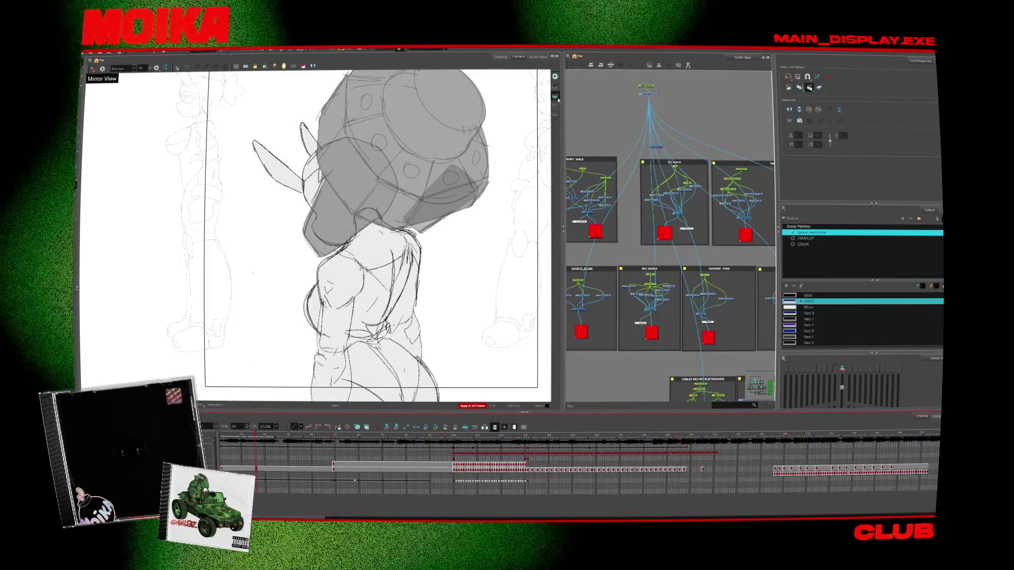
key(alt+o)
key(alt+z)
scroll(498, 325, down, 2)
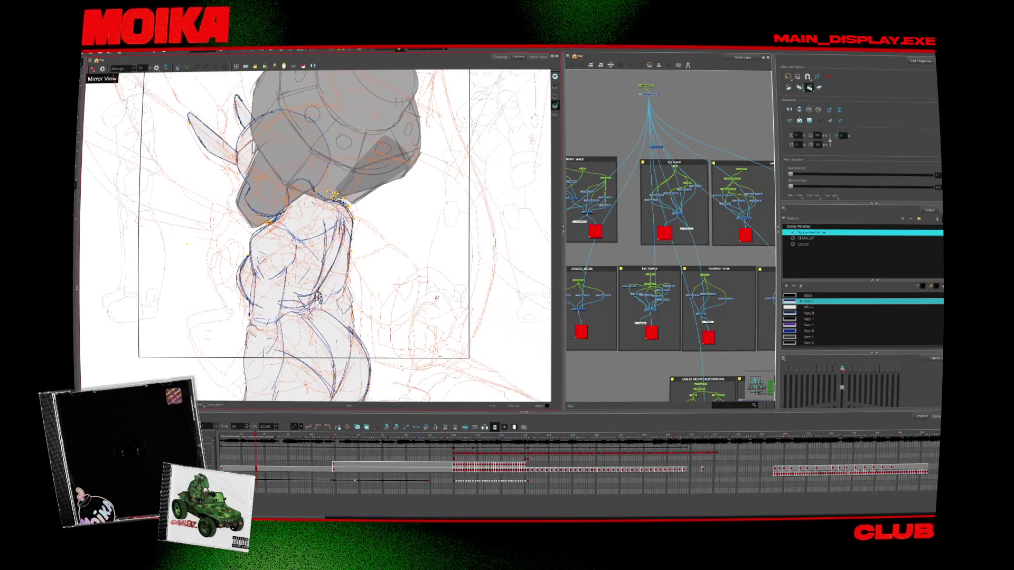
scroll(498, 326, down, 3)
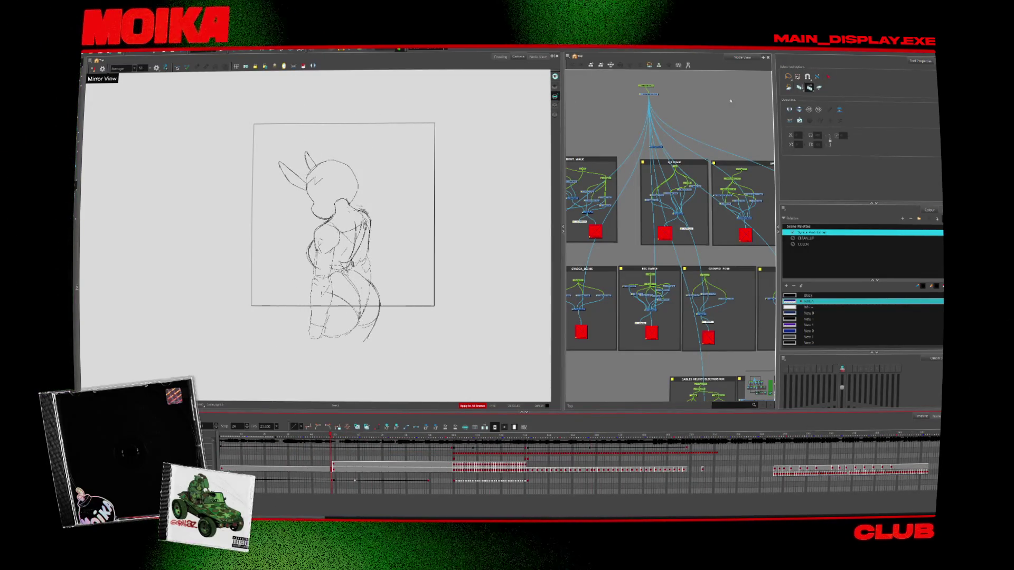
key(Delete)
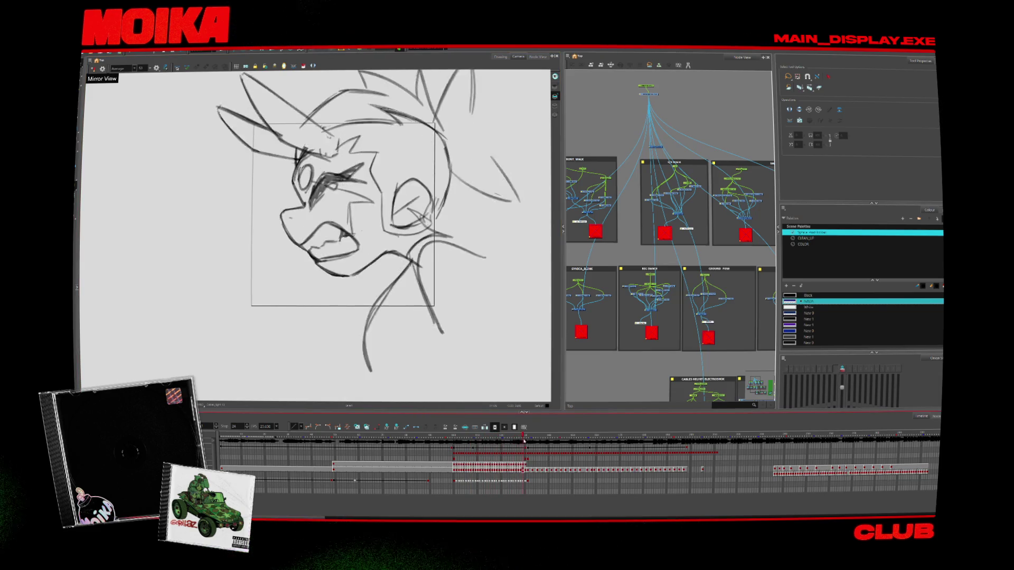
Go to the front-facing drawing, select all its strokes, and enable Apply to All Frames
click(528, 441)
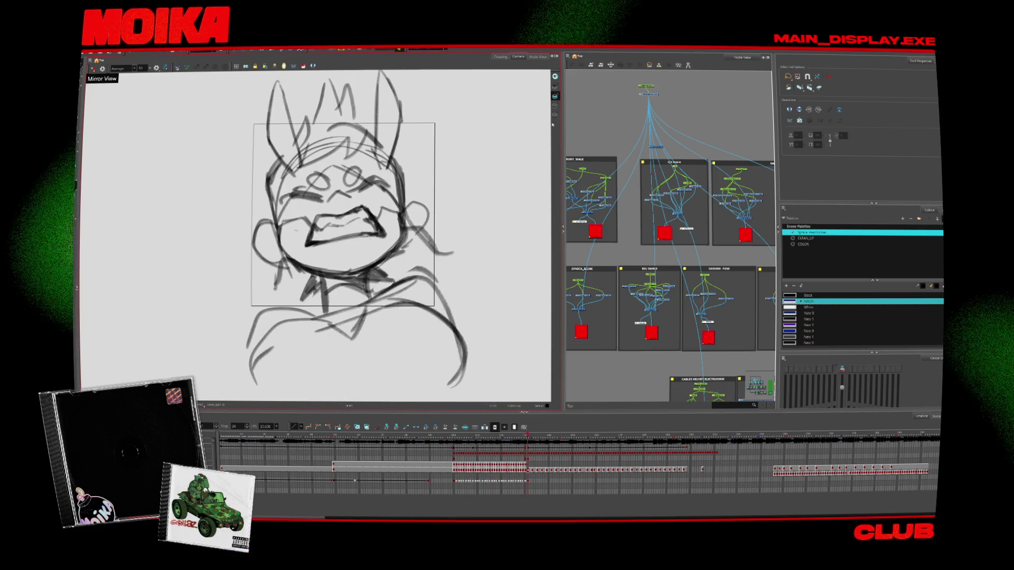
key(ctrl+a)
key(period)
key(period)
key(period)
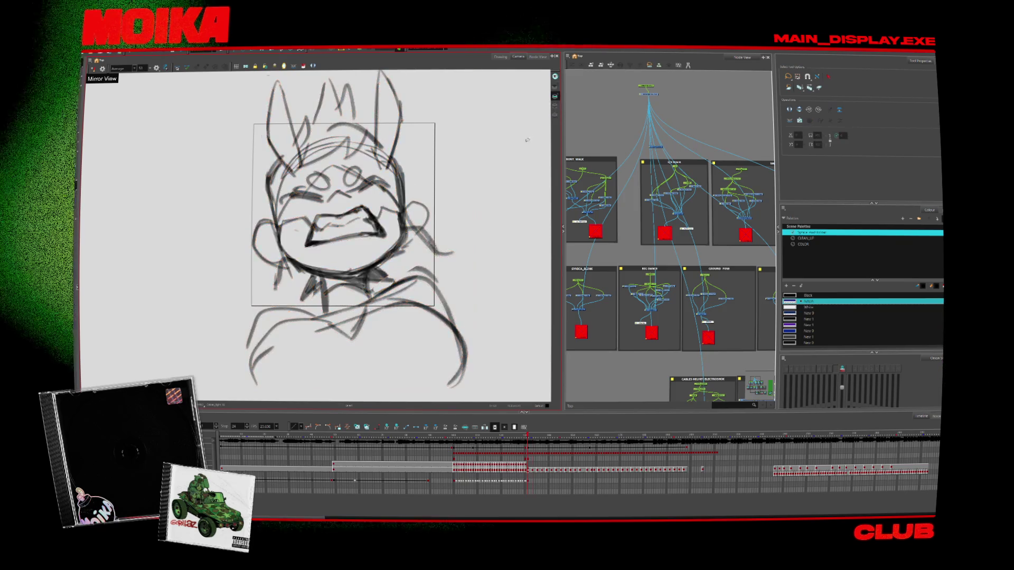
click(808, 88)
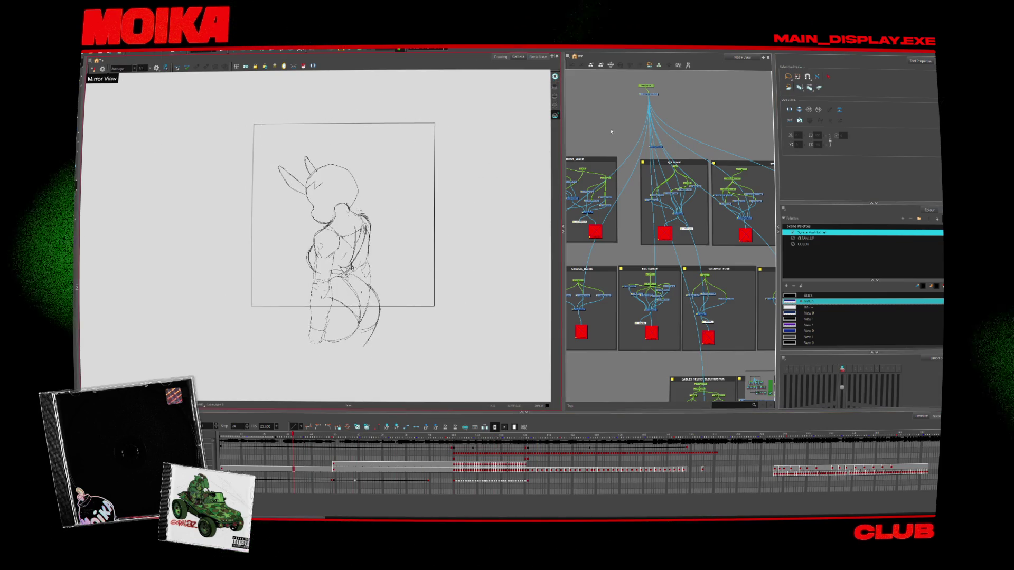
Select the body sketch lines on every frame
drag(412, 296, 521, 302)
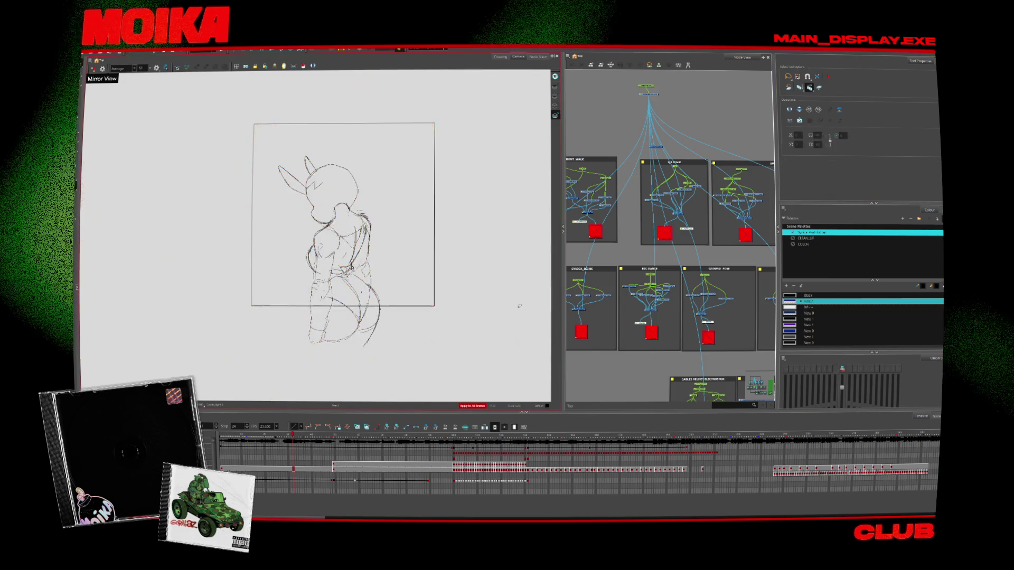
key(ctrl+a)
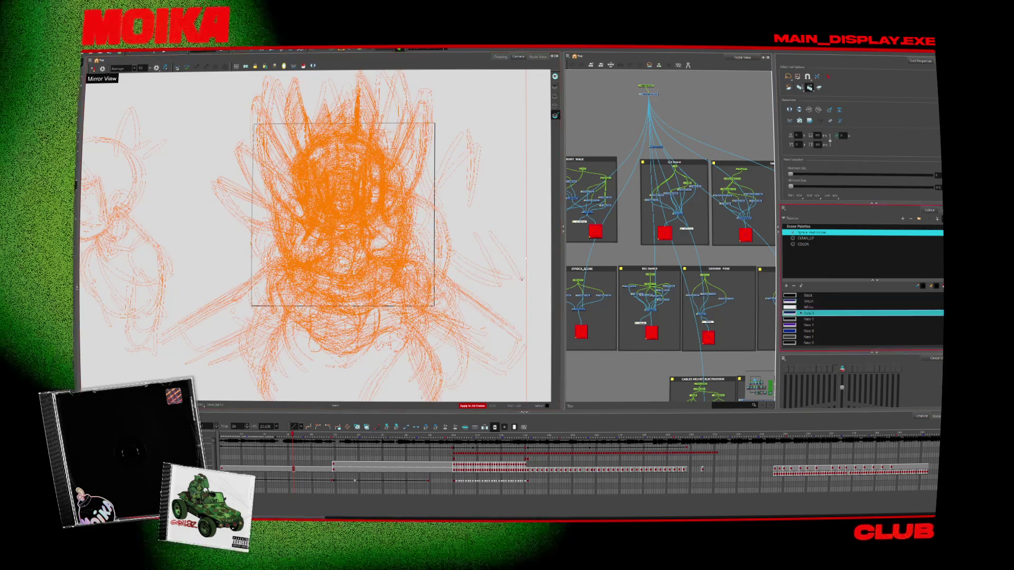
key(Return)
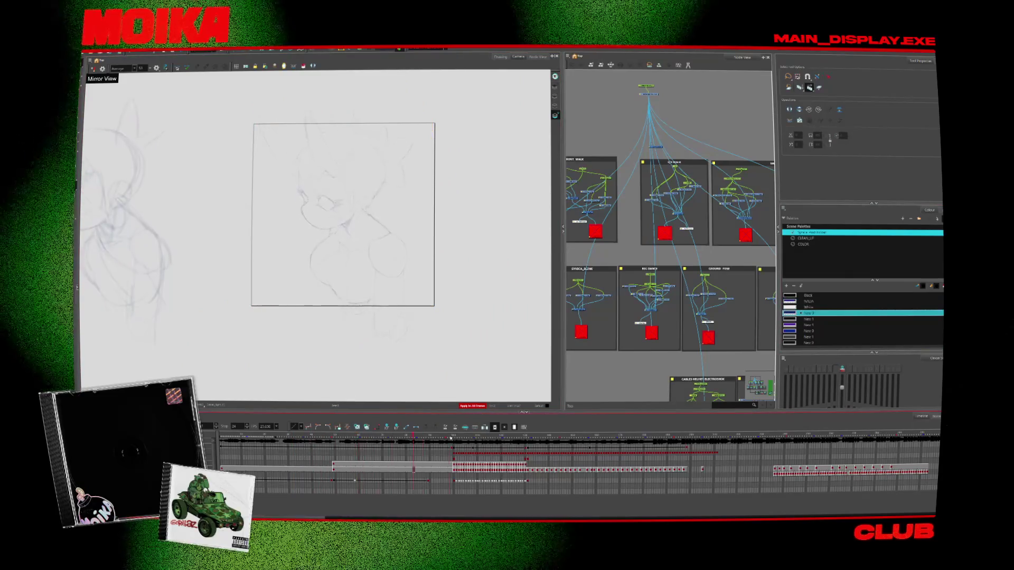
Scrub the timeline back and forth to land on the character body sketch frame
click(828, 452)
drag(828, 453, 873, 458)
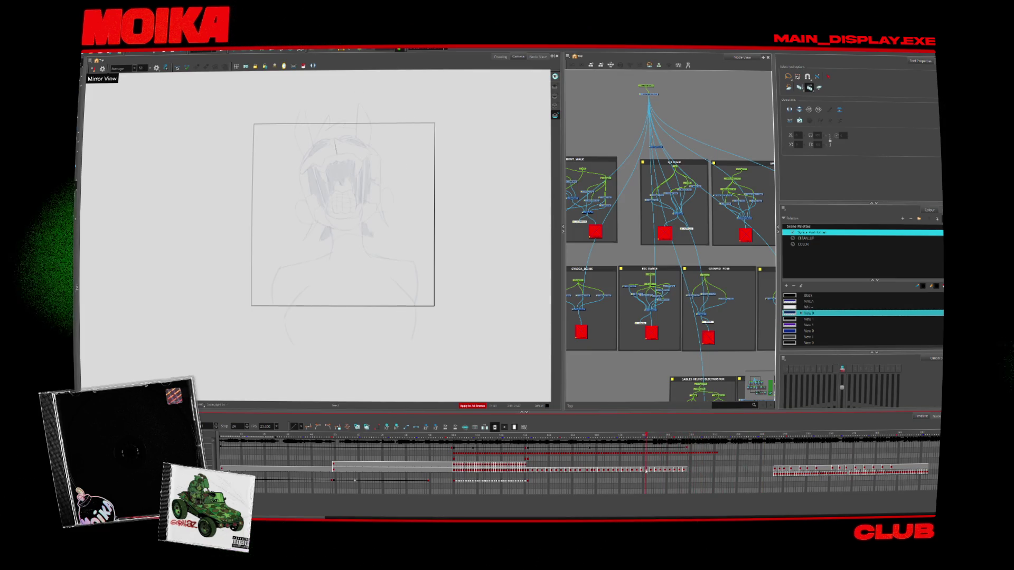
key(comma)
key(comma)
key(comma)
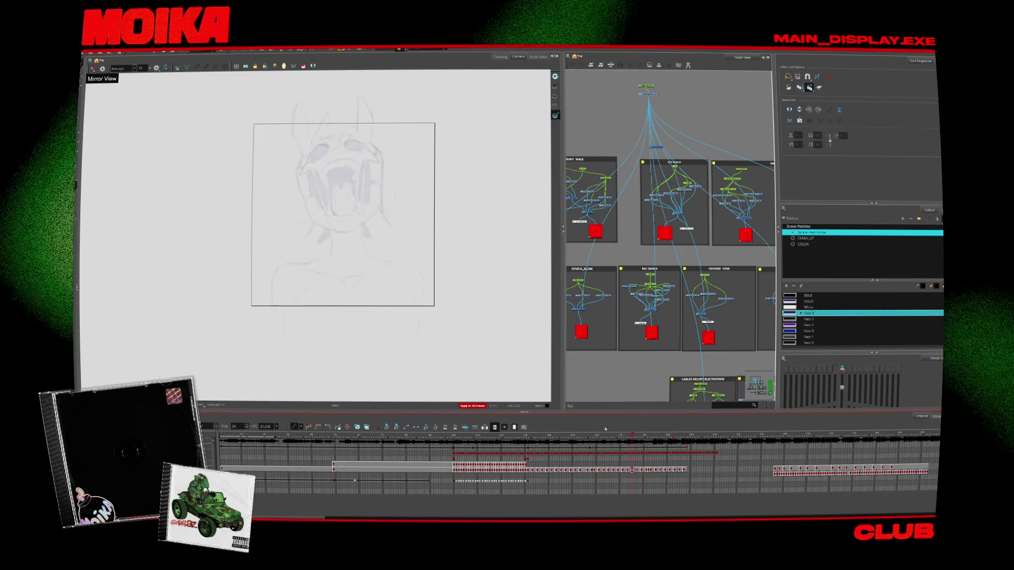
key(period)
key(period)
key(period)
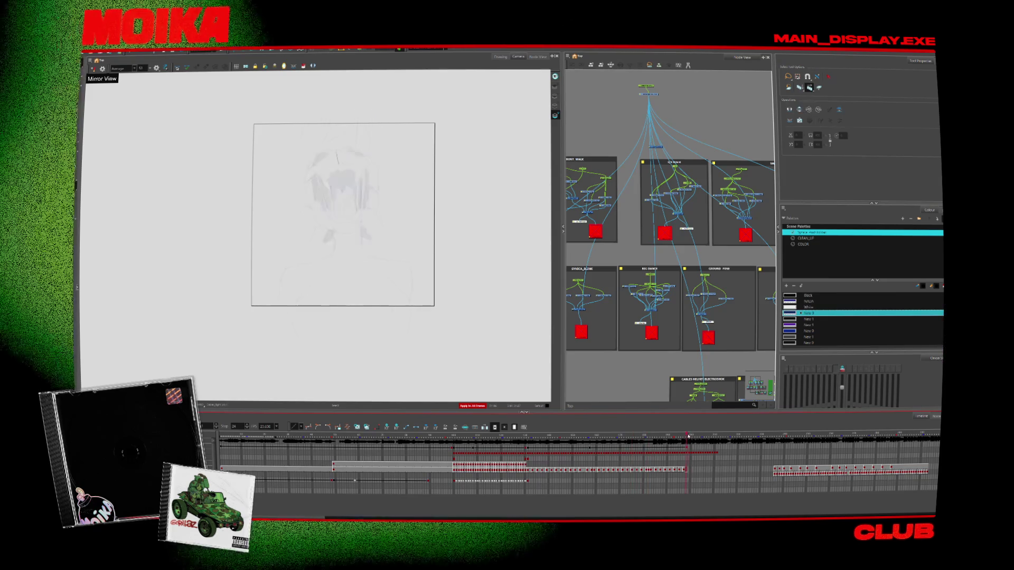
key(comma)
key(comma)
key(comma)
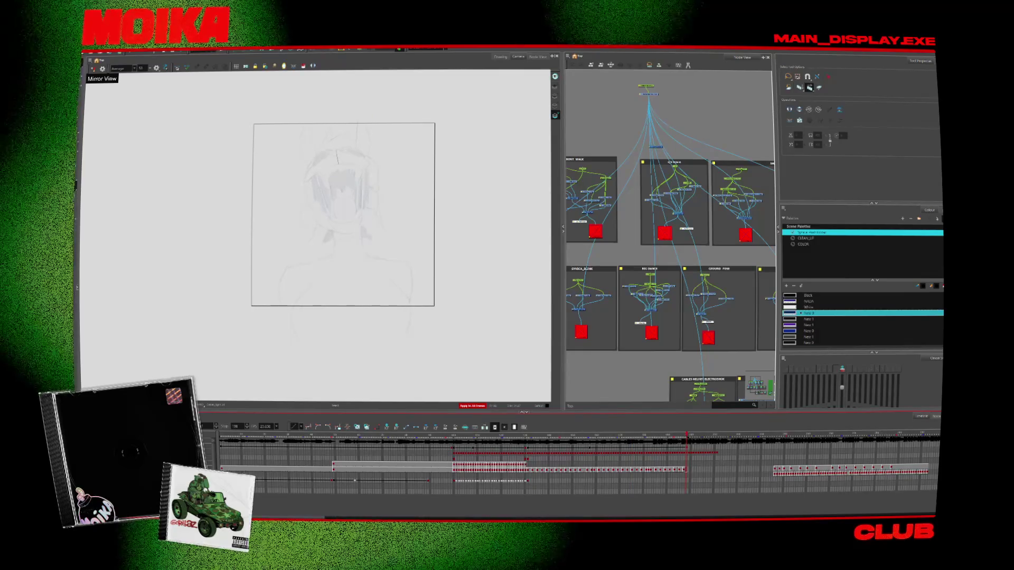
key(period)
key(period)
key(period)
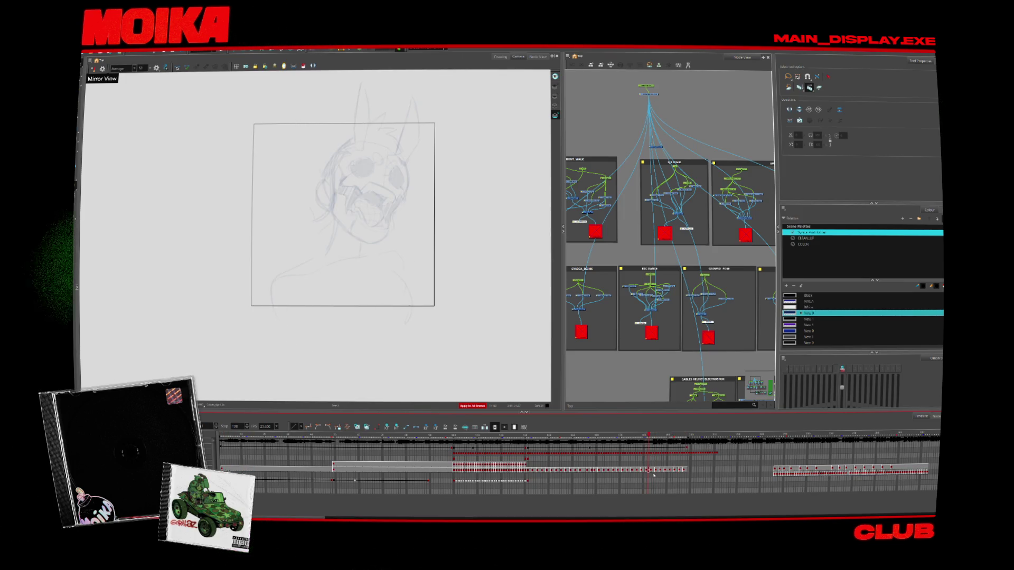
click(652, 475)
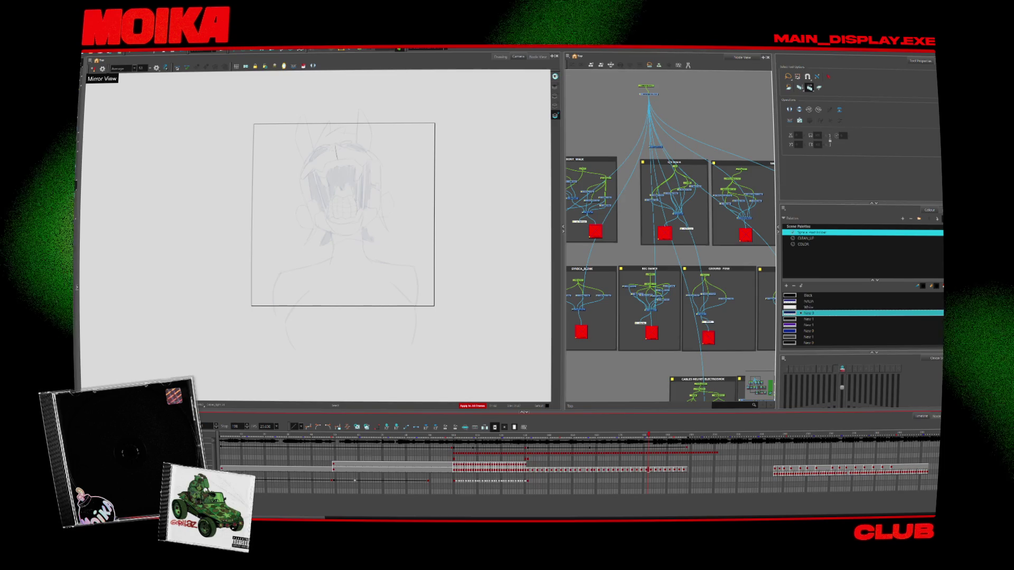
click(315, 470)
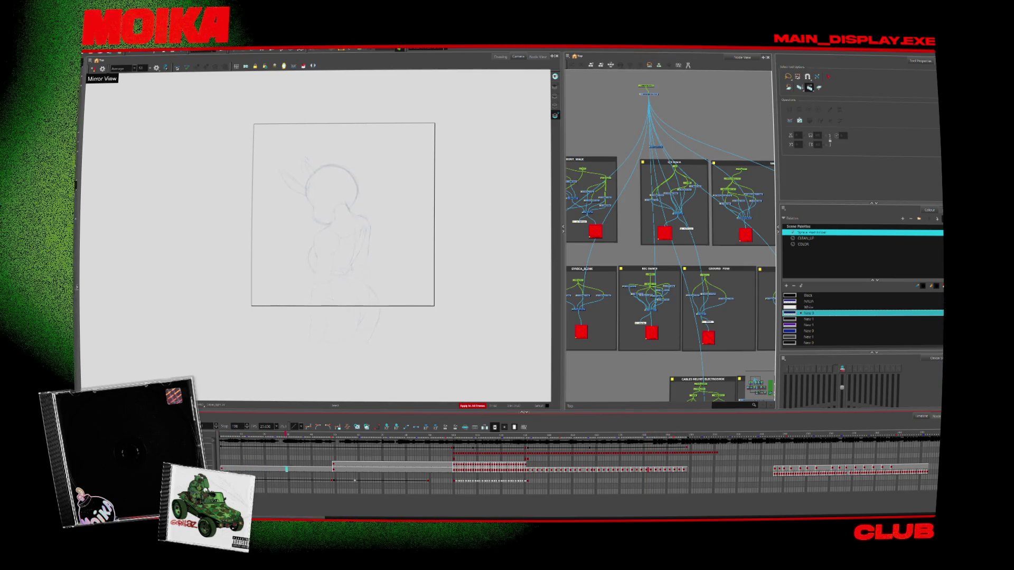
click(345, 470)
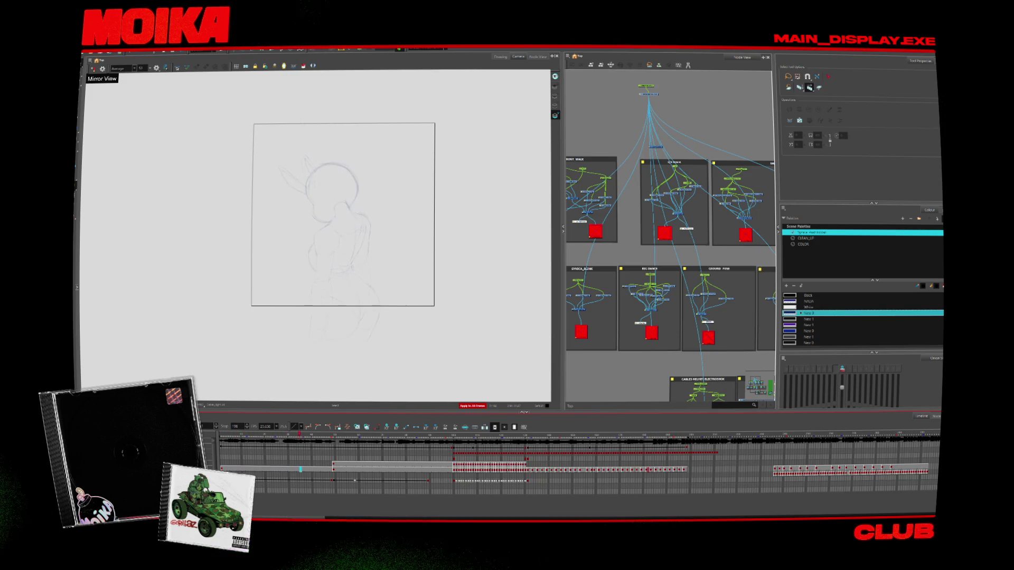
Zoom in on the body sketch and pick the Brush with the CLEAN_UP palette's black
key(alt+z)
click(329, 207)
key(alt+b)
click(806, 238)
key(2)
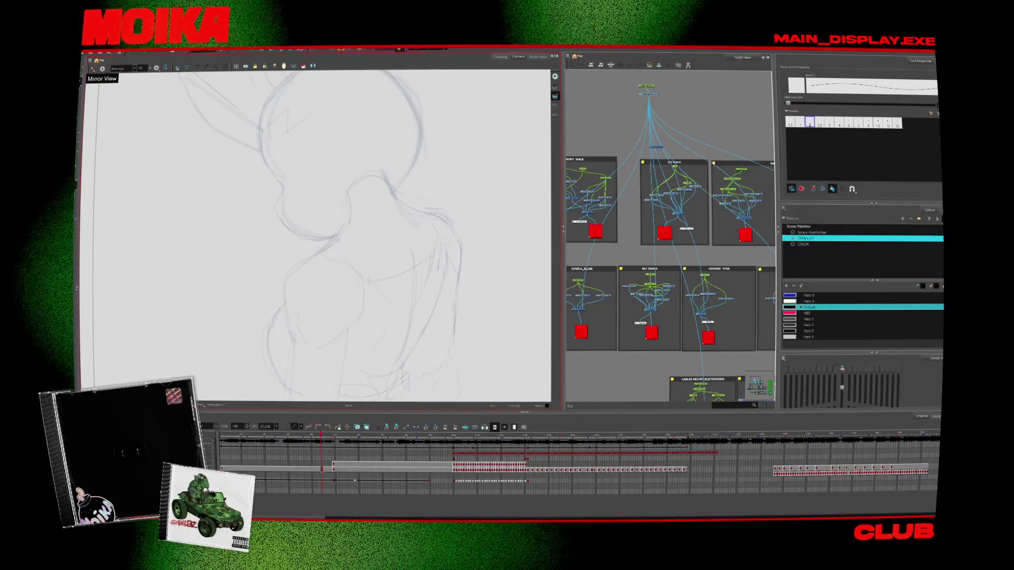
mouse_move(358, 311)
mouse_down()
mouse_move(361, 285)
mouse_move(368, 330)
mouse_up()
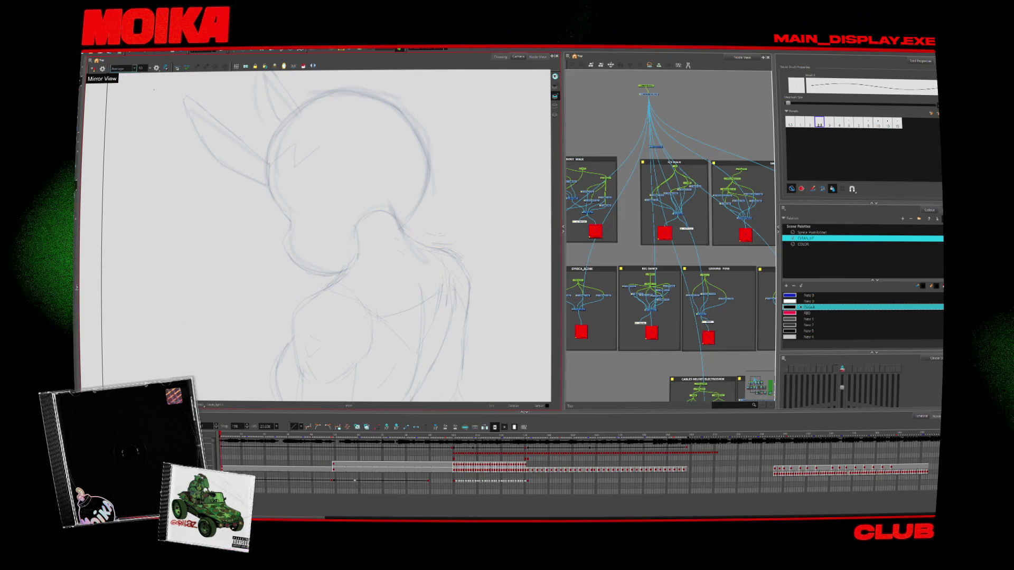
key(alt+s)
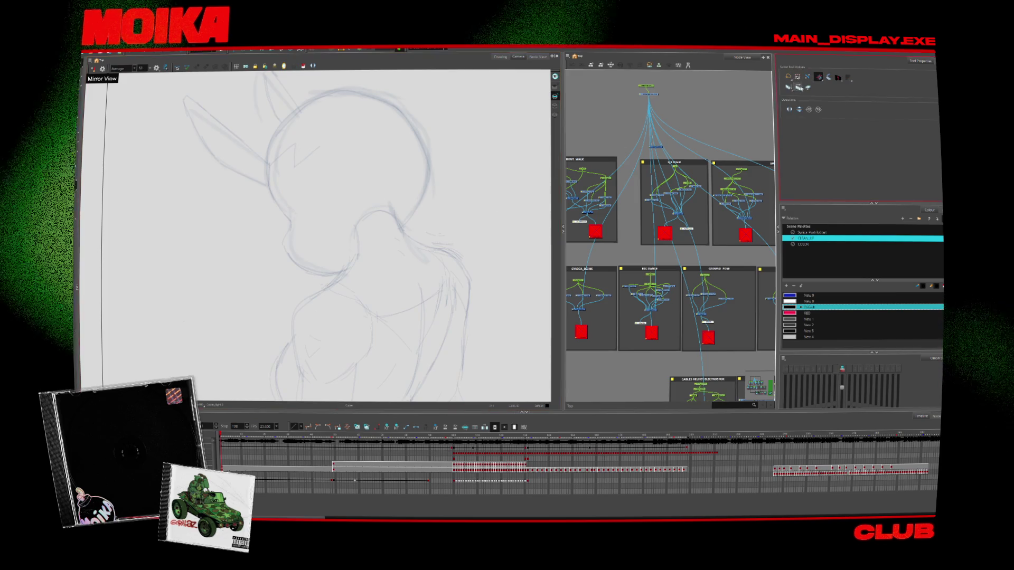
key(alt+b)
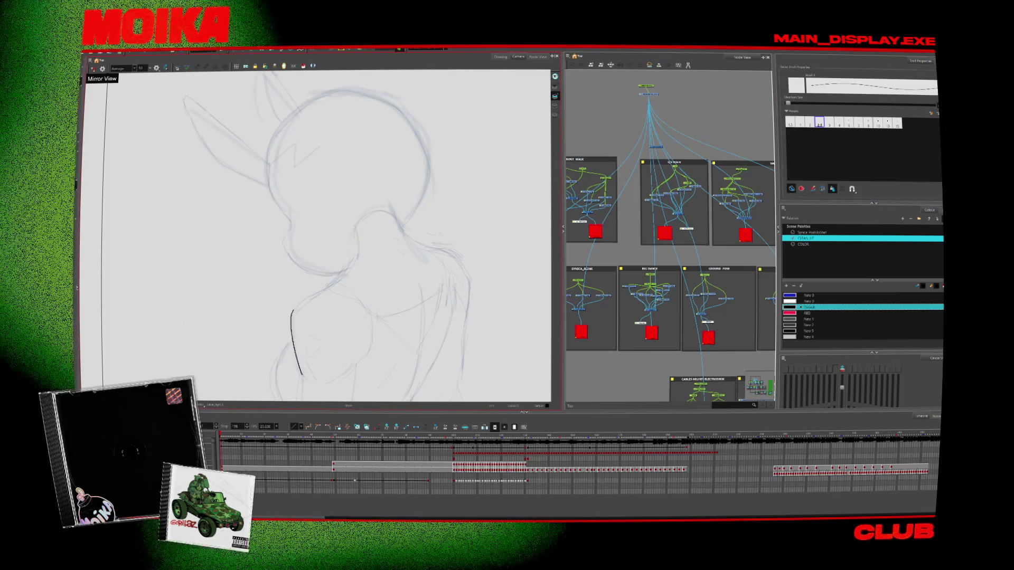
Ink the shoulder's left edge and close it into a full shape, checking the reference figures
drag(339, 297, 303, 375)
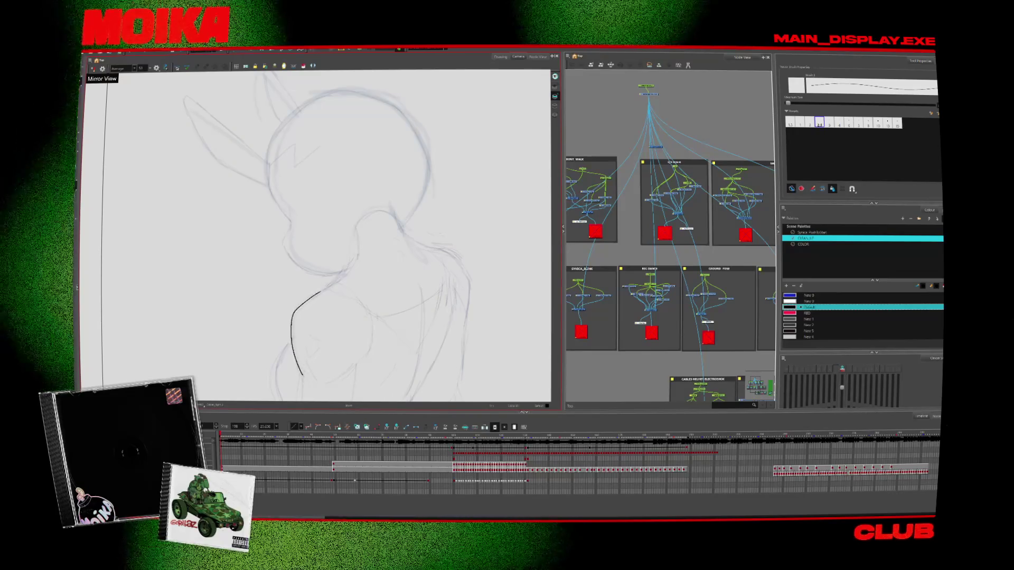
key(alt+z)
key(2)
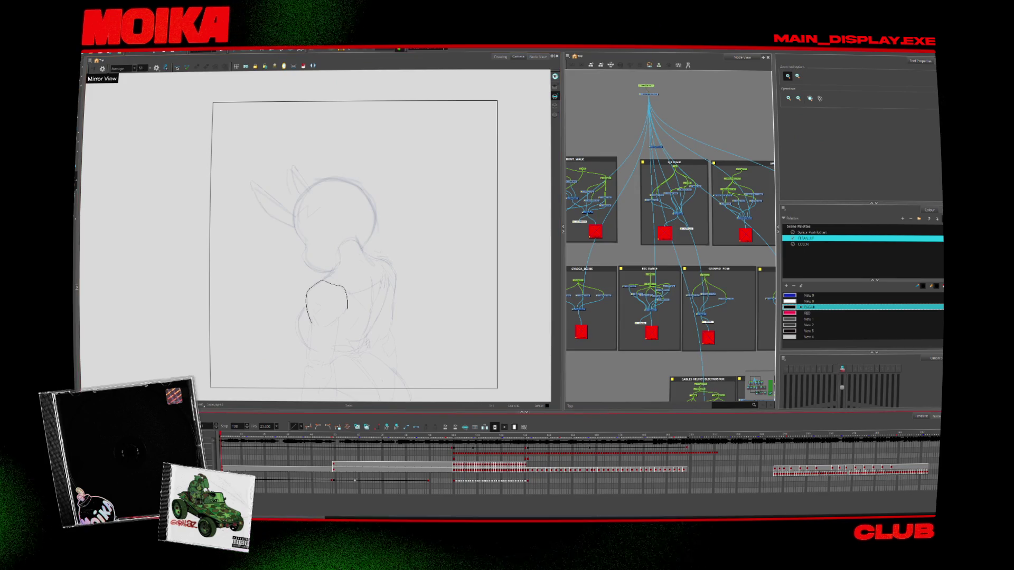
key(2)
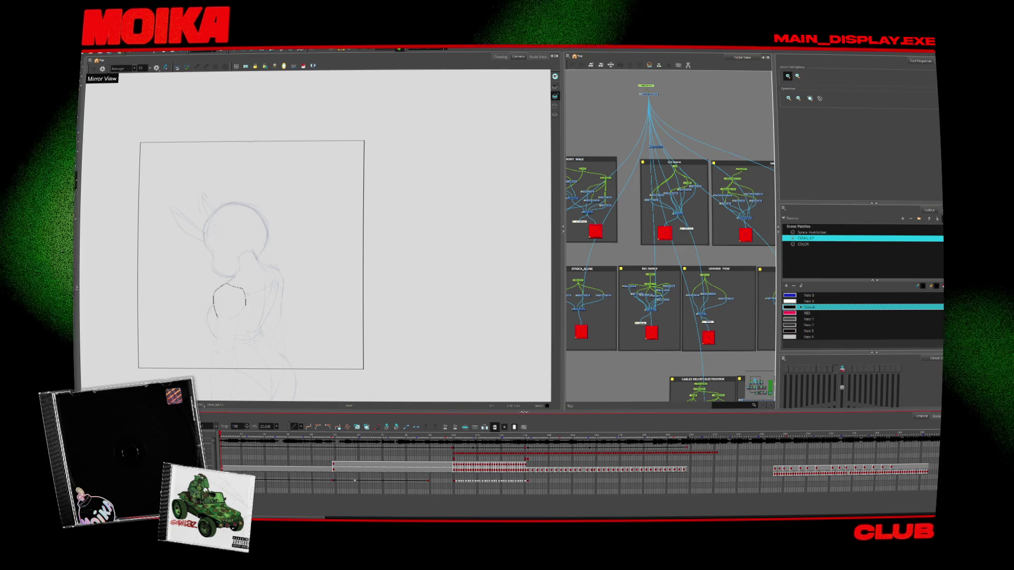
mouse_move(291, 331)
mouse_down()
mouse_move(368, 339)
mouse_move(223, 336)
mouse_up()
scroll(369, 340, up, 3)
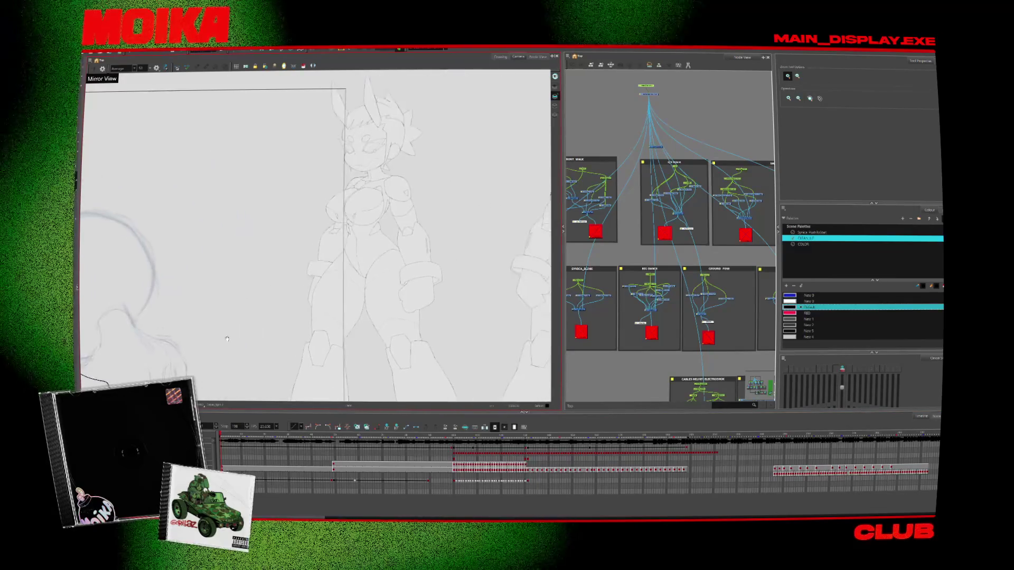
scroll(223, 336, down, 3)
scroll(431, 246, up, 4)
click(278, 358)
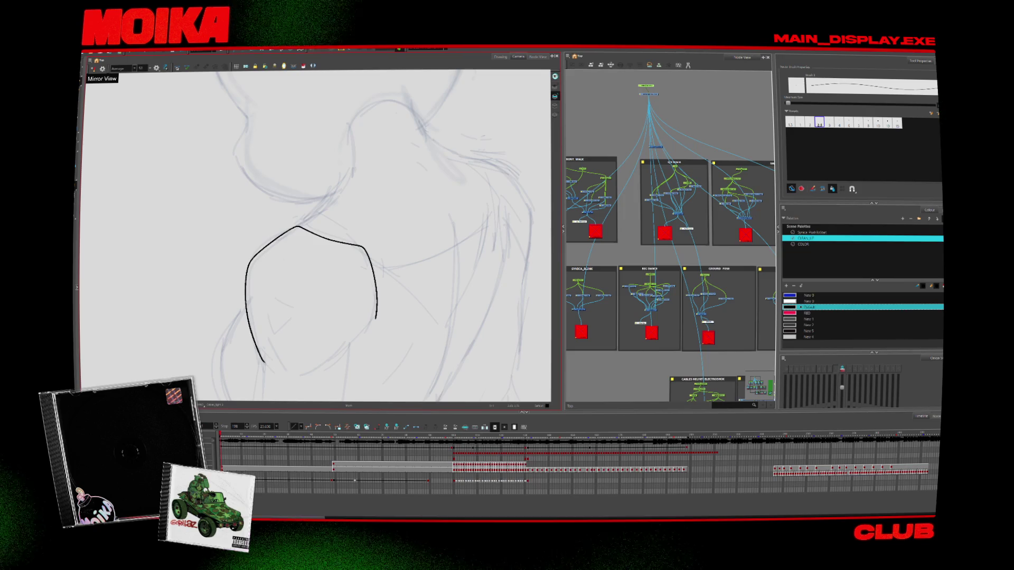
drag(376, 319, 378, 313)
Redraw the line below the shoulder and ink a small triangle at the waist
key(alt+s)
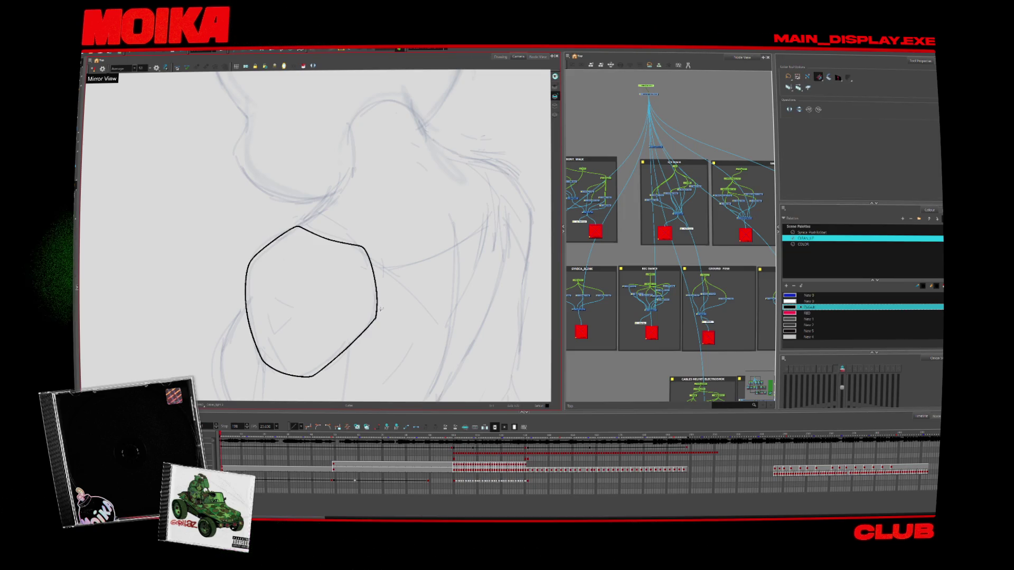
key(alt+z)
scroll(372, 274, down, 5)
scroll(328, 260, up, 2)
key(alt+b)
drag(345, 236, 349, 268)
key(ctrl+z)
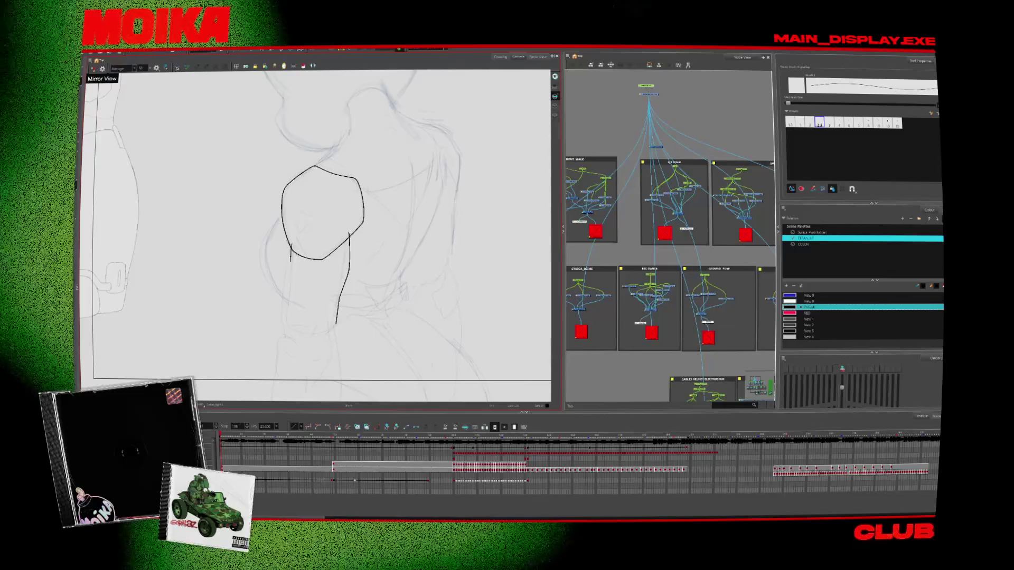
scroll(322, 232, down, 3)
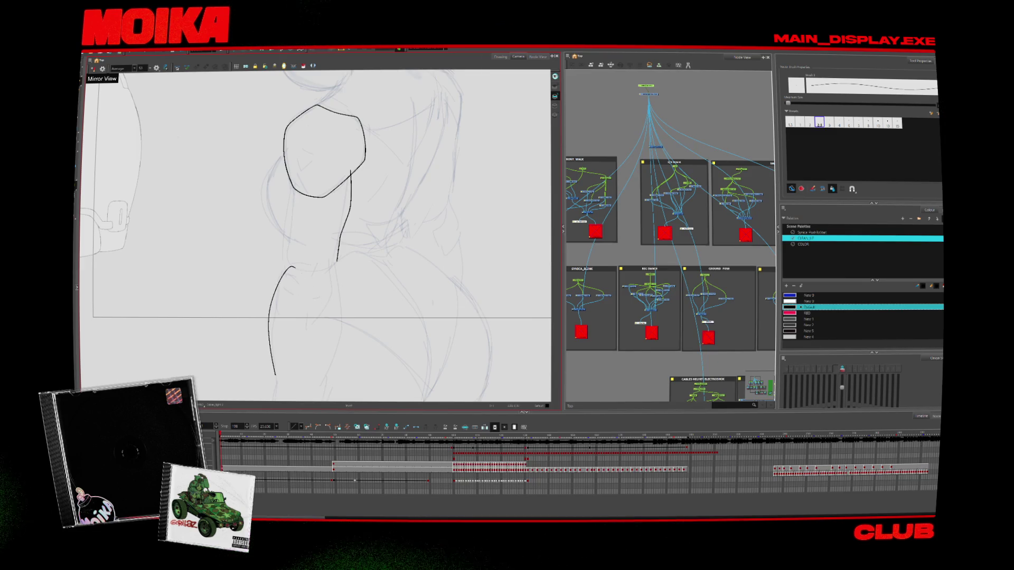
drag(339, 275, 328, 310)
In mirrored view, add a small tick beside the waist and the long torso-side line
click(102, 69)
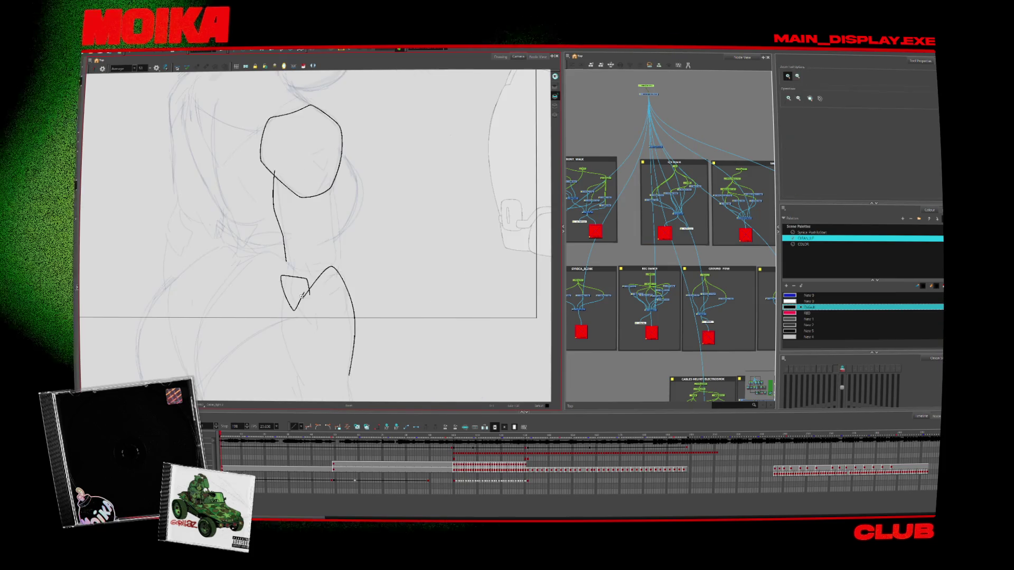
scroll(317, 238, up, 2)
key(alt+slash)
drag(305, 298, 314, 288)
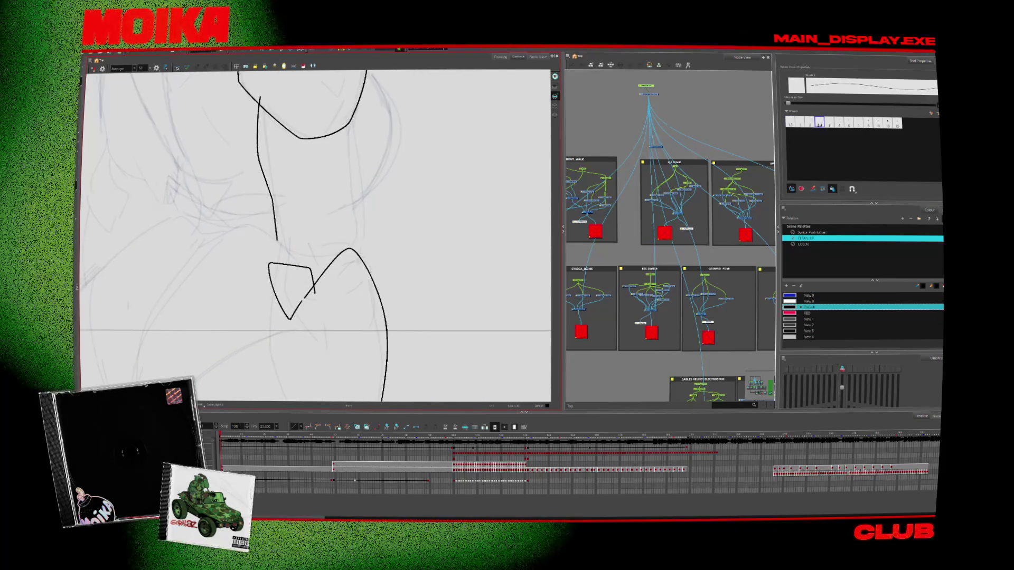
key(ctrl+z)
key(alt+b)
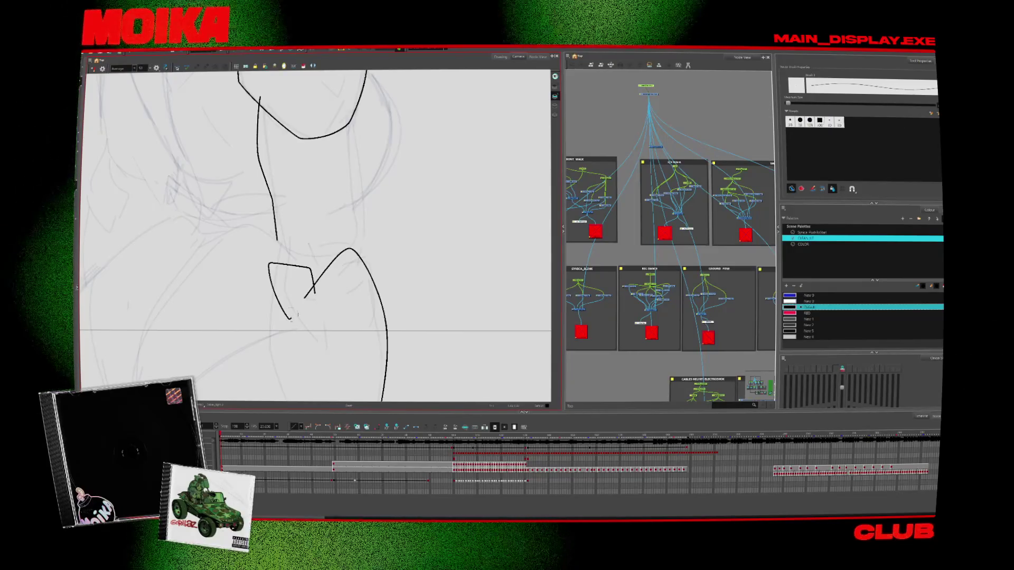
key(ctrl+z)
key(alt+slash)
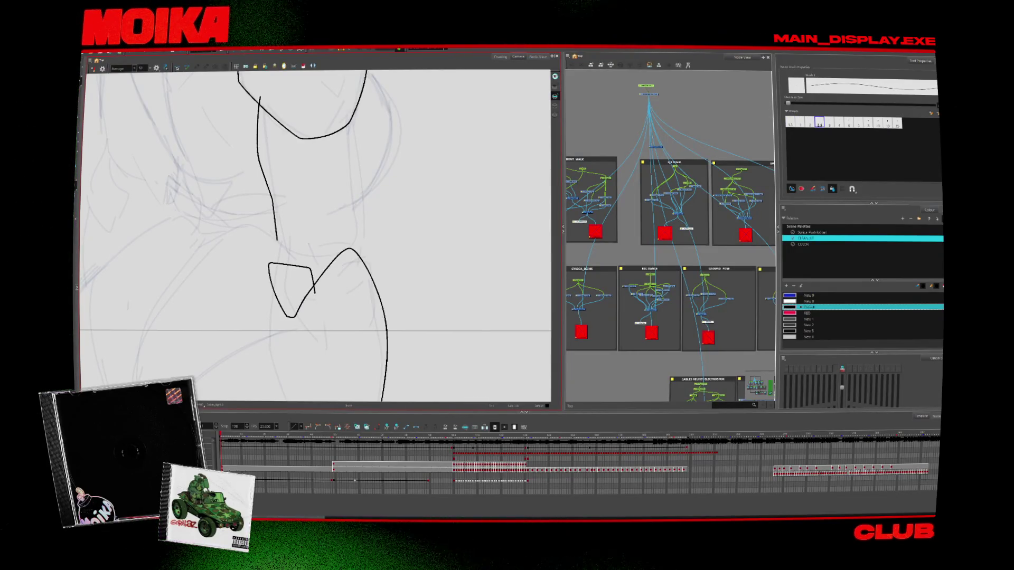
key(4)
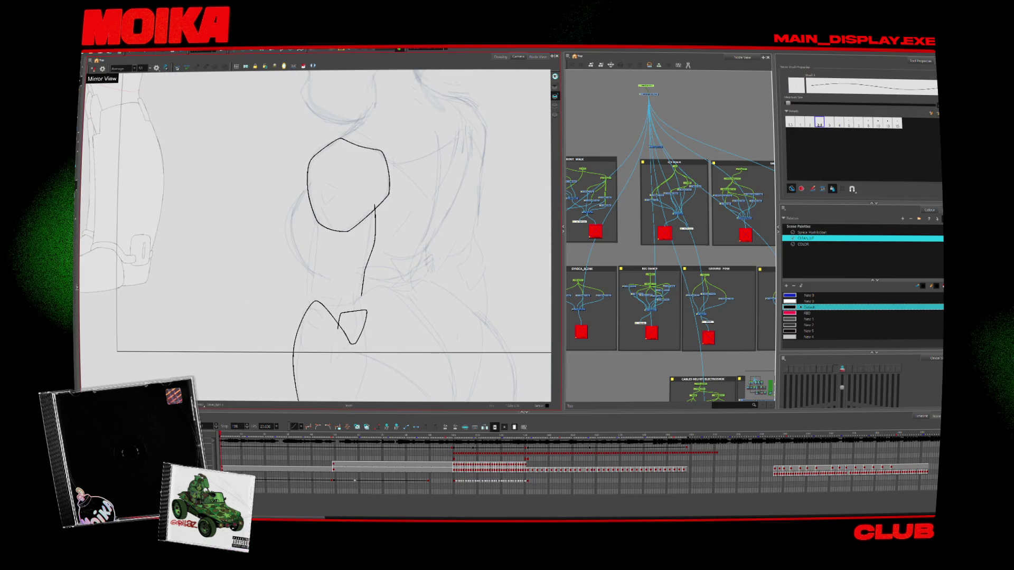
drag(305, 313, 308, 319)
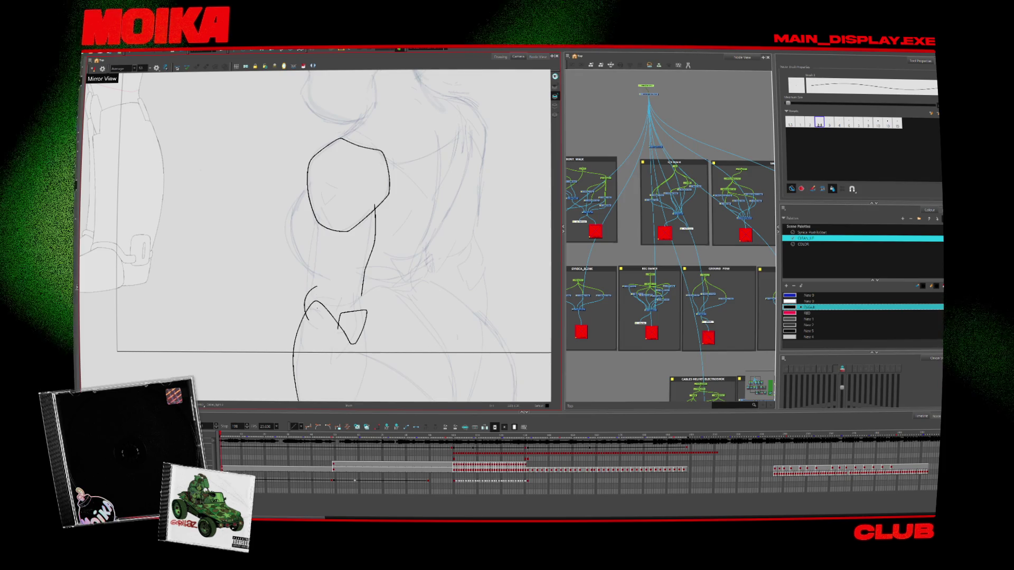
drag(319, 225, 316, 308)
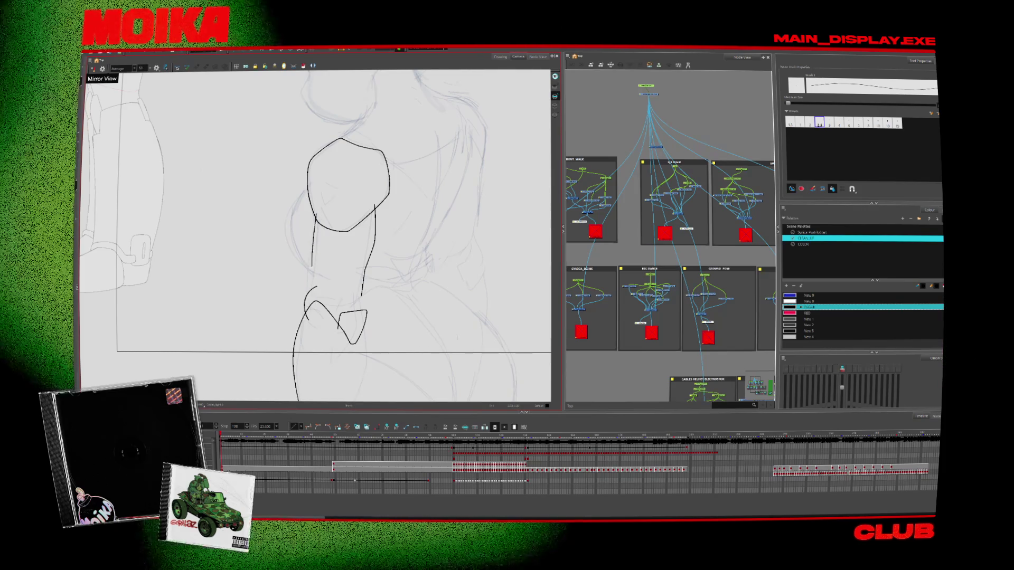
Check the drawing at different zoom levels and select the closed quadrilateral stroke at the hip
key(4)
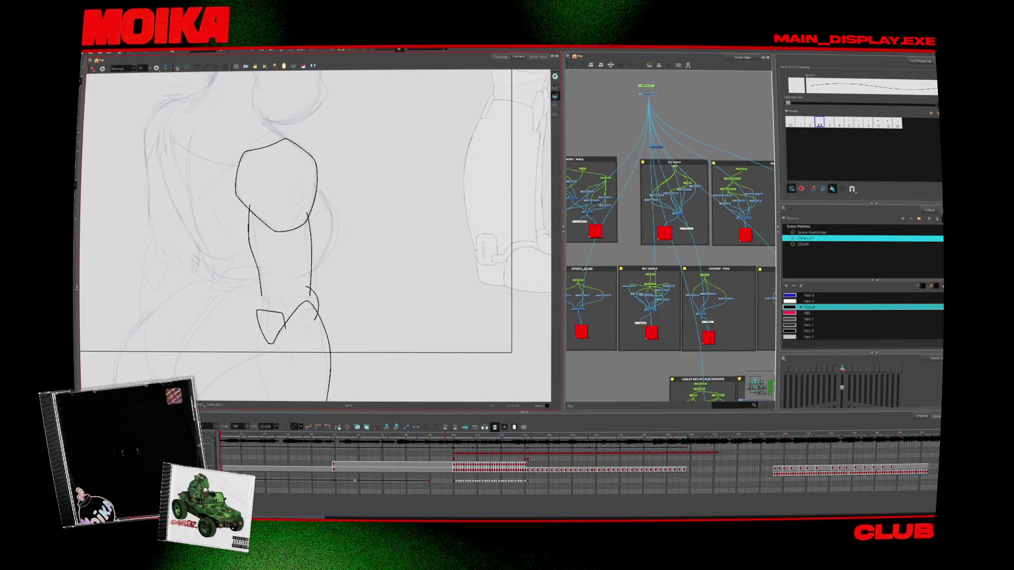
key(4)
key(2)
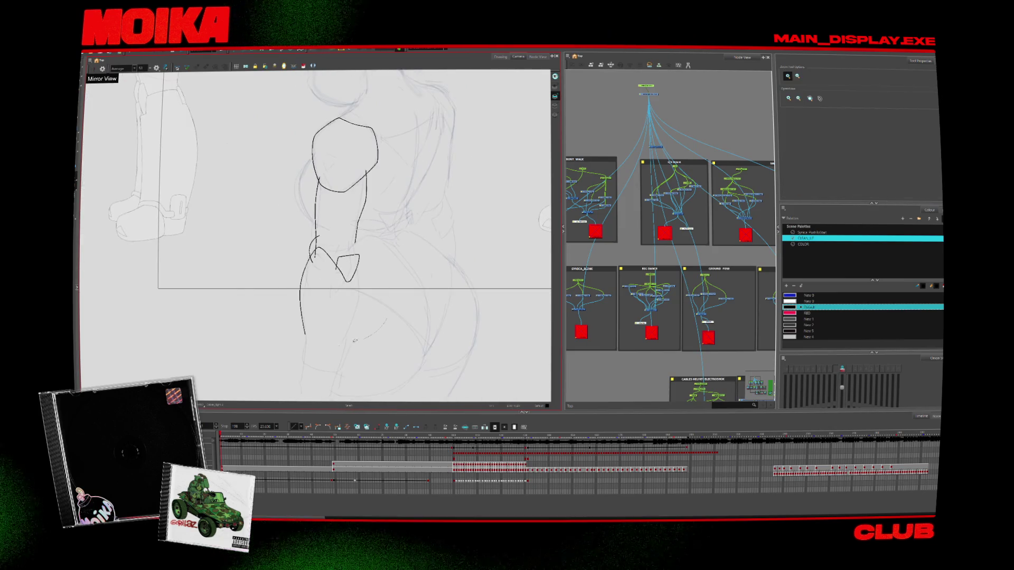
key(2)
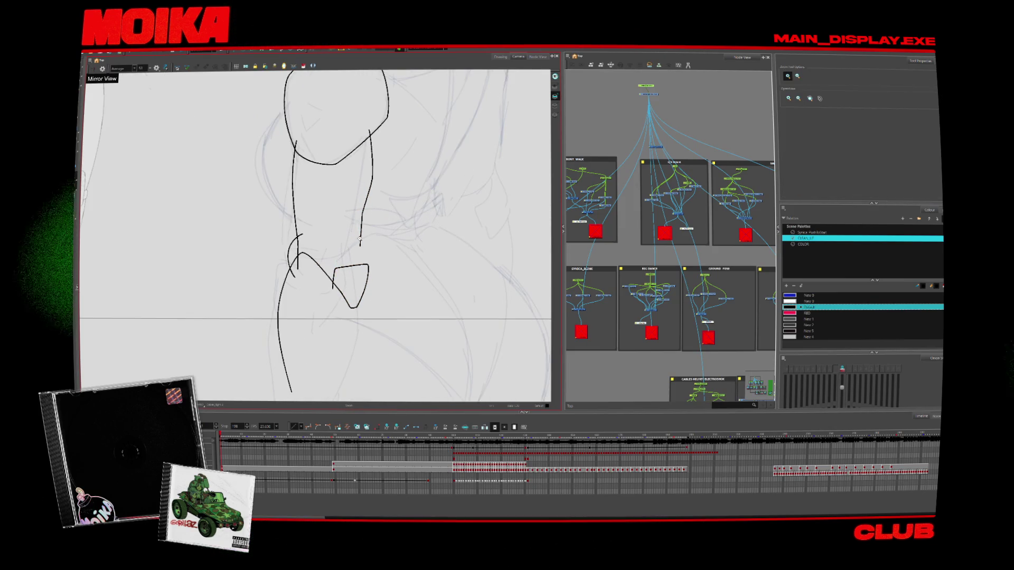
key(alt+b)
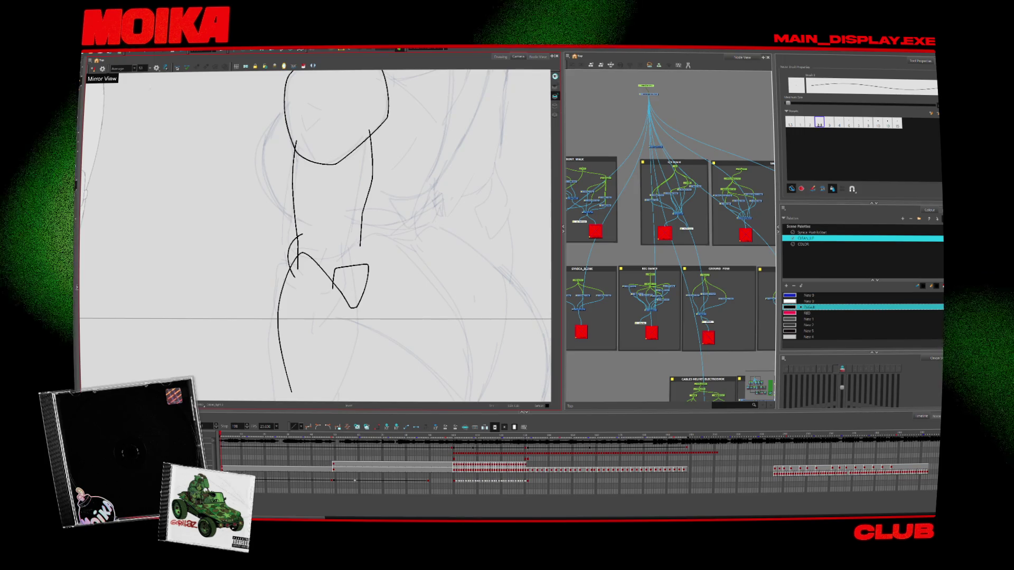
ctrl+click(356, 287)
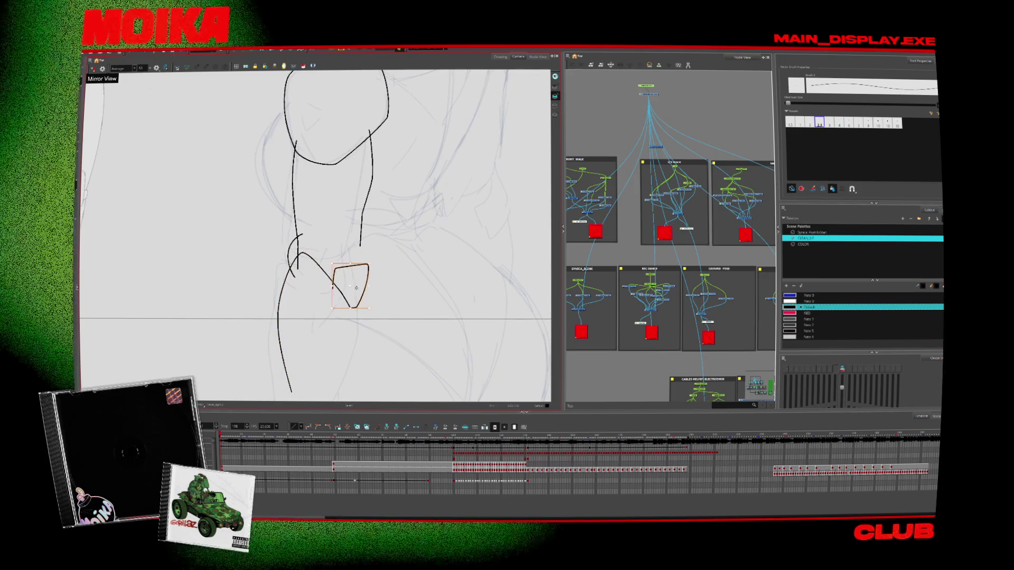
Replace the closed hip quadrilateral with an open stroke and a line running down from it
key(Delete)
drag(331, 288, 355, 296)
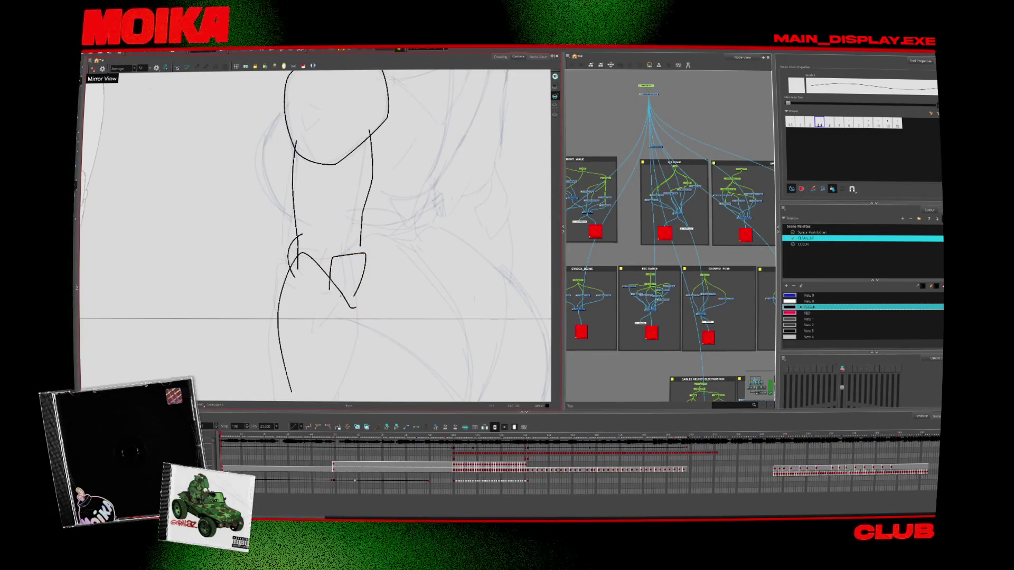
key(alt+s)
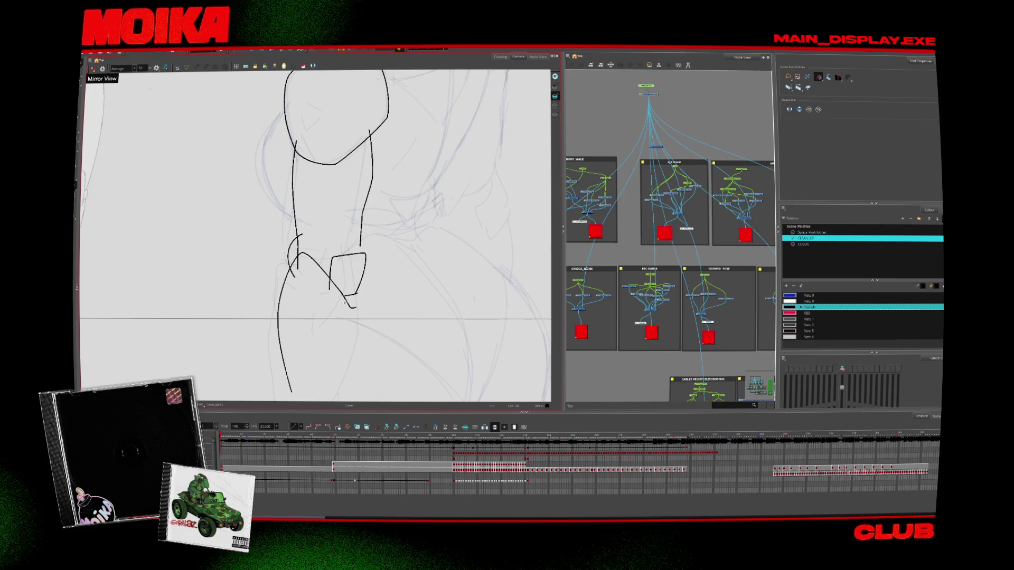
key(alt+b)
drag(364, 267, 369, 350)
Redraw the short lower-body stroke straighter and close it into a narrow loop
key(4)
scroll(316, 233, down, 3)
key(4)
scroll(315, 233, up, 3)
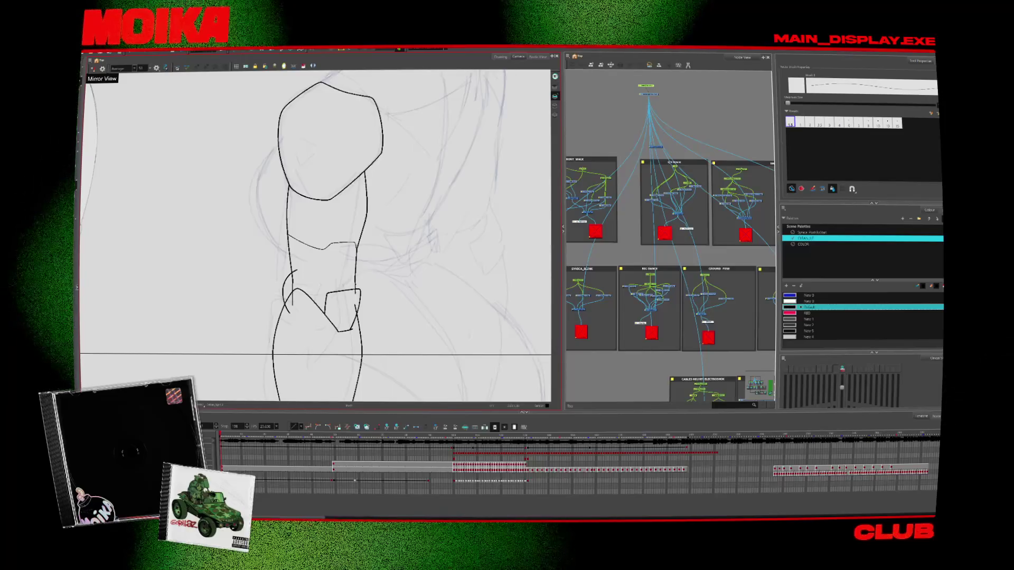
key(alt+s)
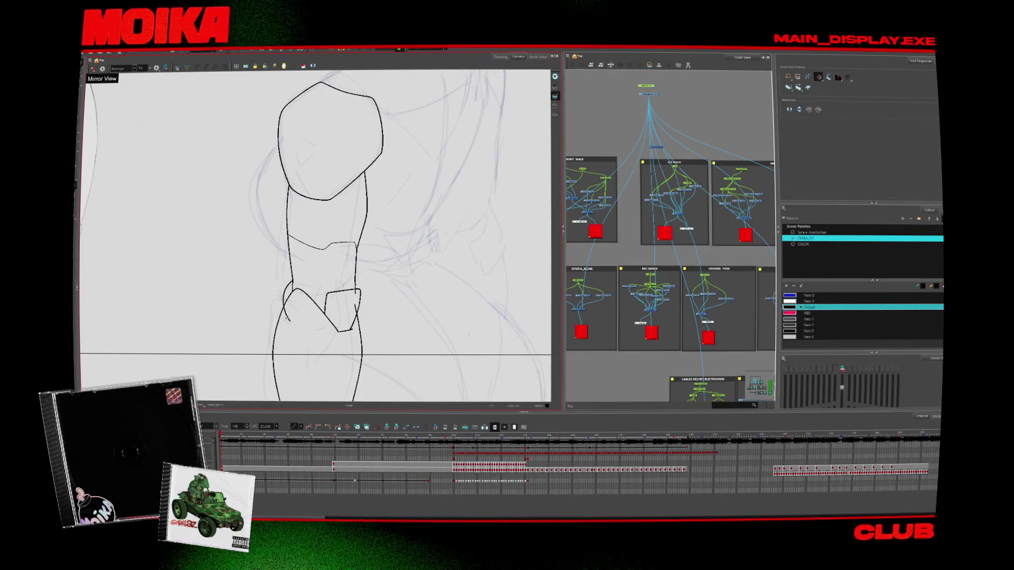
scroll(354, 338, down, 3)
key(alt+b)
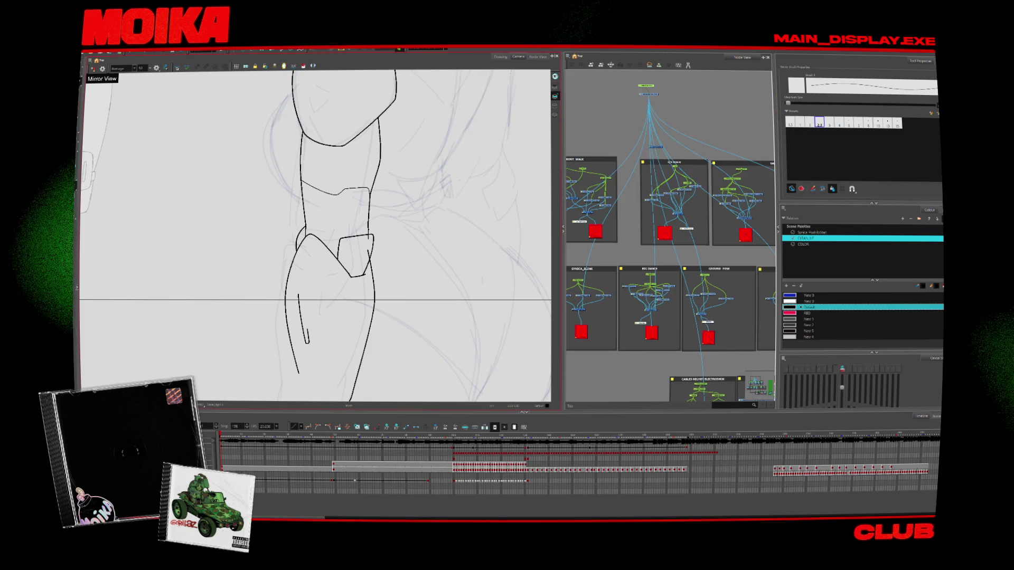
key(ctrl+z)
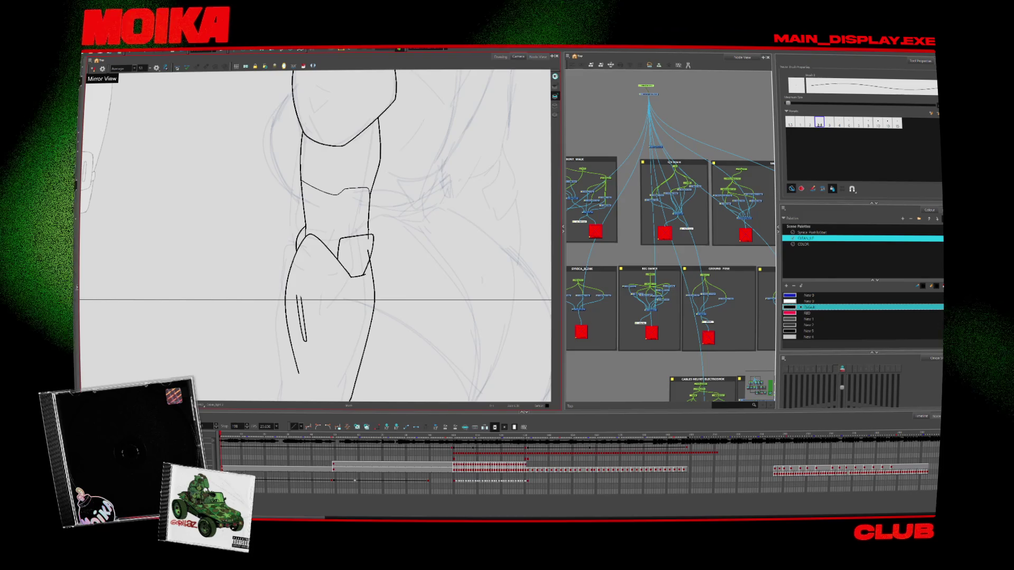
drag(297, 296, 304, 345)
key(ctrl+z)
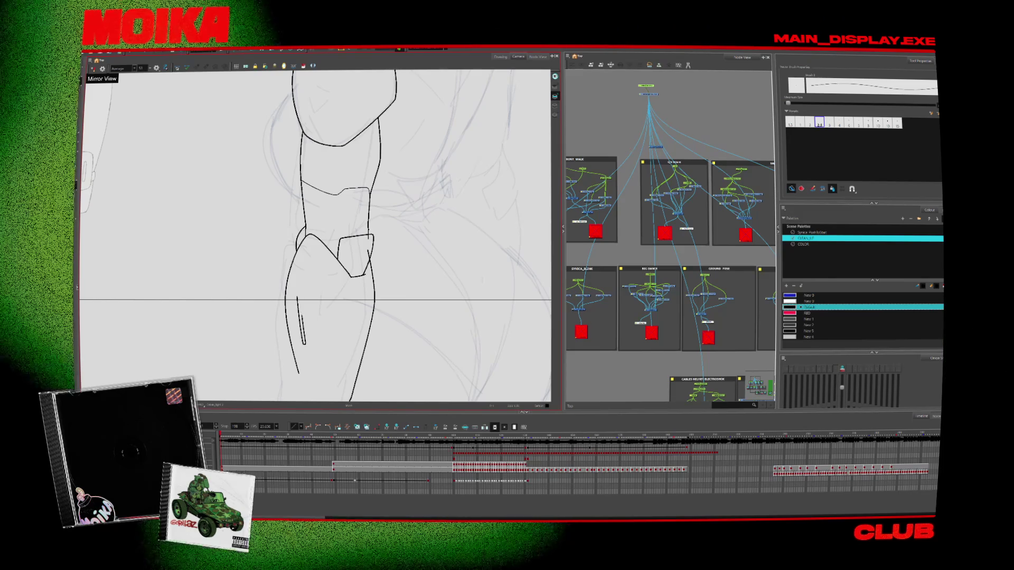
drag(299, 295, 301, 334)
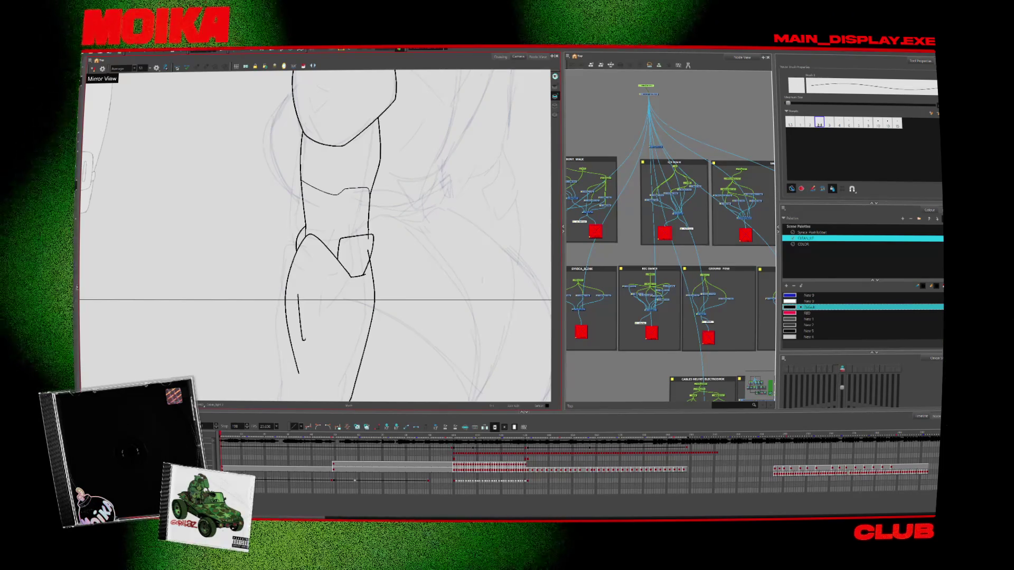
drag(300, 294, 305, 341)
Draw a small V-shaped triangle inside the torso outline, then zoom in on it
scroll(315, 236, up, 5)
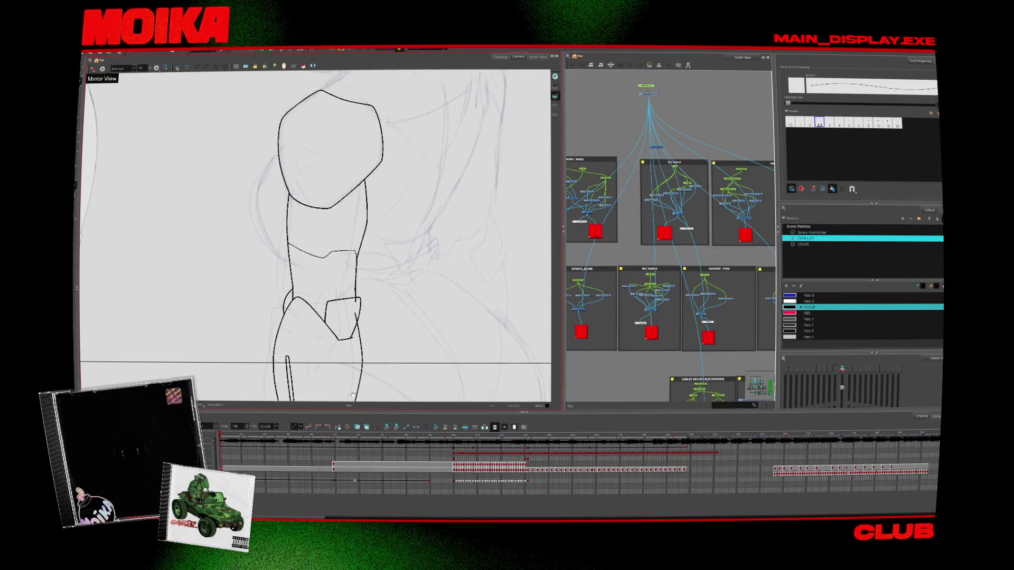
key(alt+s)
scroll(363, 319, up, 5)
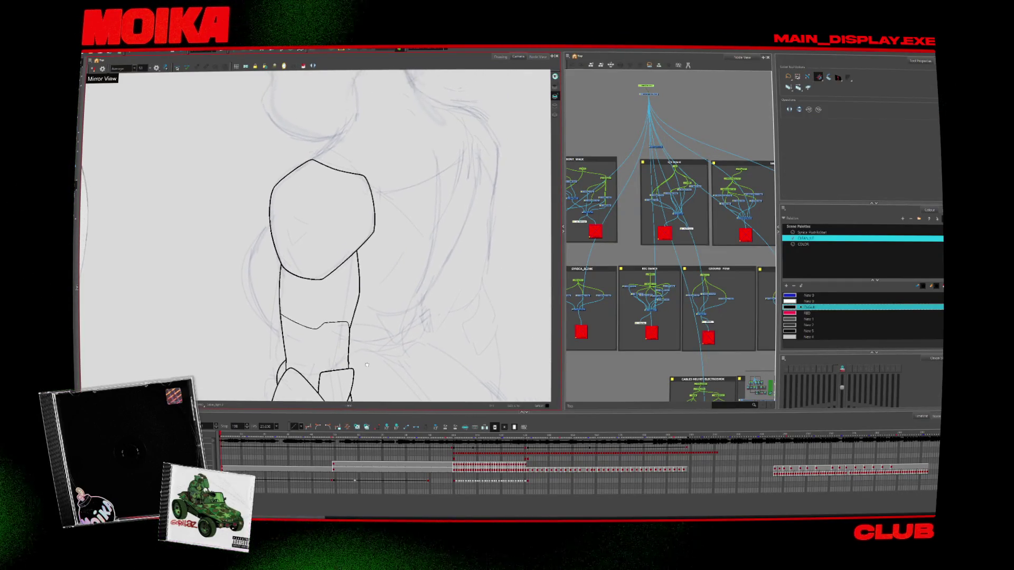
key(alt+b)
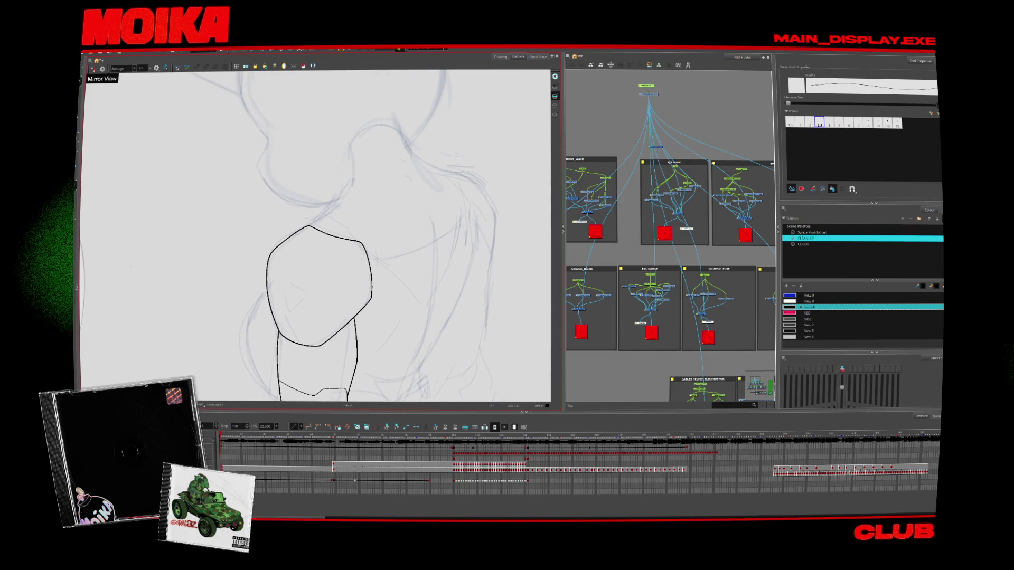
click(280, 296)
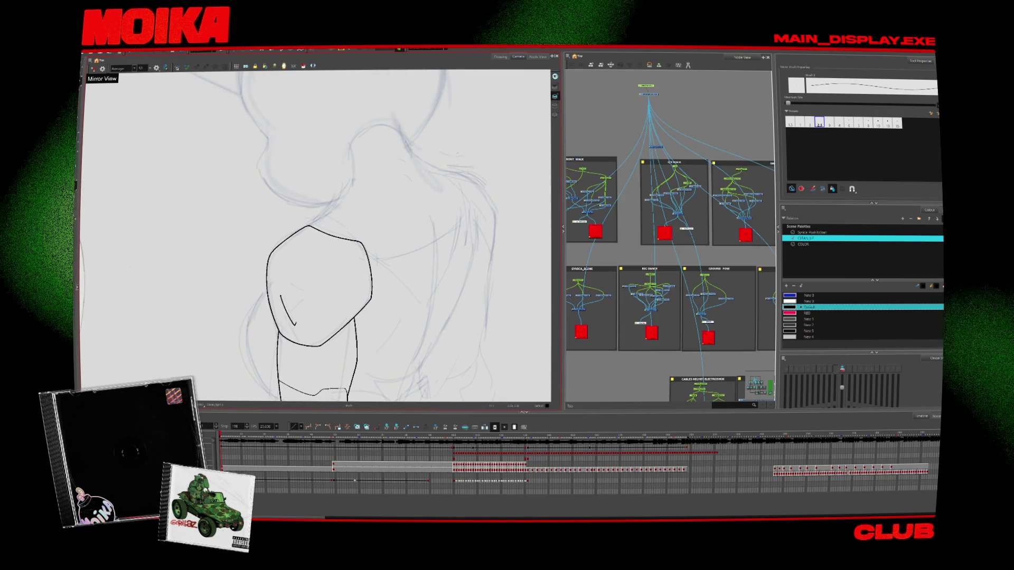
drag(279, 299, 302, 310)
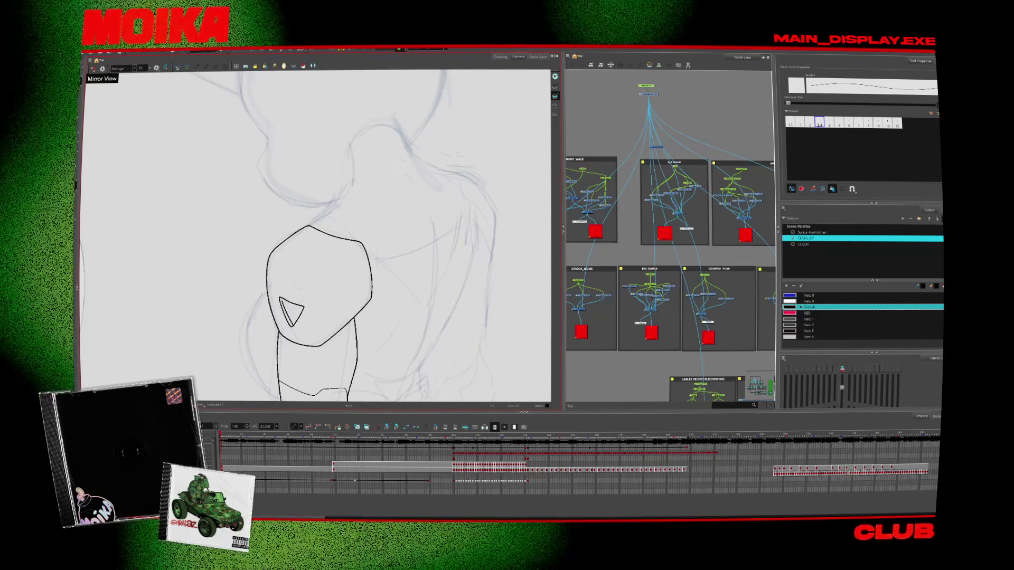
key(alt+z)
click(330, 328)
scroll(317, 238, down, 5)
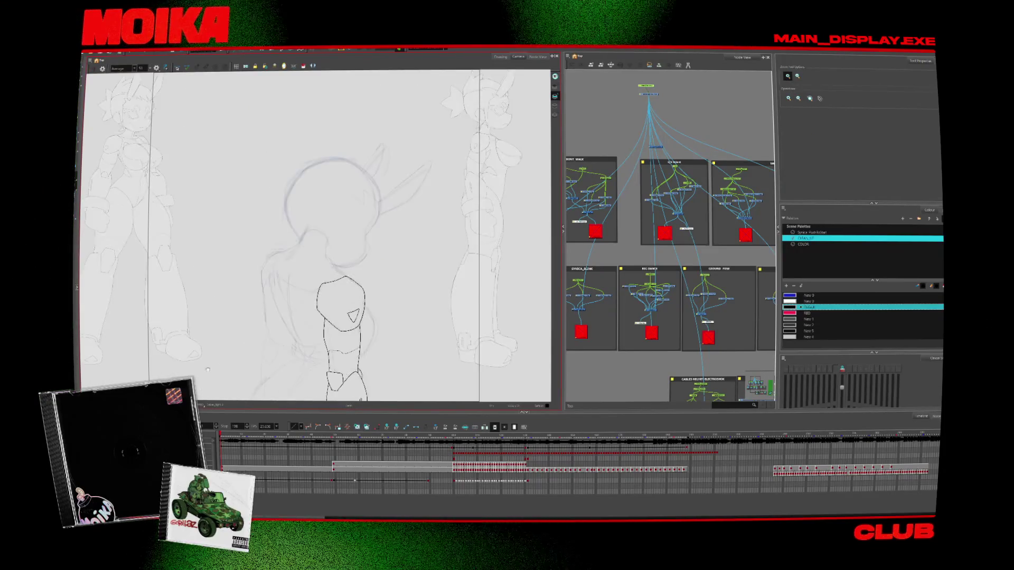
Remove the stray stroke at the triangle's tip
scroll(328, 238, up, 4)
key(alt+b)
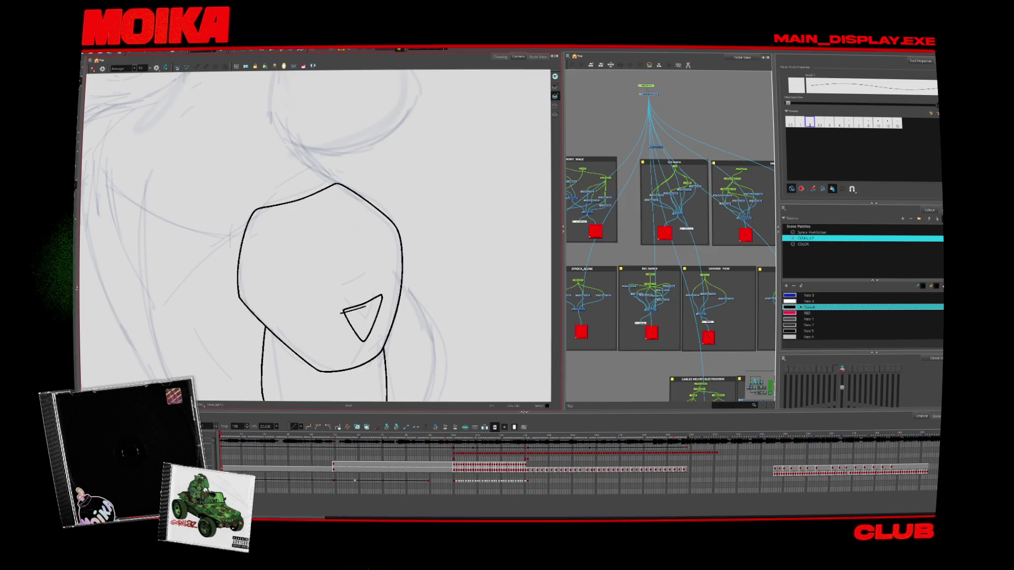
key(ctrl+z)
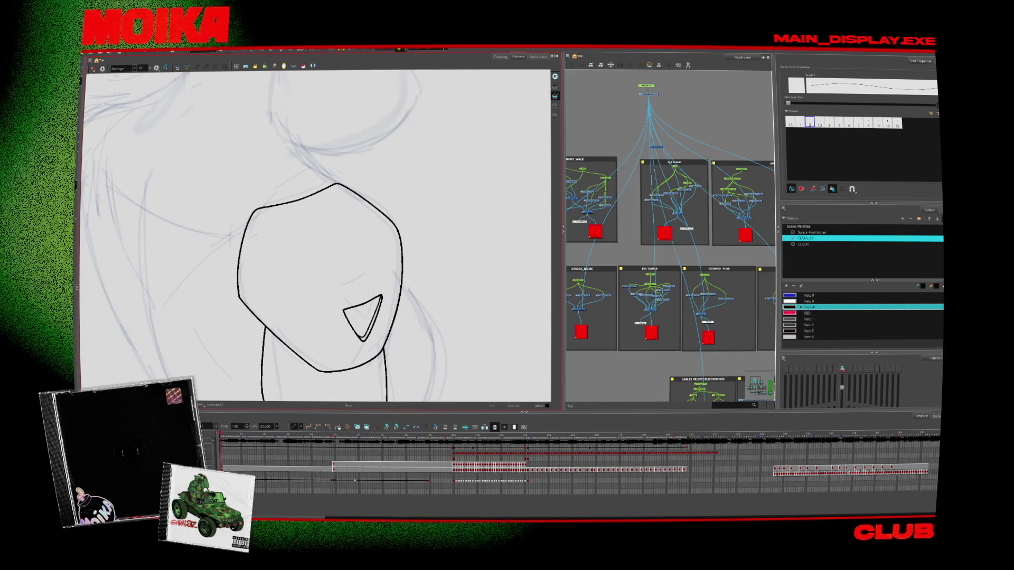
key(alt+z)
scroll(431, 294, down, 1)
key(alt+b)
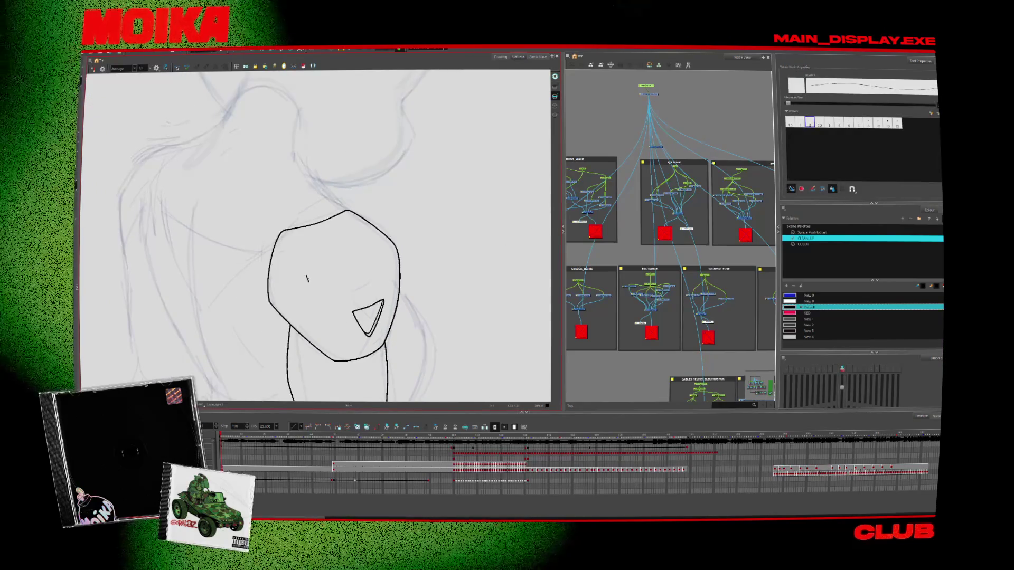
Ink a V-shaped collar line below the sketched head and nudge it slightly right and down
key(4)
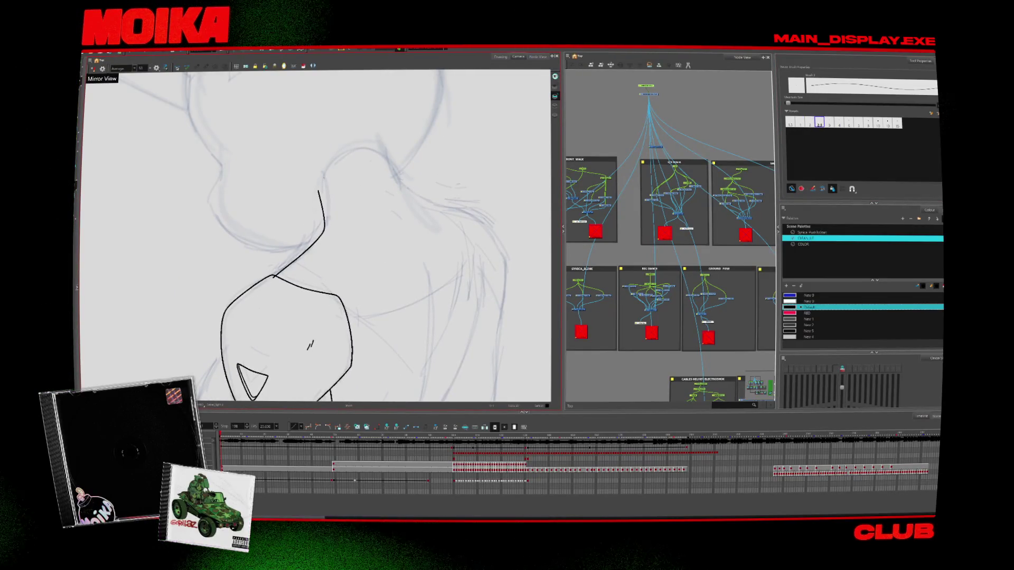
key(alt+z)
scroll(364, 213, down, 1)
scroll(361, 291, up, 3)
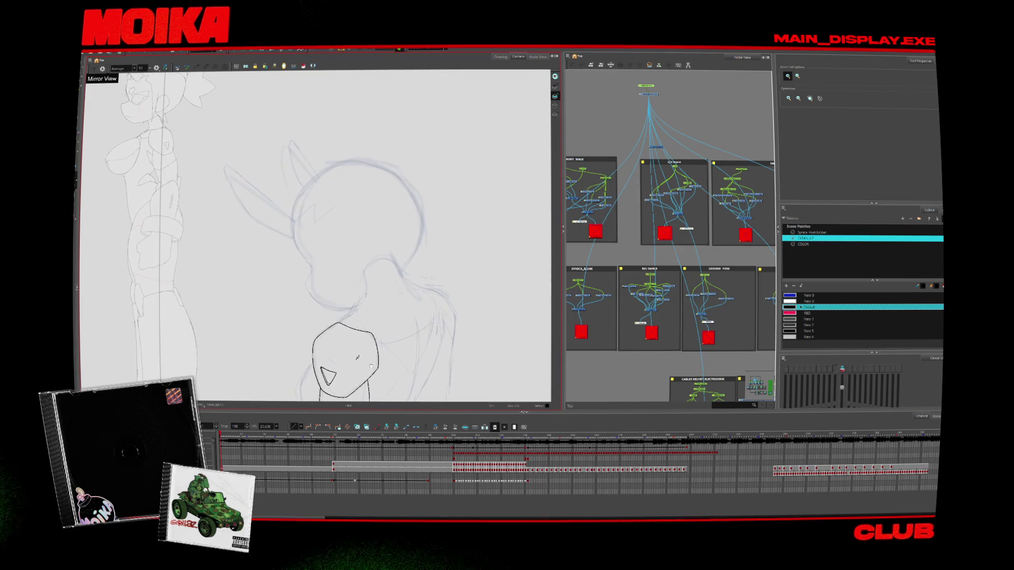
key(alt+b)
mouse_move(353, 261)
mouse_down()
mouse_move(349, 312)
mouse_move(385, 271)
mouse_move(438, 279)
mouse_move(385, 272)
mouse_up()
drag(402, 276, 413, 281)
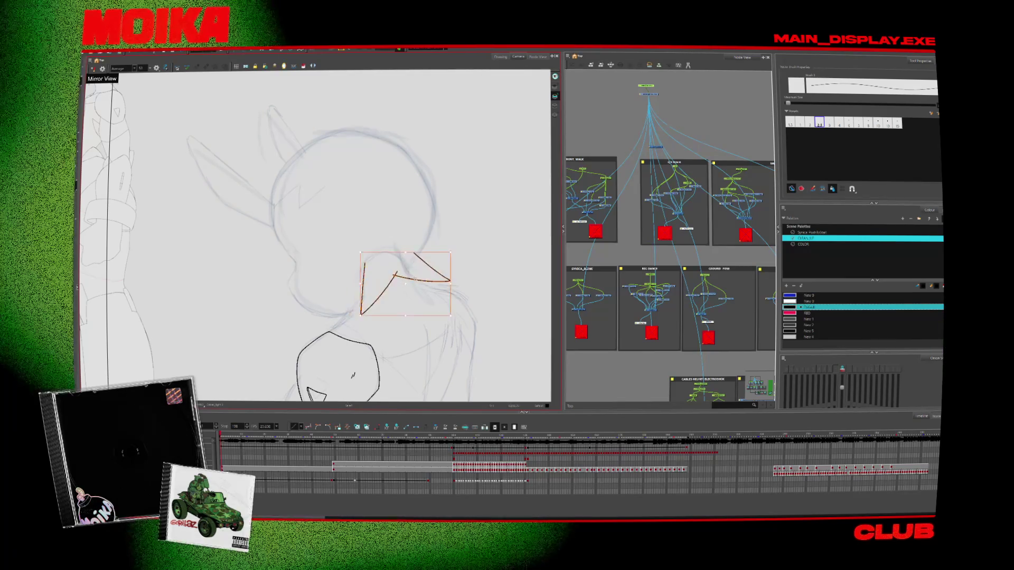
key(Escape)
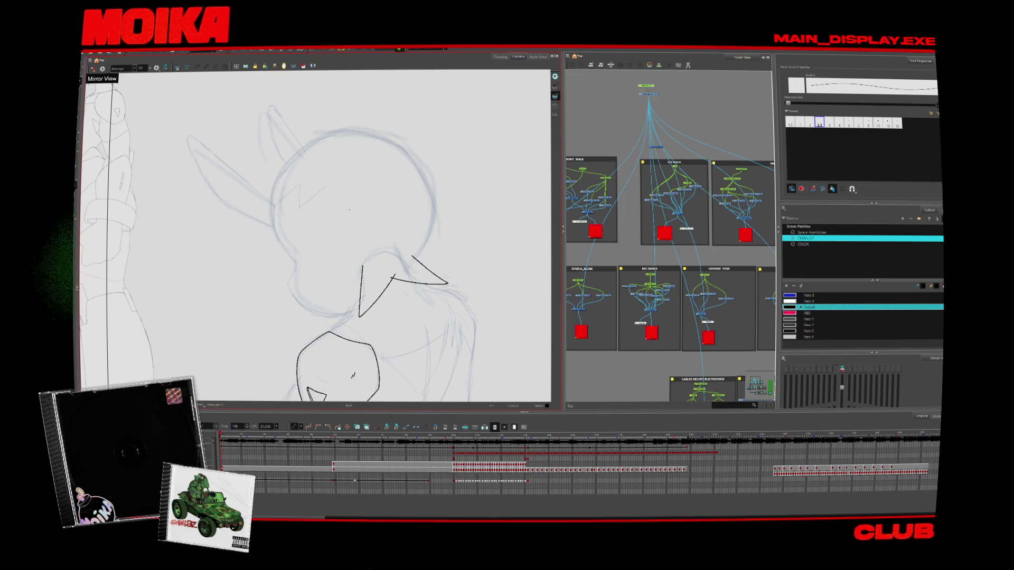
scroll(378, 291, down, 3)
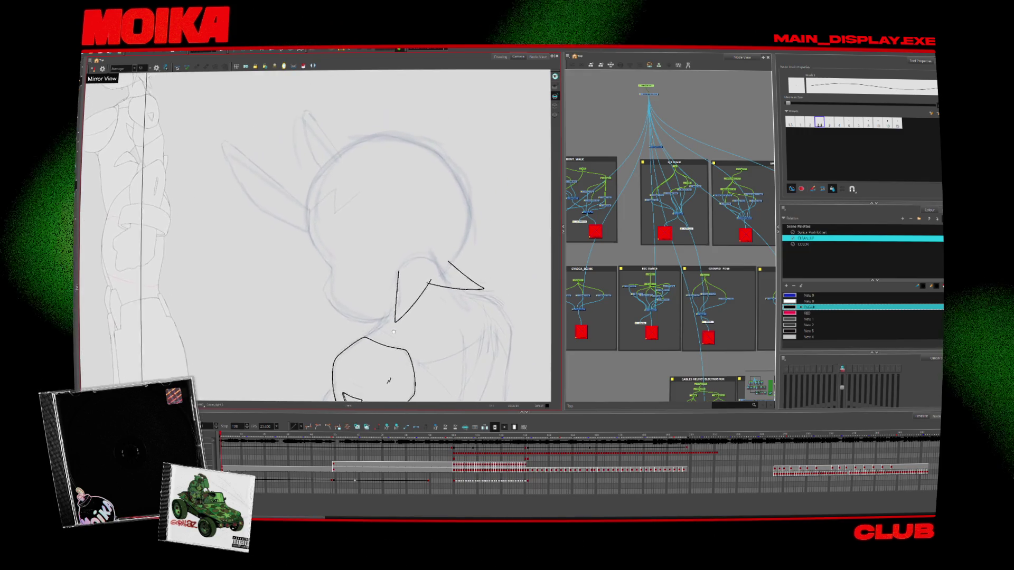
scroll(380, 338, down, 10)
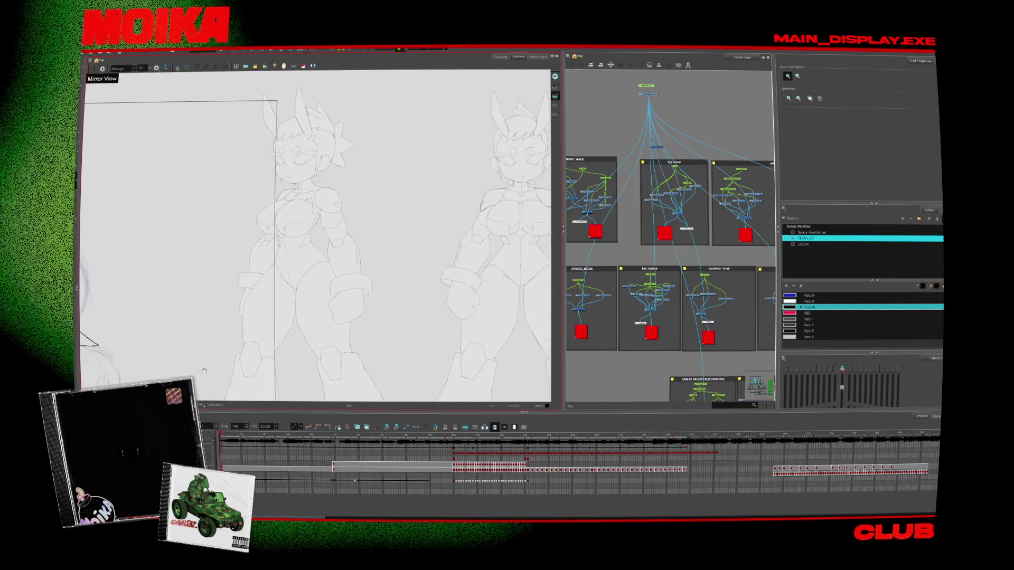
scroll(306, 321, up, 6)
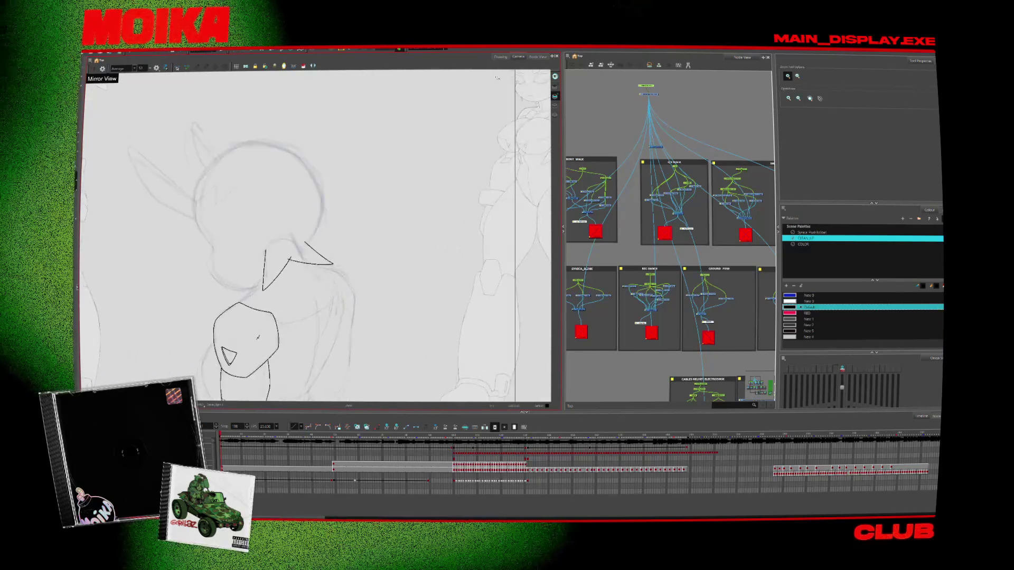
Try other viewer displays from the Display dropdown, including the character drawings display
click(428, 49)
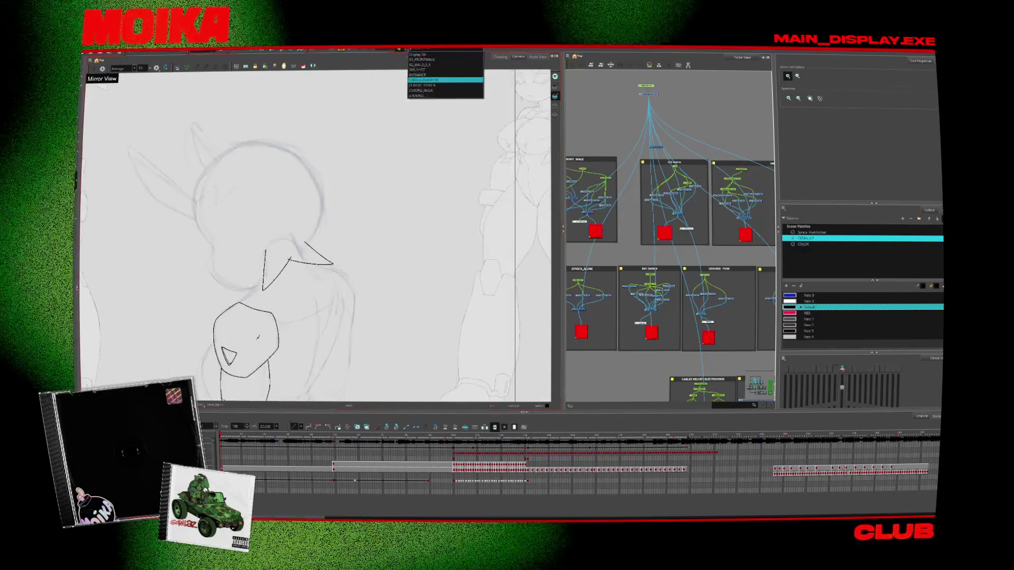
click(433, 69)
scroll(444, 353, down, 1)
click(427, 49)
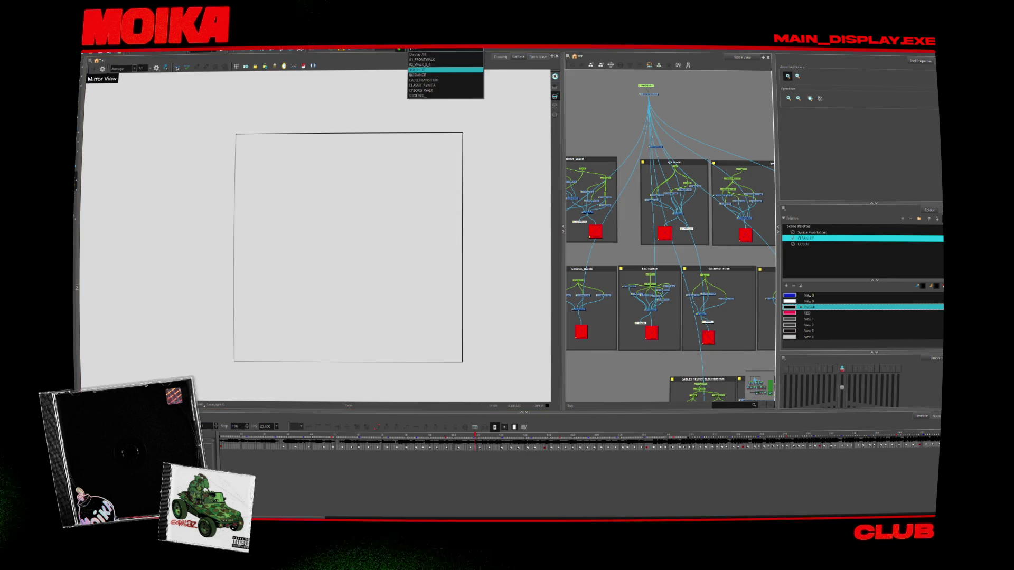
click(439, 81)
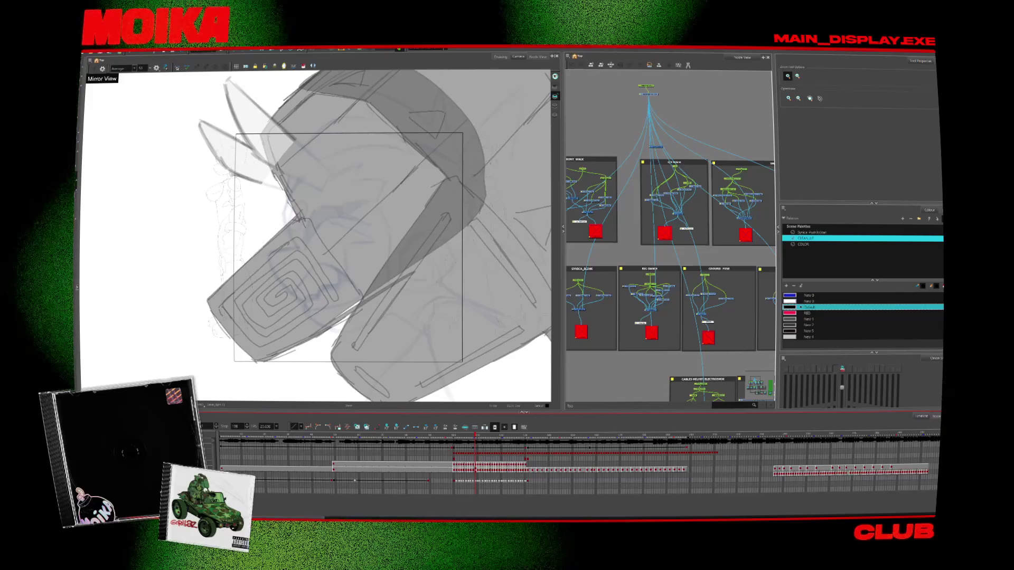
Show the finished grey character shot and play the animation back
click(412, 49)
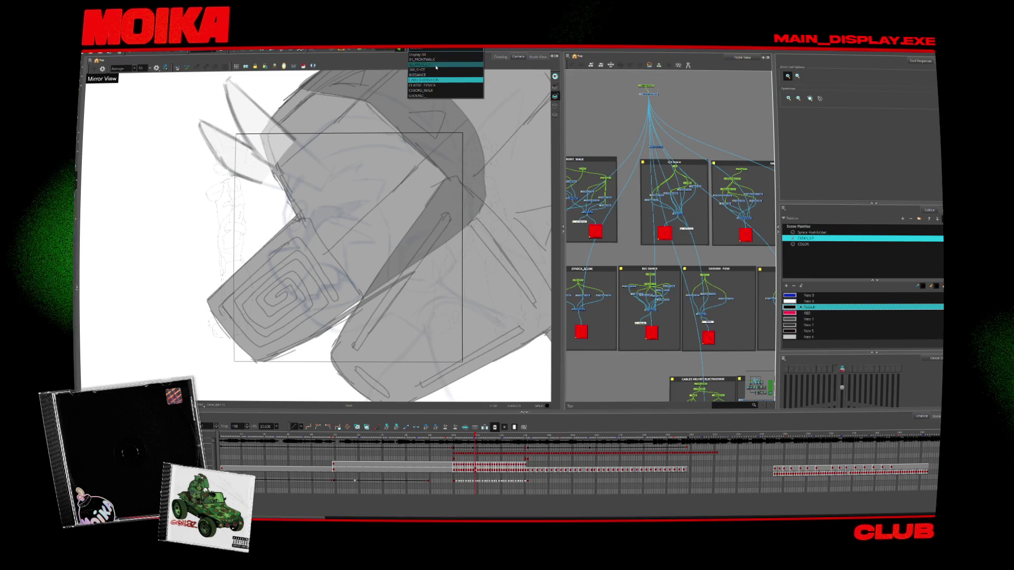
click(437, 66)
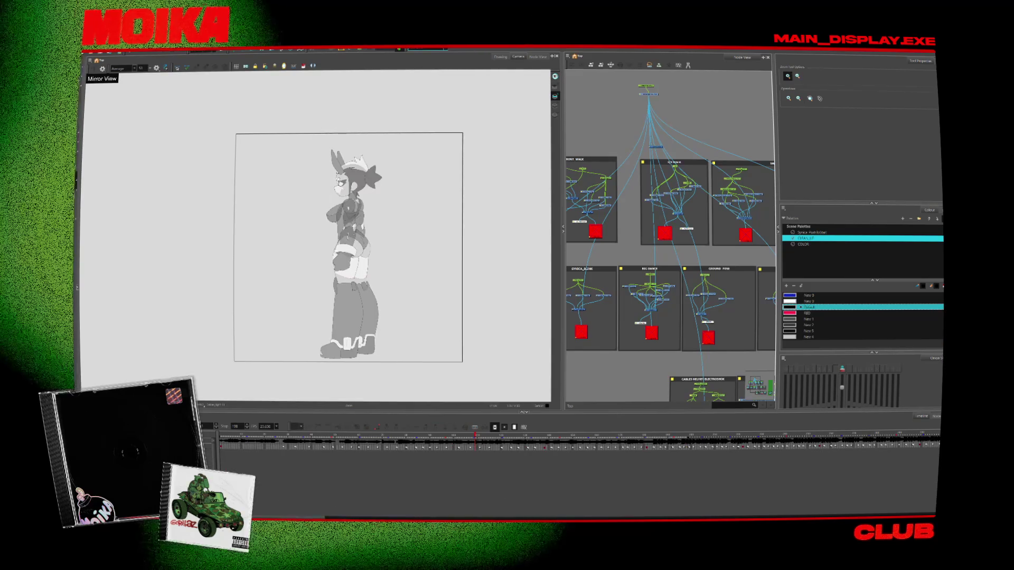
key(space)
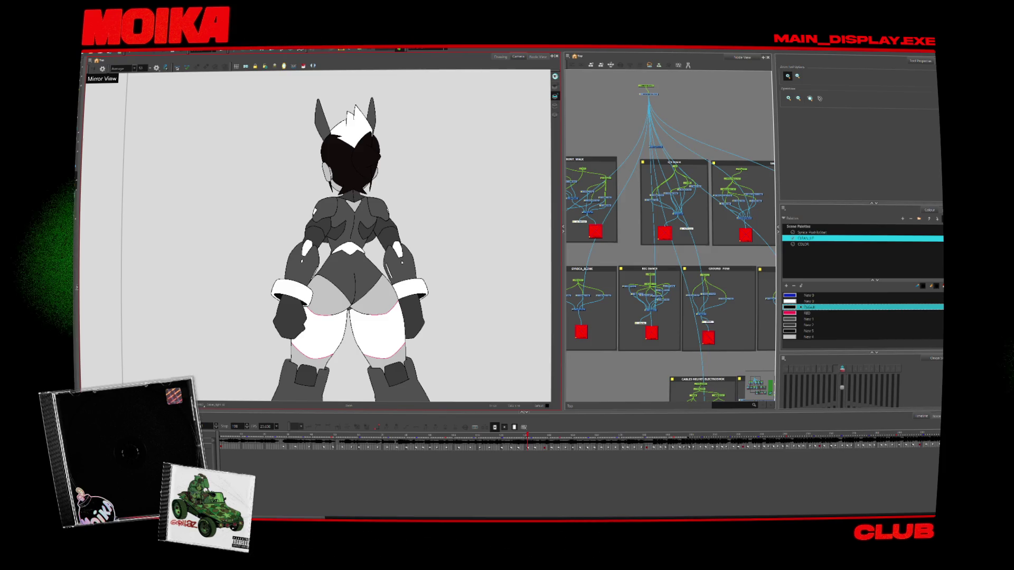
key(super)
key(super)
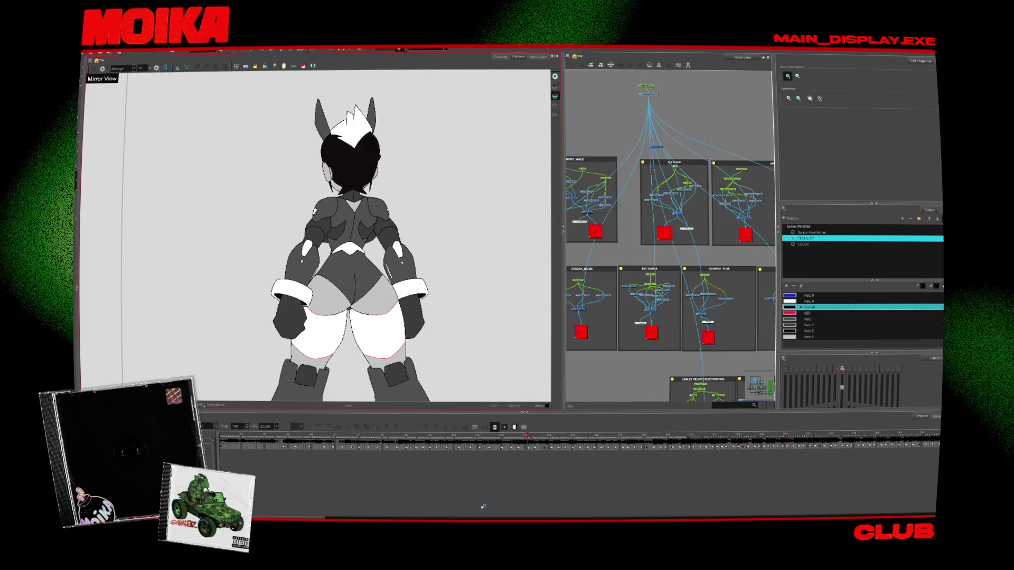
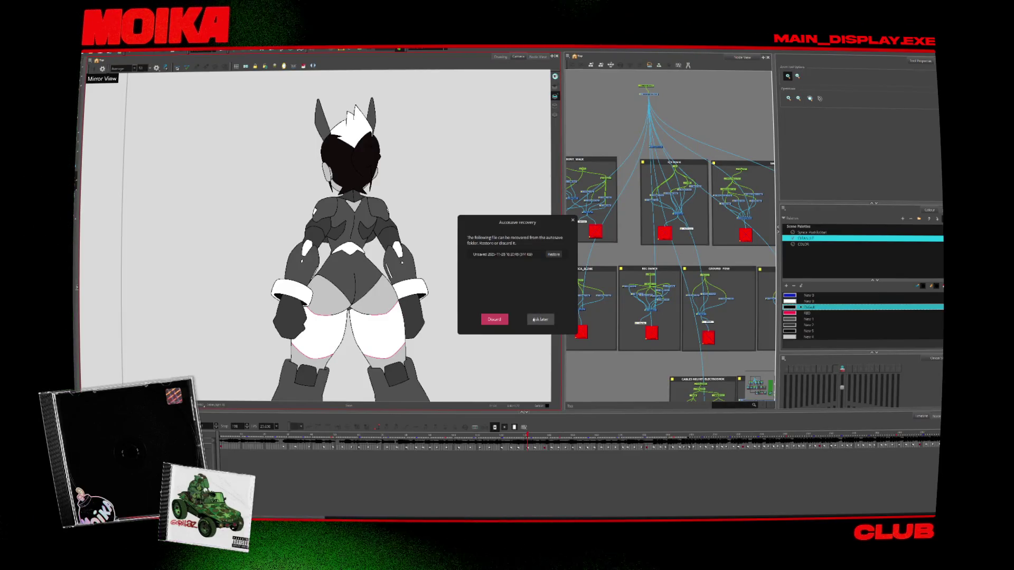
Restore the autosaved version of the scene and dismiss the leftover popups
click(555, 254)
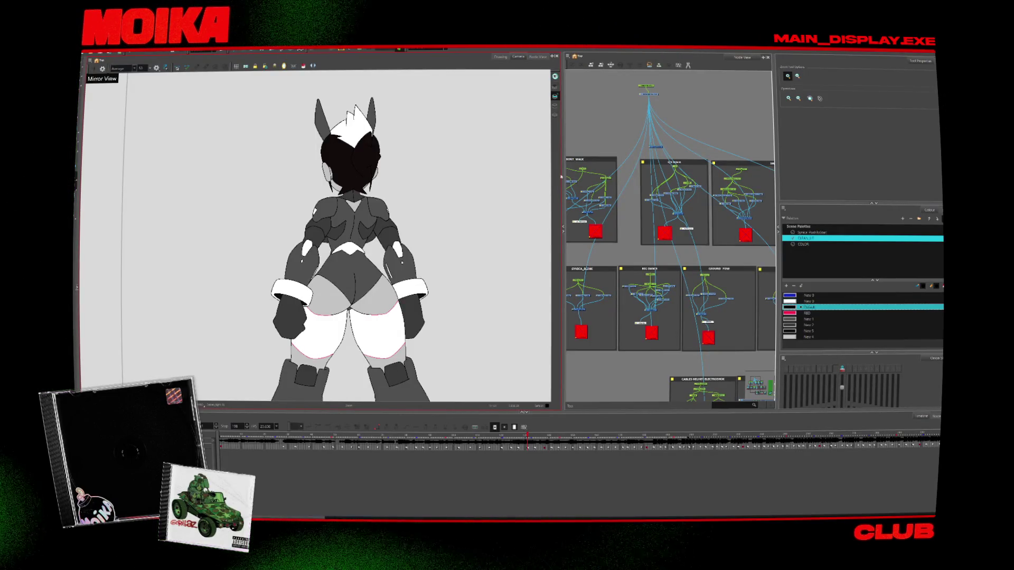
key(Escape)
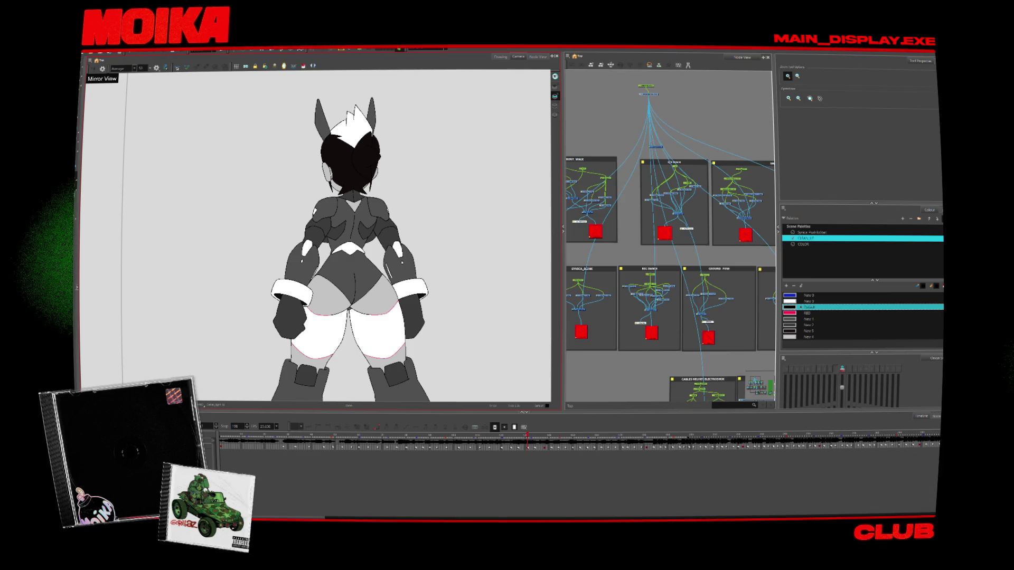
click(891, 497)
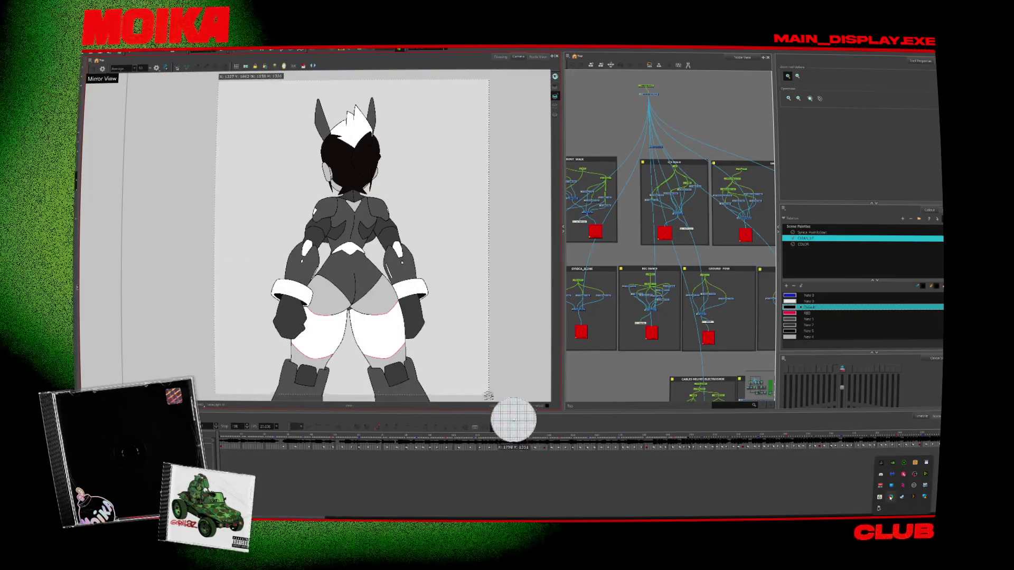
key(Escape)
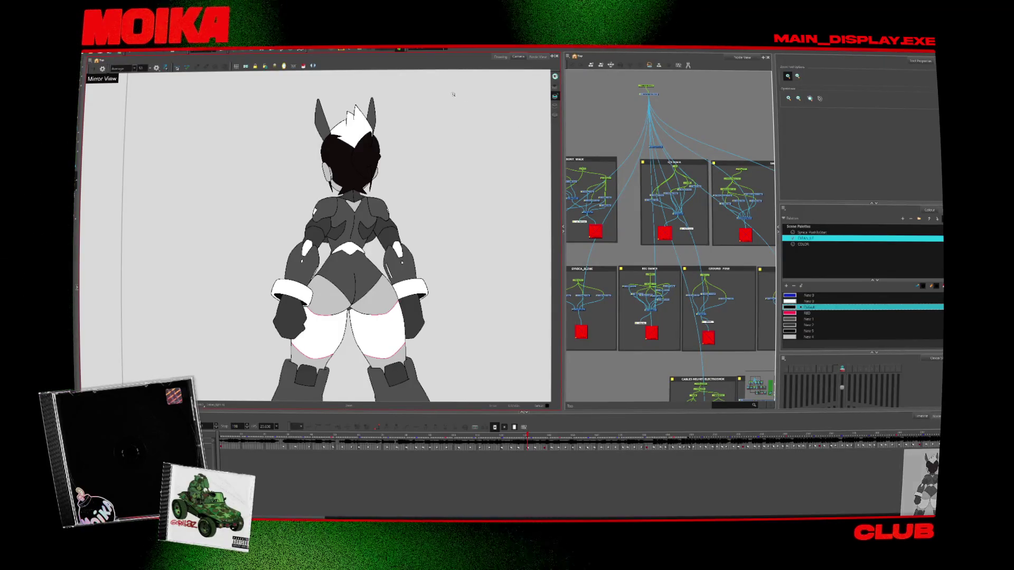
click(444, 49)
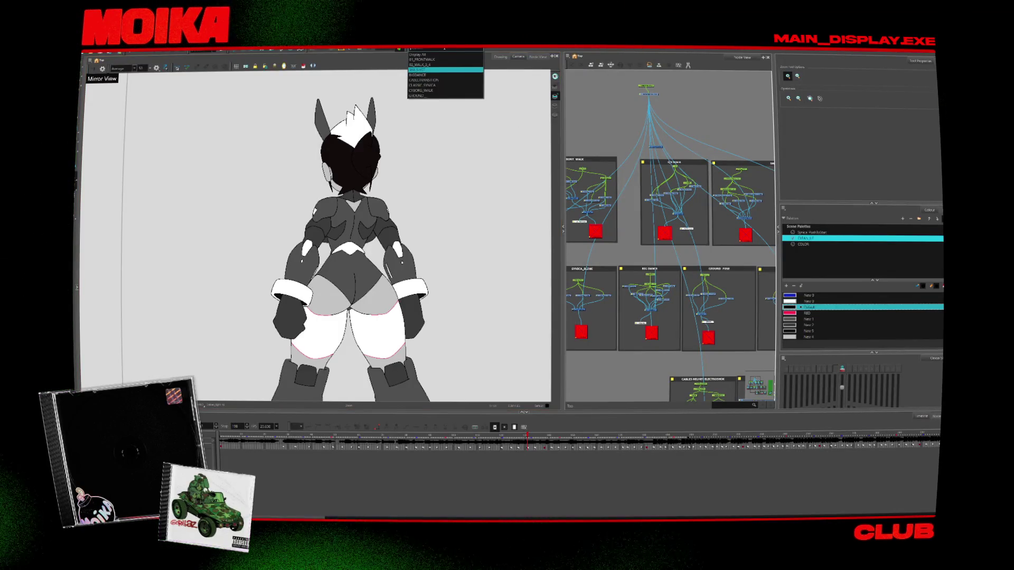
Show the sketch scene at the hatted-character frame and move the file browser aside
click(439, 75)
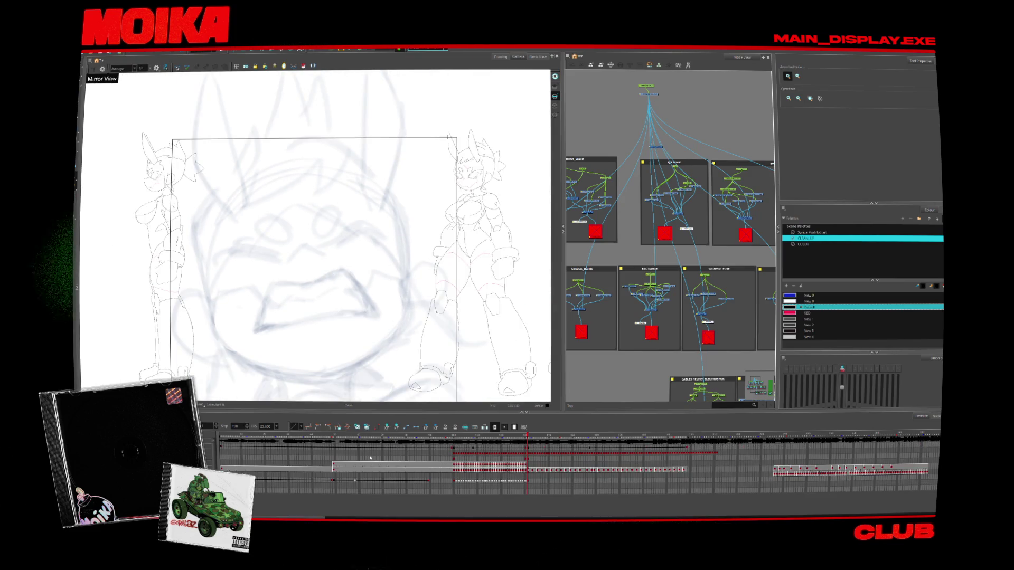
click(310, 434)
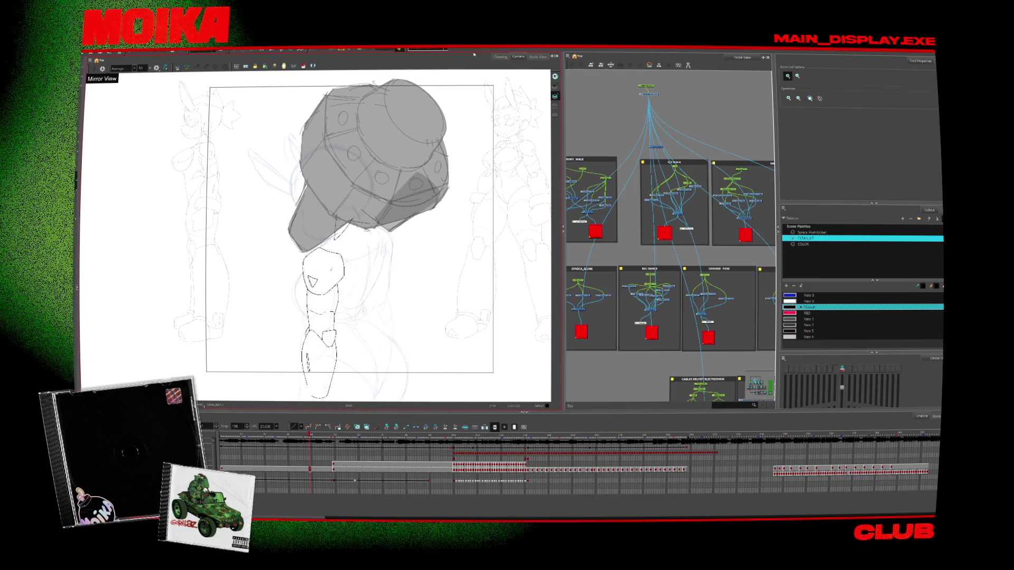
key(super+e)
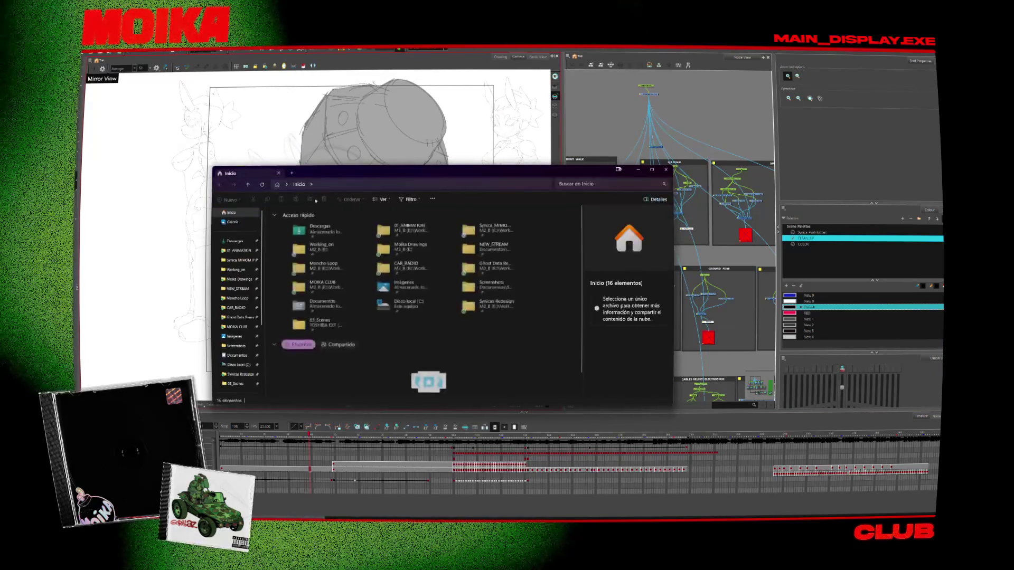
mouse_move(343, 170)
mouse_down()
mouse_move(280, 50)
mouse_move(279, 3)
mouse_up()
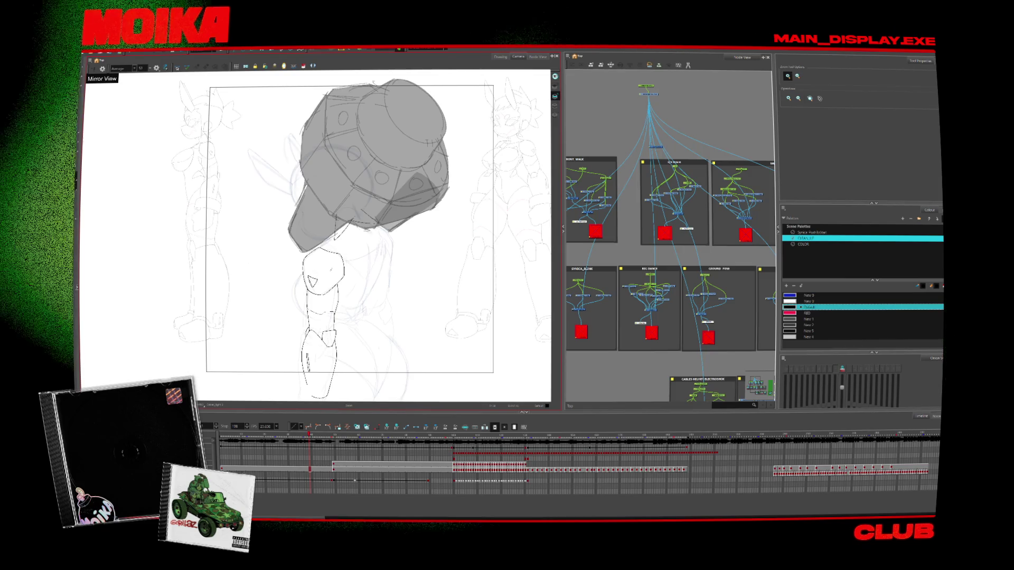
click(356, 227)
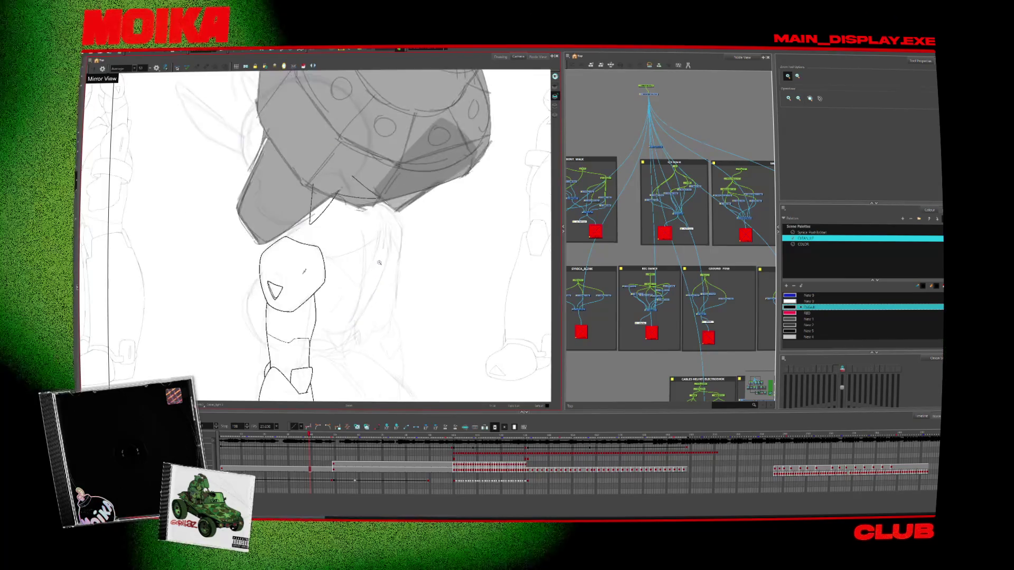
Zoom in on the head and try the first brush strokes under the hat
click(357, 227)
click(356, 227)
key(alt+b)
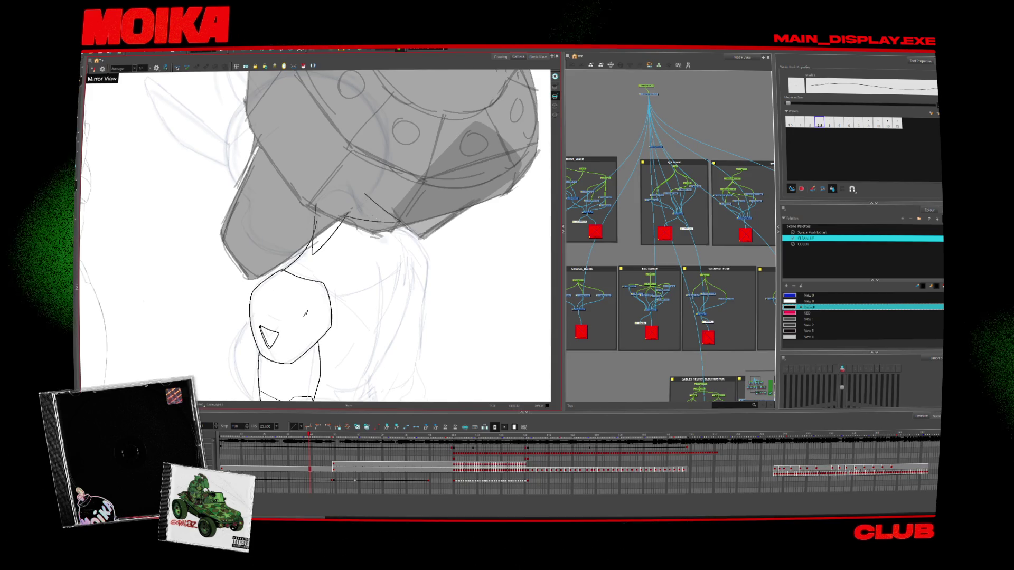
drag(373, 217, 403, 233)
mouse_move(309, 279)
mouse_down()
mouse_move(378, 267)
mouse_move(394, 229)
mouse_up()
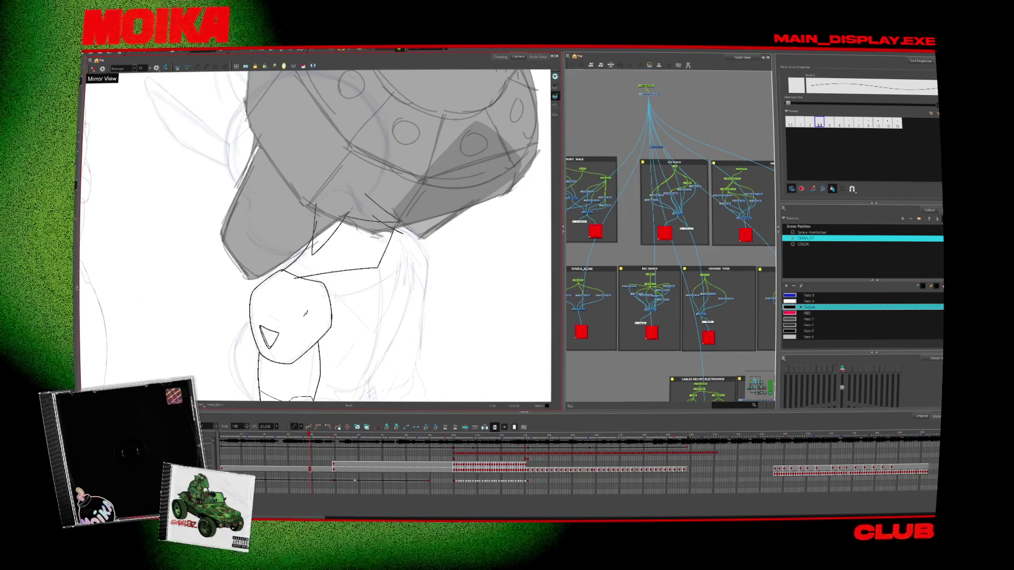
key(ctrl+z)
key(ctrl+z)
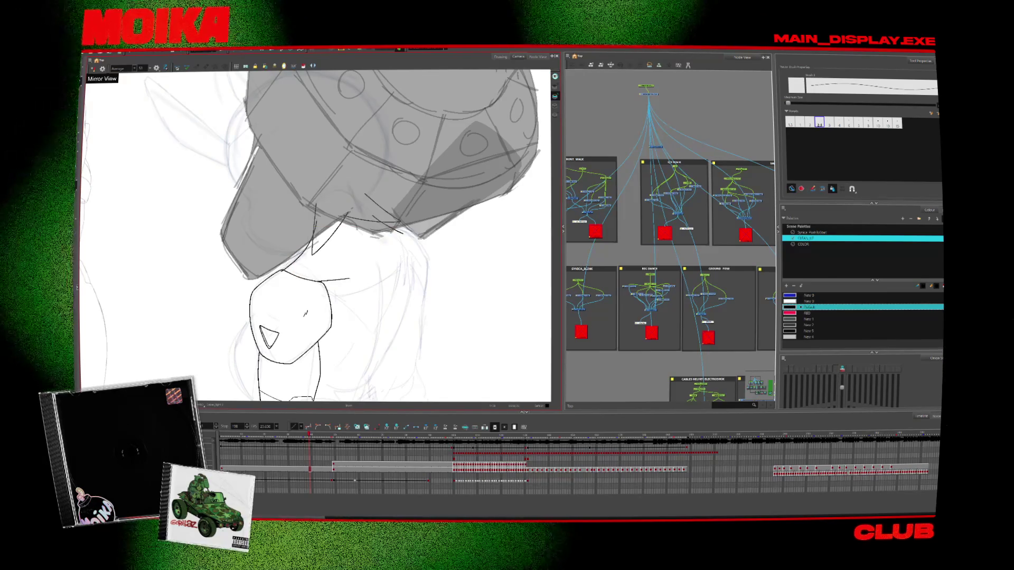
Ink a line along the top of the head, checking it in Mirror View
key(4)
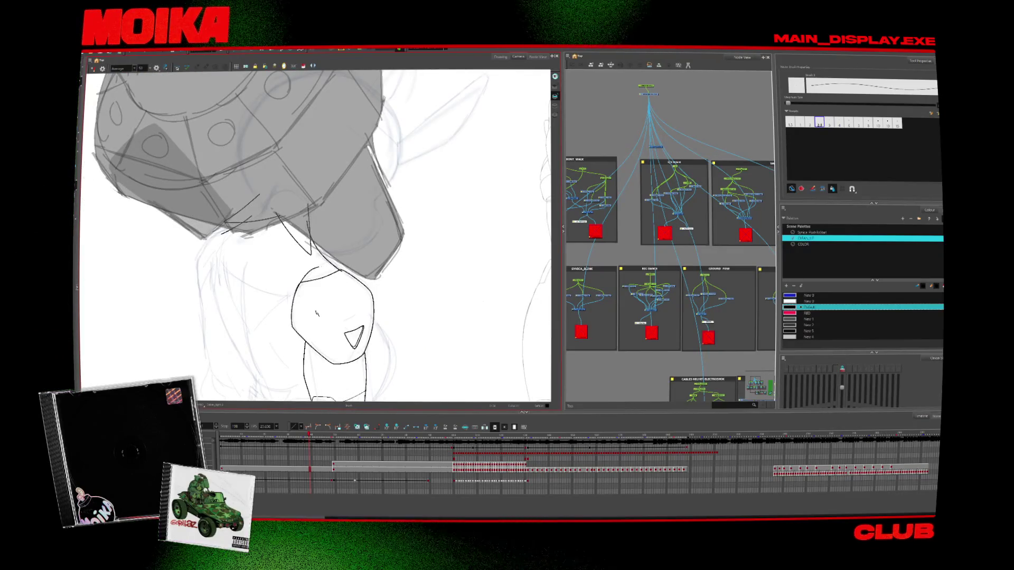
drag(346, 271, 301, 280)
key(4)
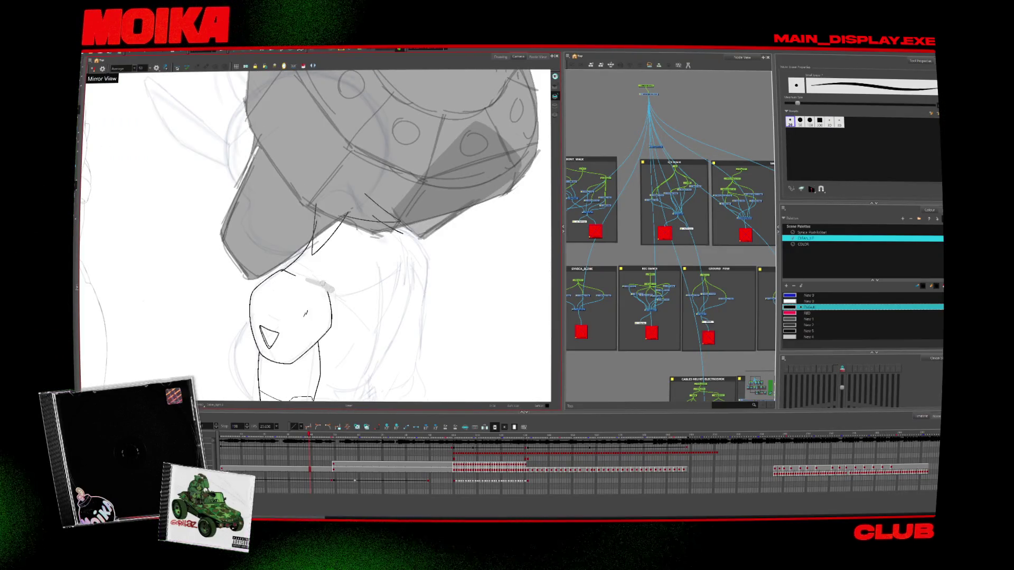
key(ctrl+z)
key(alt+slash)
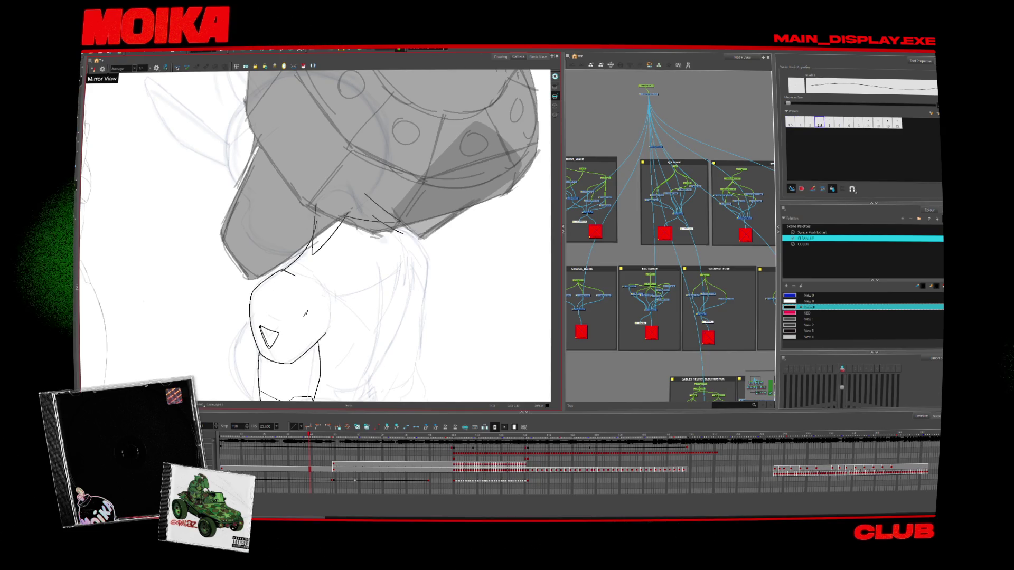
key(4)
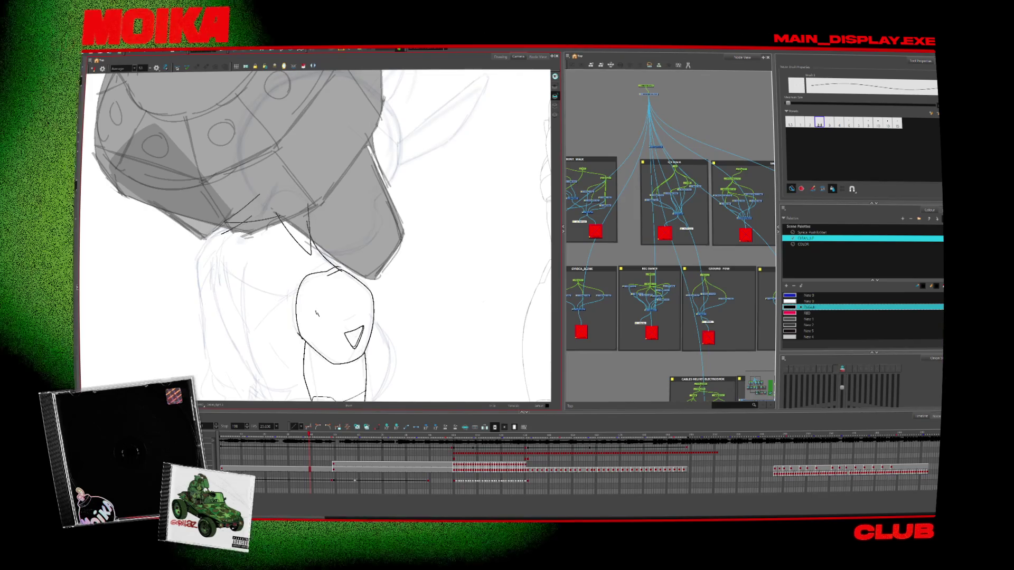
key(4)
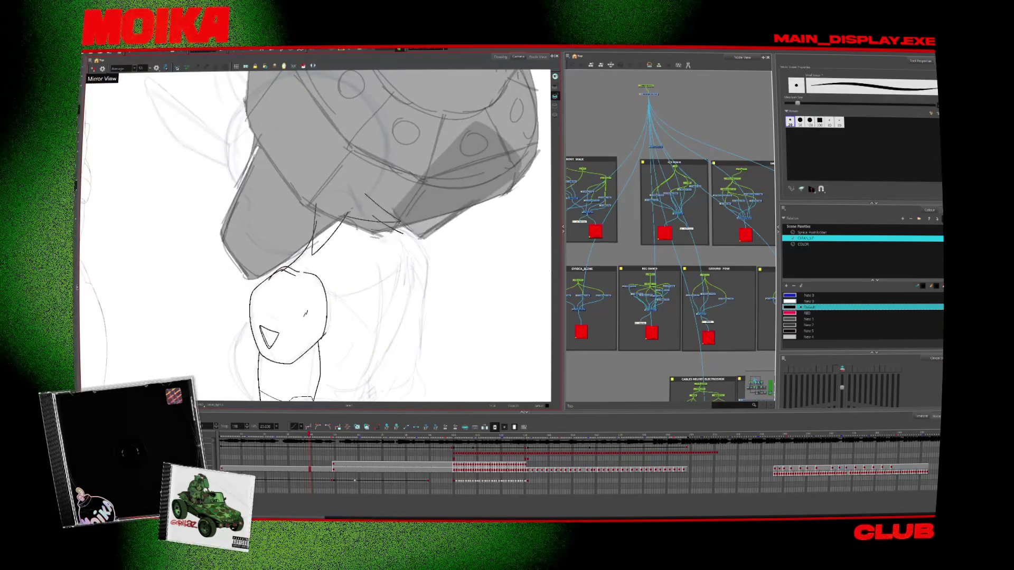
key(c)
key(2)
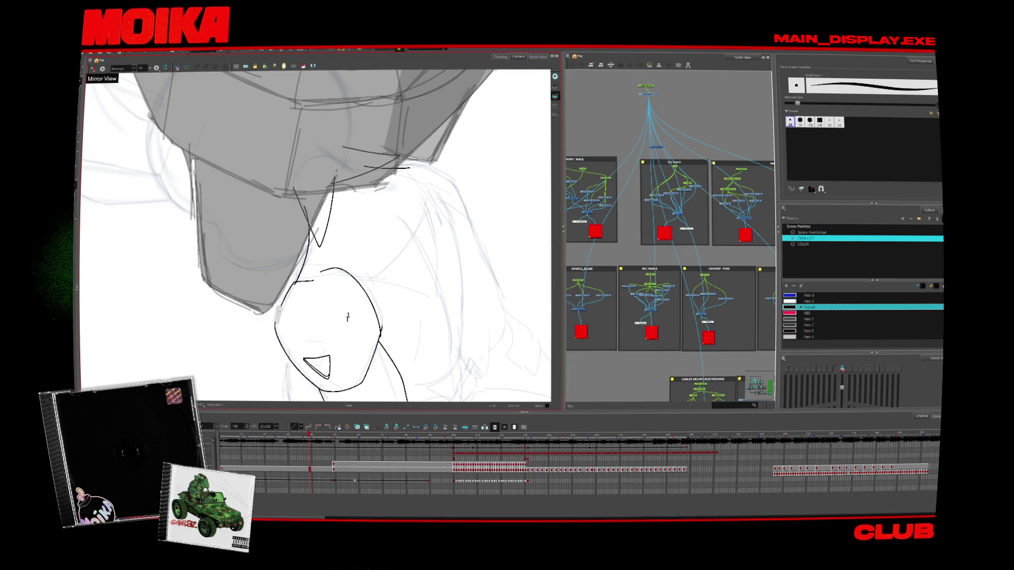
Clean up the stray strokes near the chin and across the shoulder
key(3)
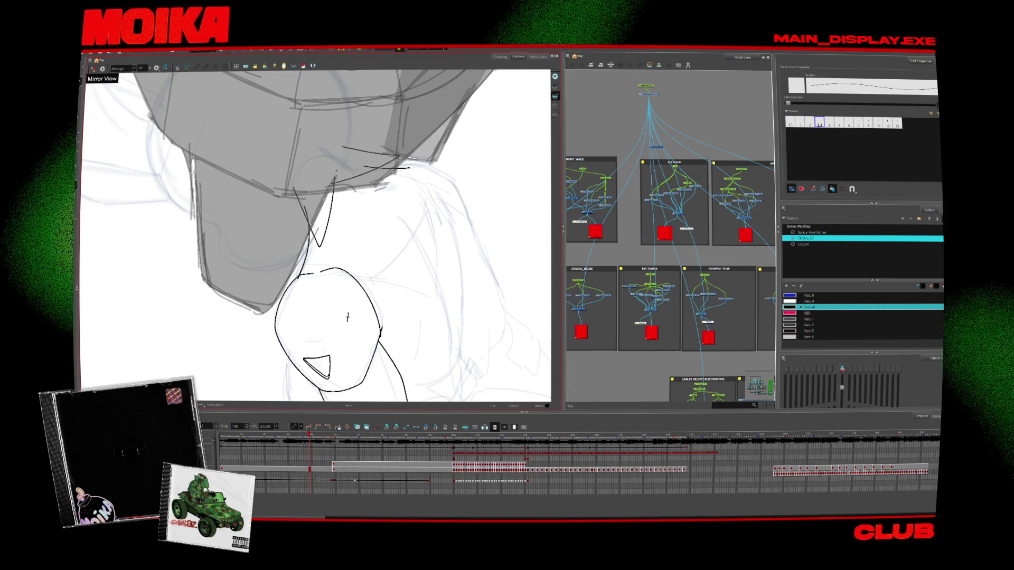
key(ctrl+a)
key(alt+s)
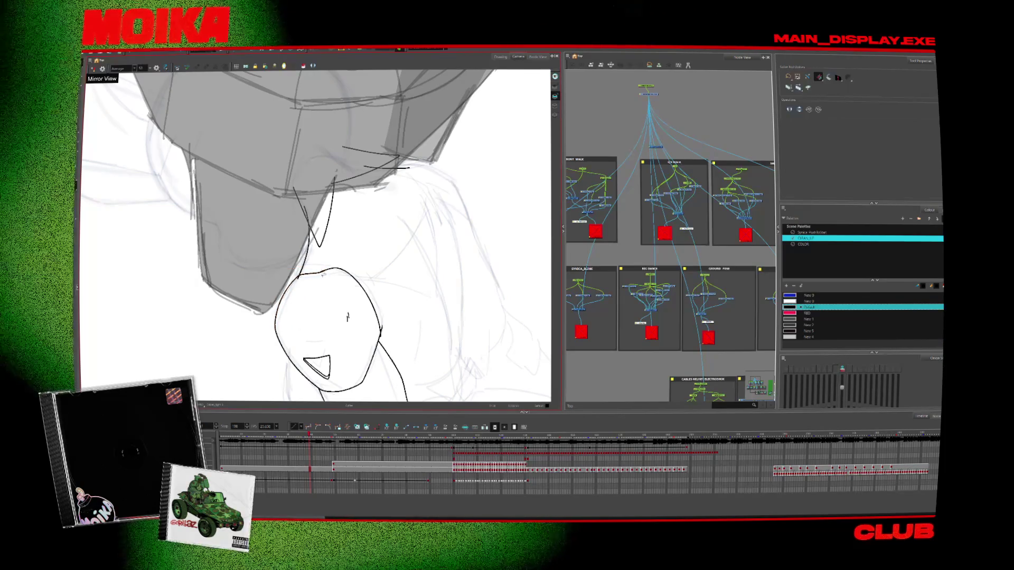
key(3)
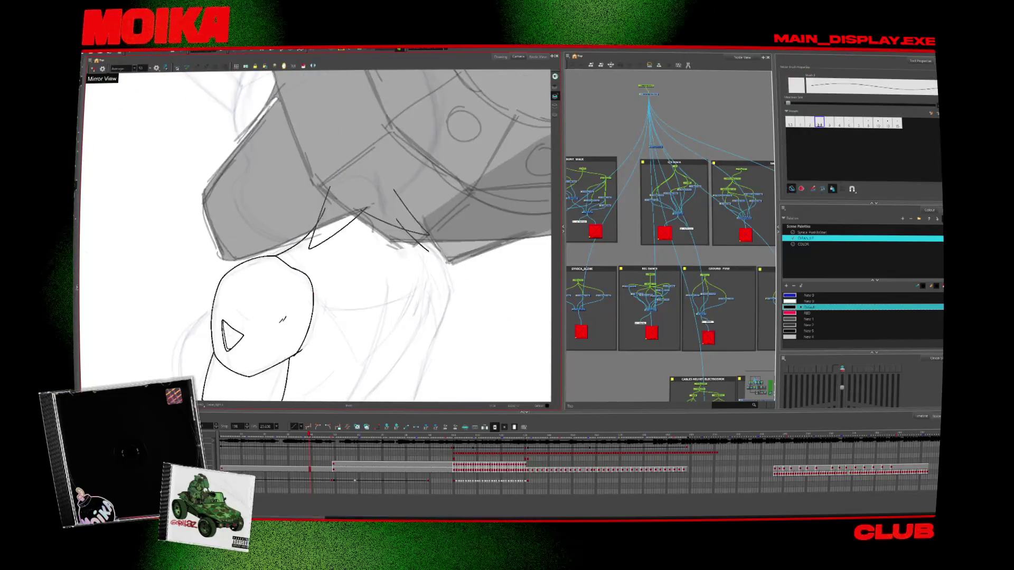
key(ctrl+z)
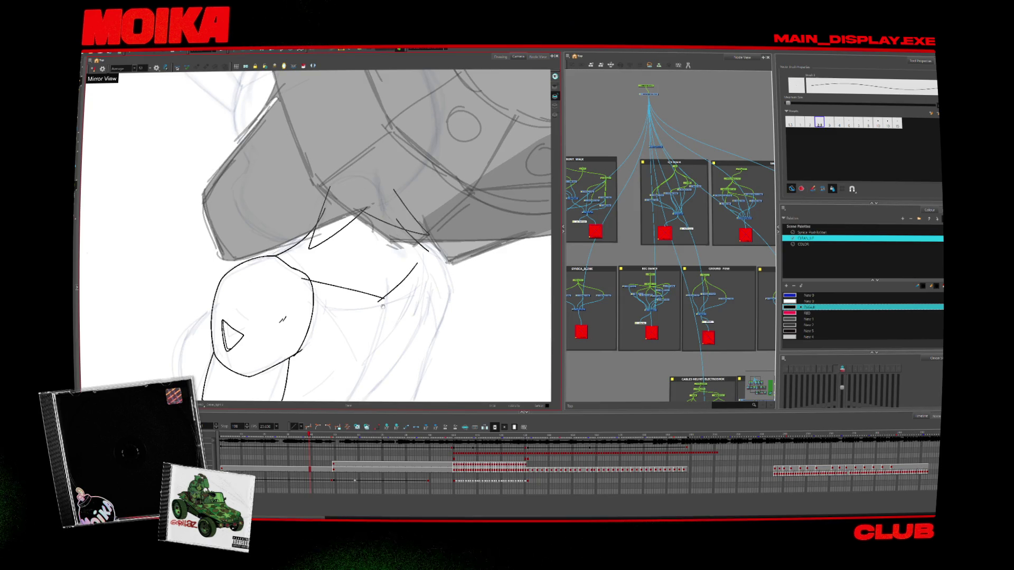
key(alt+s)
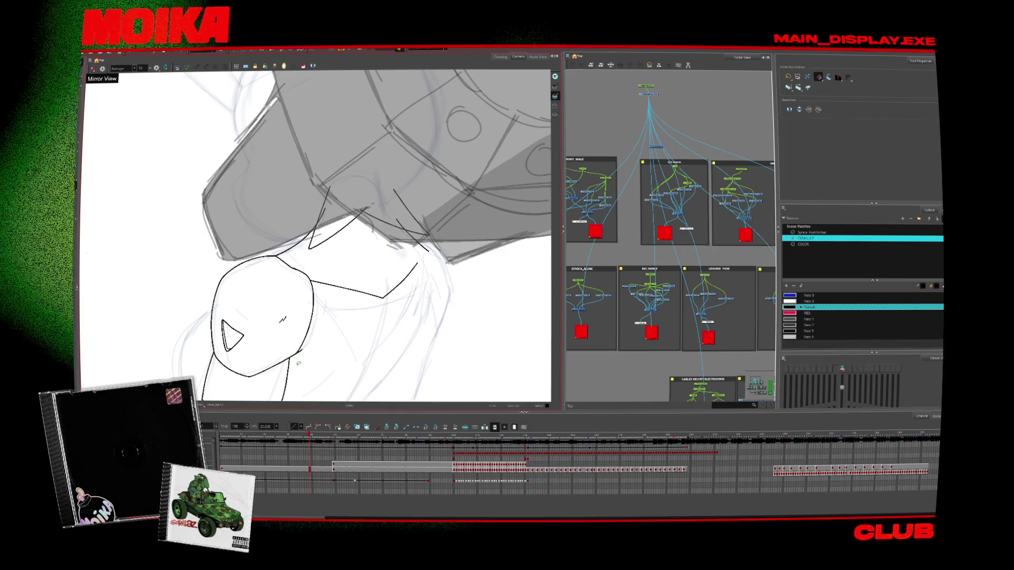
Ink a line running down-right from the hair toward the shoulder
drag(404, 304, 384, 269)
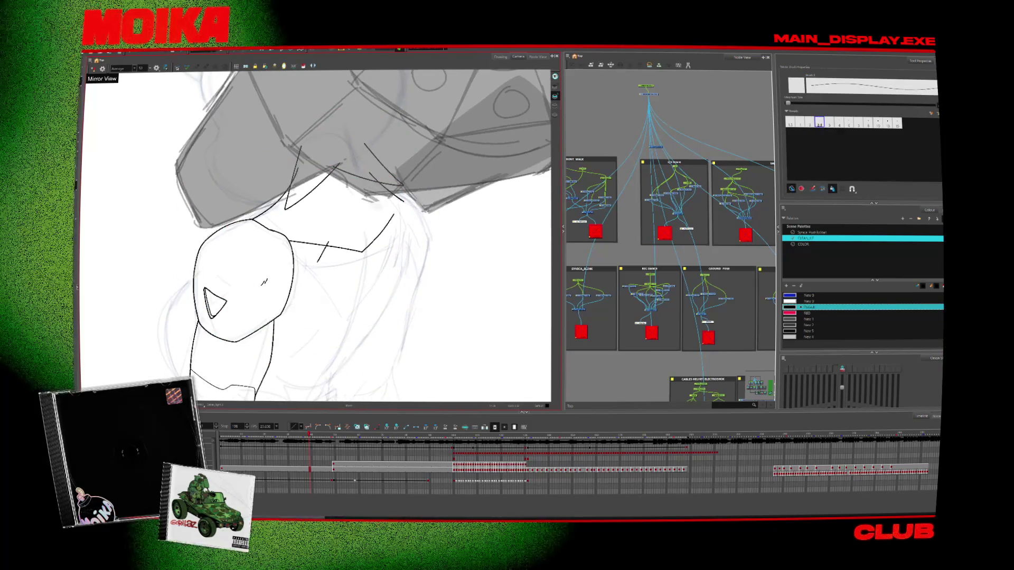
drag(316, 254, 362, 302)
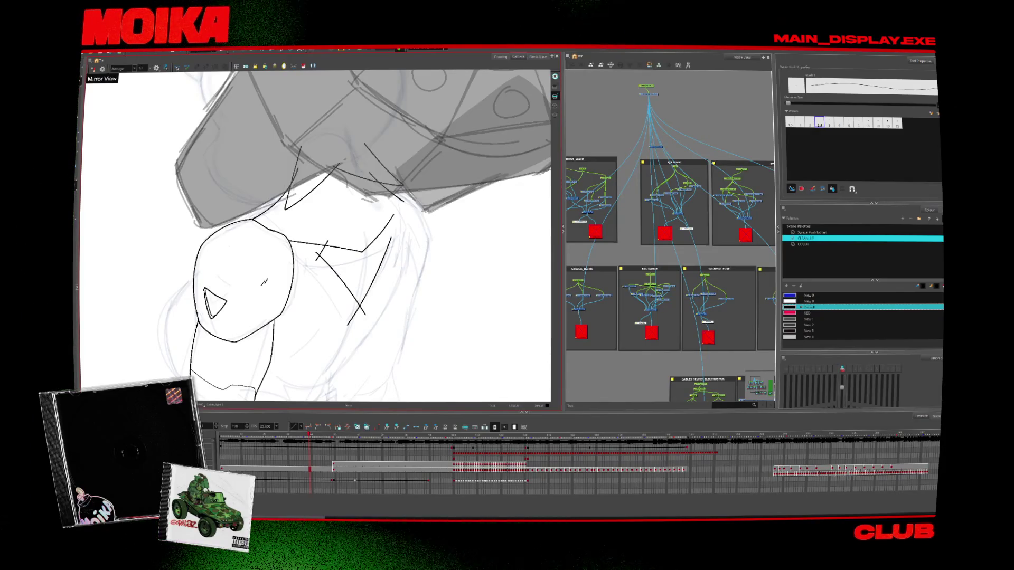
key(alt+t)
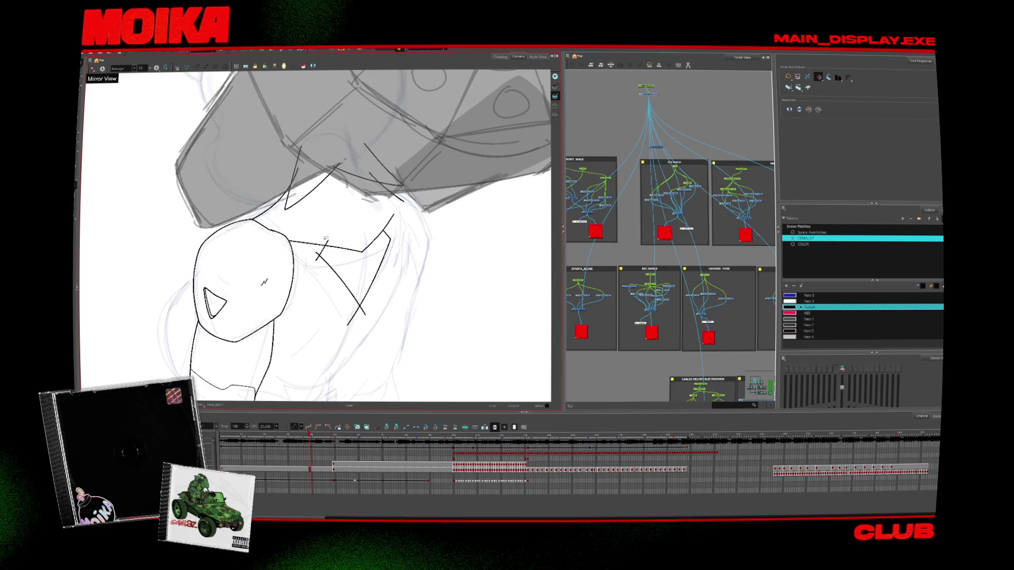
drag(387, 328, 401, 281)
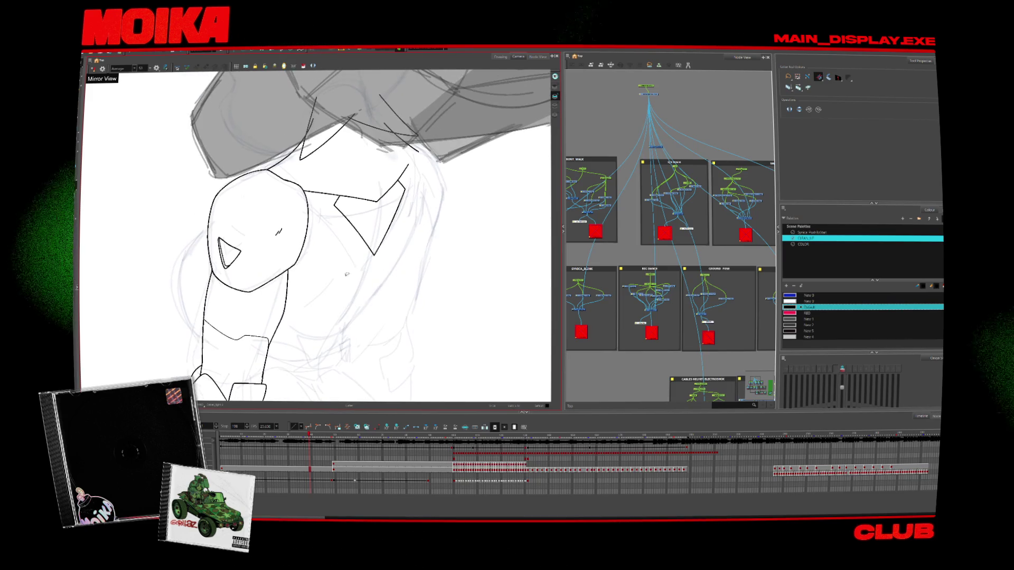
key(alt+b)
drag(301, 274, 282, 314)
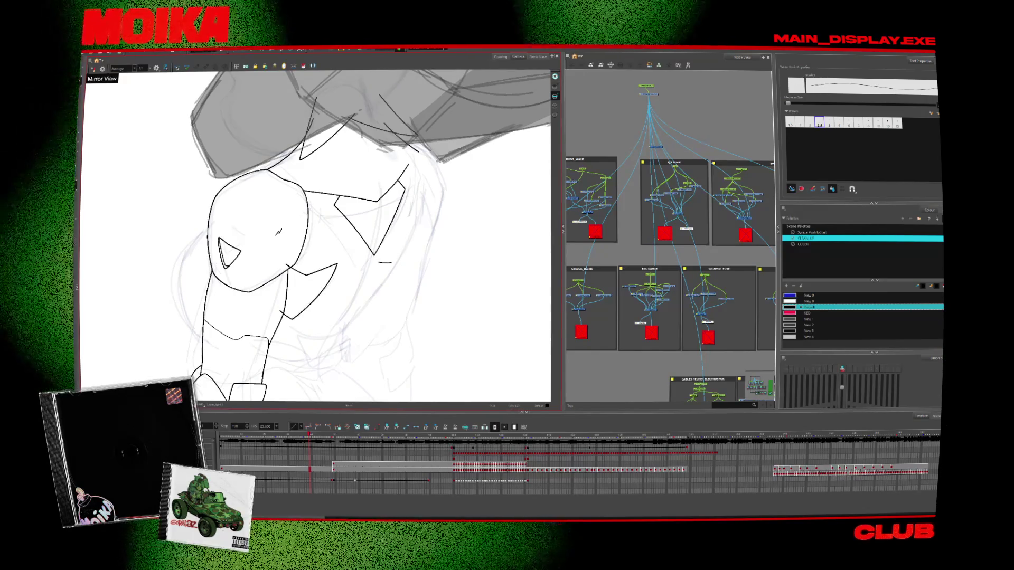
mouse_move(380, 260)
mouse_down()
mouse_move(393, 262)
mouse_move(409, 244)
mouse_up()
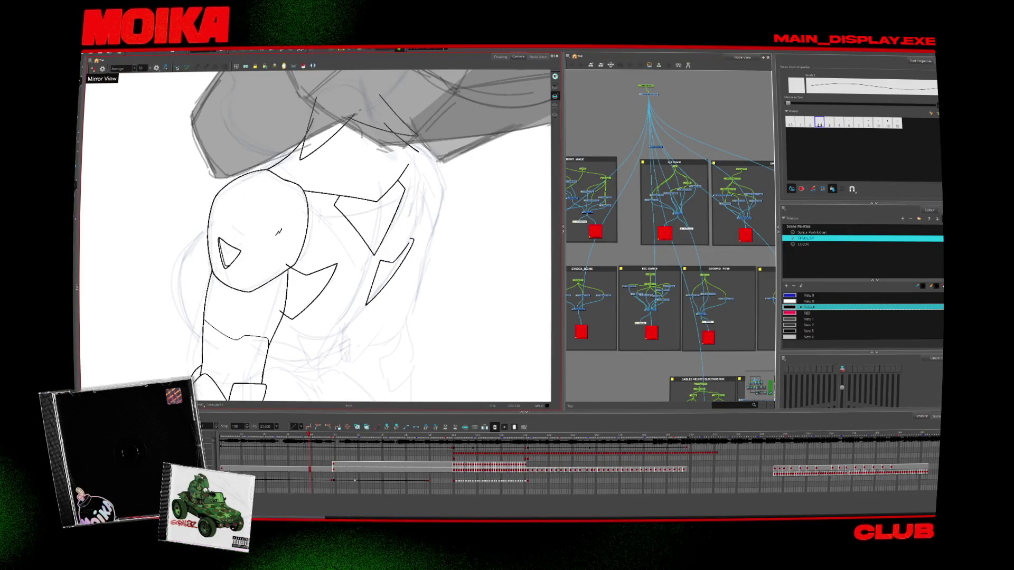
key(4)
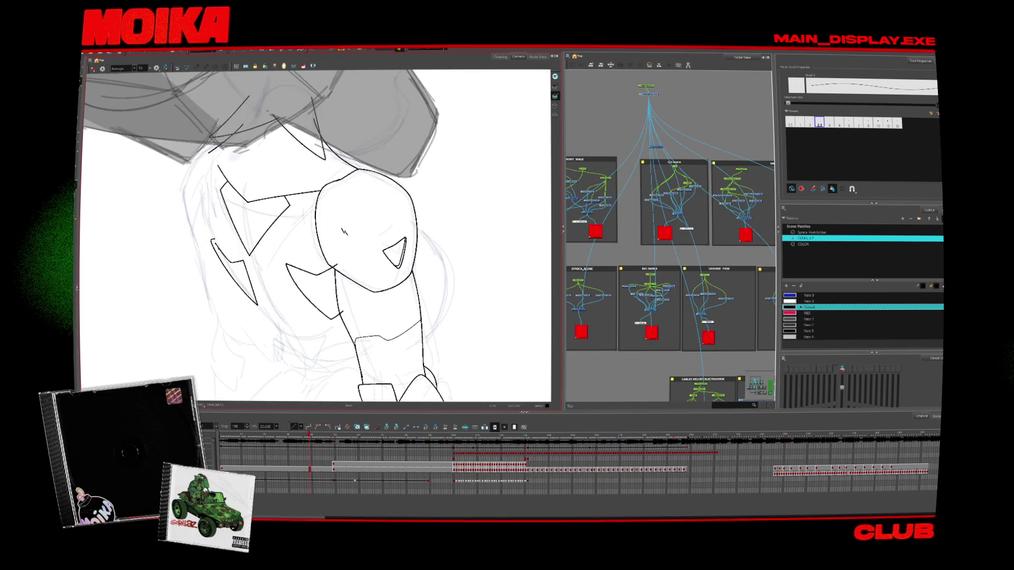
key(4)
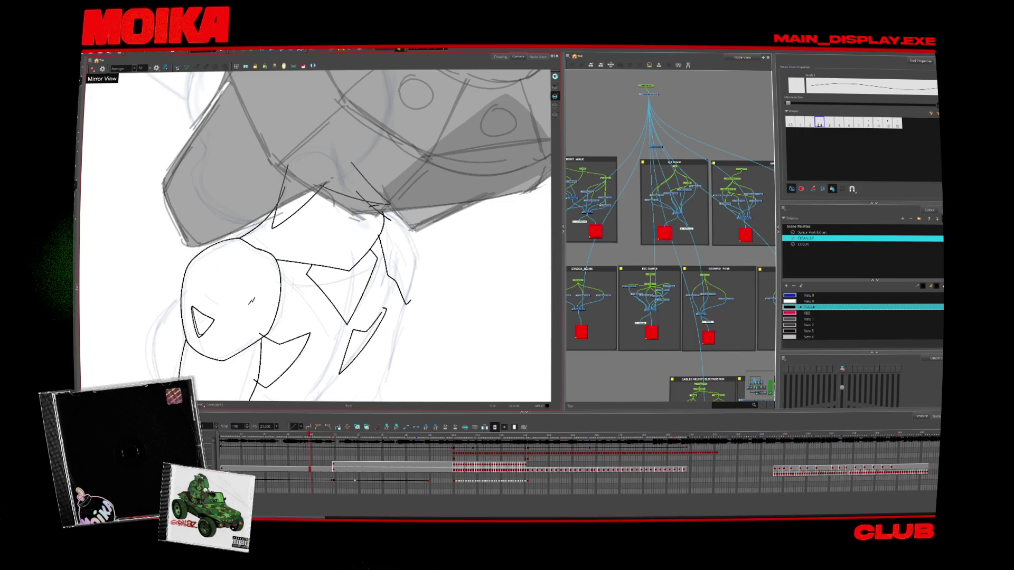
key(alt+s)
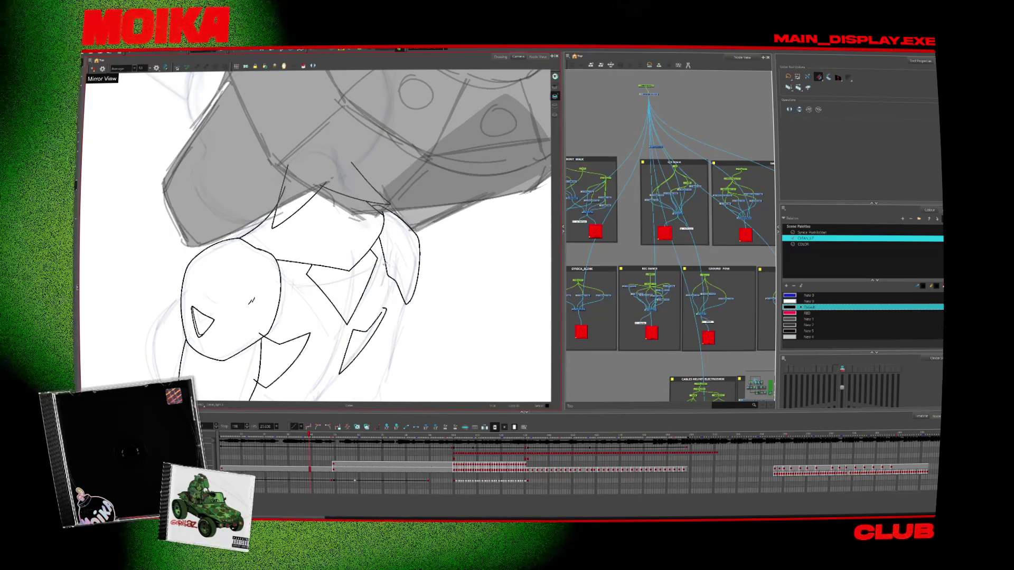
key(alt+b)
key(alt+s)
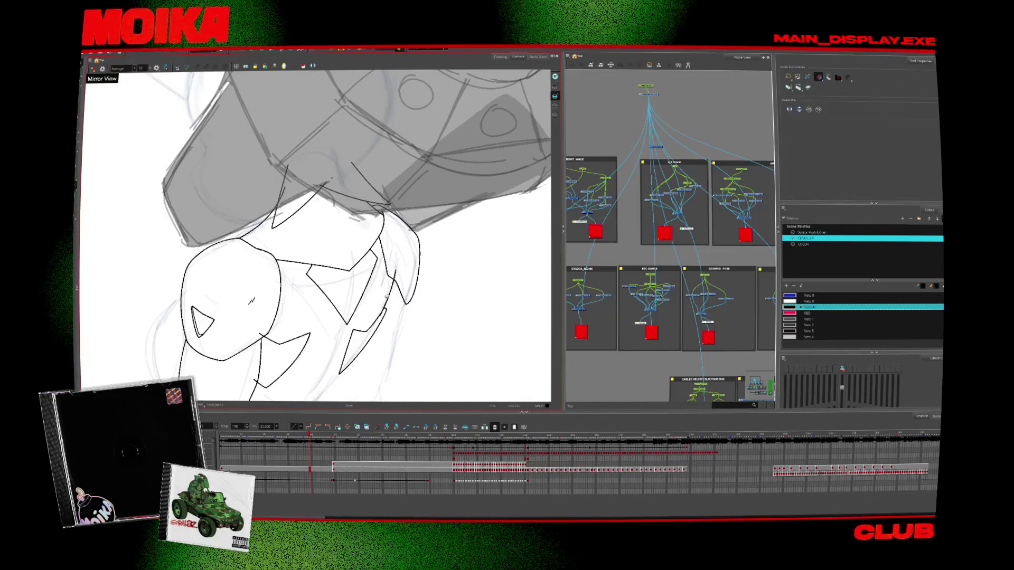
drag(388, 307, 404, 275)
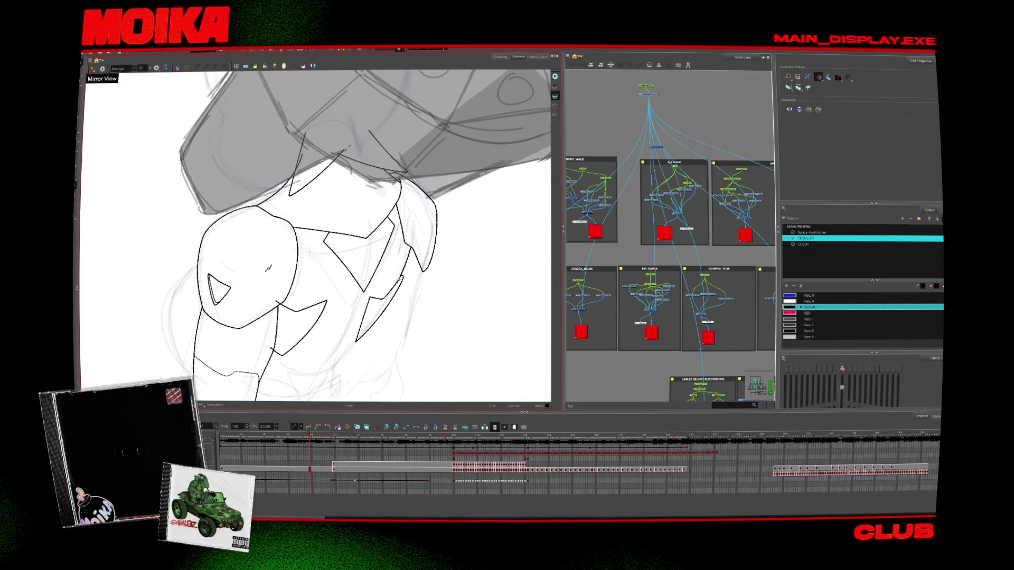
drag(385, 313, 428, 241)
key(alt+b)
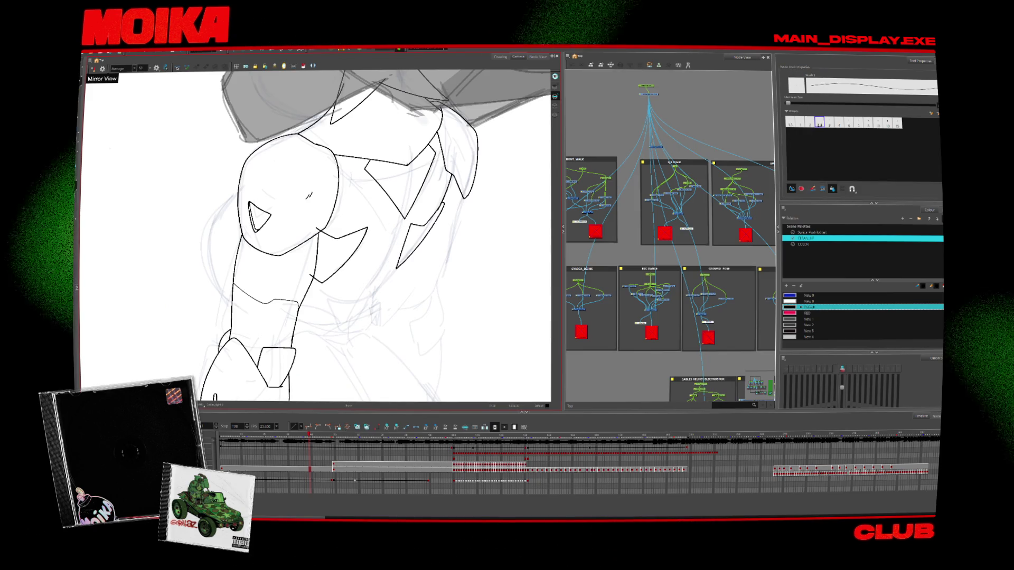
Ink a short line along the shoulder edge and switch to a different brush preset
drag(395, 119, 407, 164)
scroll(381, 235, up, 3)
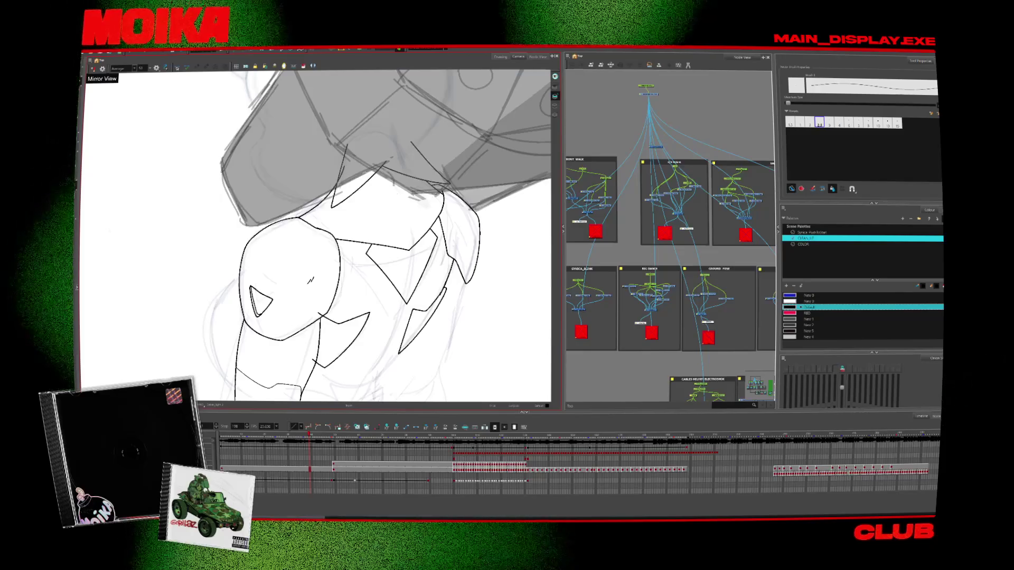
drag(384, 168, 406, 233)
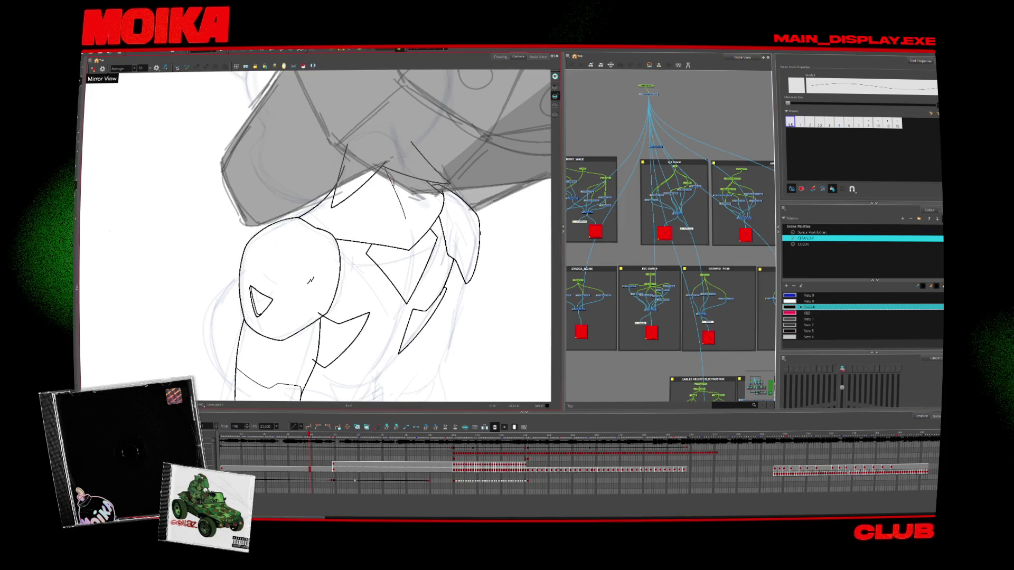
key(ctrl+z)
click(809, 122)
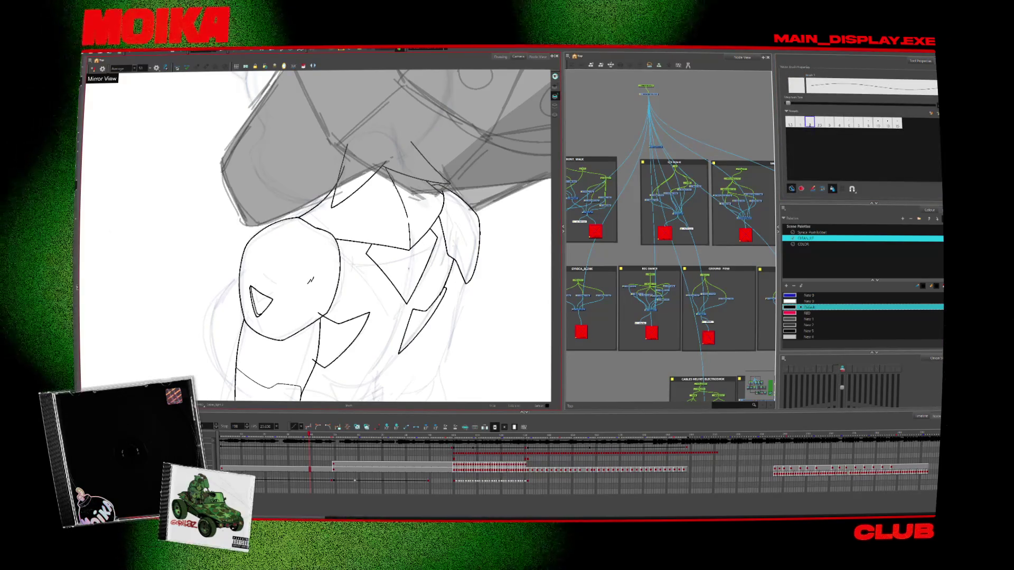
Ink the hip line rising toward the arm with a small V-shaped waist fold
drag(370, 264, 388, 222)
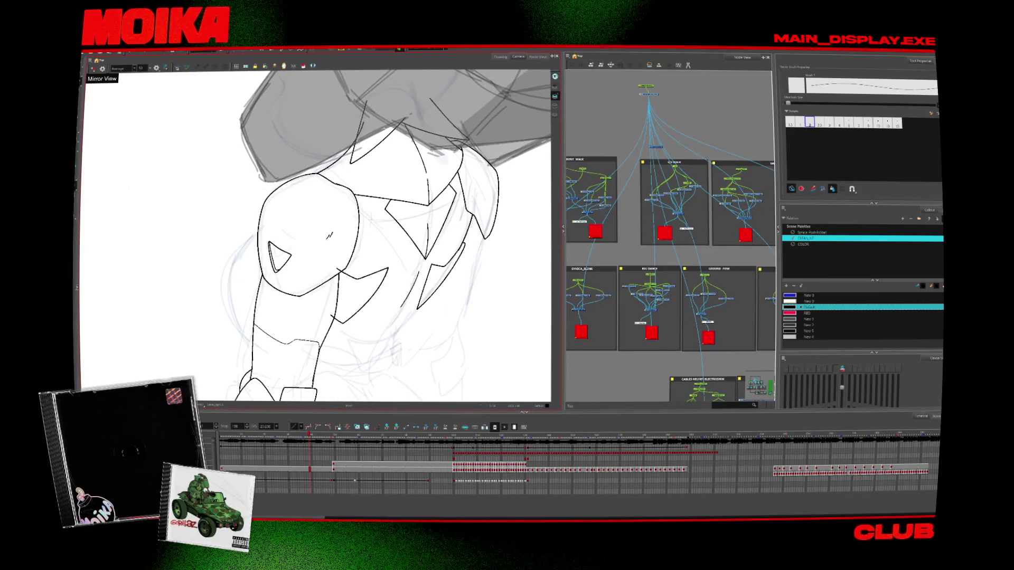
mouse_move(388, 379)
mouse_down()
mouse_move(411, 349)
mouse_move(415, 307)
mouse_up()
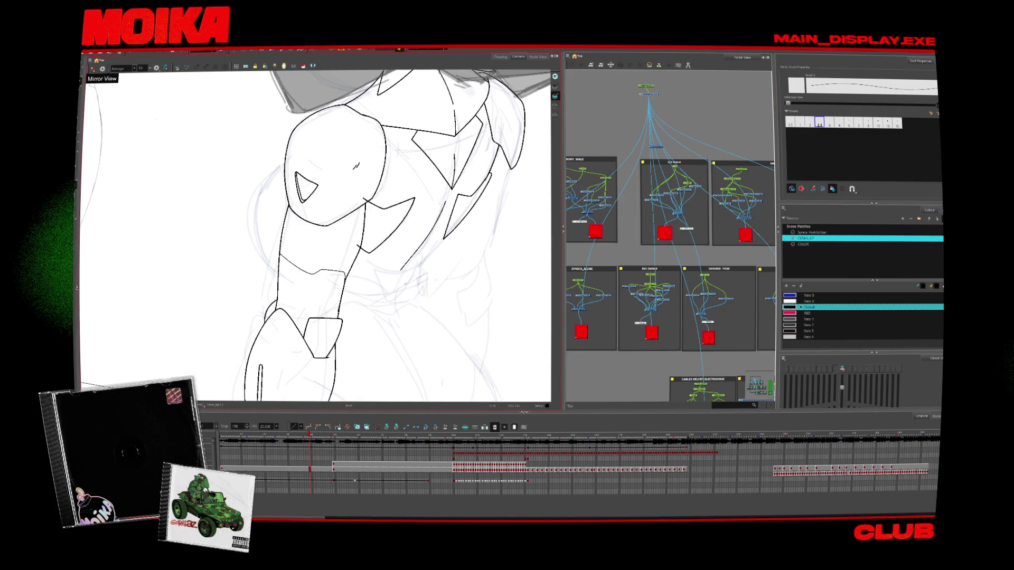
mouse_move(400, 281)
mouse_down()
mouse_move(409, 293)
mouse_move(391, 323)
mouse_up()
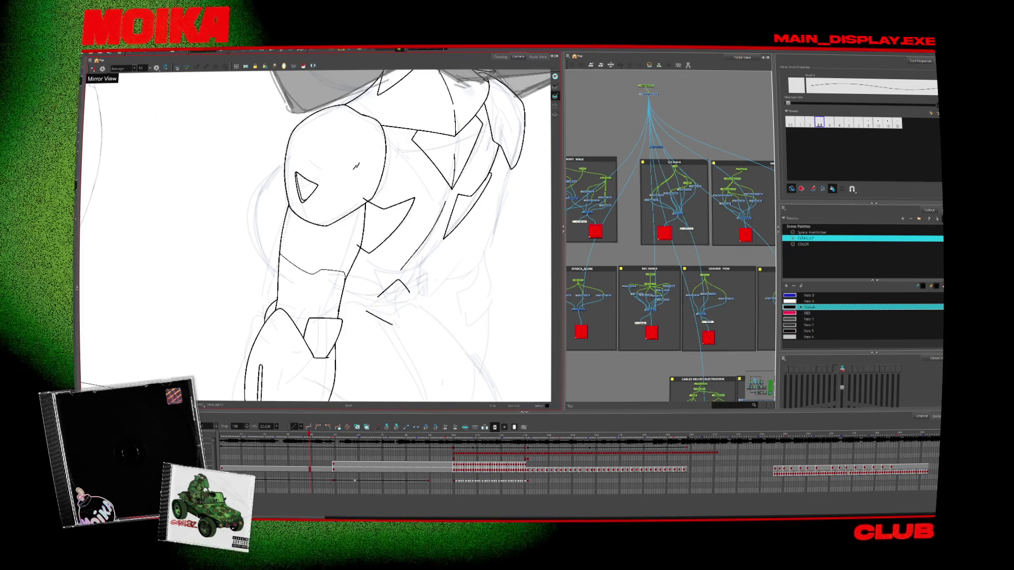
drag(333, 312, 392, 332)
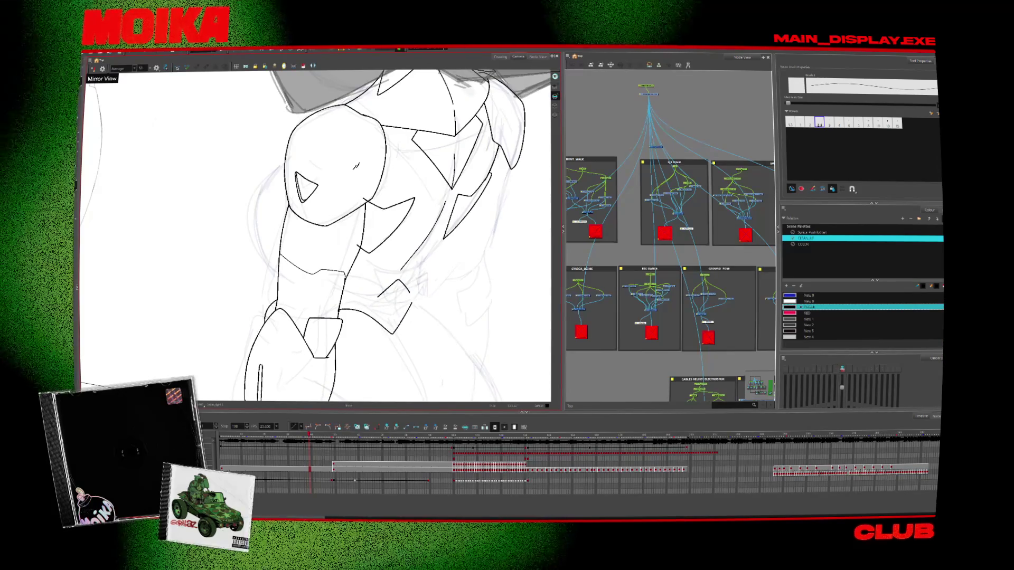
key(ctrl+z)
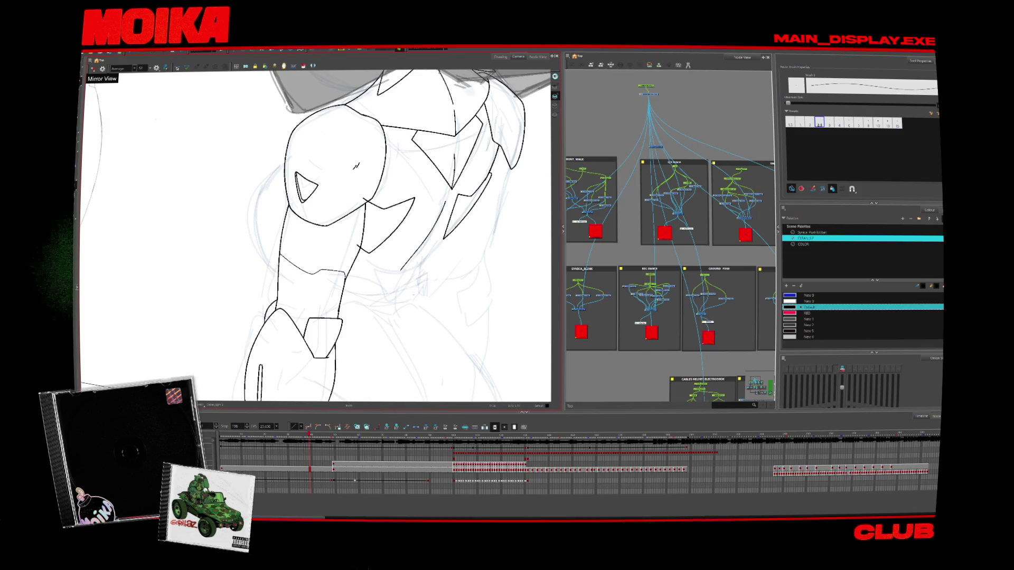
drag(339, 307, 420, 290)
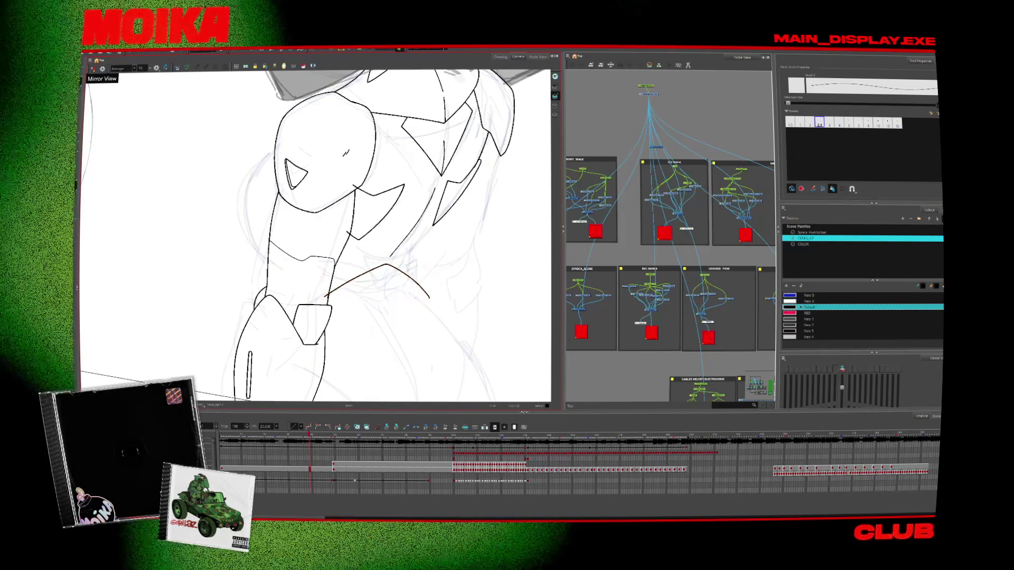
drag(365, 299, 398, 307)
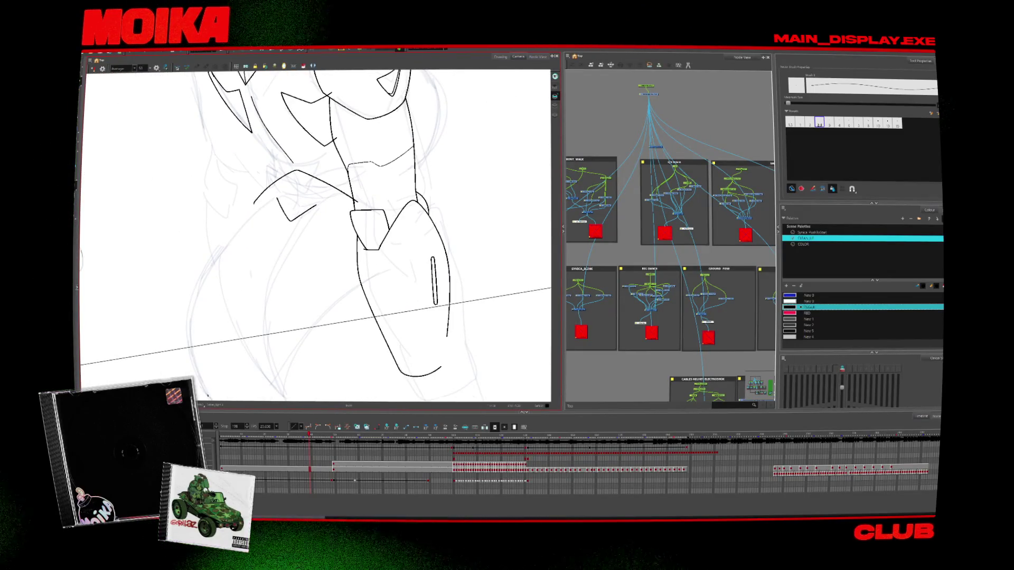
Check the new lines in Mirror View and inspect the collar and curved strokes
key(4)
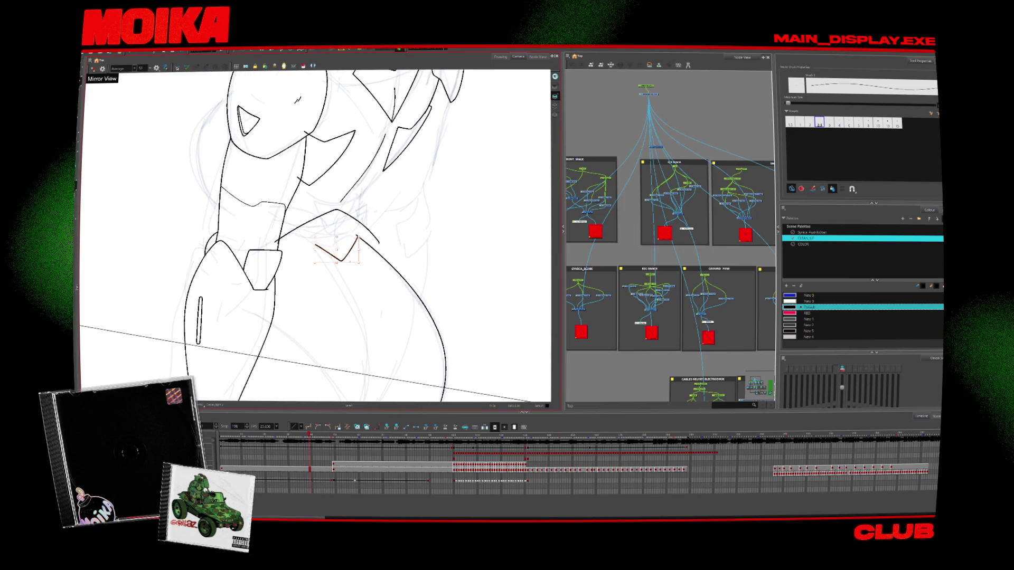
click(358, 241)
key(4)
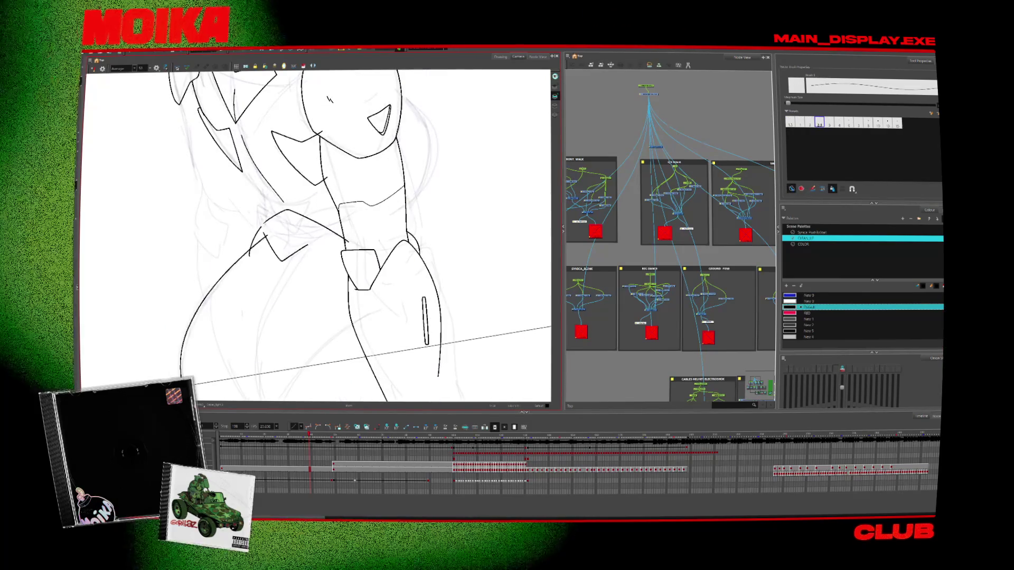
click(284, 213)
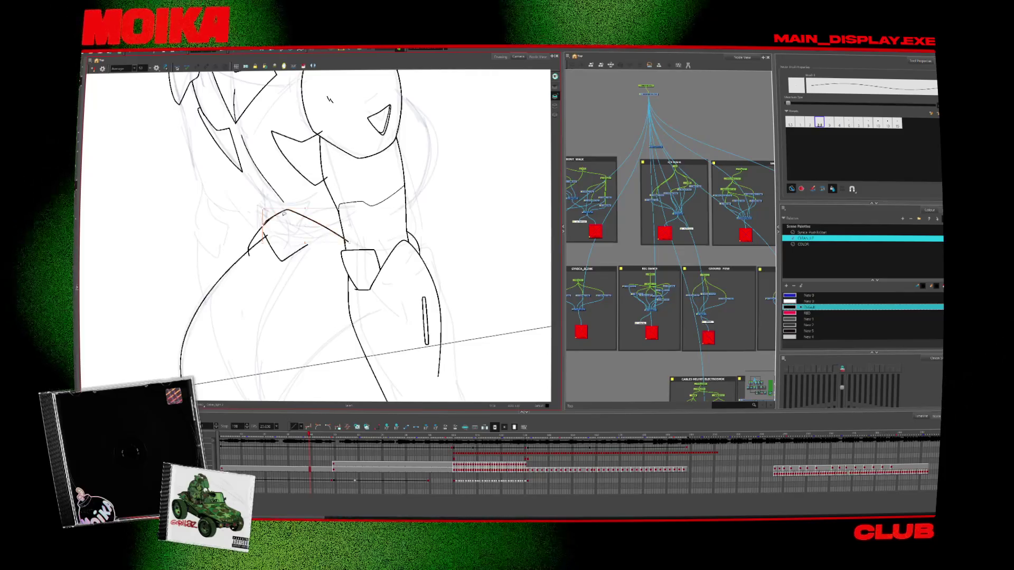
click(283, 222)
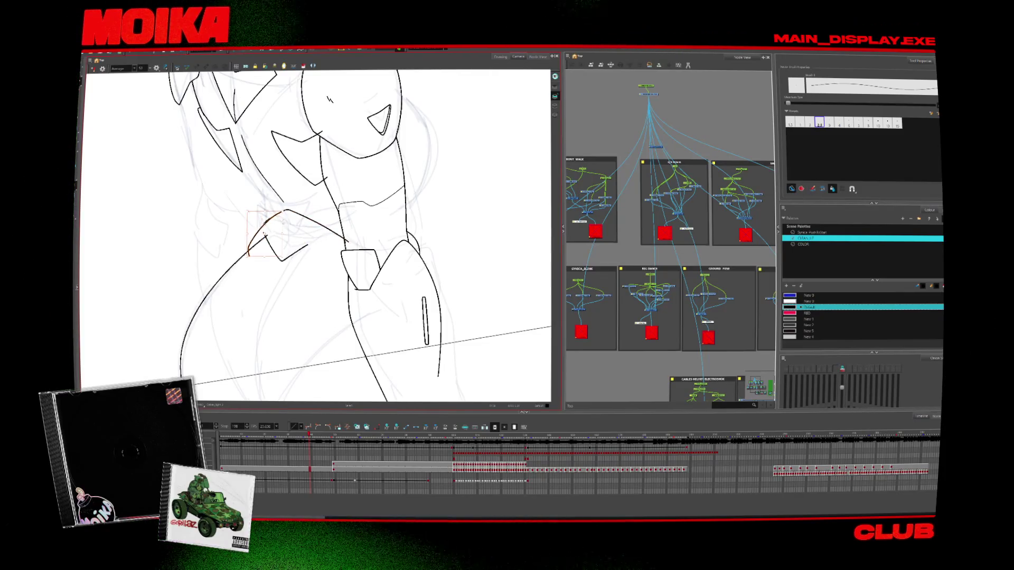
drag(284, 222, 274, 227)
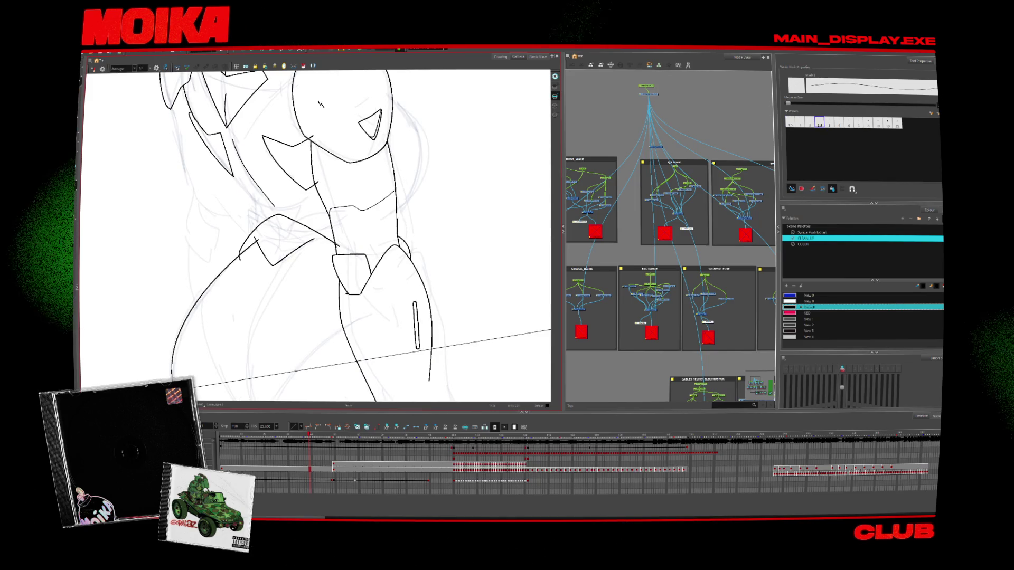
key(4)
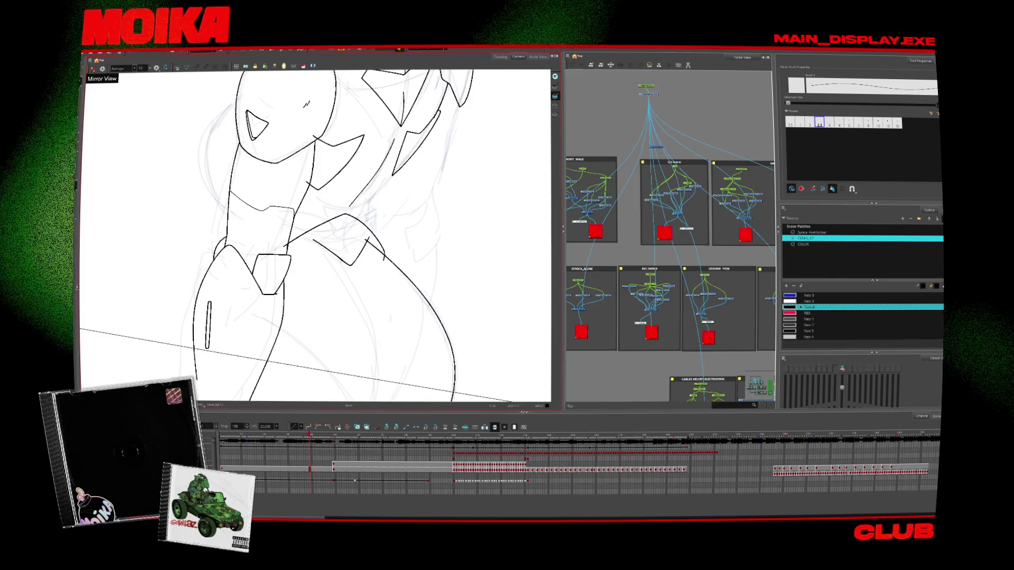
key(4)
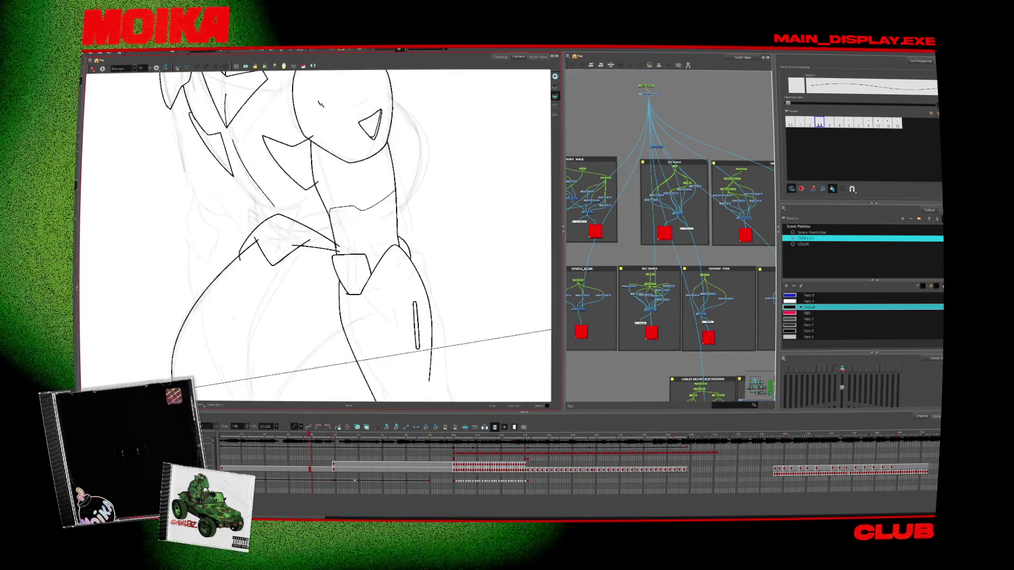
key(4)
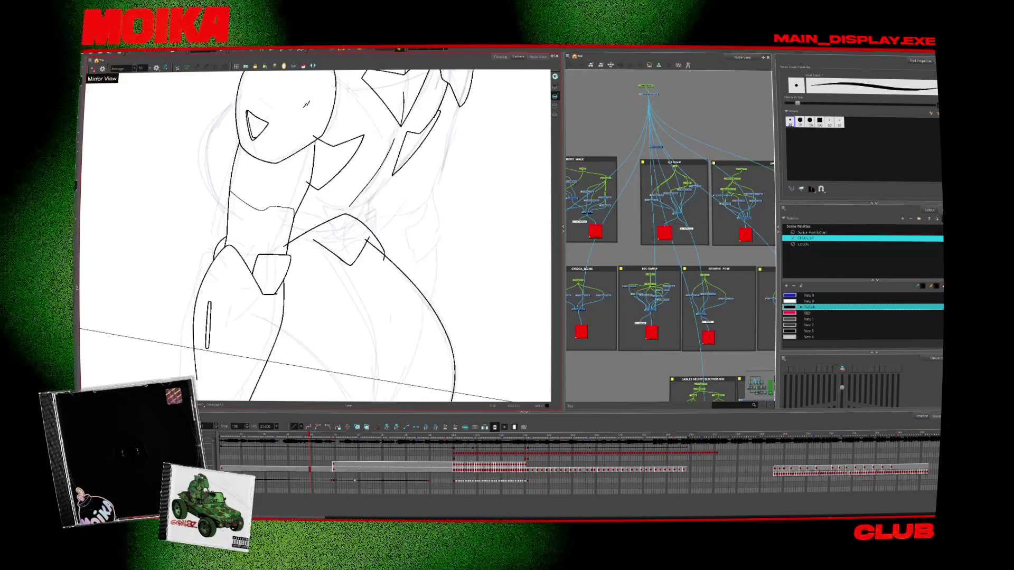
key(alt+slash)
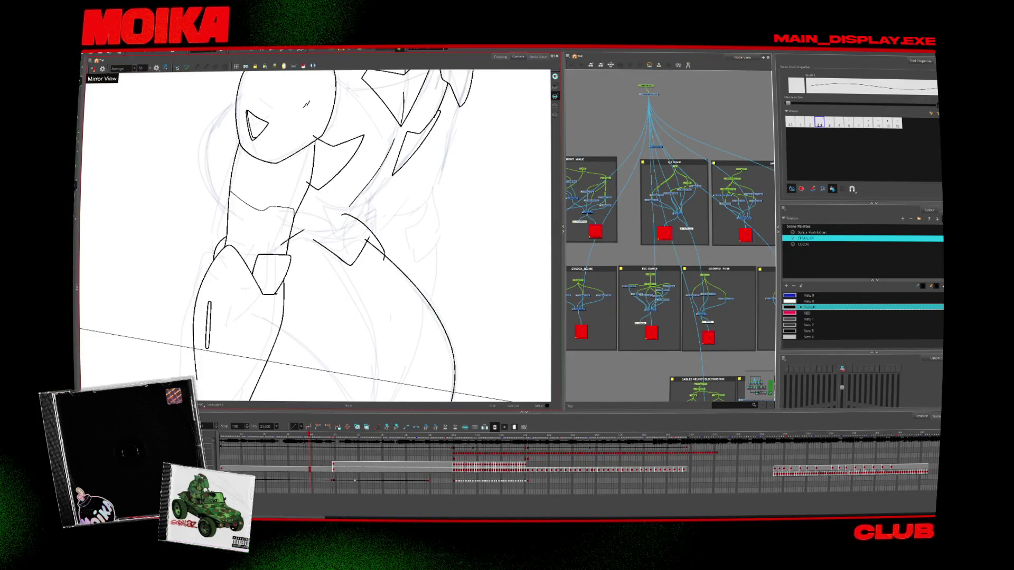
key(4)
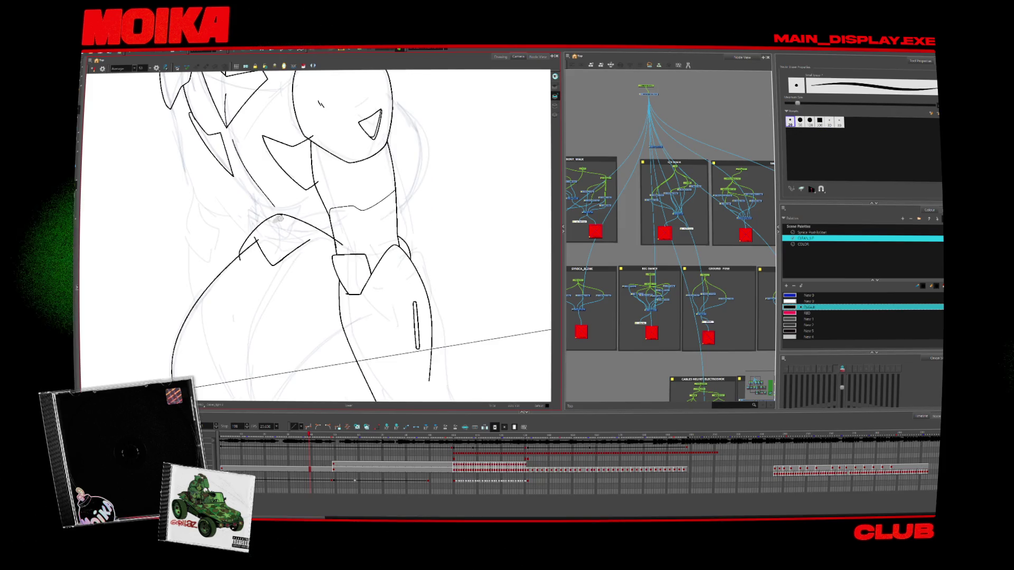
key(alt+slash)
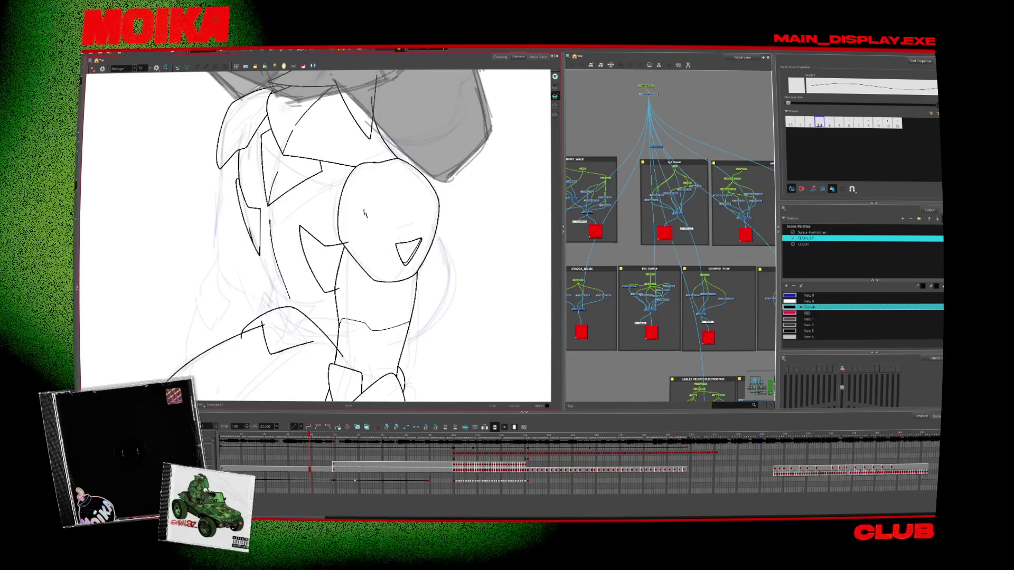
key(4)
key(alt+s)
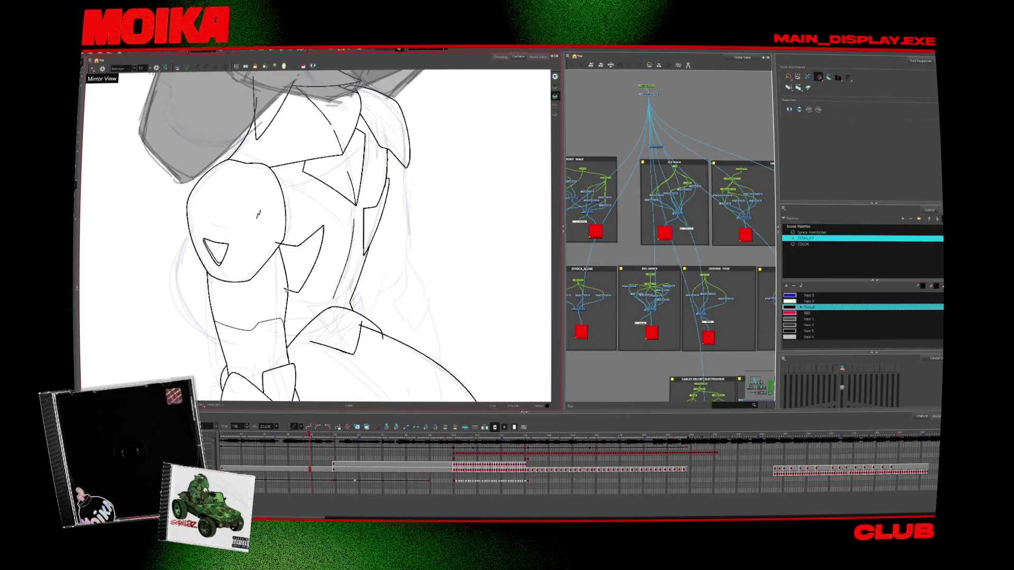
drag(372, 384, 381, 341)
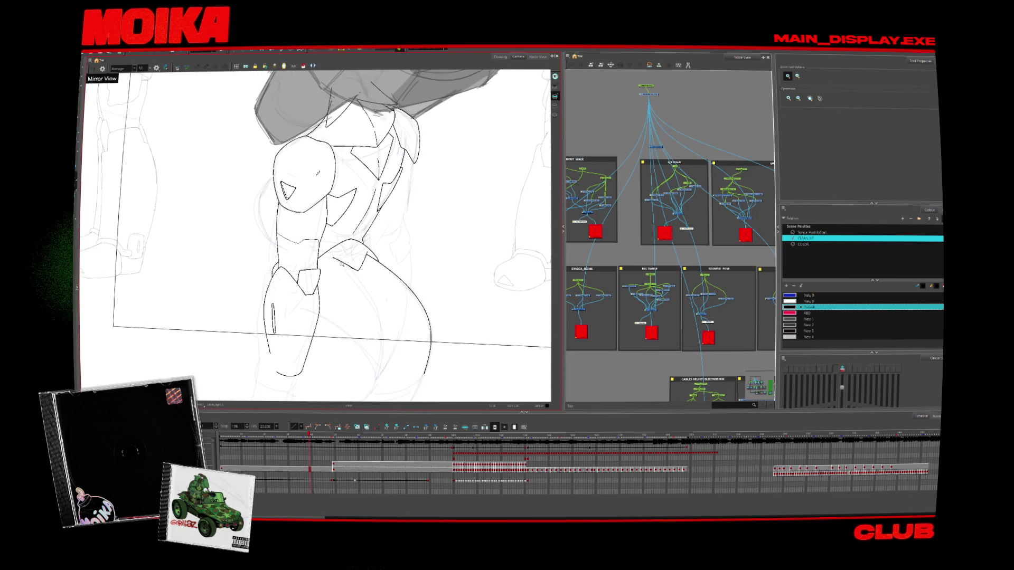
key(alt+b)
key(alt+s)
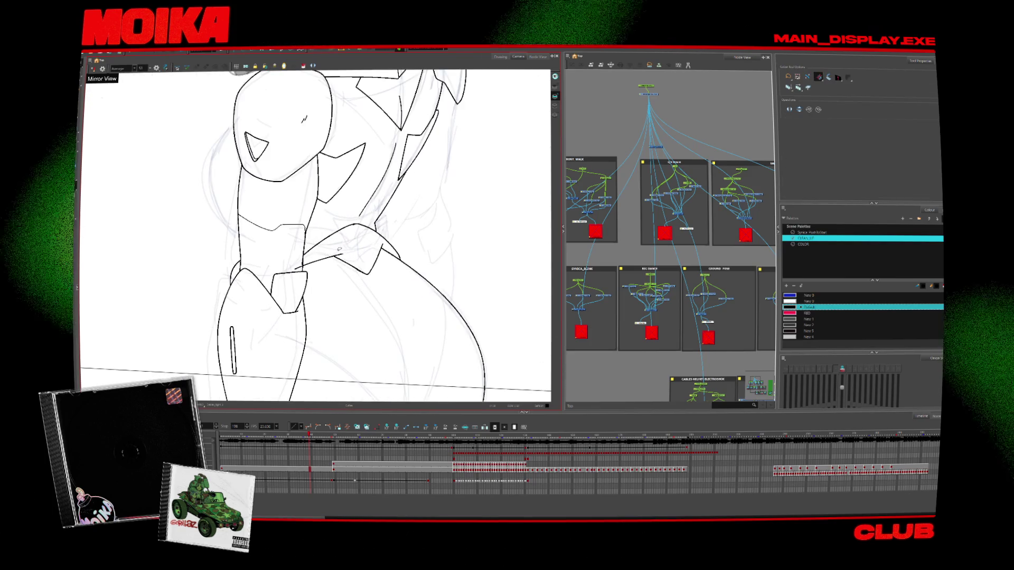
key(alt+z)
scroll(397, 328, down, 3)
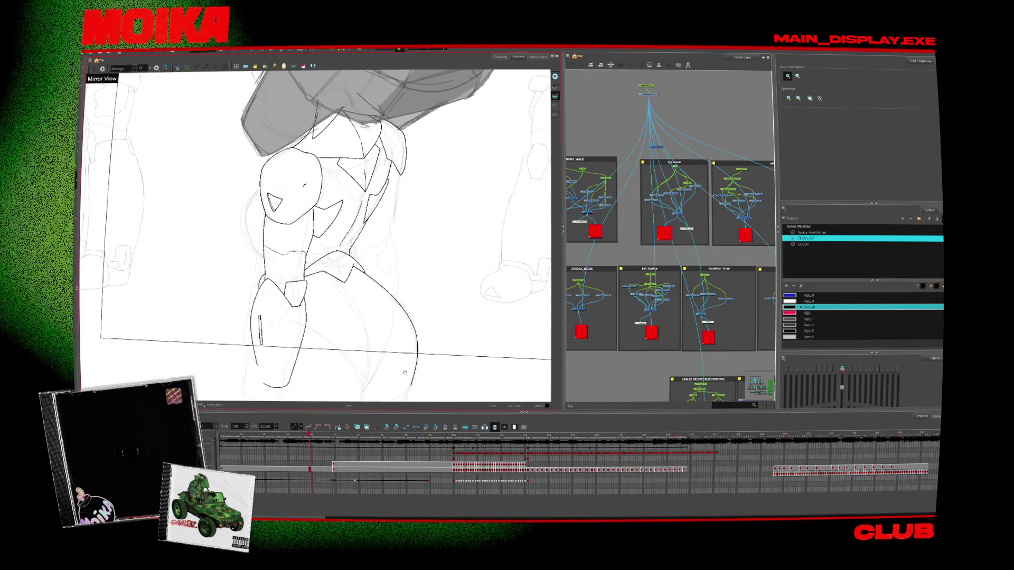
scroll(397, 328, up, 2)
mouse_move(397, 328)
mouse_down()
mouse_move(260, 297)
mouse_move(261, 356)
mouse_up()
scroll(273, 292, up, 1)
key(alt+b)
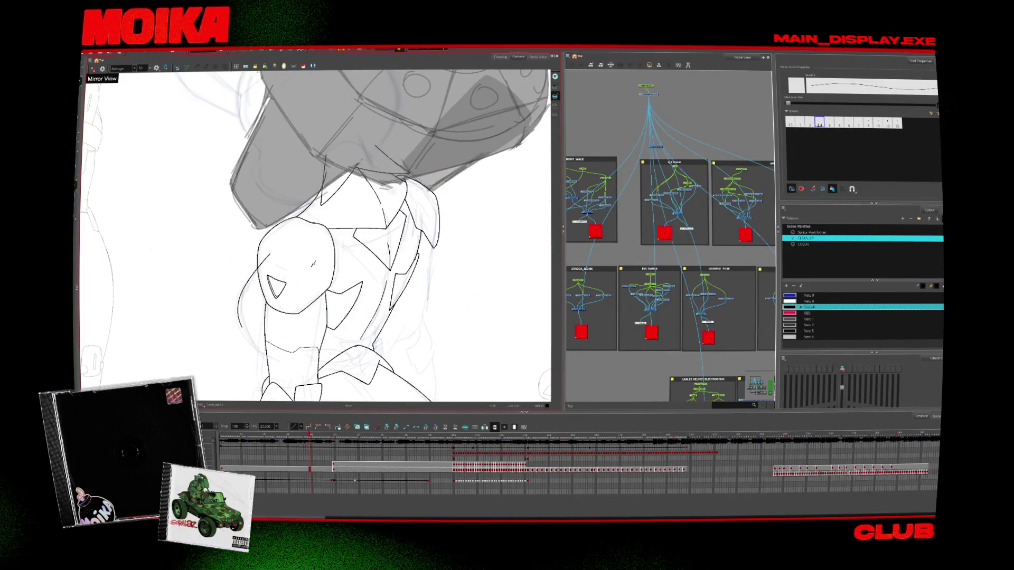
key(alt+s)
key(alt+z)
scroll(317, 237, down, 2)
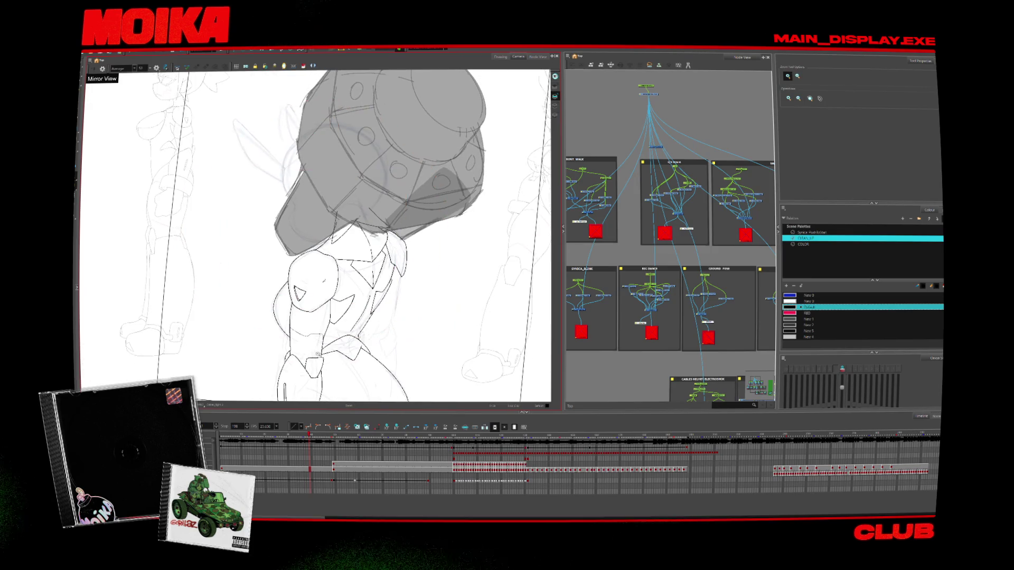
scroll(317, 238, up, 3)
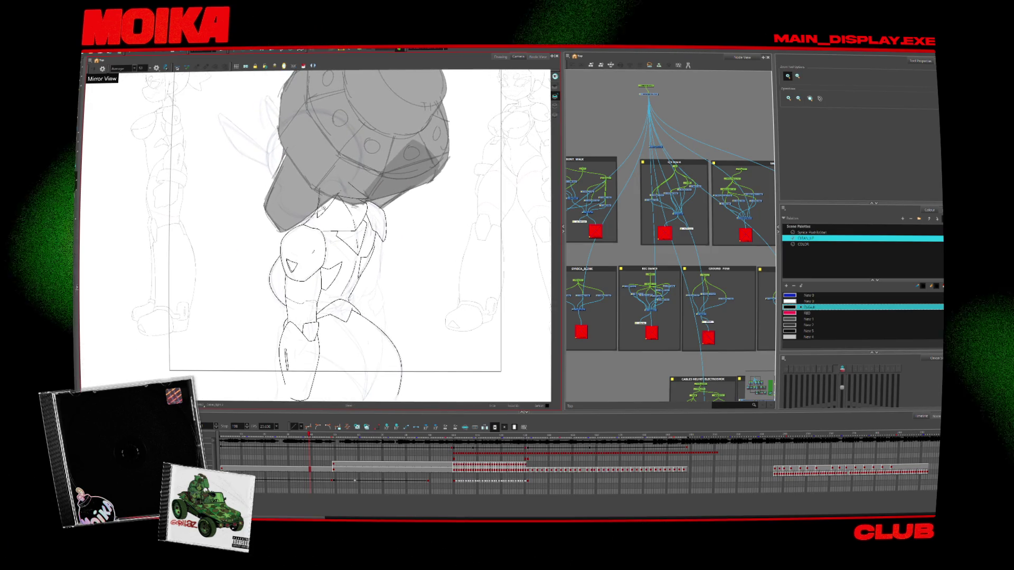
key(alt+s)
key(alt+z)
scroll(343, 238, up, 2)
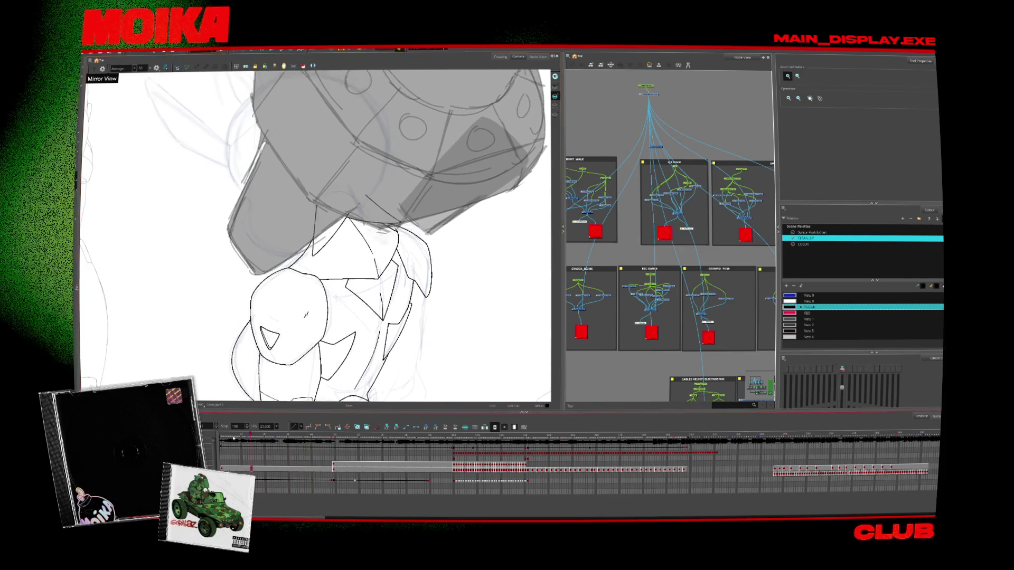
key(alt+b)
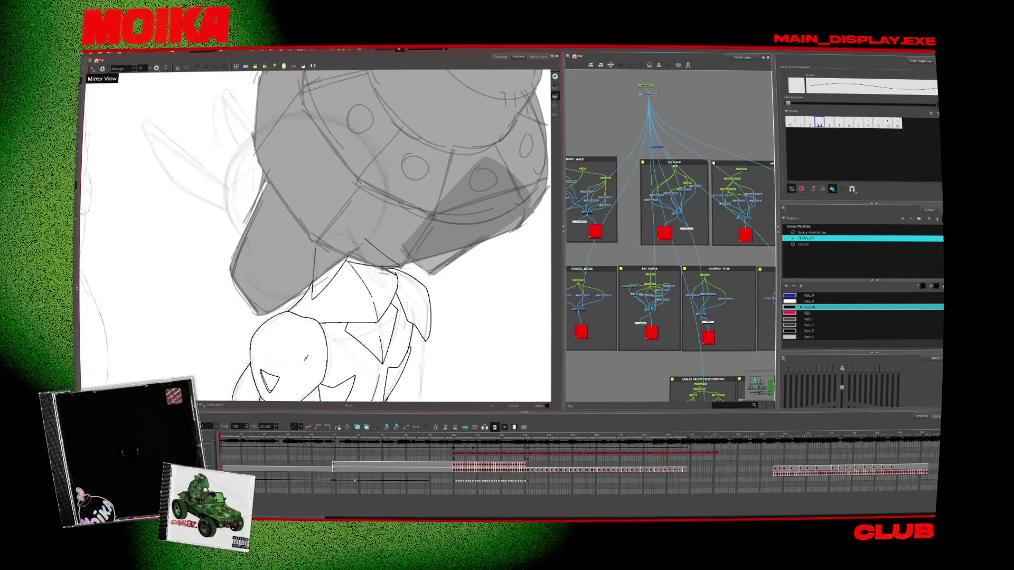
key(alt+s)
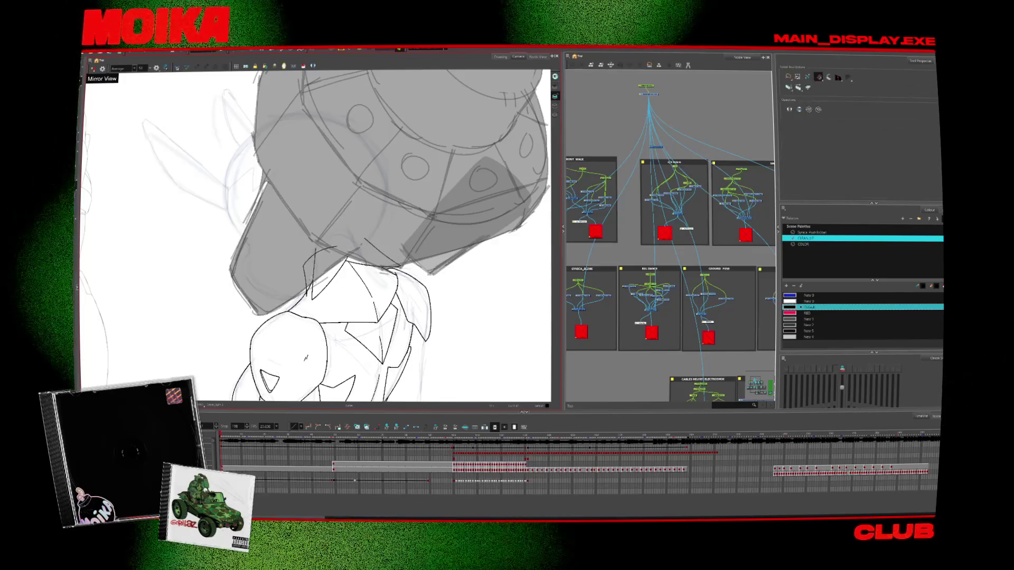
key(alt+b)
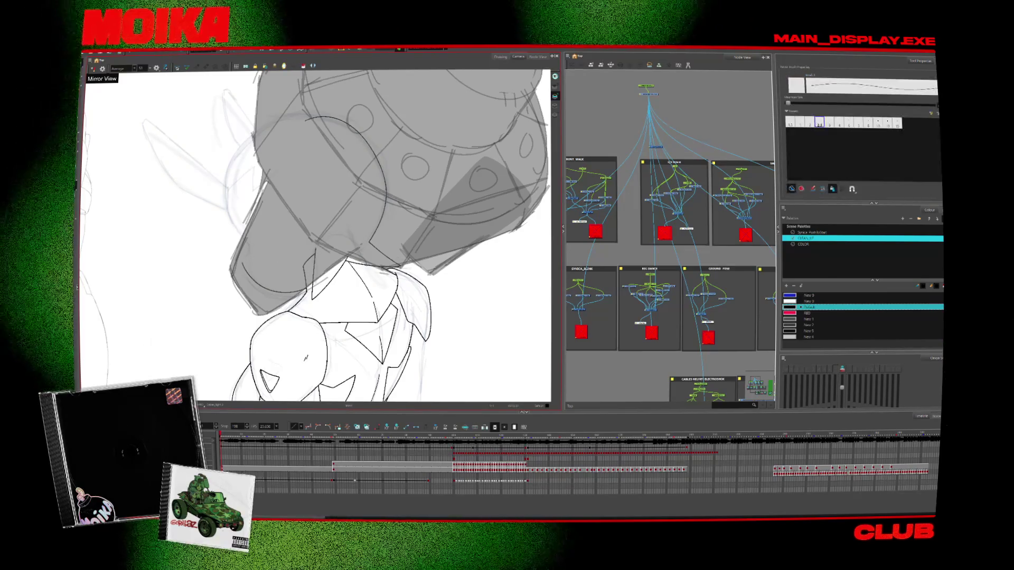
scroll(375, 271, down, 5)
scroll(376, 271, up, 4)
key(alt+b)
Extend the hip curve further to the left
drag(229, 440, 330, 447)
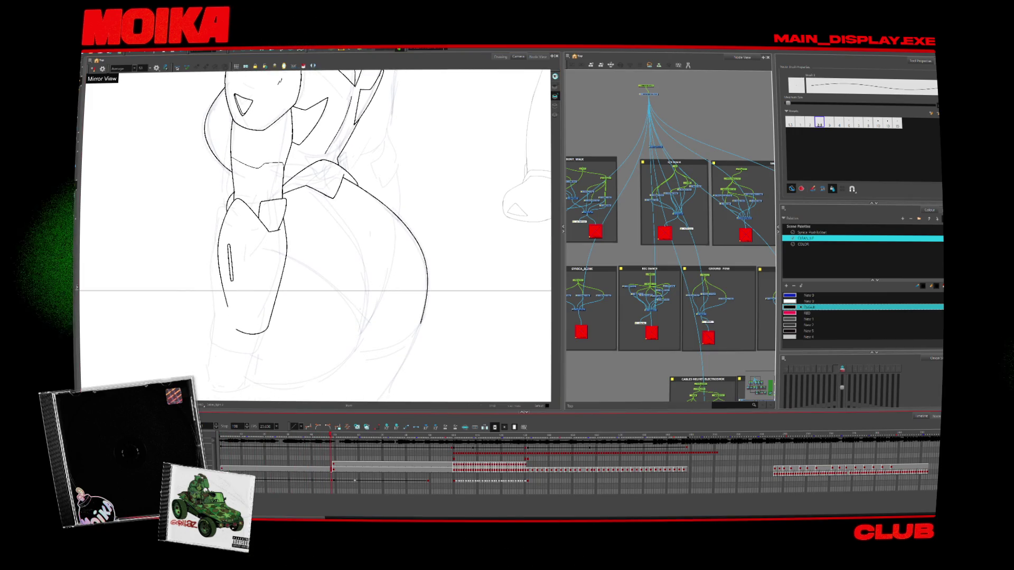
drag(265, 259, 358, 334)
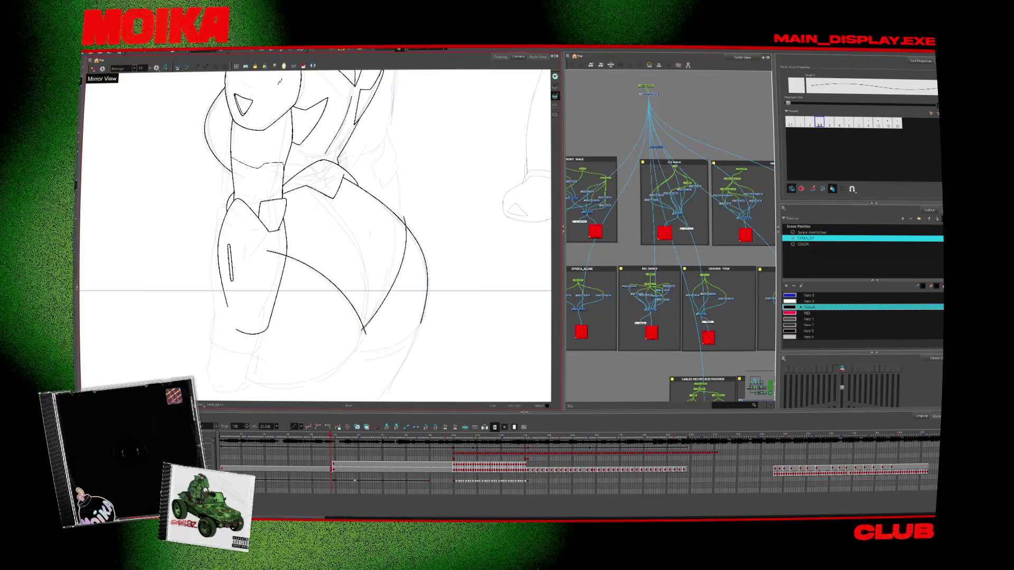
scroll(315, 235, up, 2)
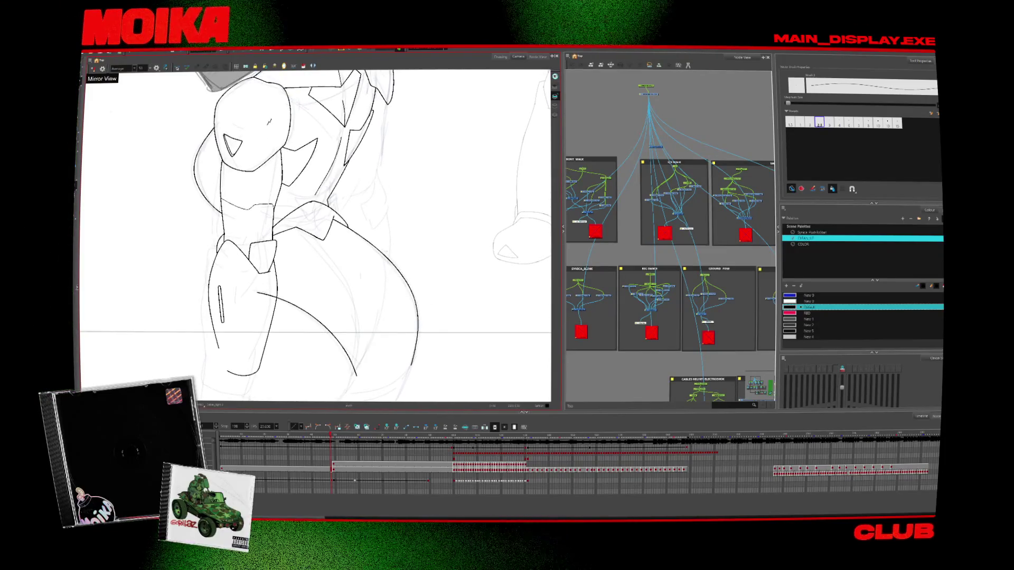
key(alt+t)
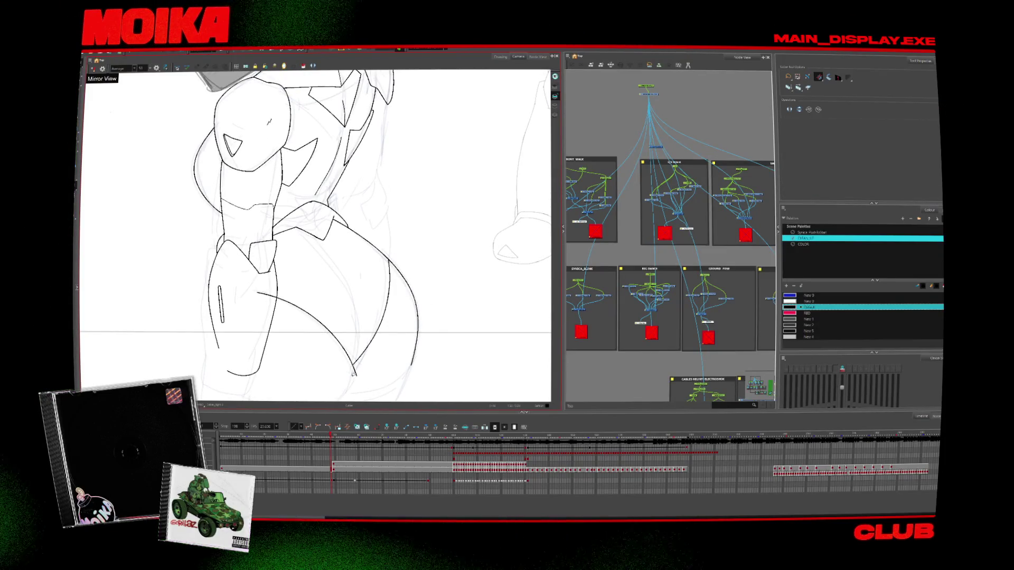
scroll(316, 235, down, 3)
key(alt+b)
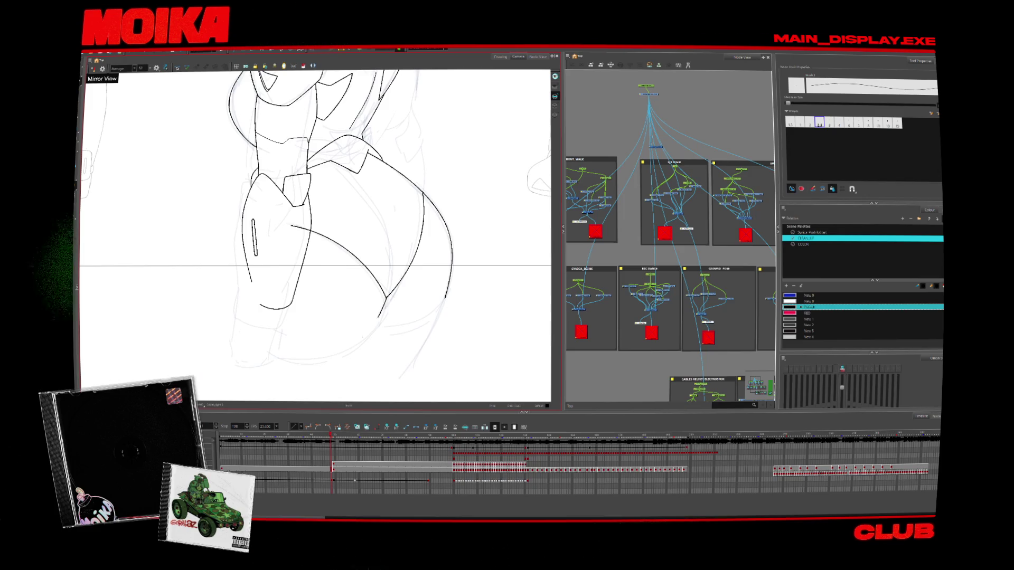
Select and reshape the lower curved hip stroke, checking it in Mirror View
key(4)
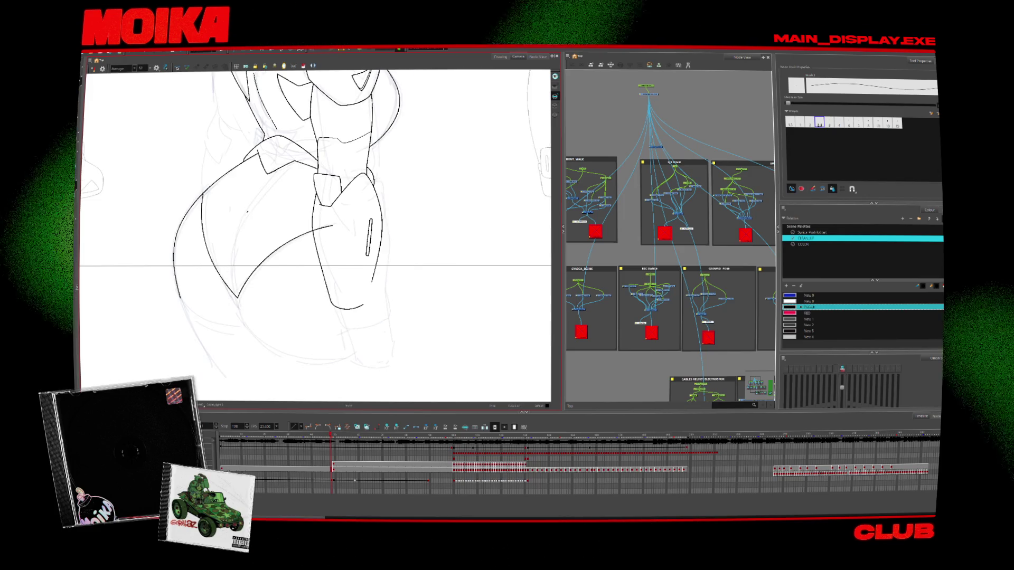
key(4)
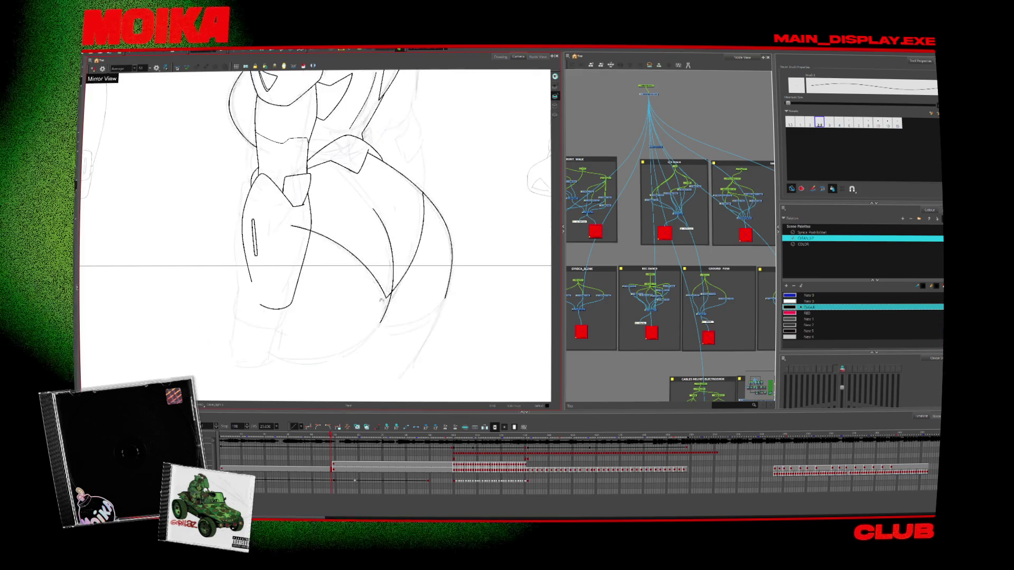
scroll(315, 235, up, 5)
scroll(373, 354, down, 2)
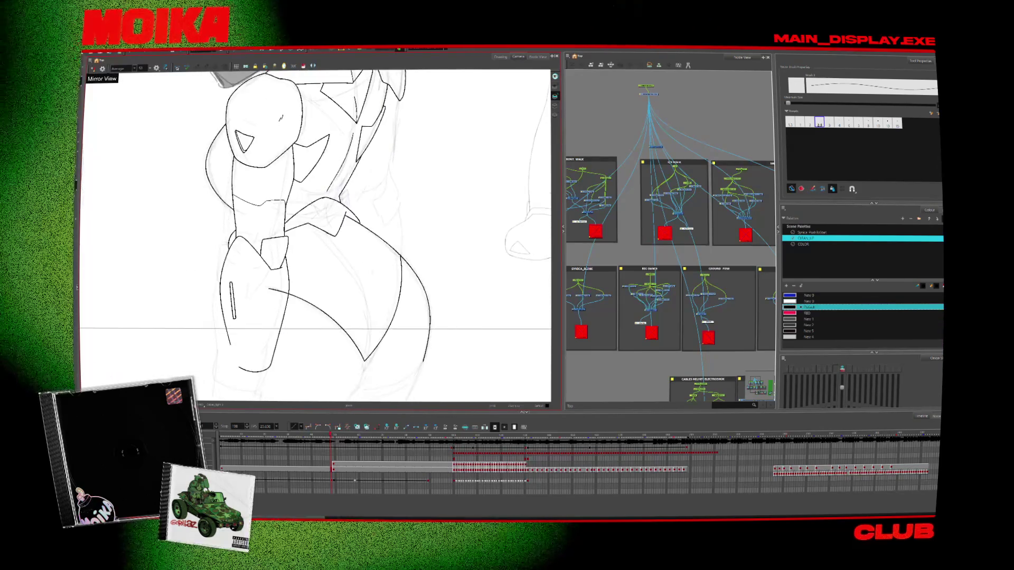
click(385, 365)
drag(366, 360, 377, 355)
key(4)
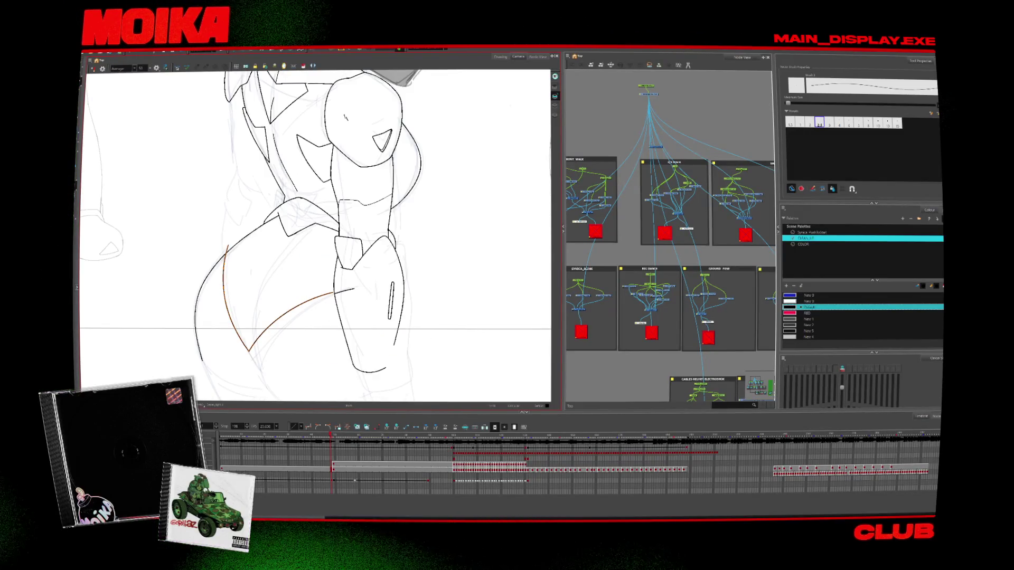
key(alt+s)
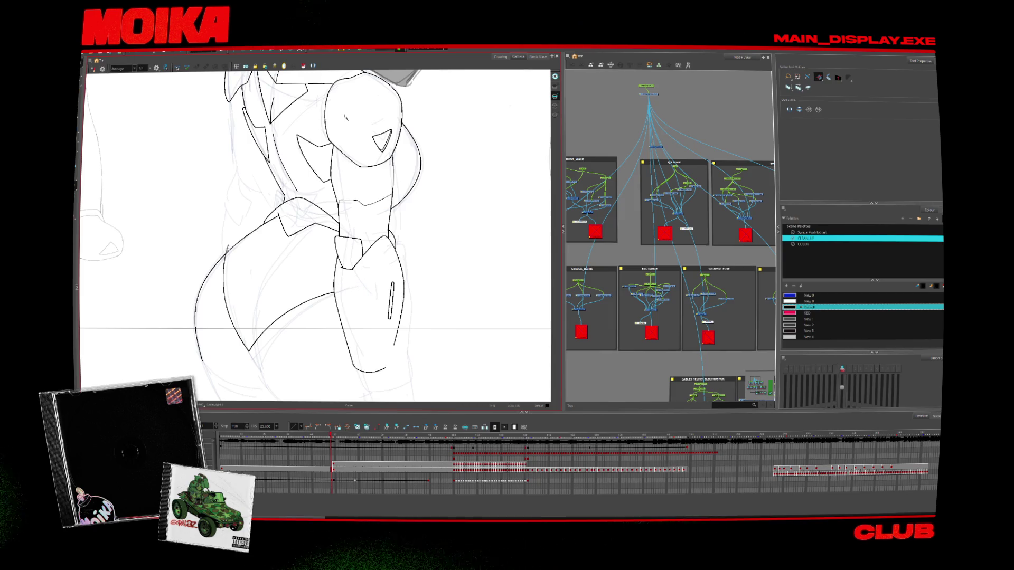
Redraw the cuff outline at the bottom of the arm with two curving strokes
drag(304, 262, 326, 232)
key(alt+b)
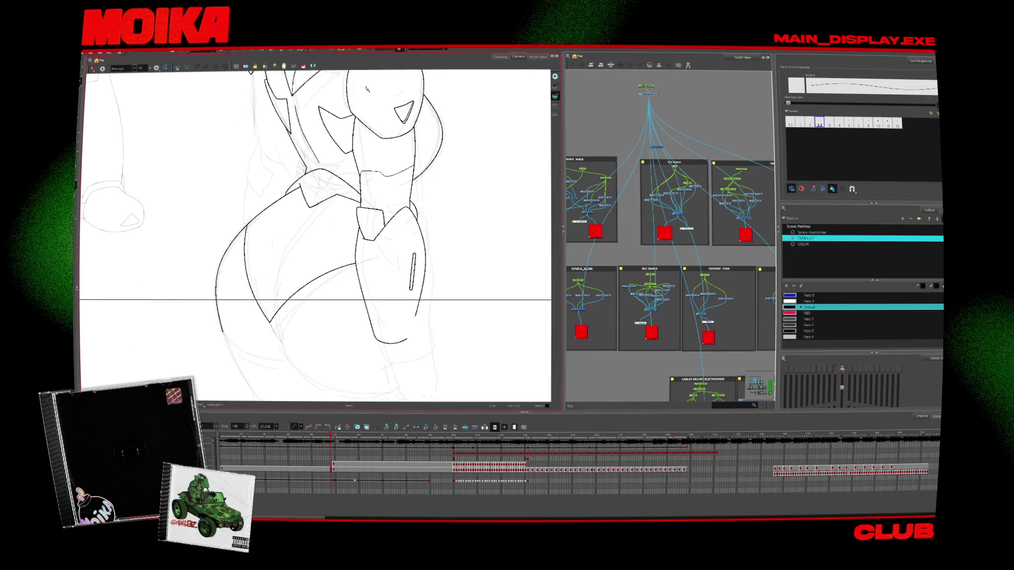
key(4)
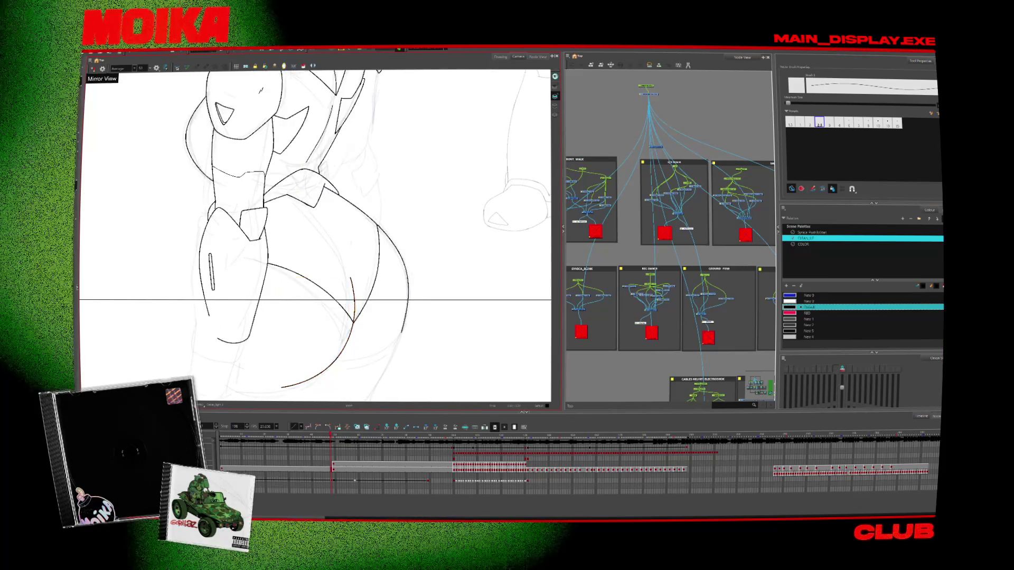
scroll(315, 236, up, 2)
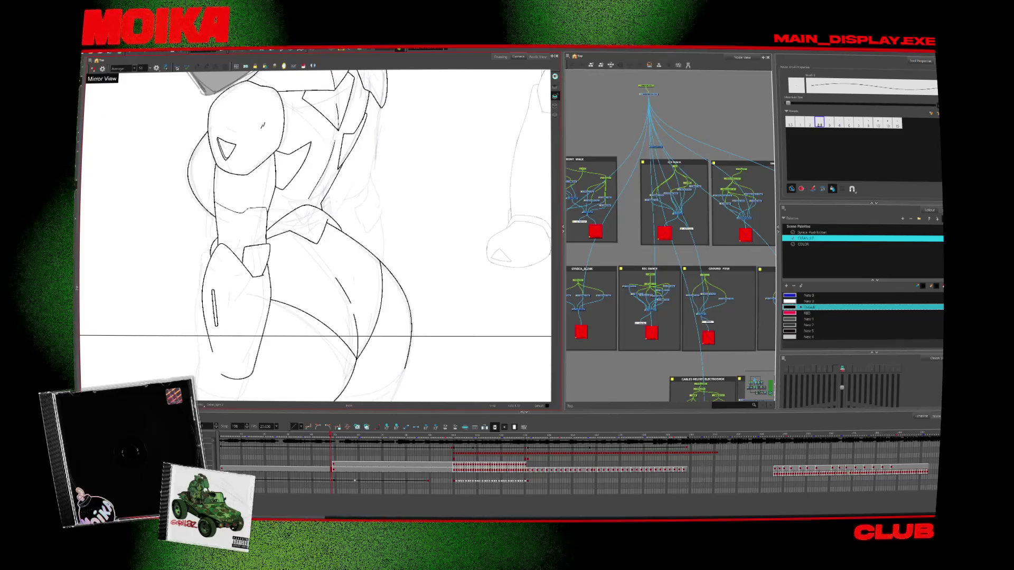
scroll(315, 236, down, 2)
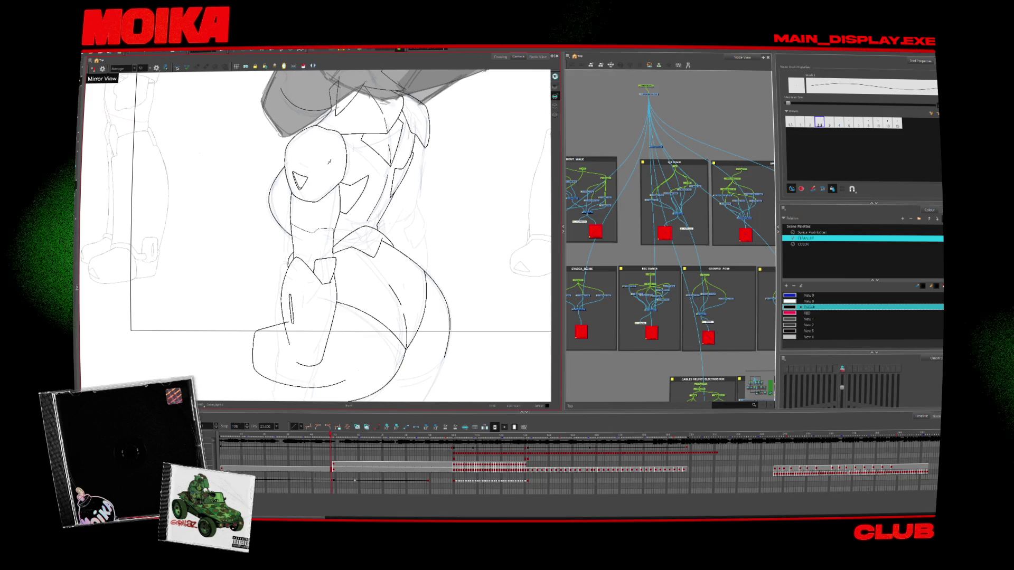
key(ctrl+z)
mouse_move(294, 321)
mouse_down()
mouse_move(251, 360)
mouse_move(340, 379)
mouse_up()
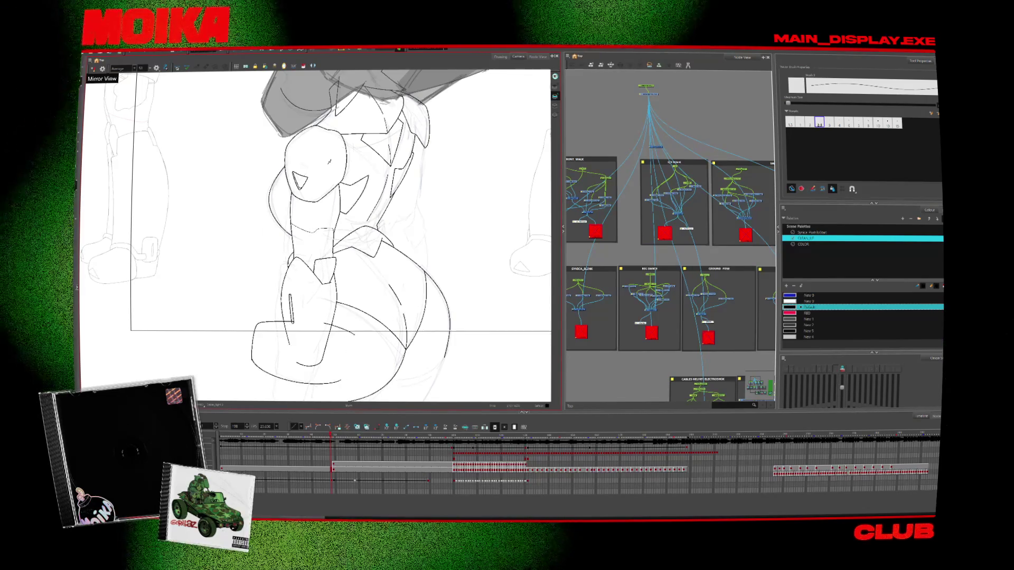
drag(323, 325, 353, 365)
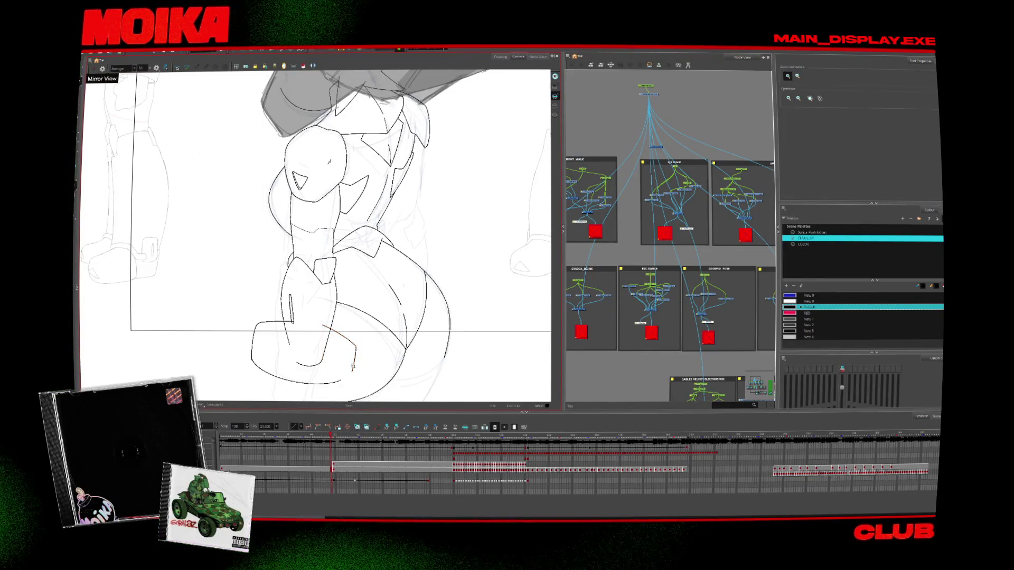
scroll(359, 351, up, 5)
scroll(411, 374, down, 1)
key(alt+slash)
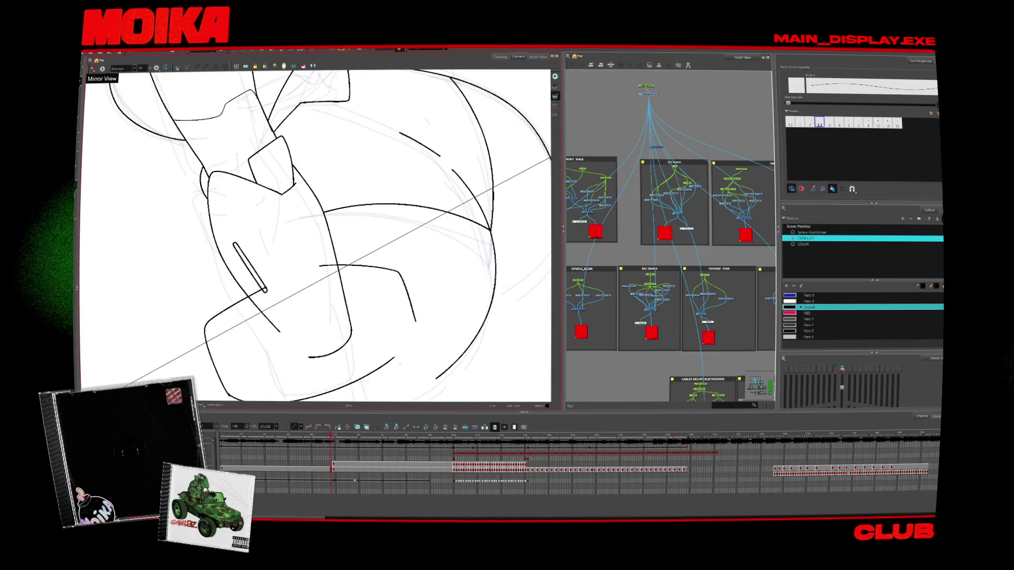
Ink the cuff band with a sweeping curve and short strokes on a rotated view
drag(393, 359, 416, 334)
mouse_move(423, 159)
mouse_down()
mouse_move(449, 274)
mouse_move(370, 338)
mouse_up()
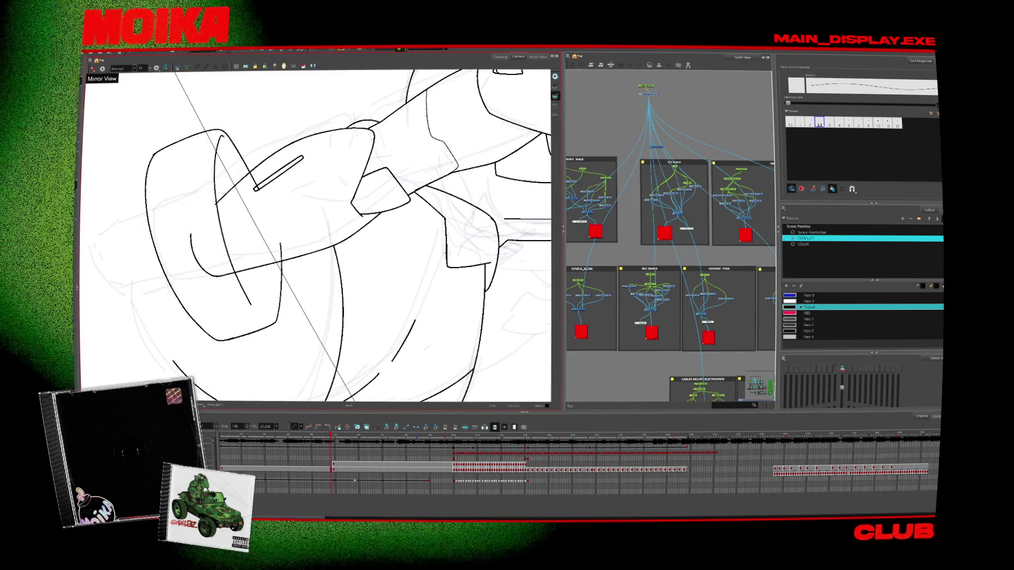
mouse_move(423, 137)
mouse_down()
mouse_move(454, 243)
mouse_move(370, 327)
mouse_up()
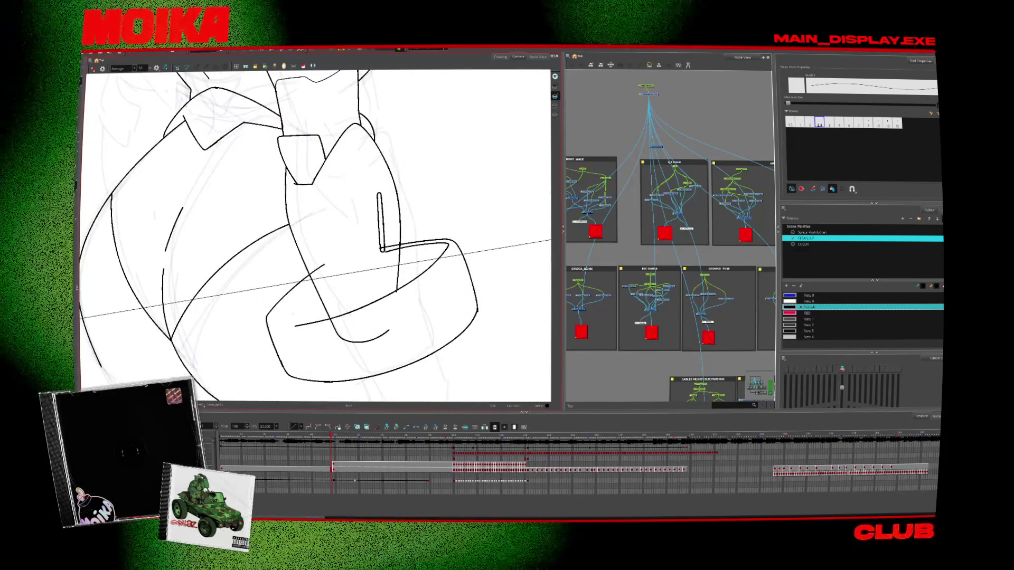
drag(293, 298, 454, 253)
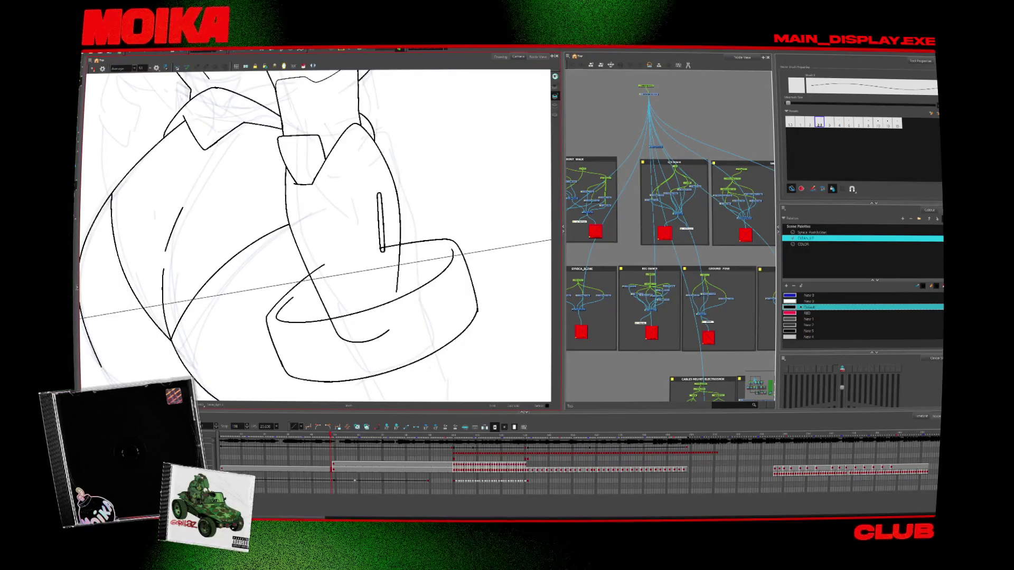
key(alt+b)
drag(370, 296, 397, 247)
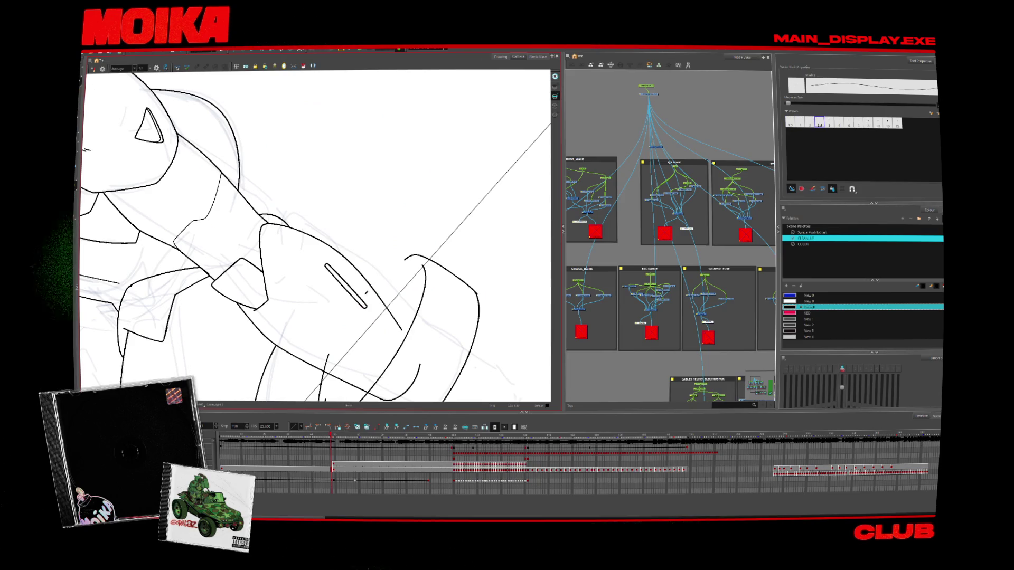
drag(364, 294, 403, 259)
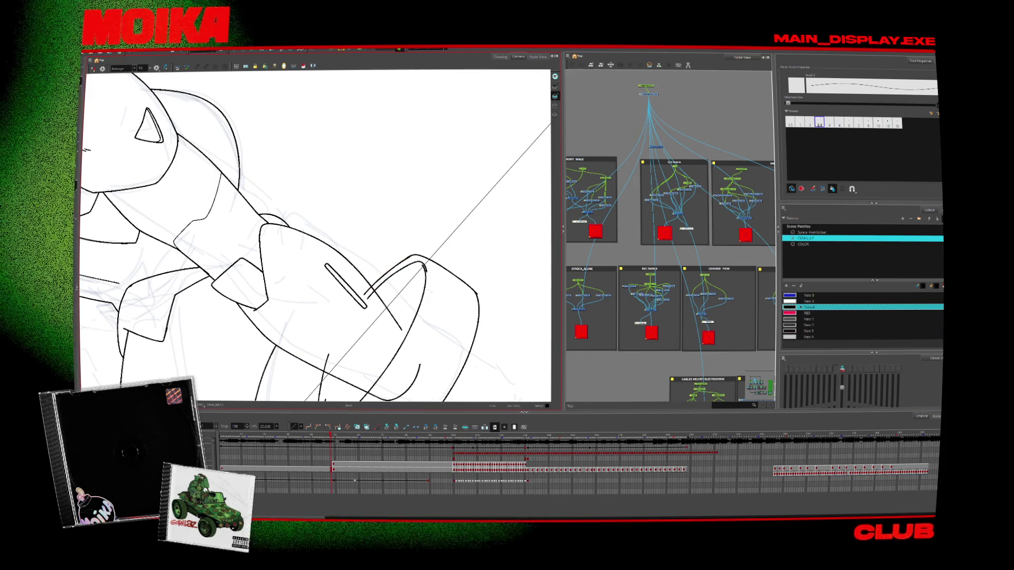
Touch up the cuff lines at a tilted angle, then return to the upright full camera frame
key(shift+x)
drag(373, 333, 386, 315)
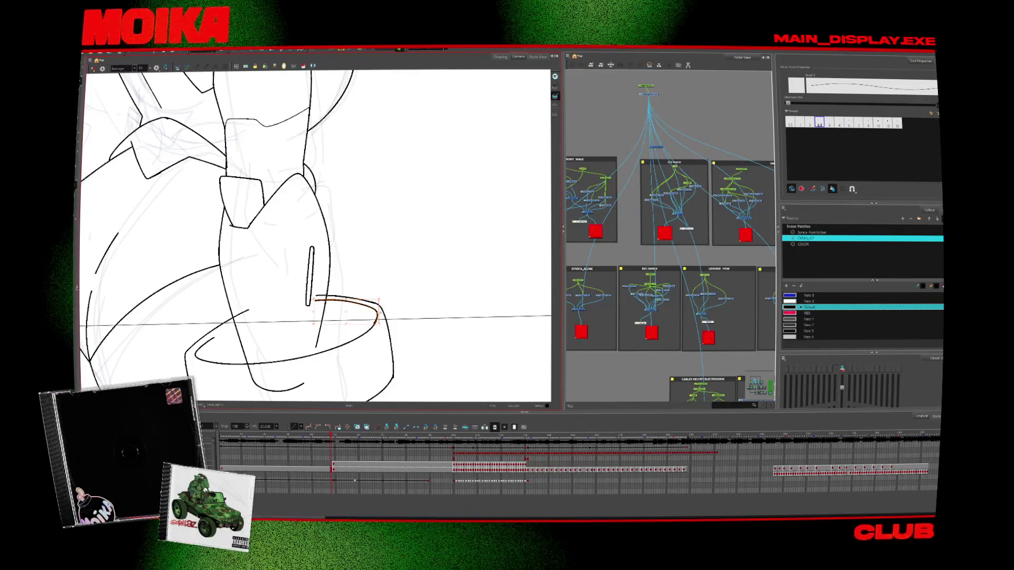
drag(373, 320, 472, 267)
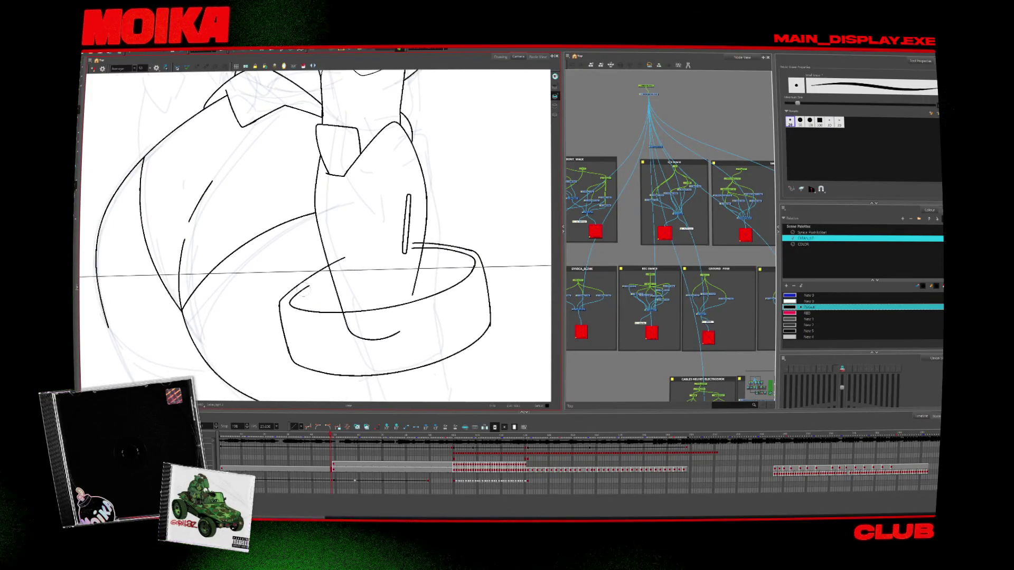
key(alt+e)
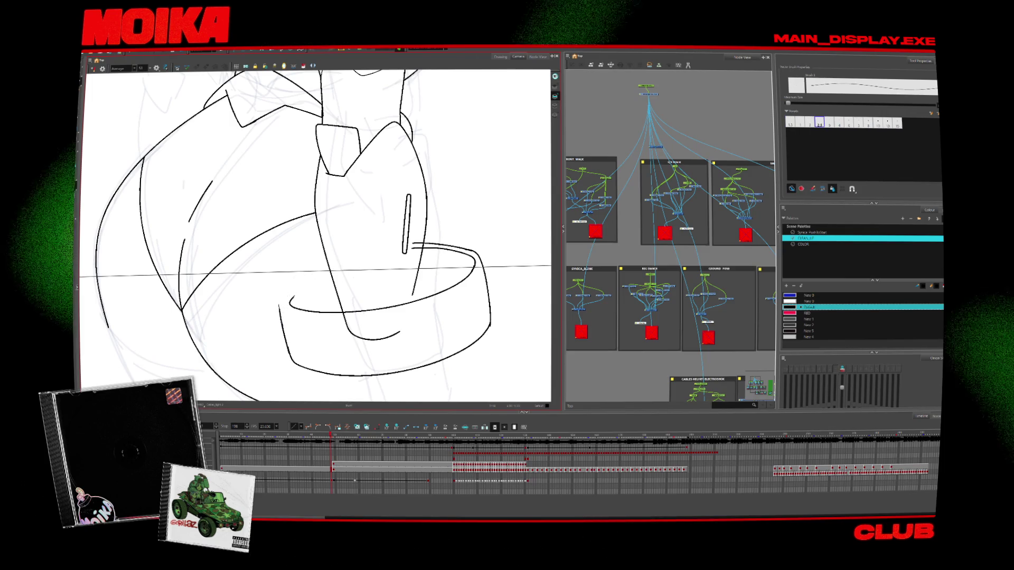
mouse_move(316, 264)
mouse_down()
mouse_move(296, 290)
mouse_move(298, 309)
mouse_up()
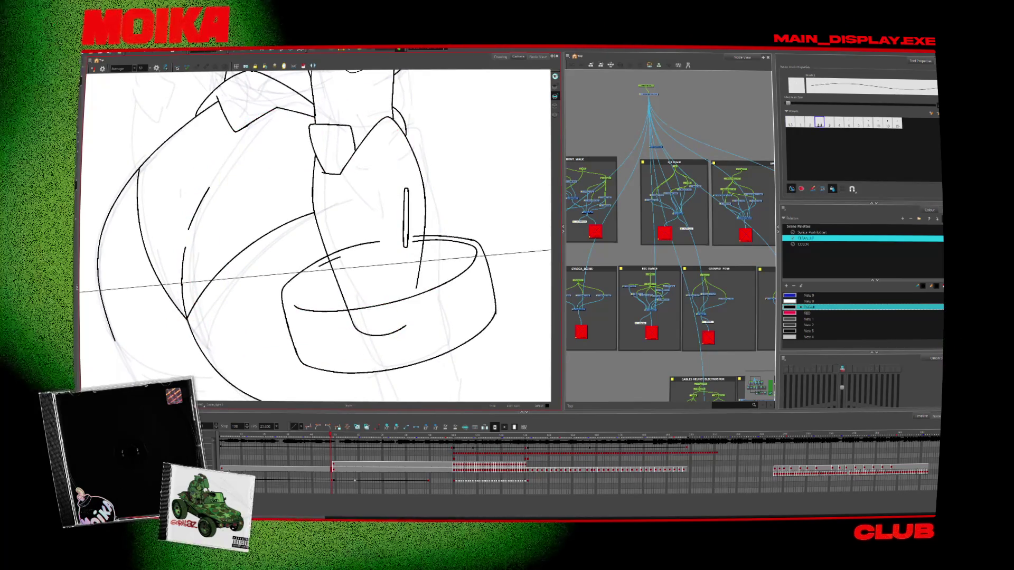
mouse_move(370, 159)
mouse_down()
mouse_move(317, 132)
mouse_move(237, 158)
mouse_move(212, 211)
mouse_move(343, 148)
mouse_move(317, 143)
mouse_up()
key(alt+/)
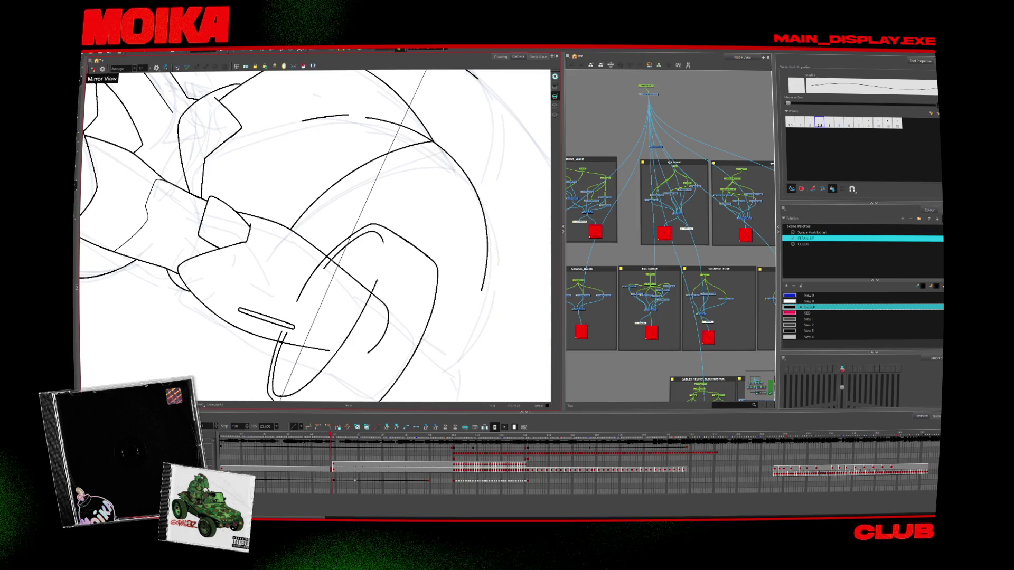
mouse_move(370, 211)
mouse_down()
mouse_move(391, 274)
mouse_move(393, 355)
mouse_move(342, 325)
mouse_up()
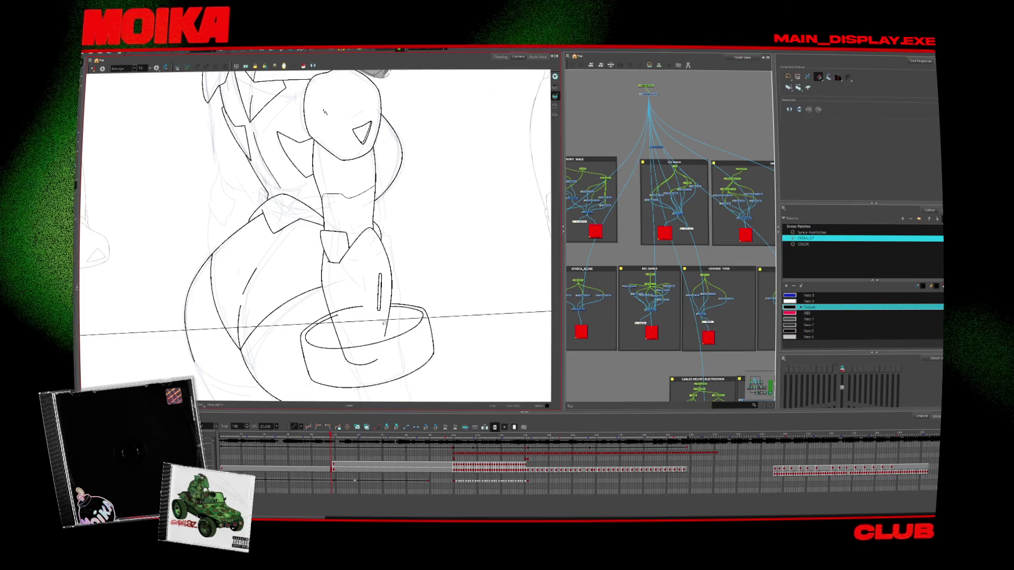
key(alt+/)
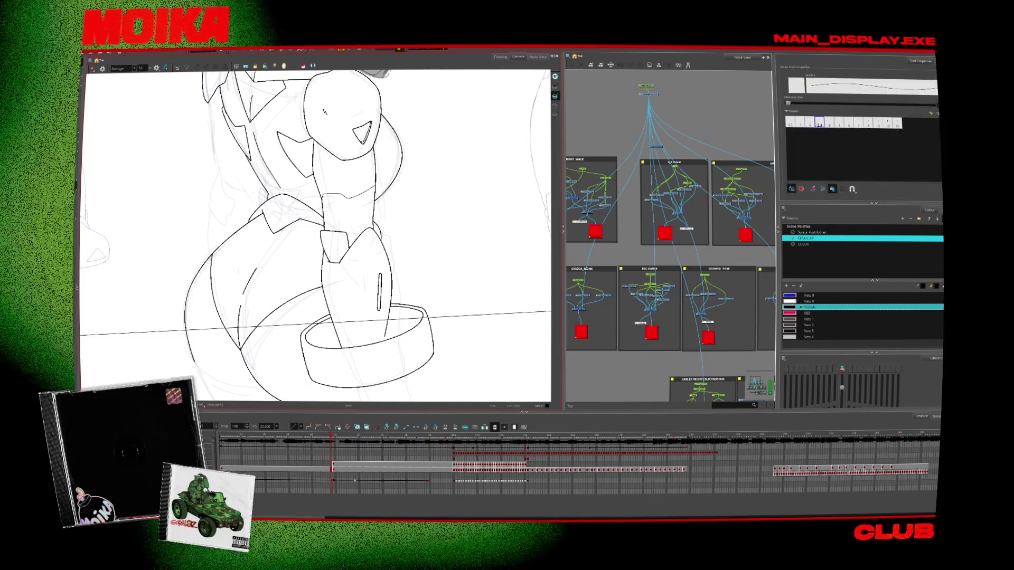
key(alt+s)
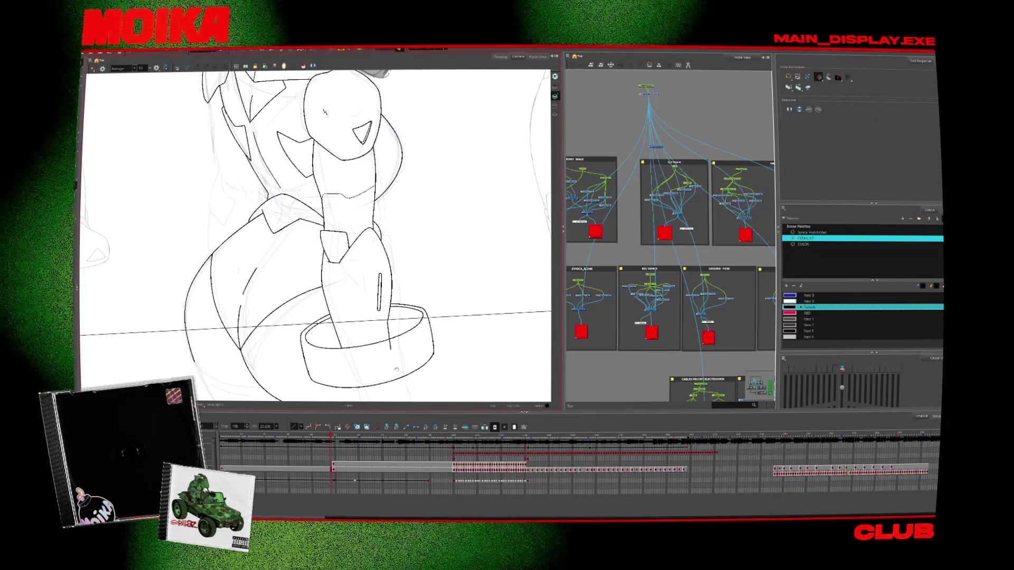
scroll(401, 320, down, 2)
key(shift+m)
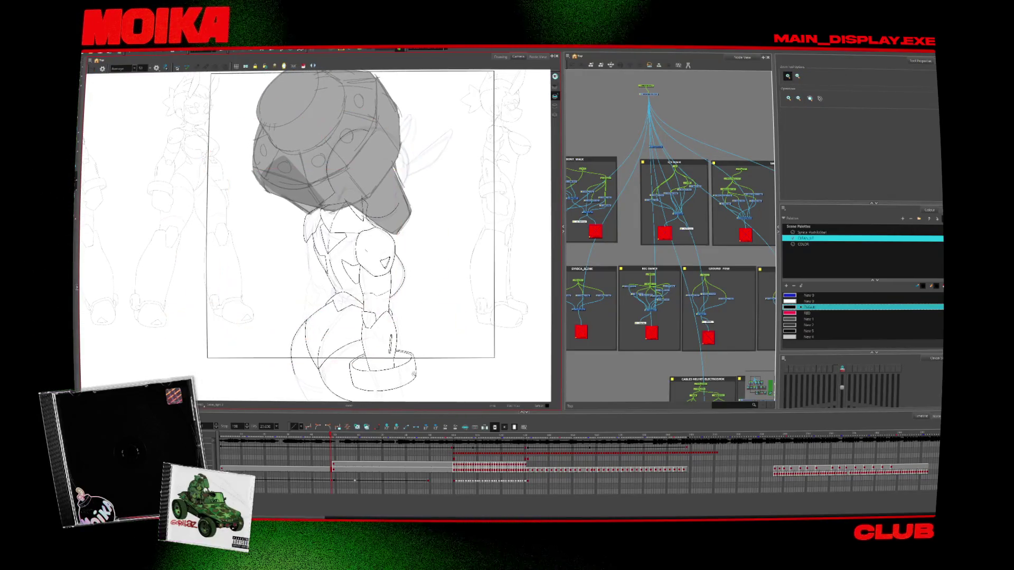
Drag the cuff ring's right and left edges inward so it hugs the wrist
scroll(421, 314, down, 2)
click(406, 328)
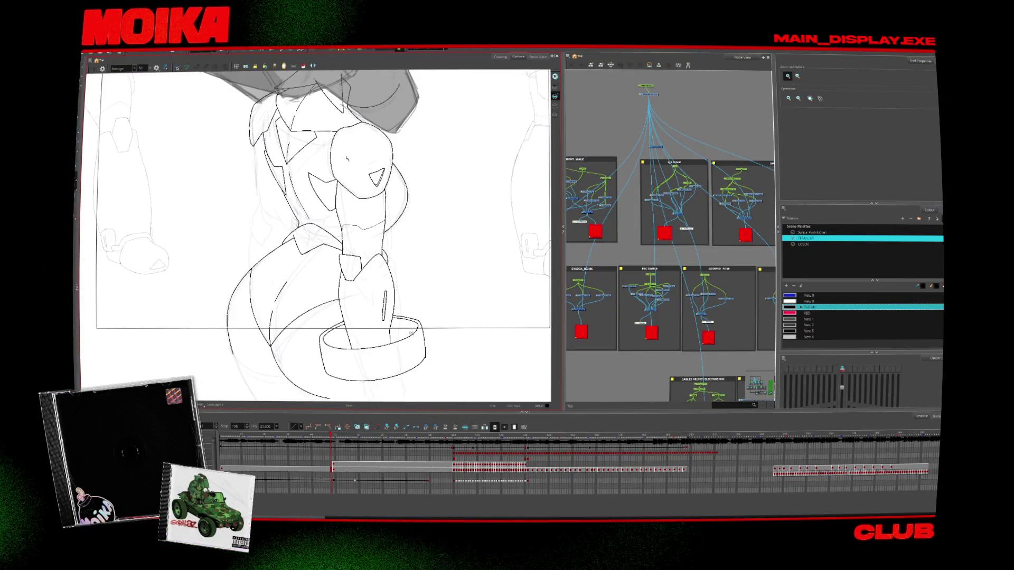
click(410, 332)
key(alt+b)
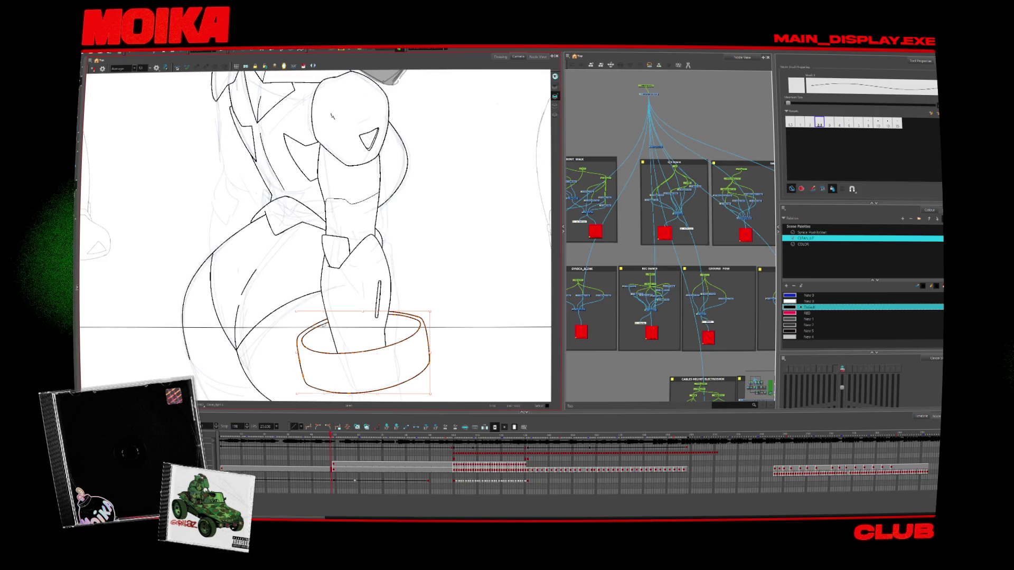
drag(430, 353, 420, 353)
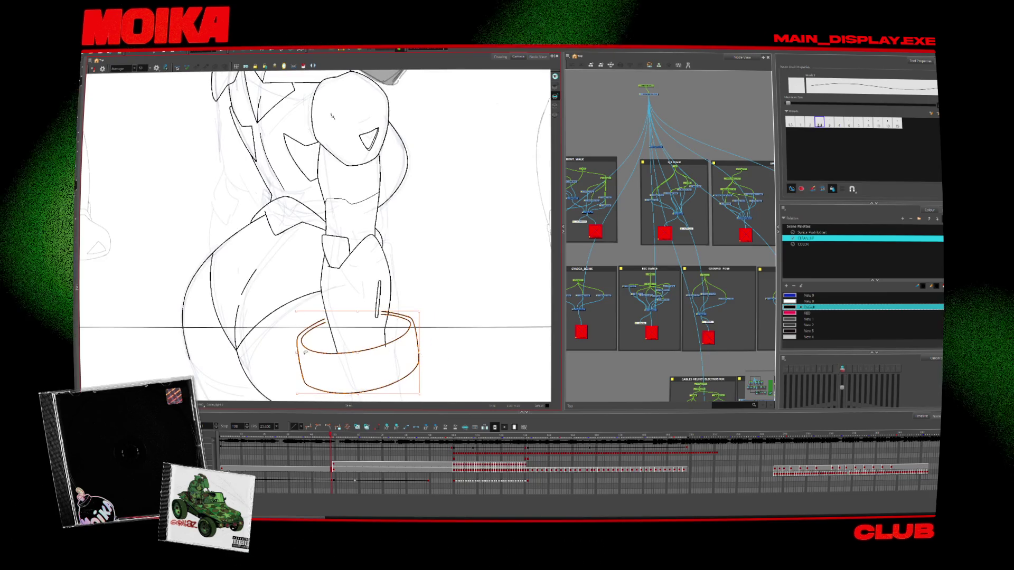
drag(305, 352, 314, 352)
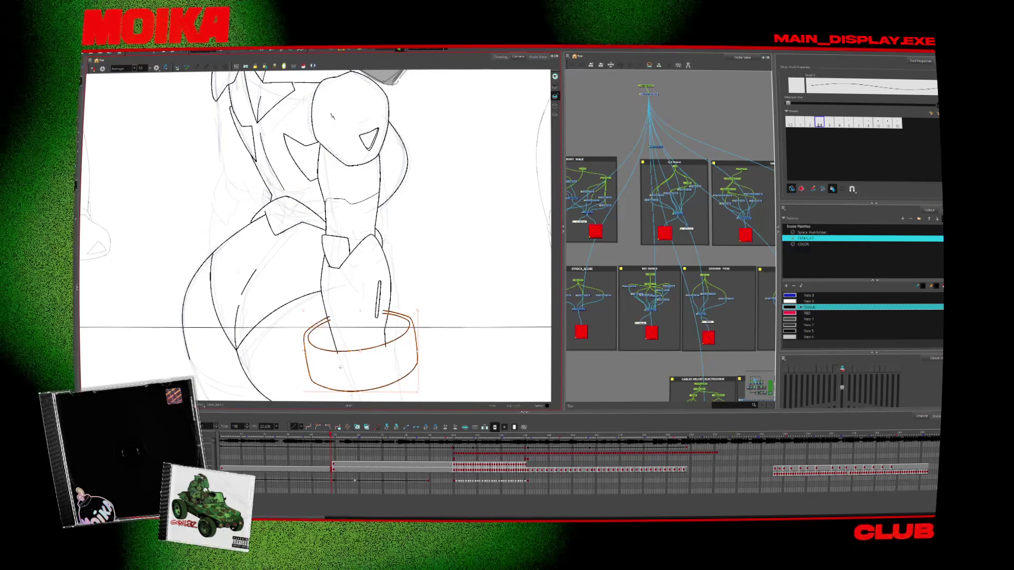
click(348, 349)
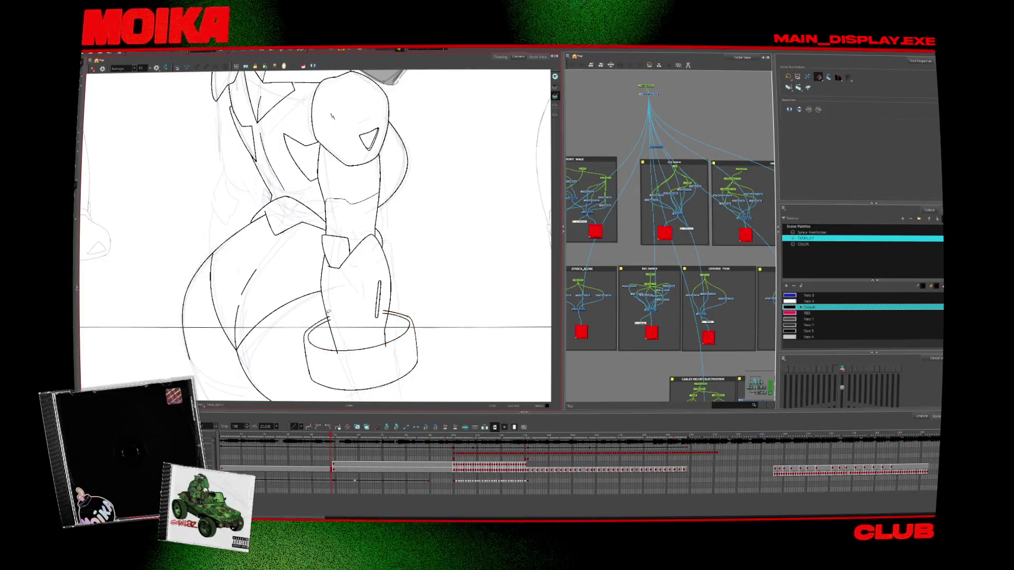
key(alt+z)
click(352, 352)
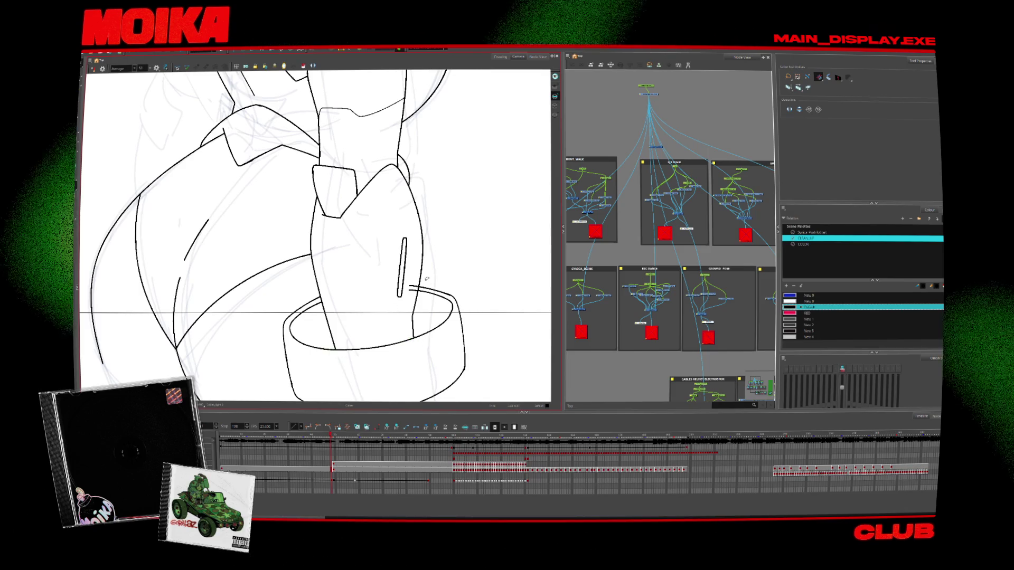
scroll(419, 298, down, 5)
scroll(433, 322, up, 5)
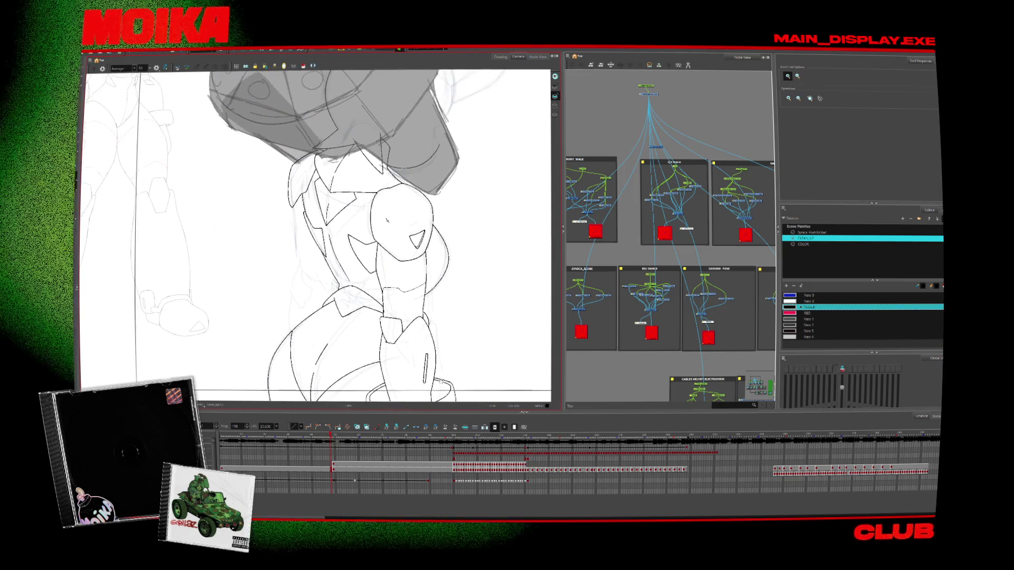
Ink the armor plate lines on the torso and hip with the brush
scroll(317, 259, up, 2)
key(alt+b)
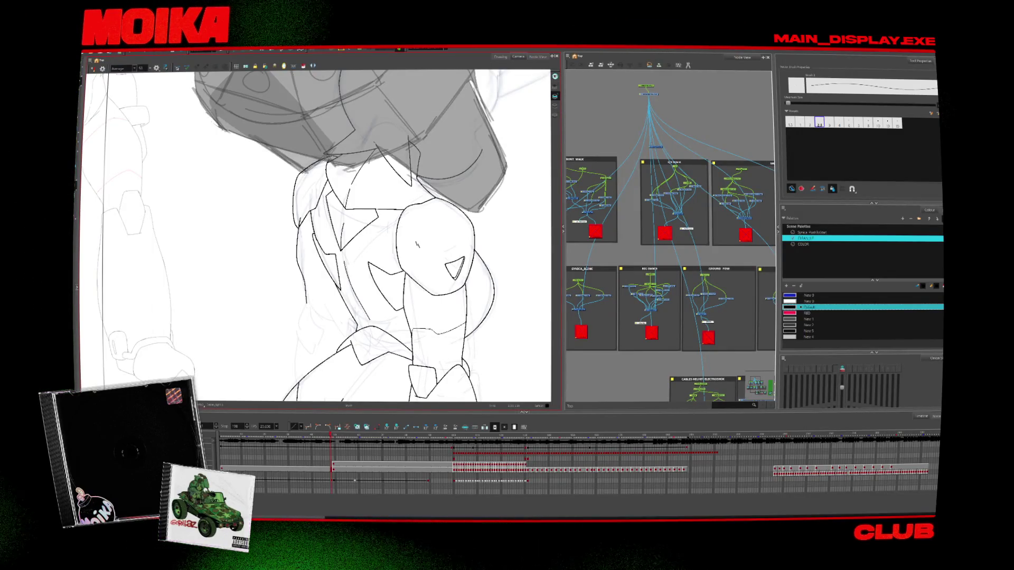
scroll(317, 235, down, 2)
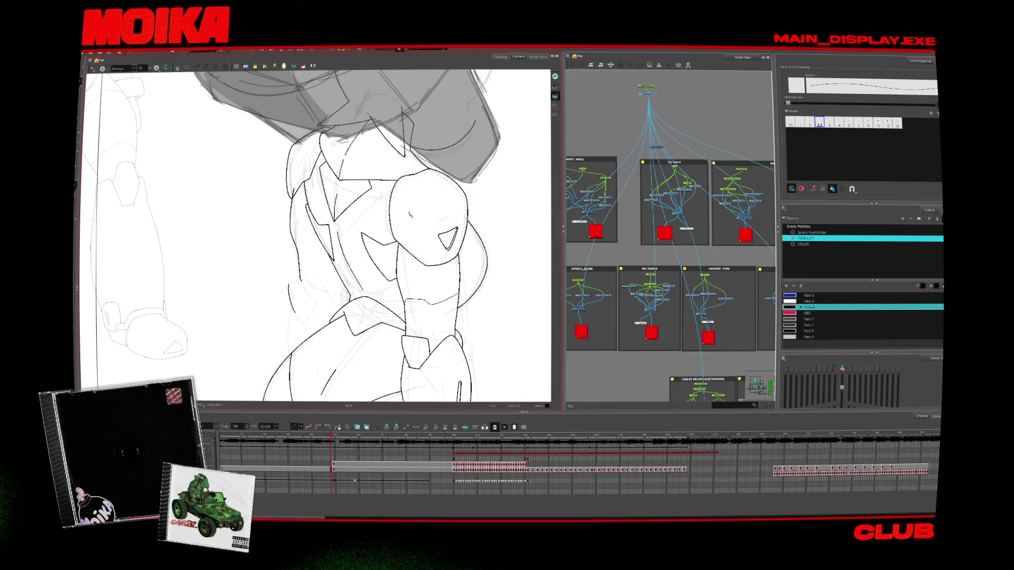
scroll(296, 322, up, 2)
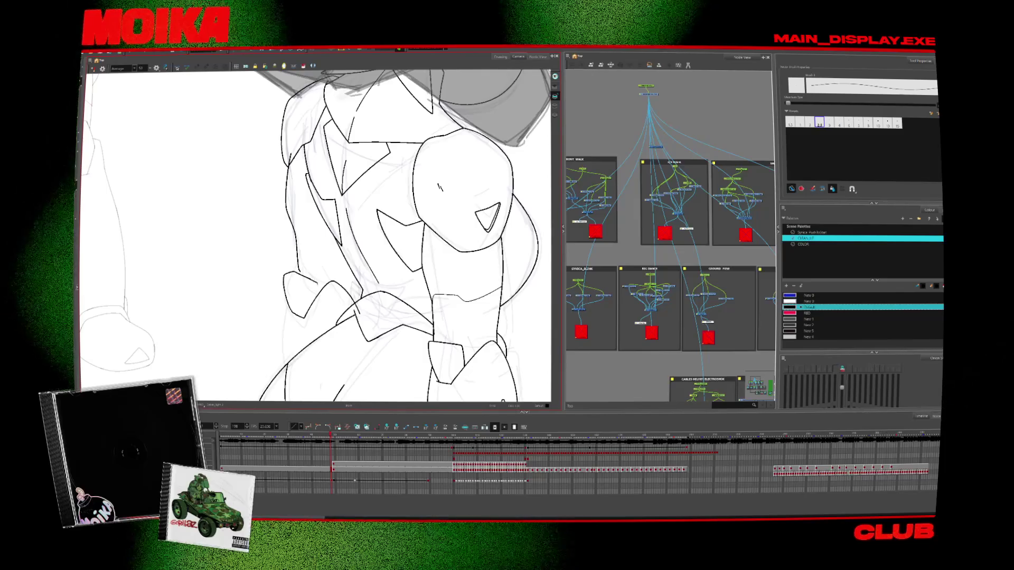
key(alt+b)
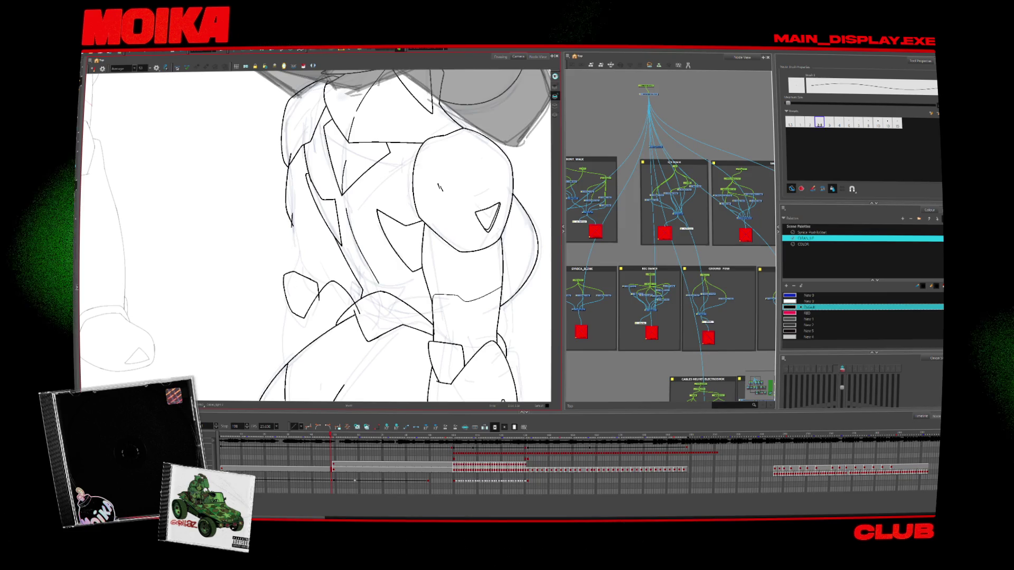
key(alt+s)
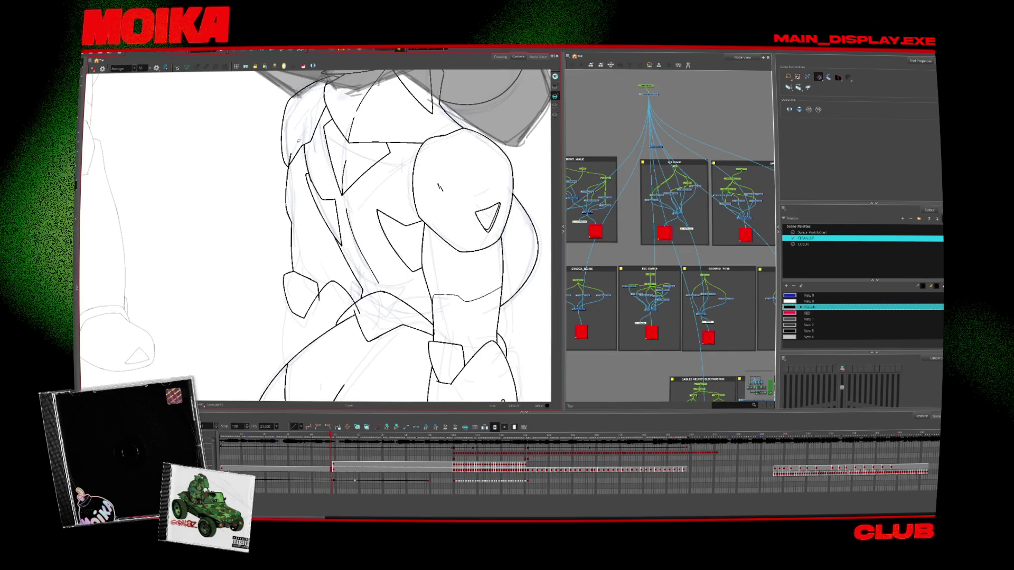
scroll(317, 235, up, 2)
scroll(317, 235, down, 1)
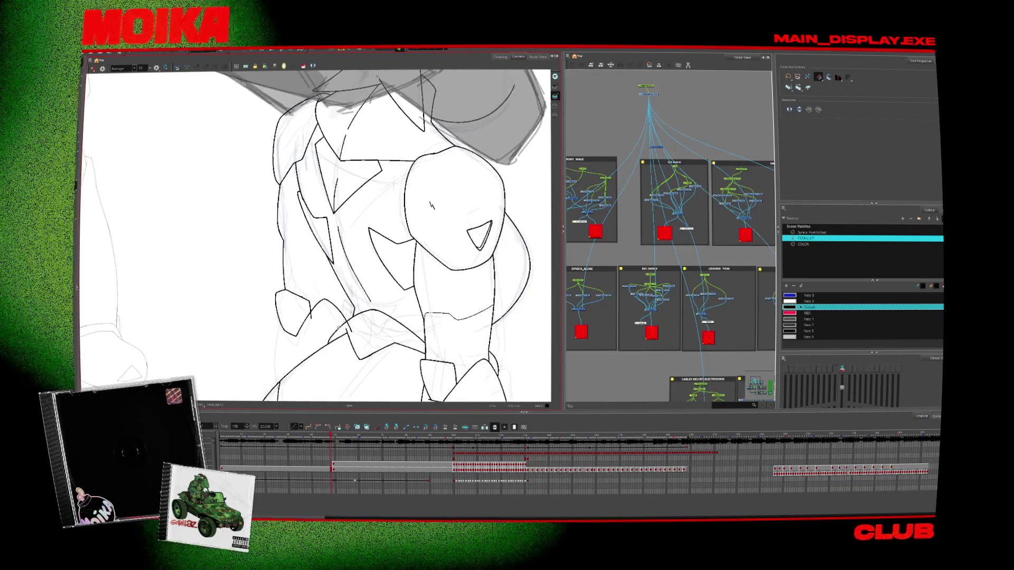
scroll(317, 235, down, 1)
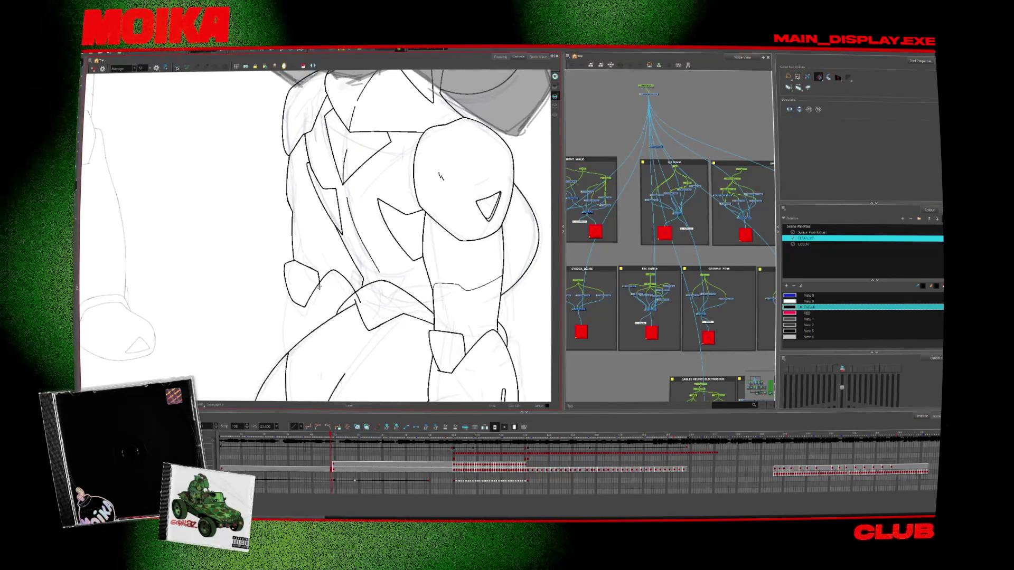
key(alt+b)
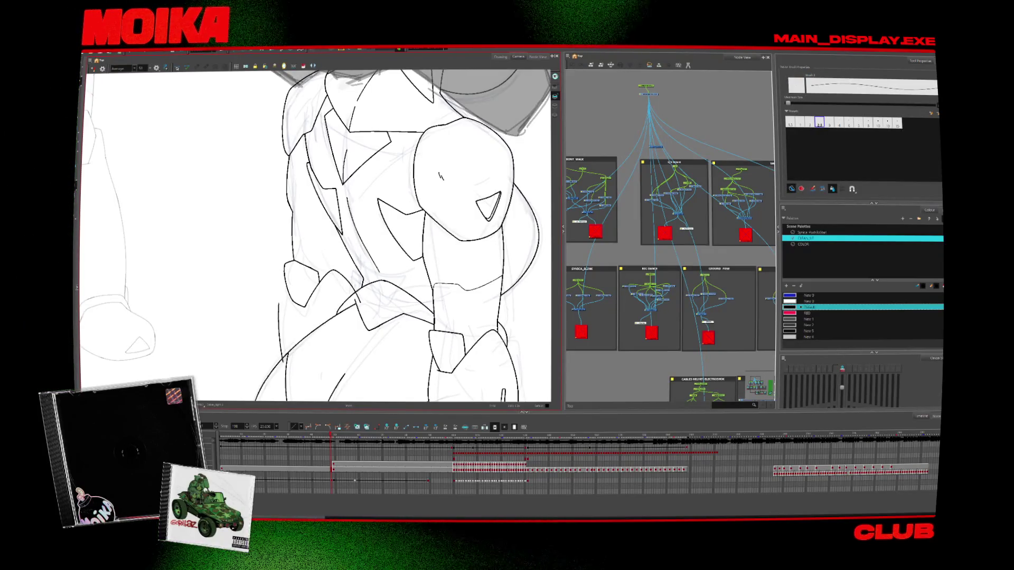
Check the torso plates in Mirror View and adjust the chest plate edge stroke
key(4)
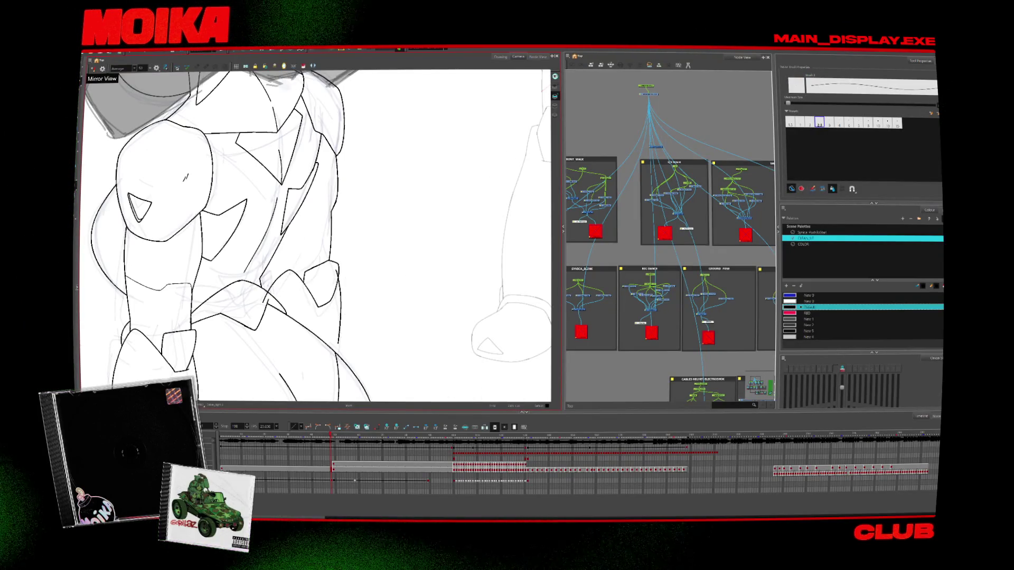
key(4)
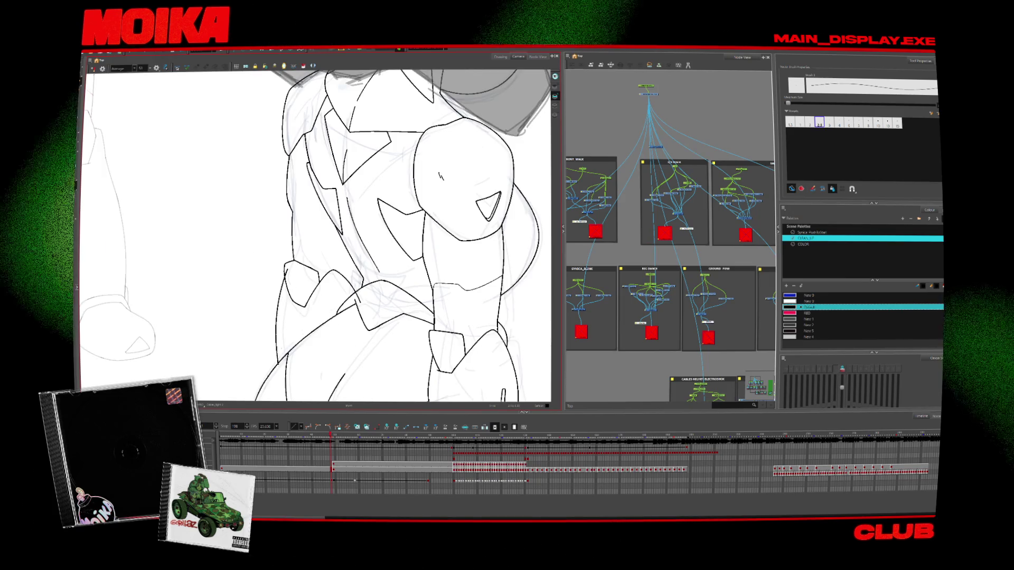
click(277, 317)
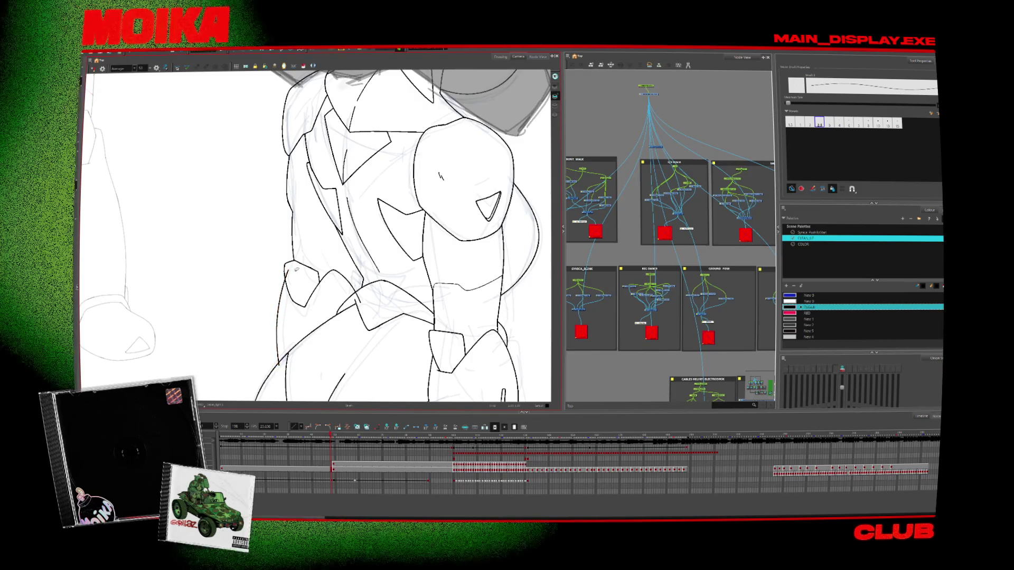
key(alt+s)
click(93, 68)
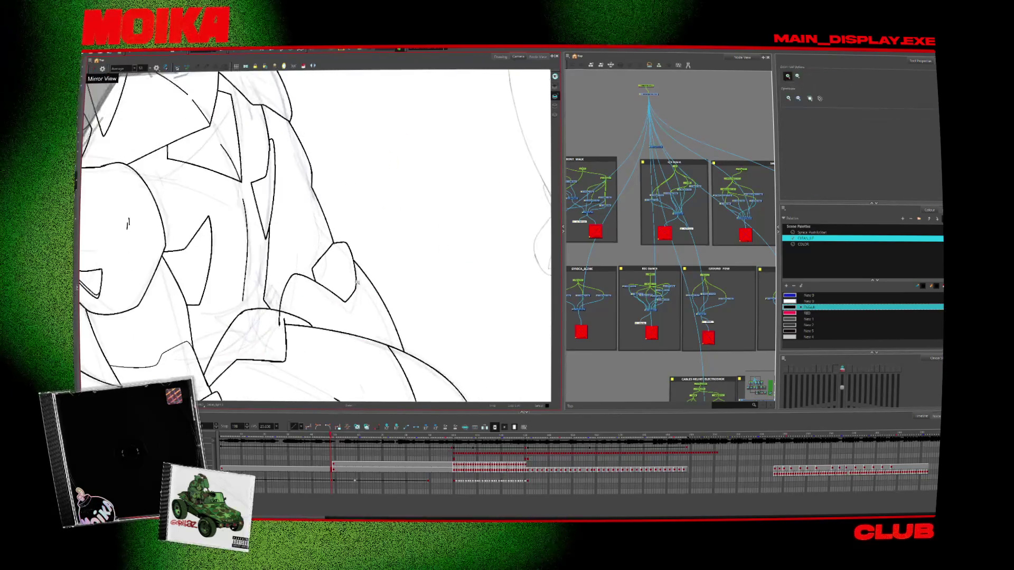
key(alt+b)
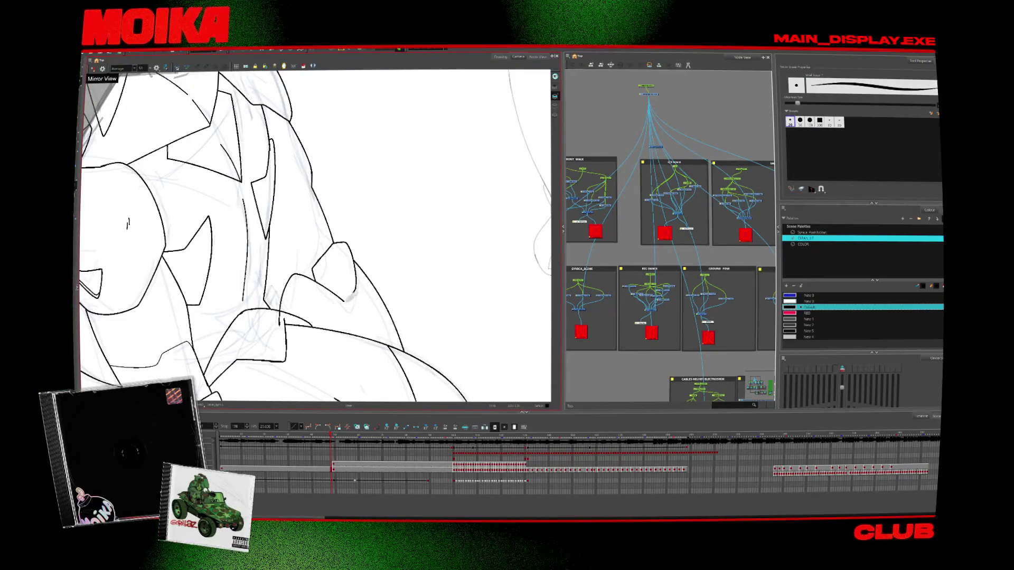
key(alt+s)
key(alt+b)
key(alt+z)
scroll(431, 332, down, 5)
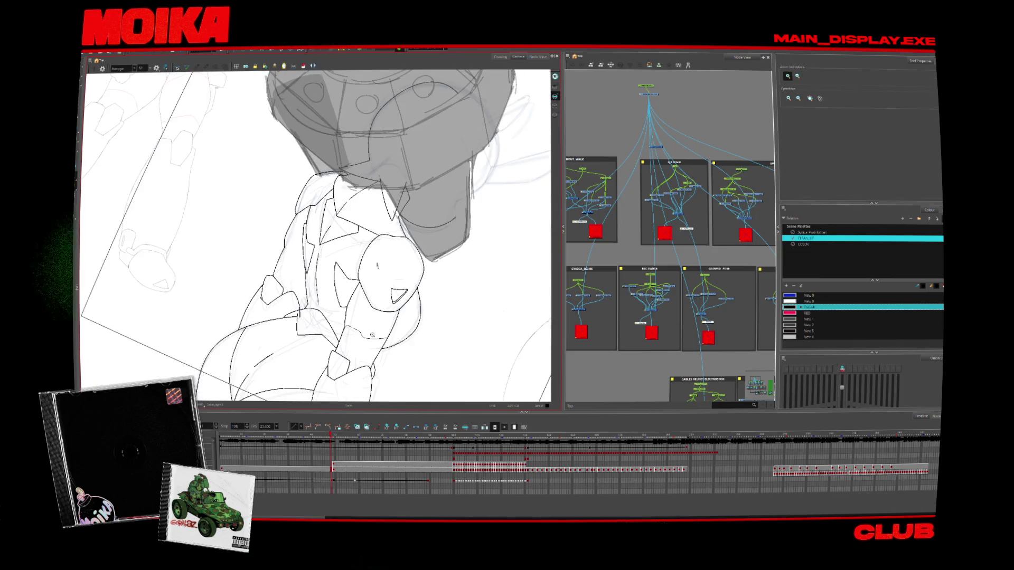
Check the inking in mirrored view and set the brush to the first size preset
scroll(339, 294, up, 5)
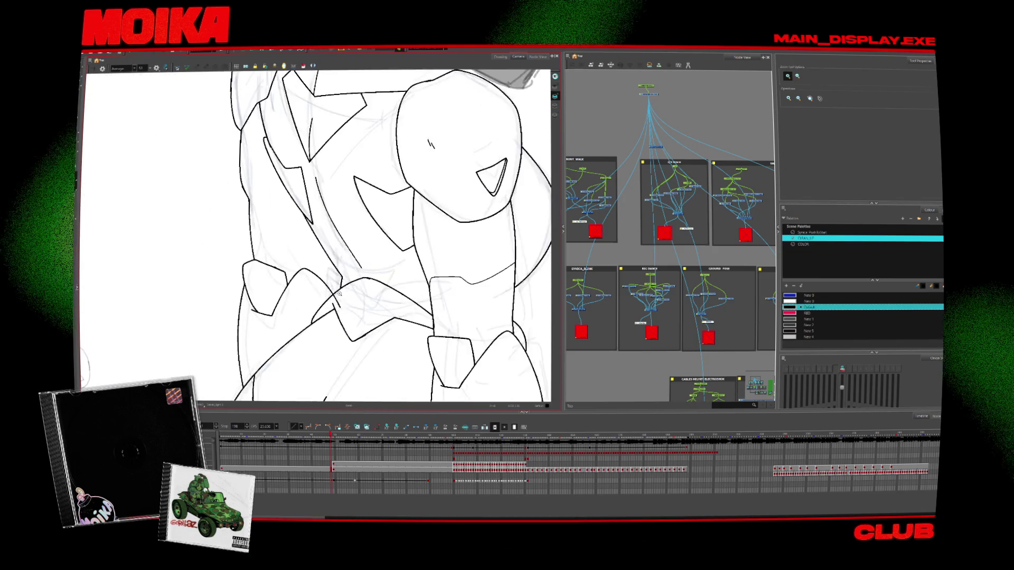
key(alt+b)
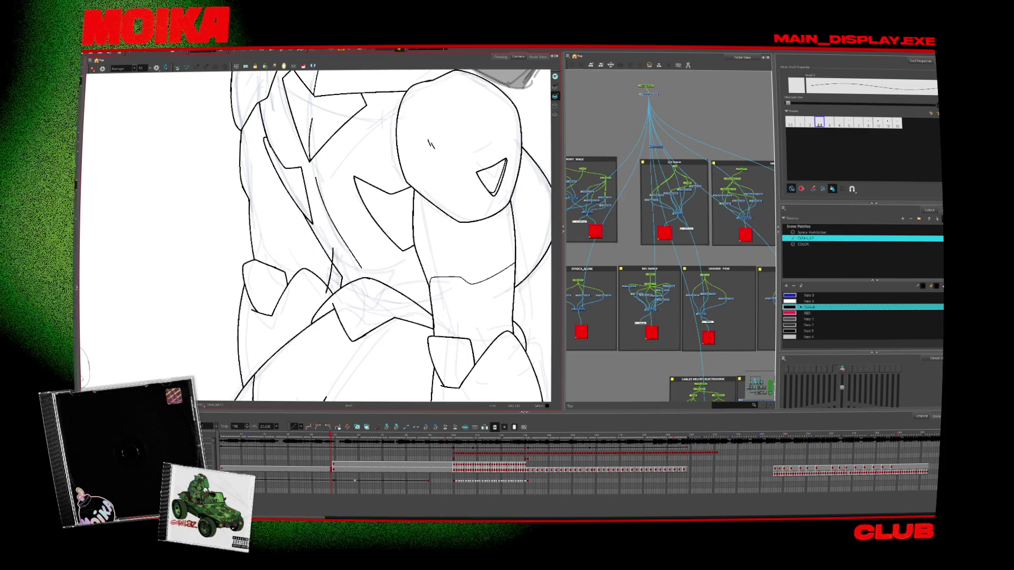
key(alt+s)
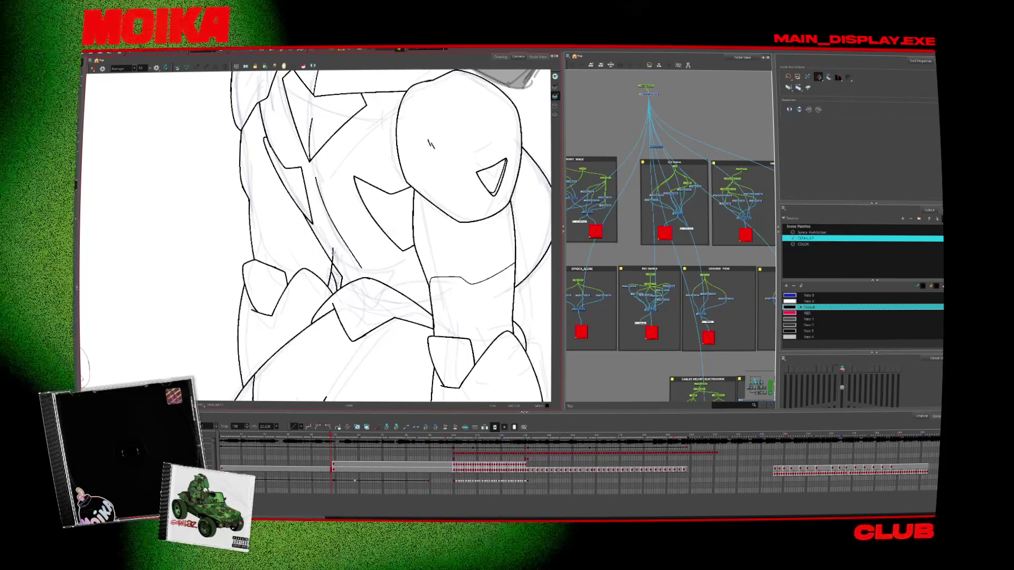
key(2)
key(4)
key(alt+b)
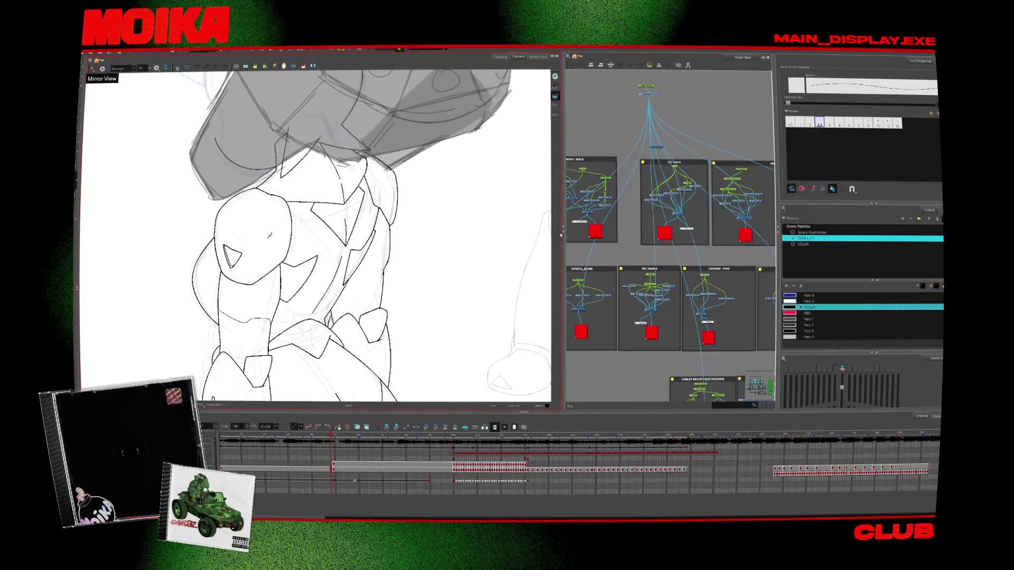
click(809, 122)
key(2)
key(2)
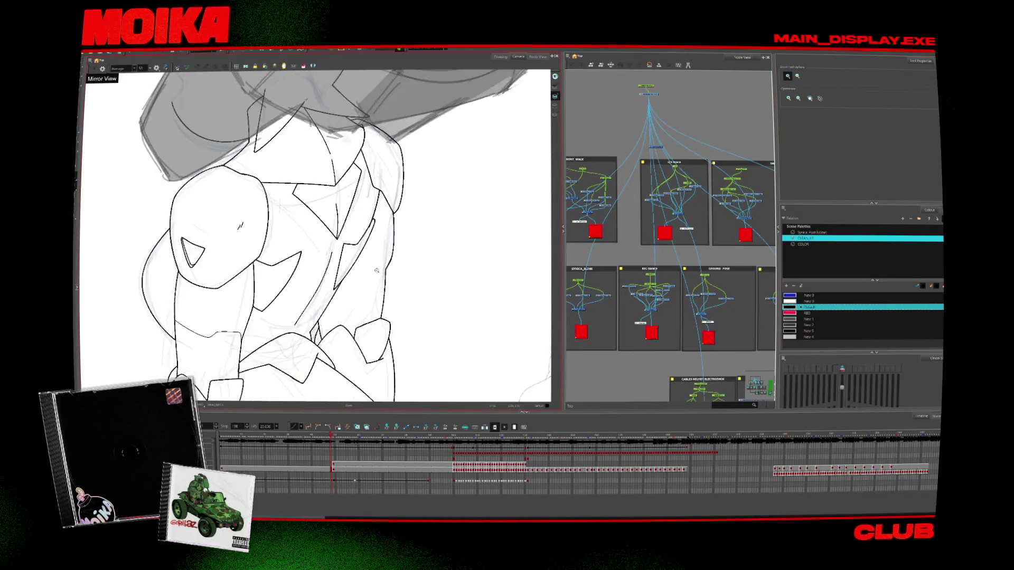
click(791, 122)
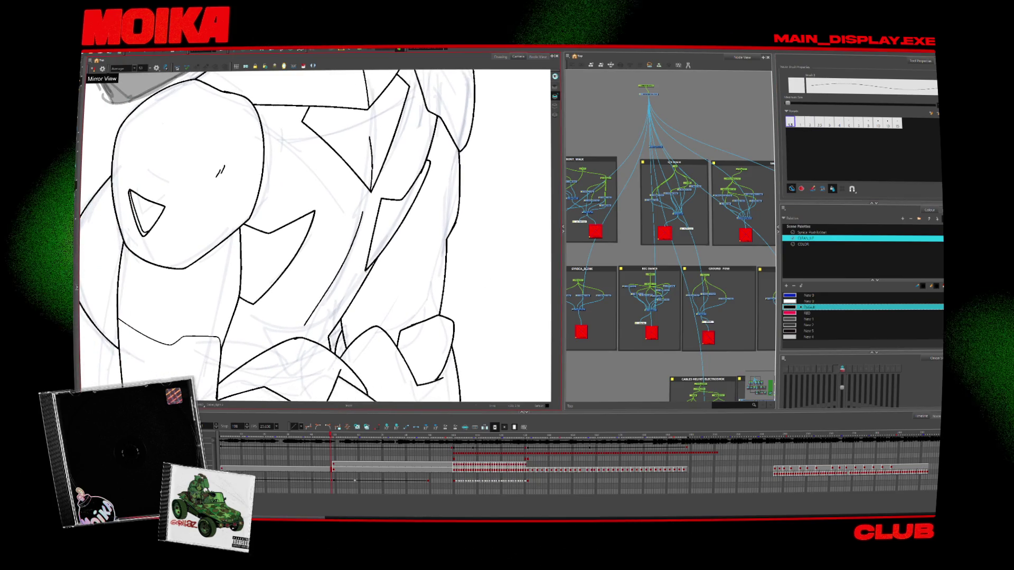
Zoom out and pan up to the head, mirroring the view to check the inking
key(alt+z)
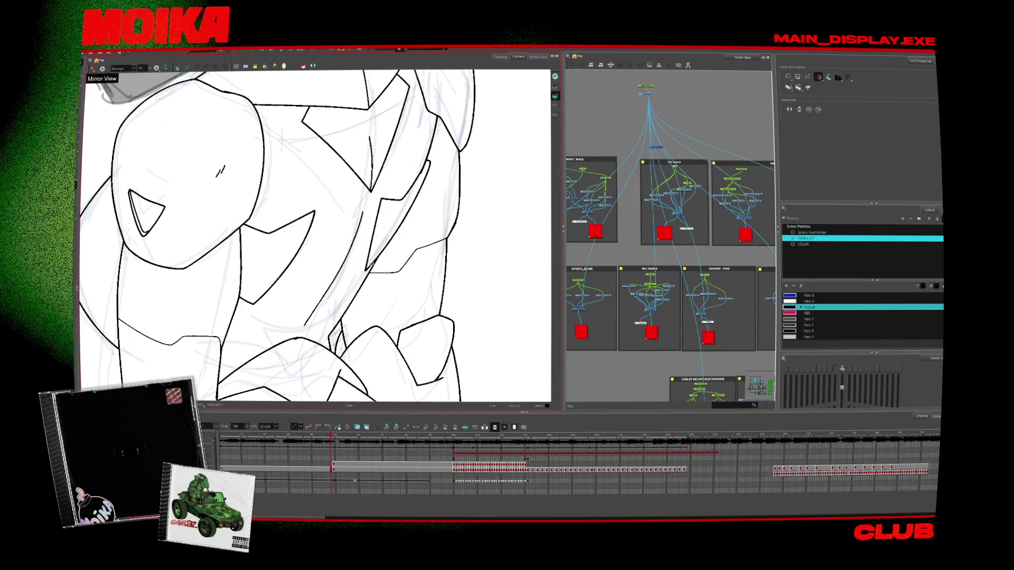
alt+click(393, 281)
scroll(393, 281, up, 5)
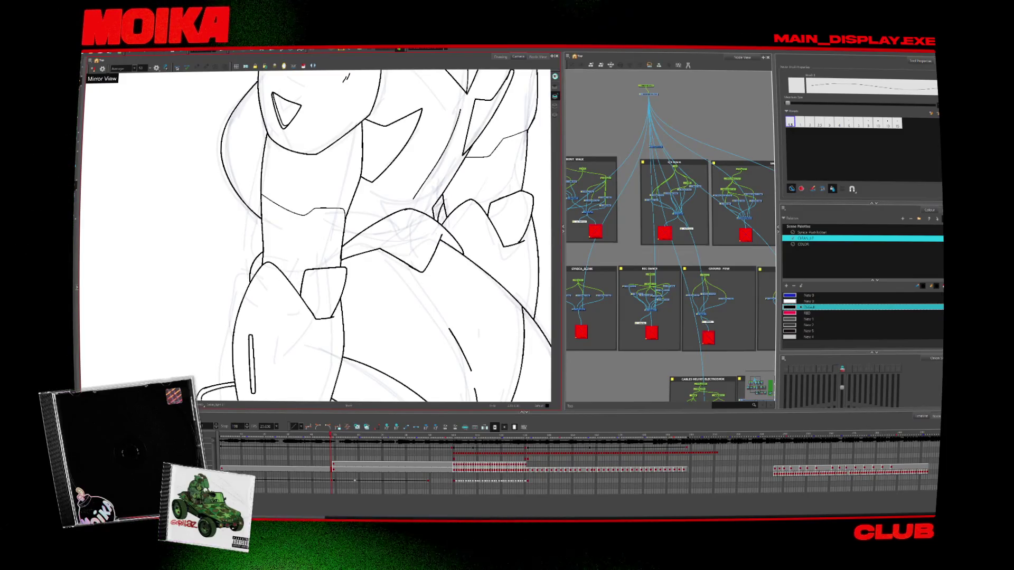
key(4)
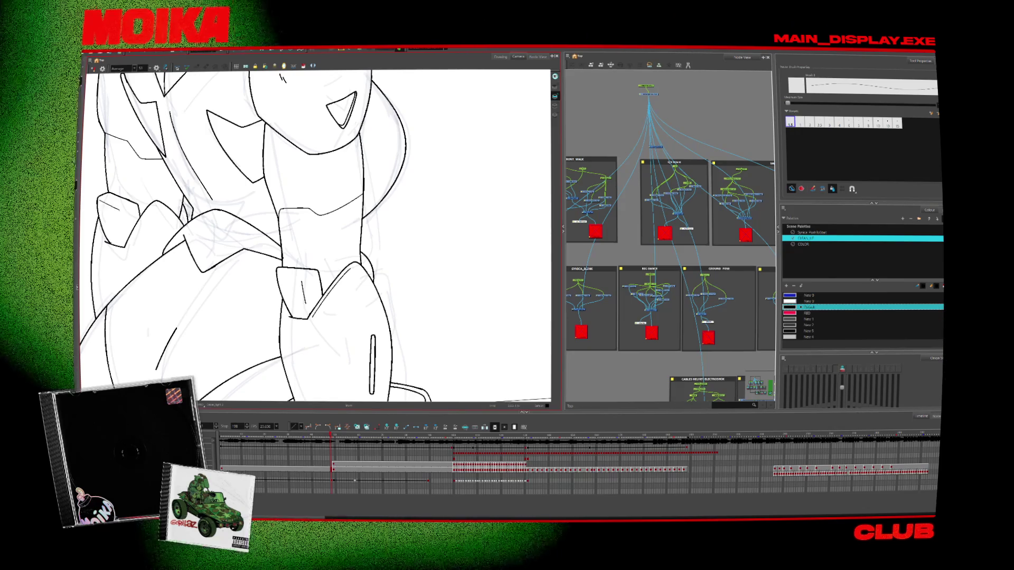
drag(255, 271, 278, 269)
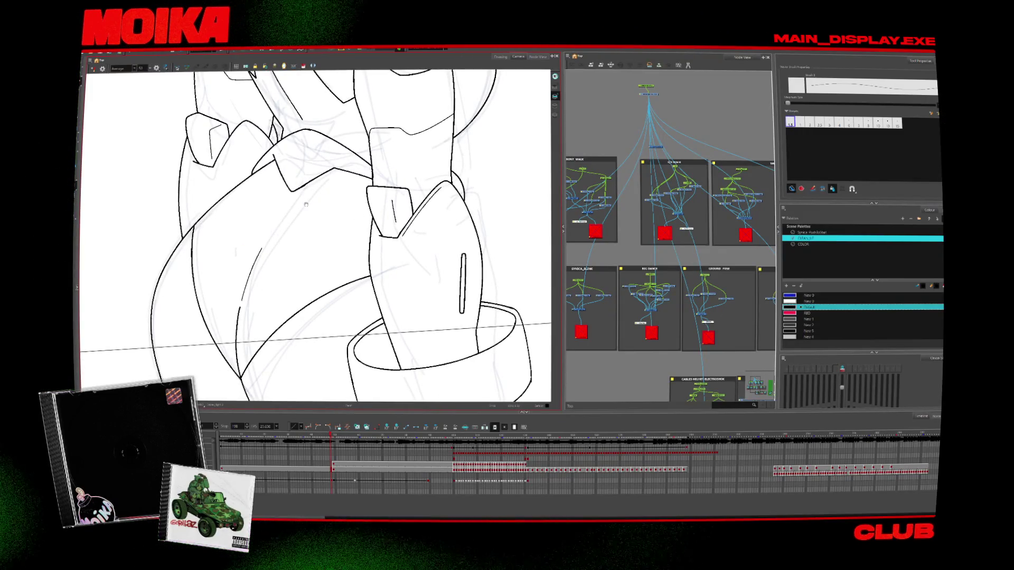
drag(302, 206, 279, 335)
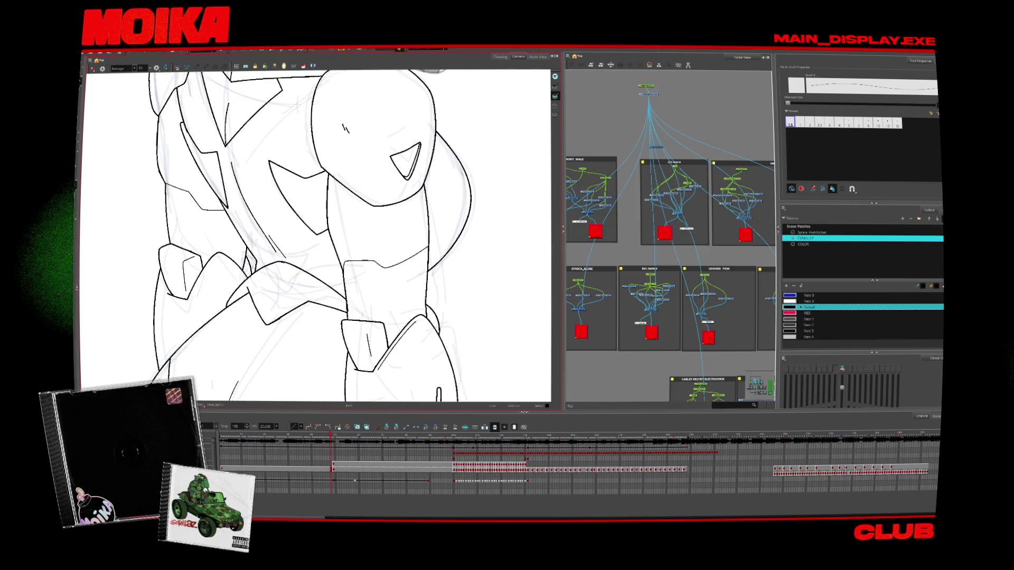
drag(301, 222, 312, 299)
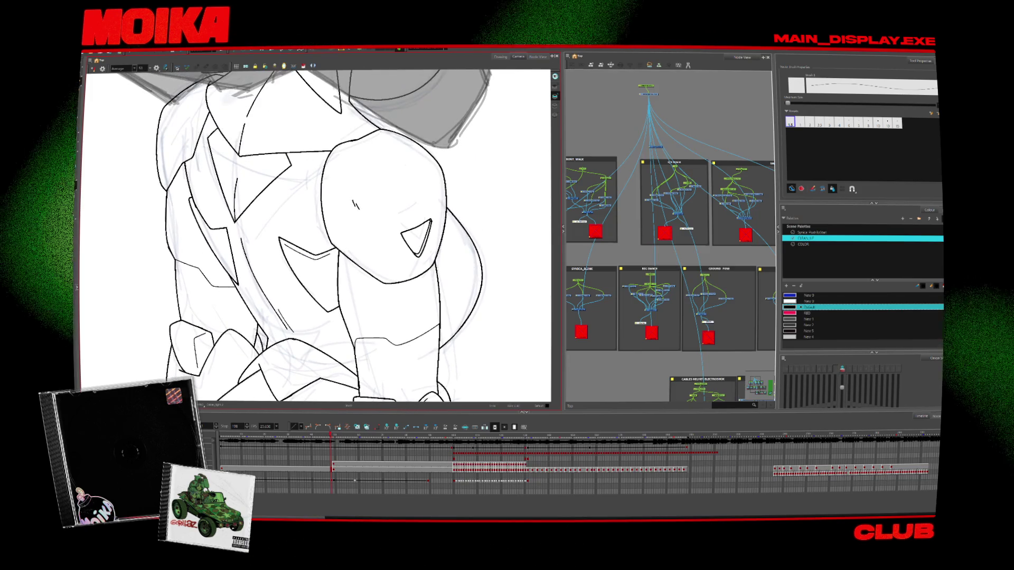
click(94, 68)
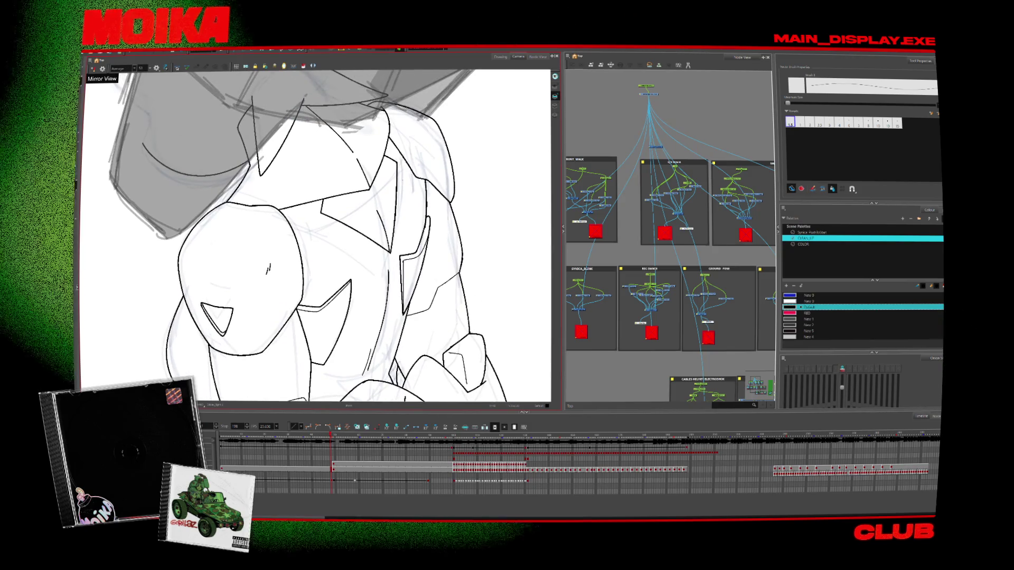
key(4)
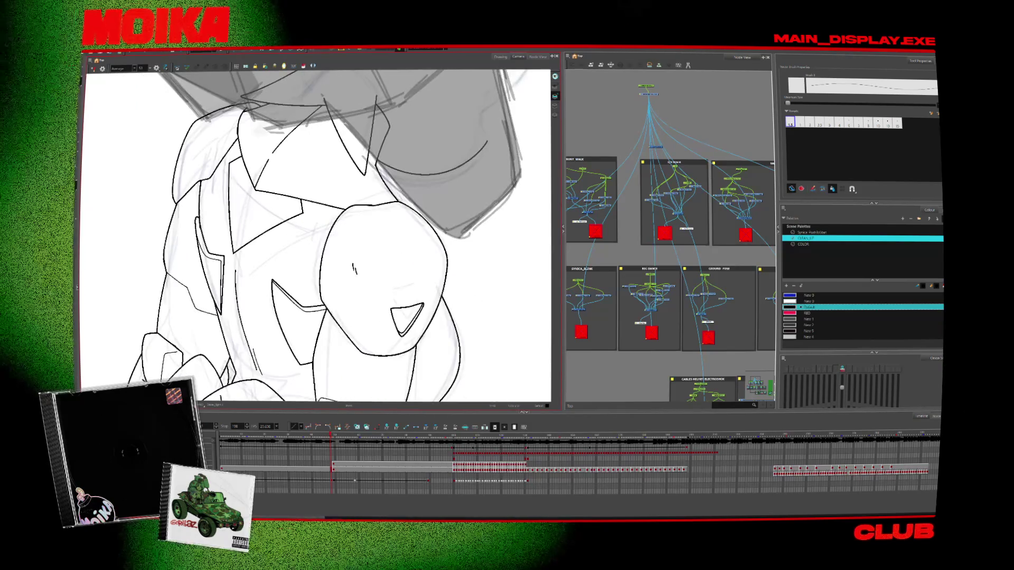
Draw a short ink line on the torso beside the shoulder pad, then zoom out
drag(248, 225, 255, 273)
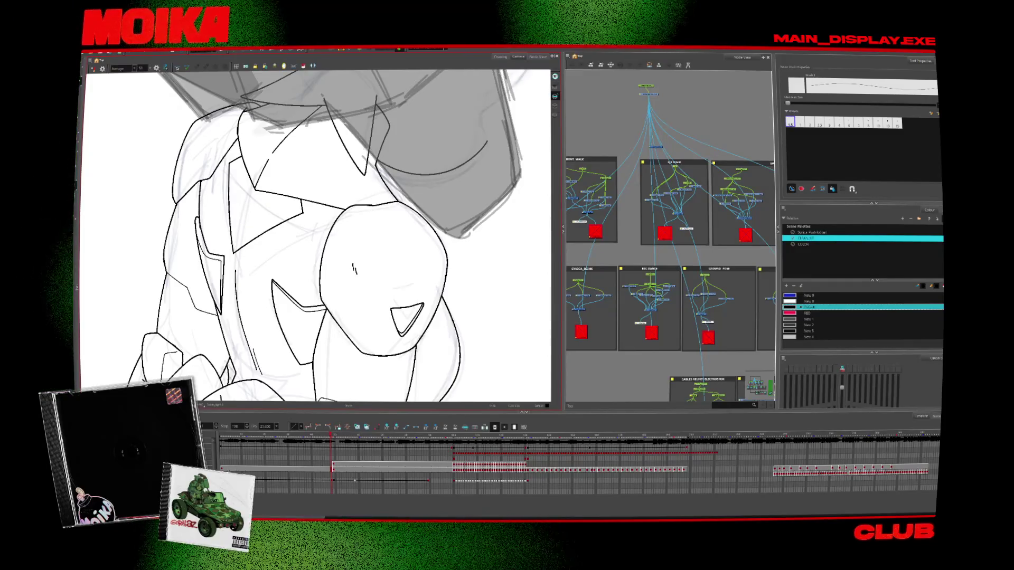
key(alt+s)
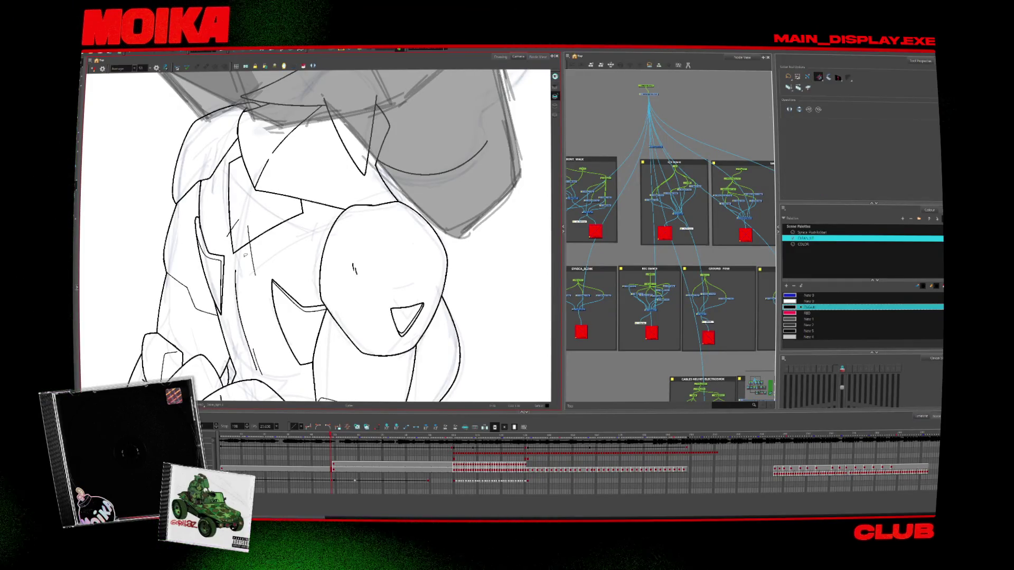
key(alt+z)
scroll(317, 235, down, 3)
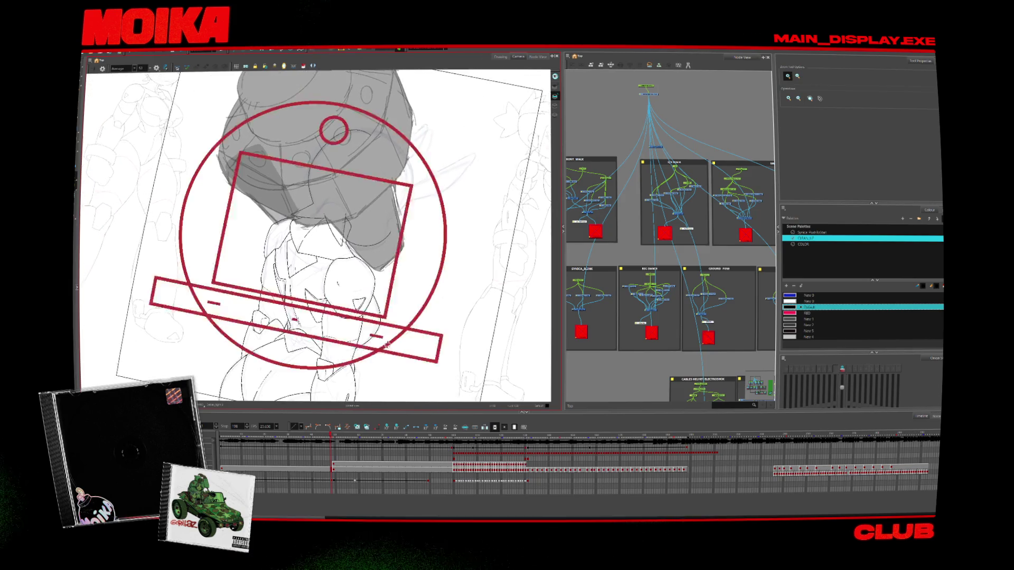
scroll(295, 363, down, 5)
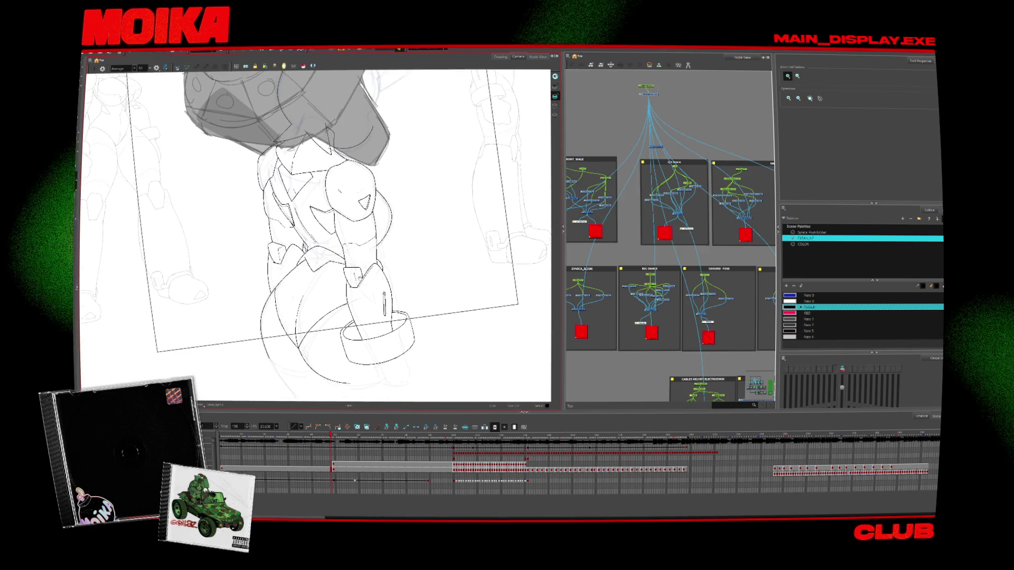
Erase the lower end of the hip curve and cut the ground line and cuff-base overlaps
scroll(294, 364, up, 1)
key(alt+b)
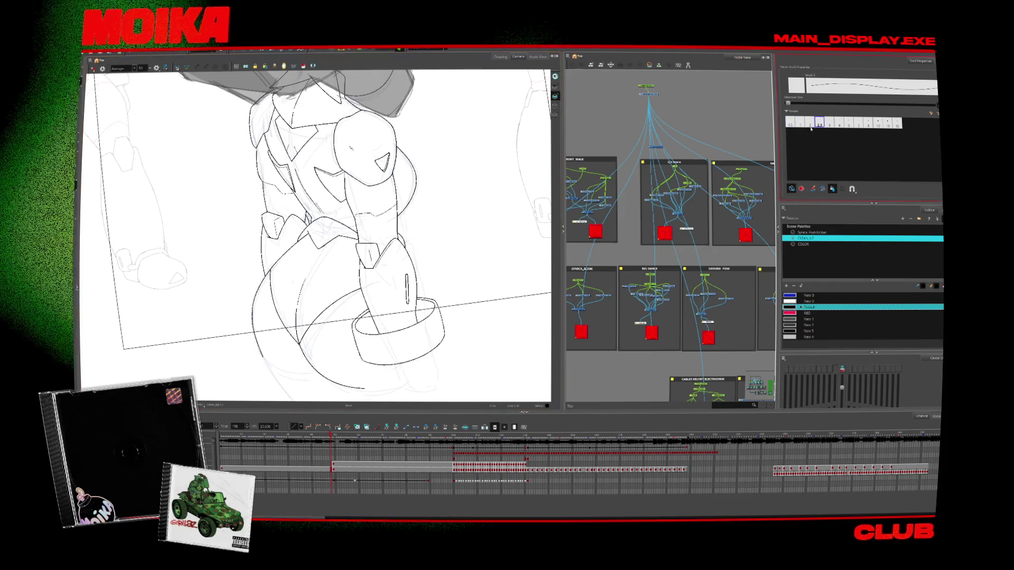
scroll(260, 342, up, 3)
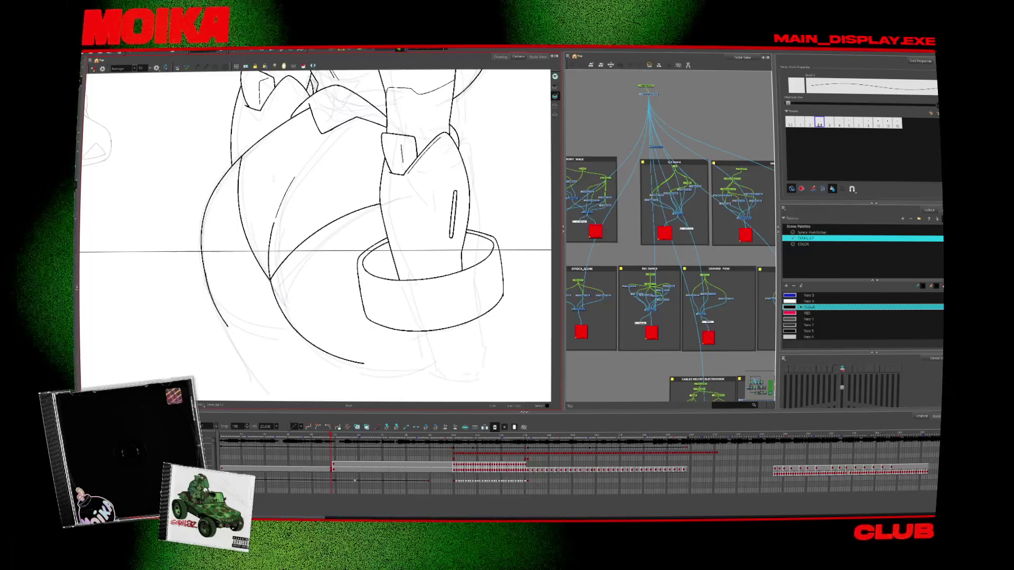
drag(217, 315, 210, 289)
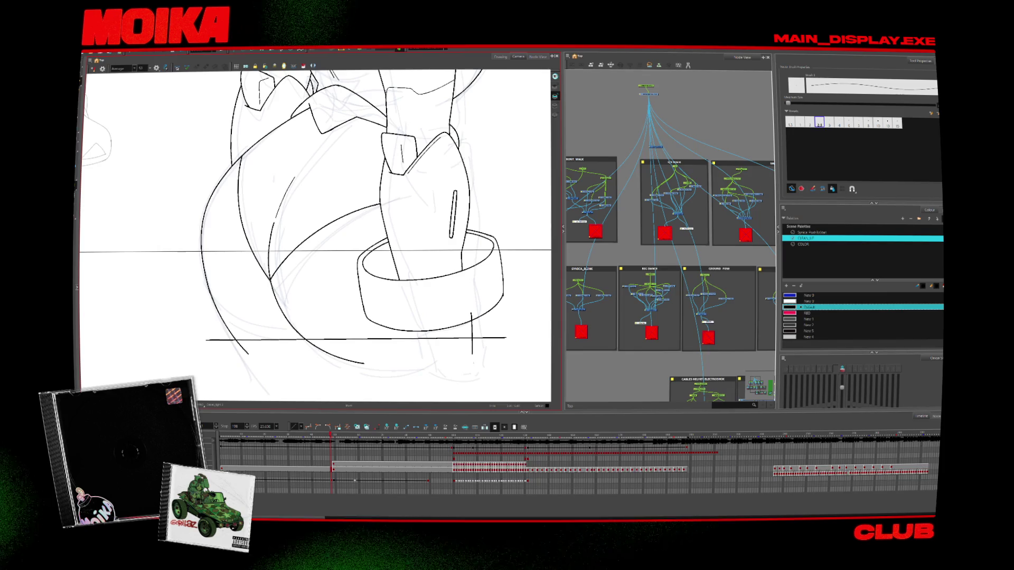
key(alt+t)
drag(407, 317, 406, 359)
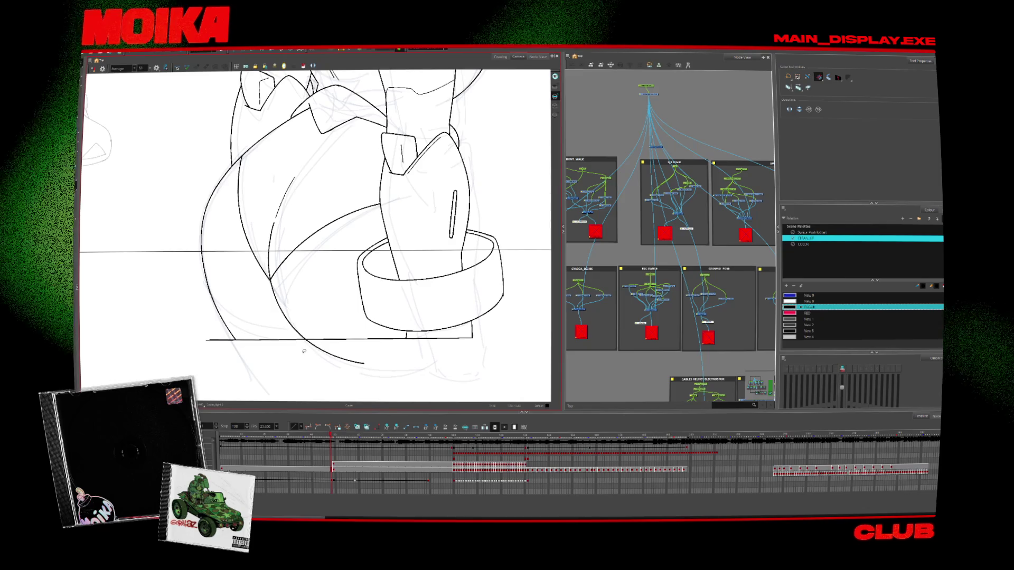
Zoom out to review the whole character, checking the torso and arm in mirrored view
key(alt+z)
alt+click(328, 369)
alt+click(342, 384)
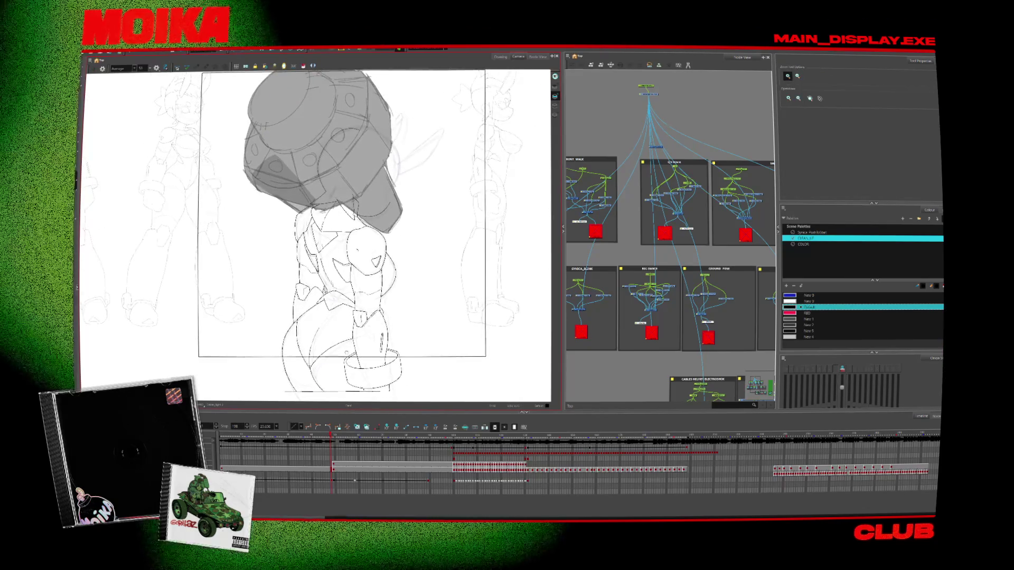
scroll(342, 345, up, 4)
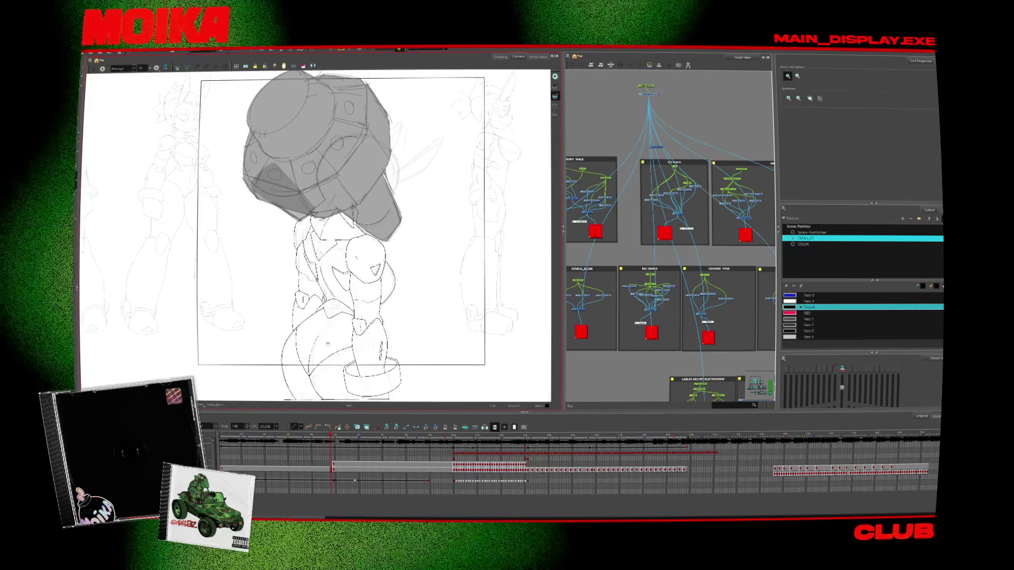
scroll(398, 368, down, 3)
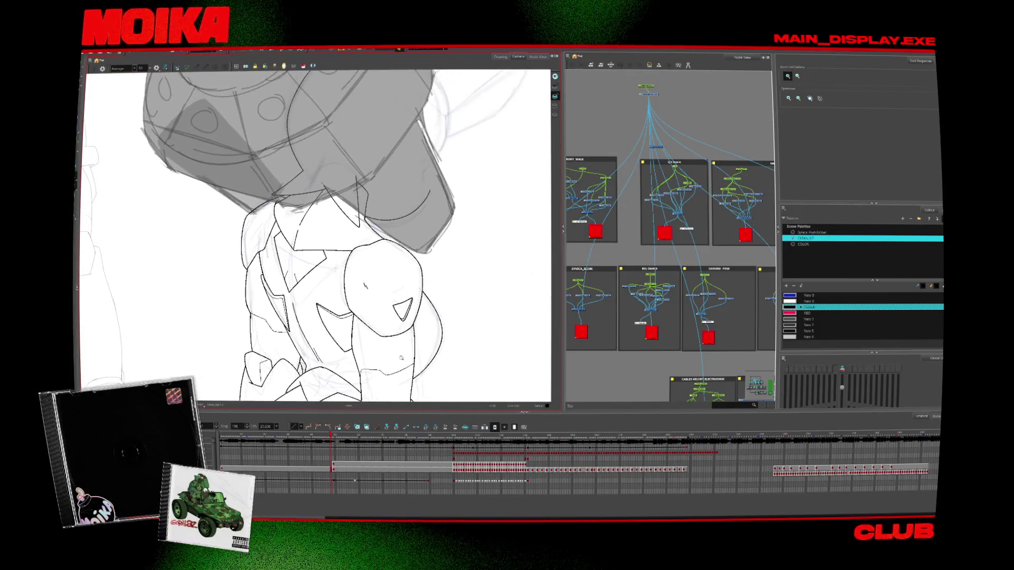
click(417, 288)
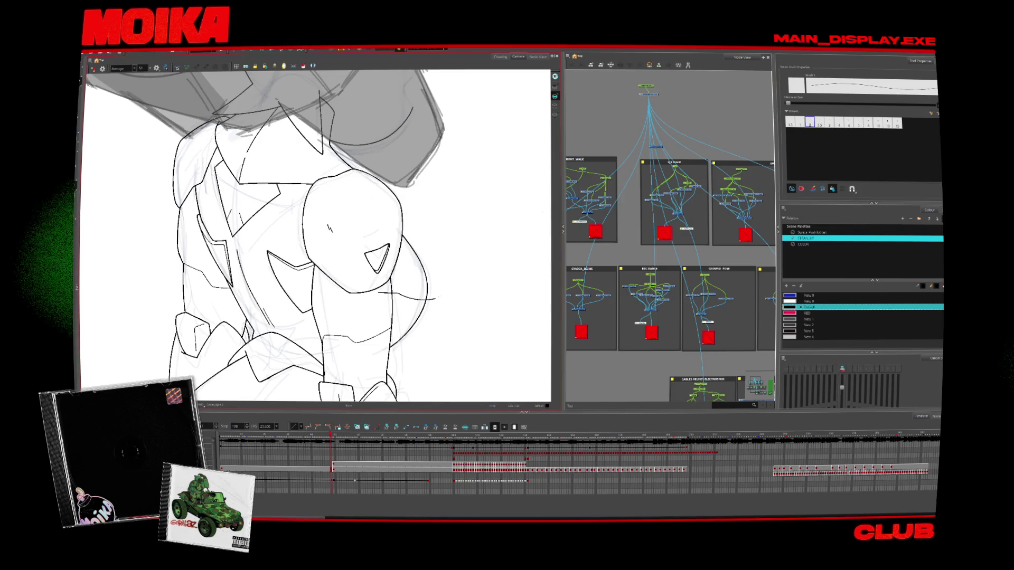
key(4)
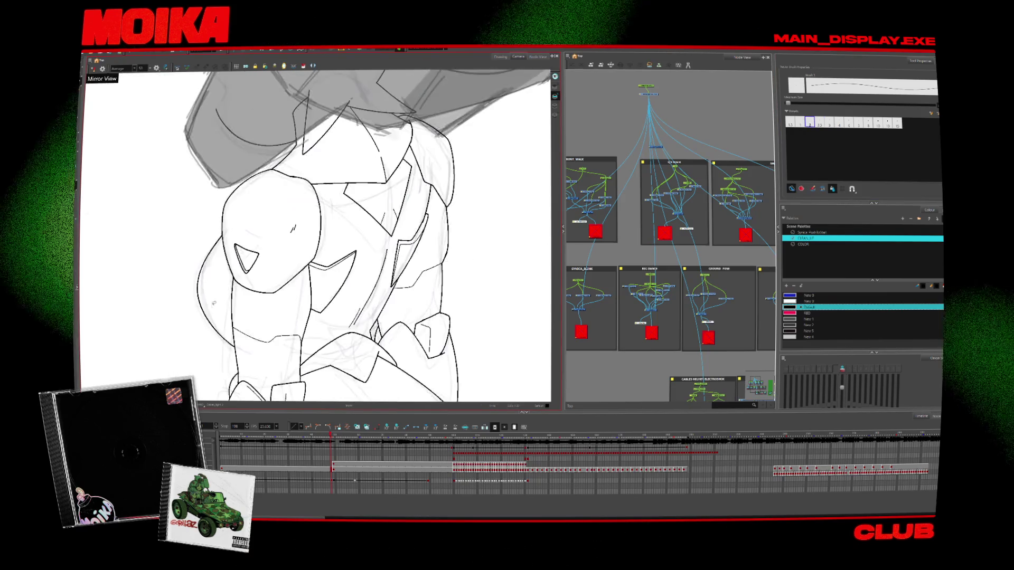
key(alt+z)
scroll(336, 345, down, 2)
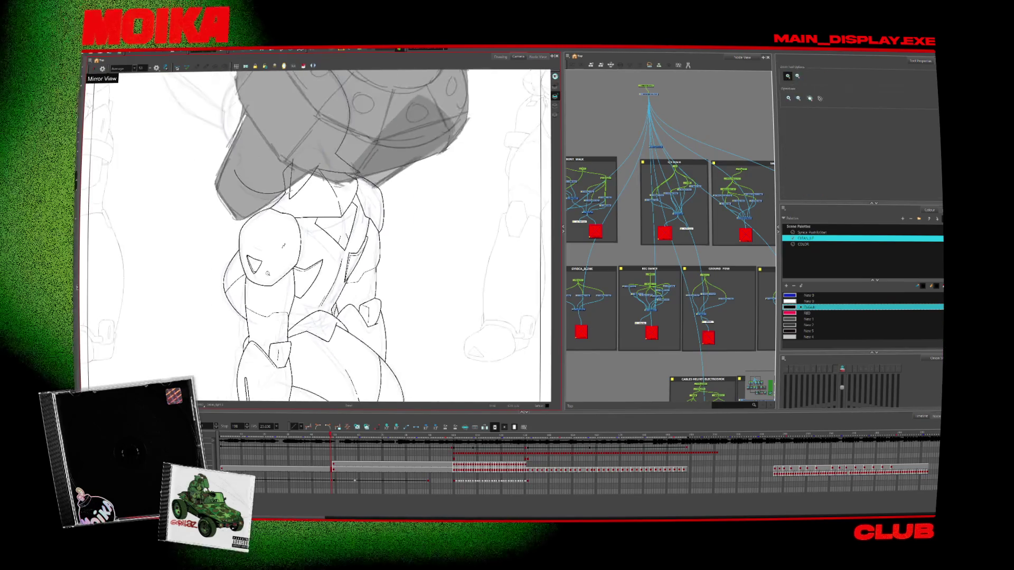
scroll(336, 346, down, 4)
key(4)
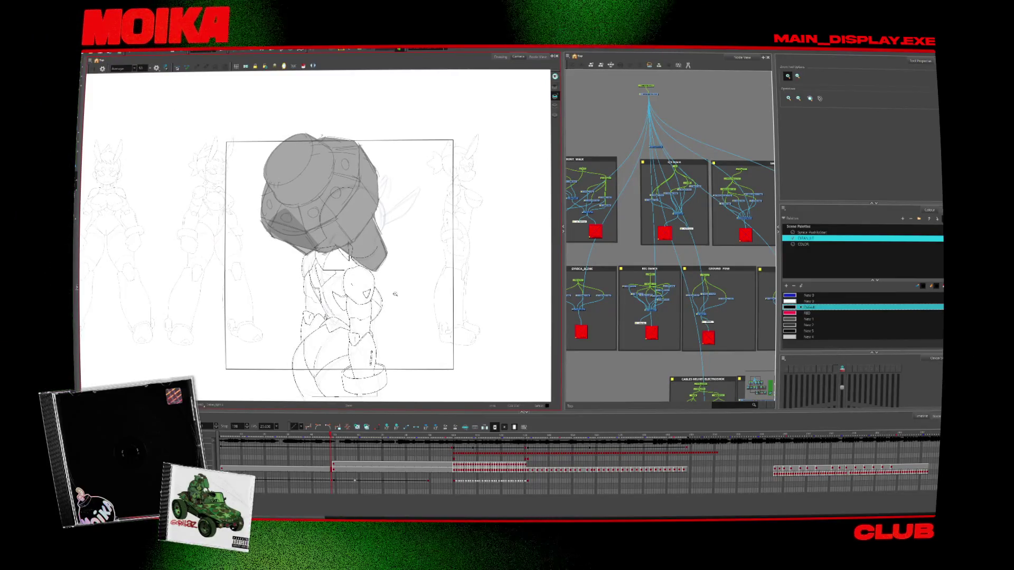
In mirrored view, ink a curved line beneath the hat with a short stroke at its edge
scroll(391, 240, up, 4)
key(alt+b)
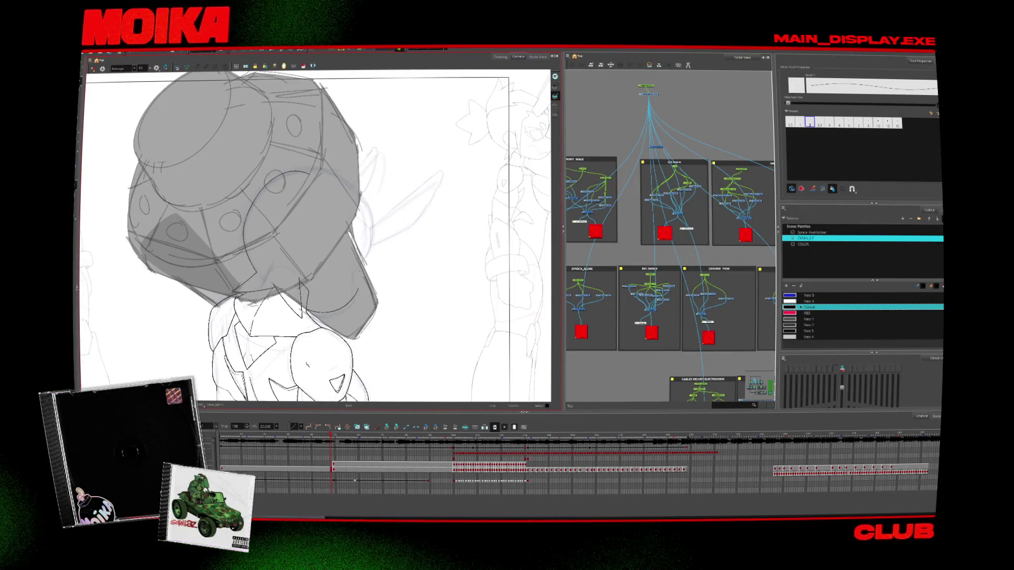
key(4)
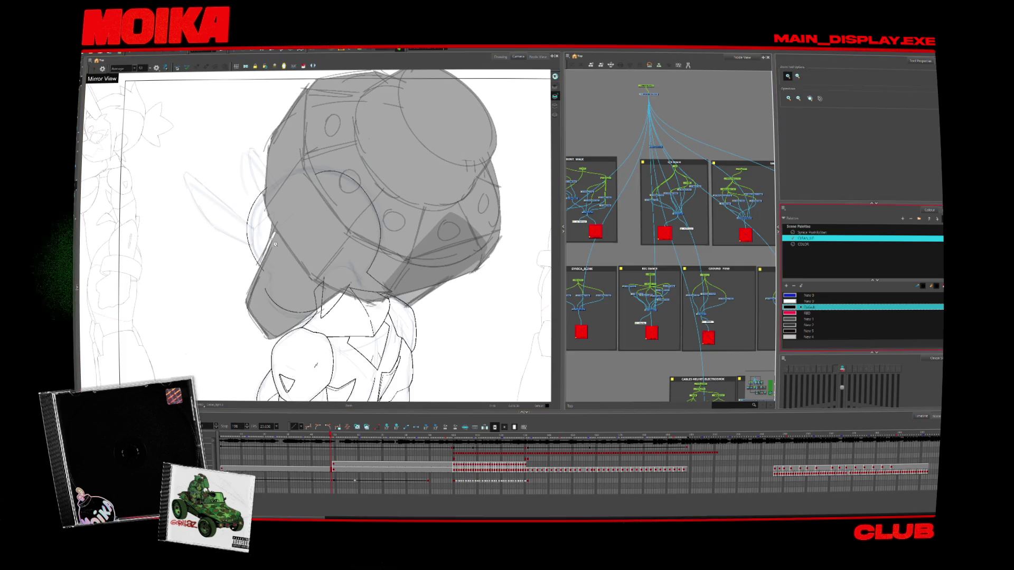
scroll(270, 245, up, 1)
mouse_move(317, 238)
mouse_down()
mouse_move(274, 212)
mouse_move(311, 232)
mouse_move(322, 259)
mouse_up()
drag(249, 217, 255, 320)
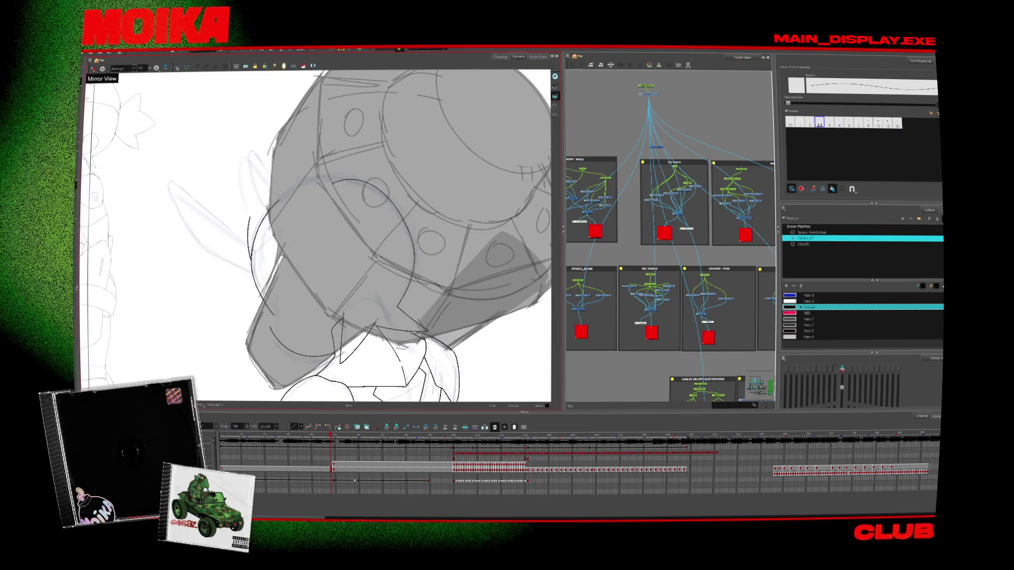
drag(253, 258, 270, 244)
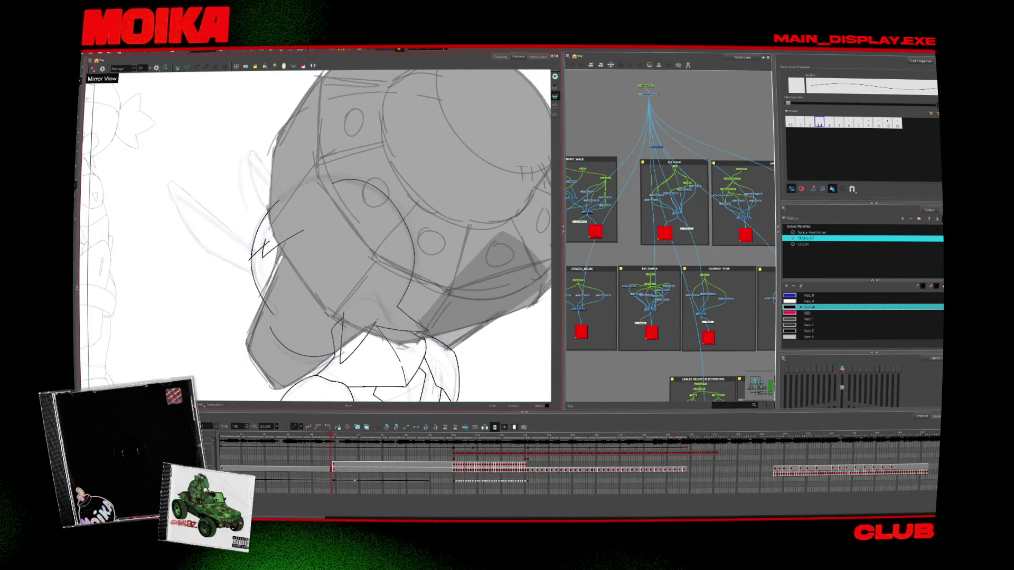
key(4)
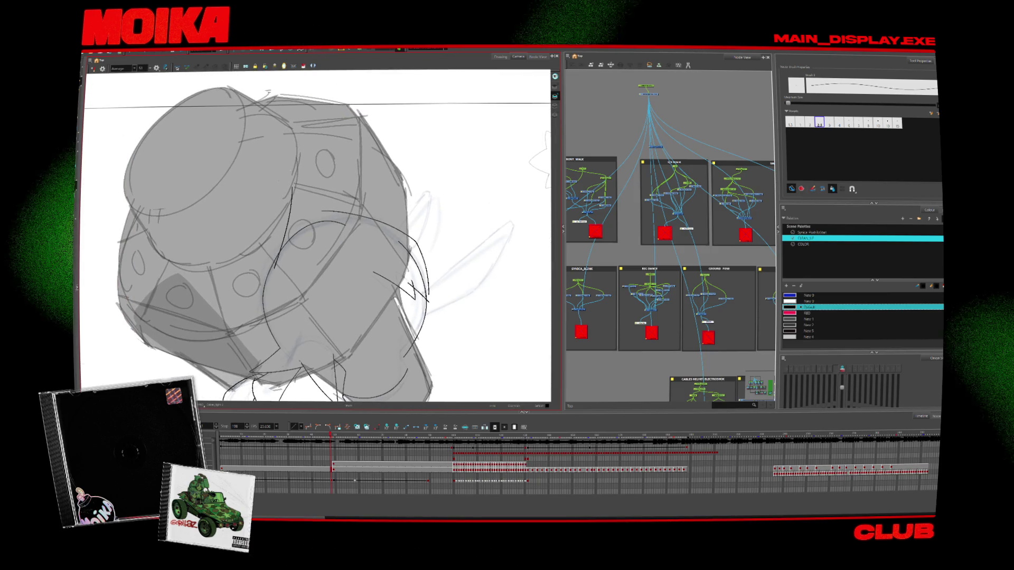
Ink another curved stroke and a hair line under the hat, checking in mirrored and rotated views
drag(317, 197, 275, 267)
drag(313, 207, 359, 183)
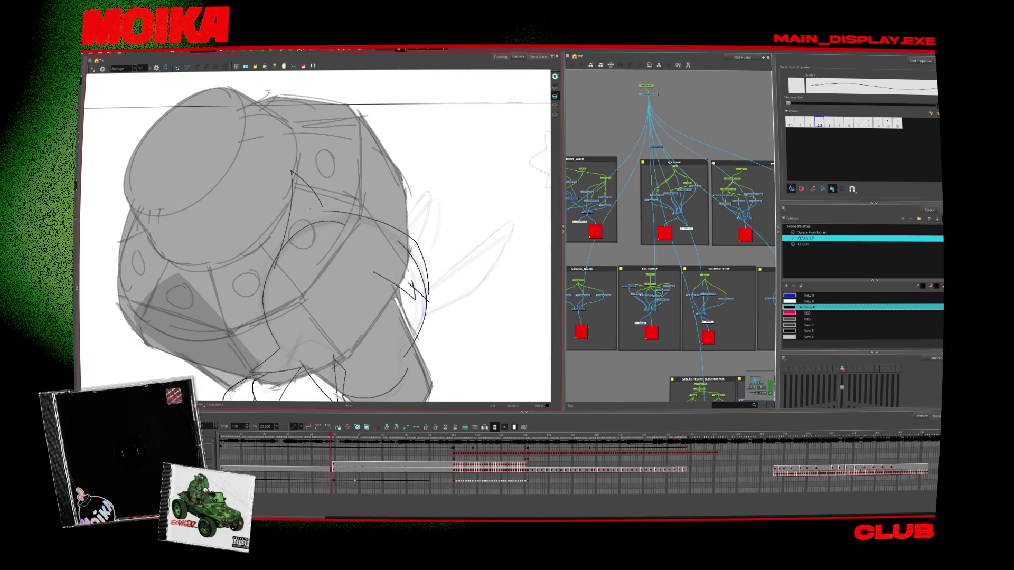
key(alt+t)
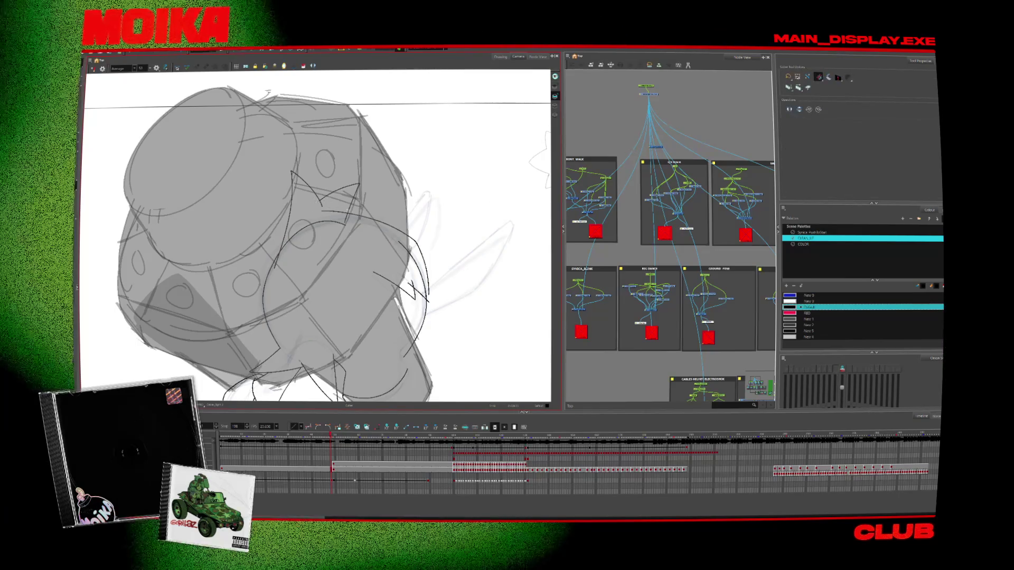
key(4)
key(alt+b)
scroll(317, 237, up, 1)
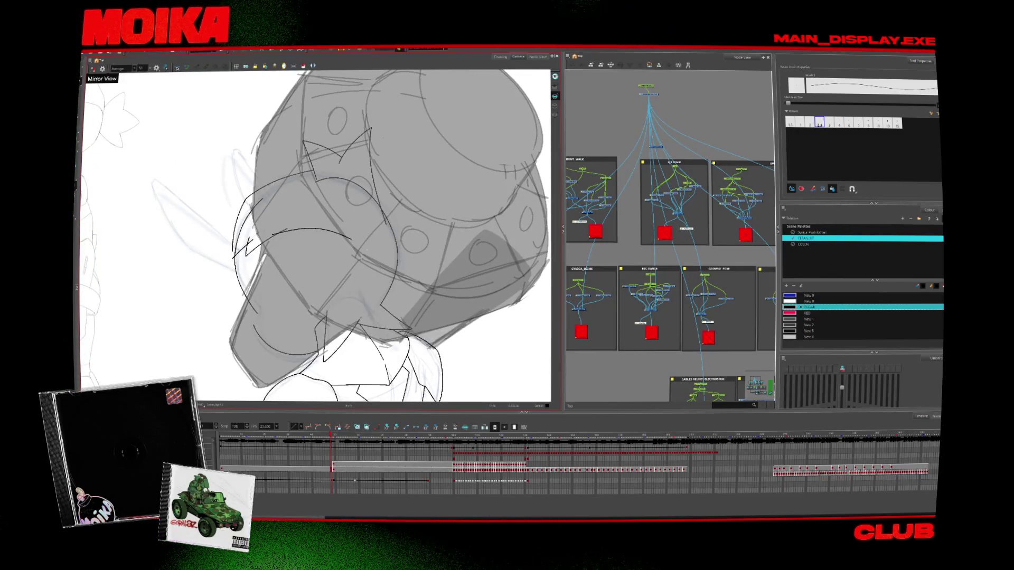
key(alt+t)
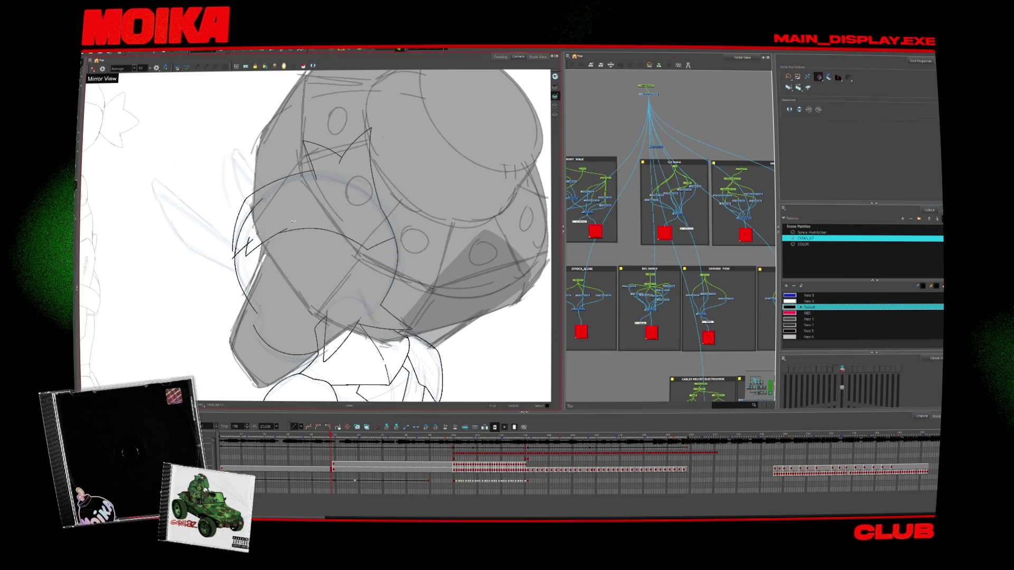
key(ctrl+alt+x)
key(ctrl+alt+x)
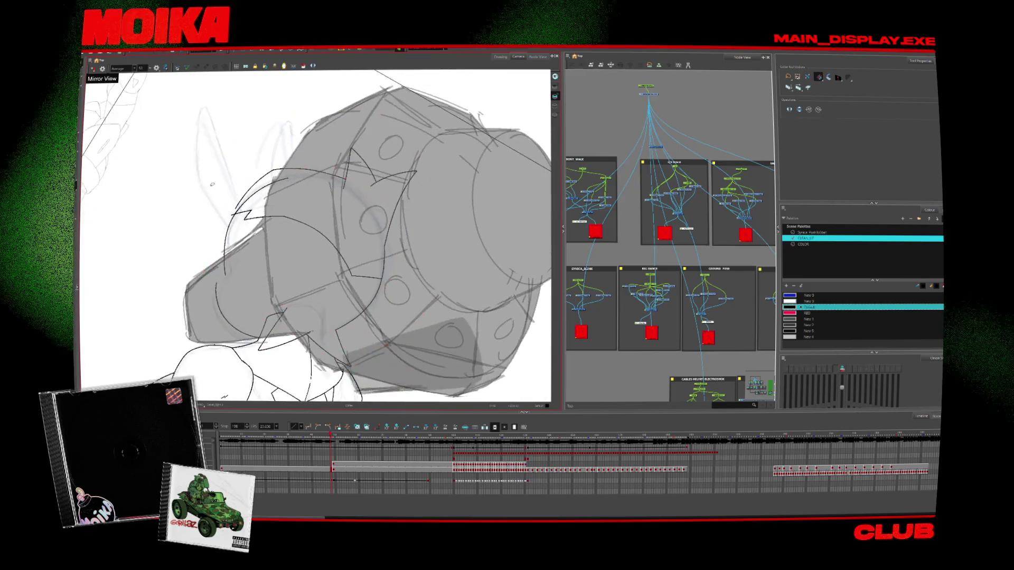
key(alt+b)
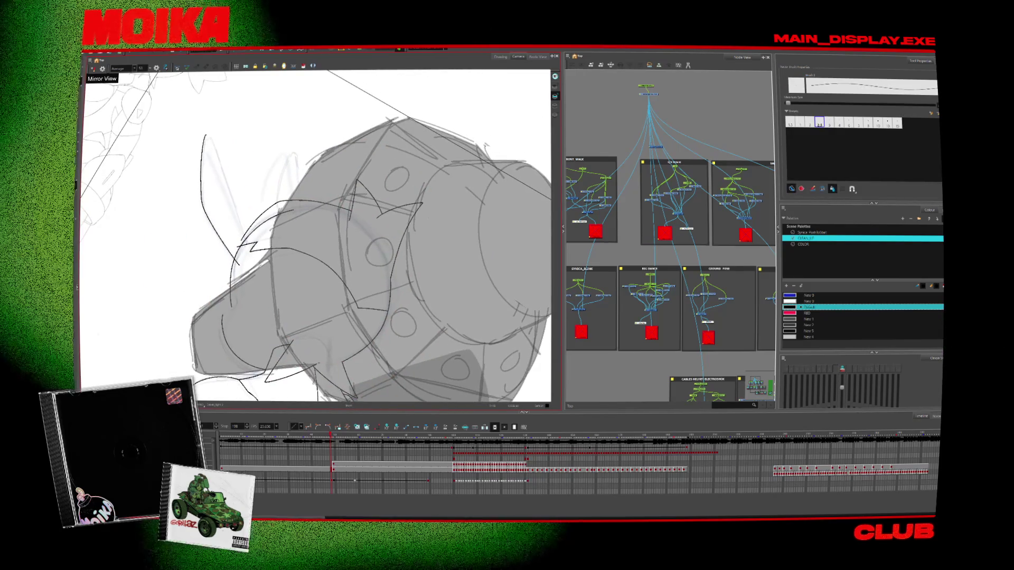
key(4)
key(ctrl+alt+z)
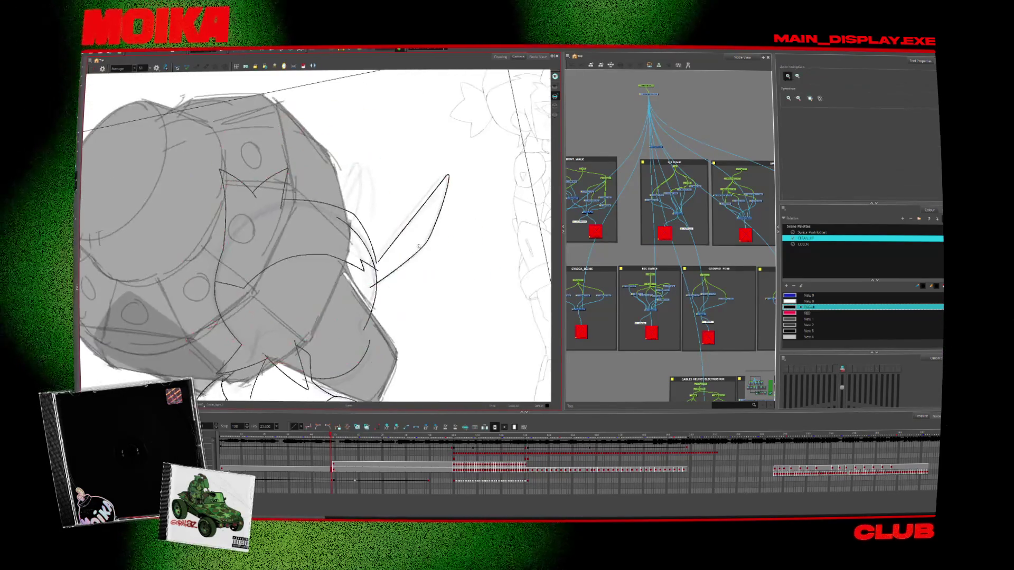
key(2)
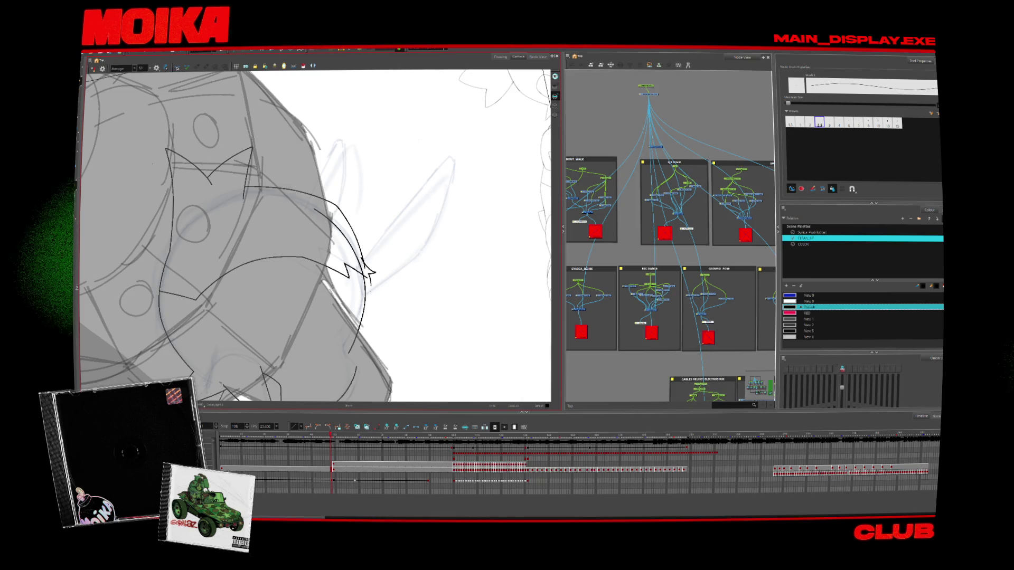
Ink a short hair strand beside the ear and compare against an earlier frame
key(alt+t)
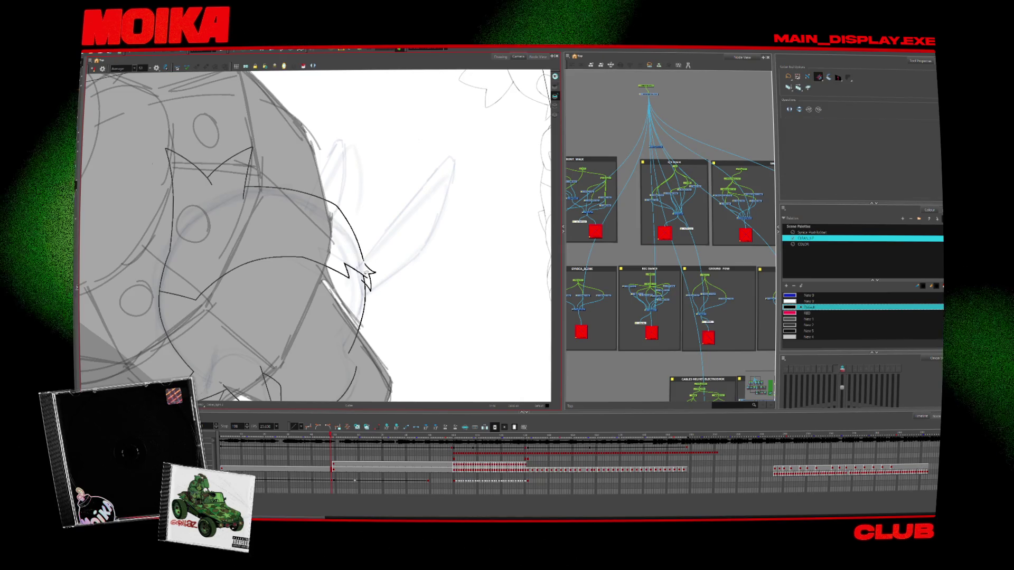
drag(315, 209, 331, 233)
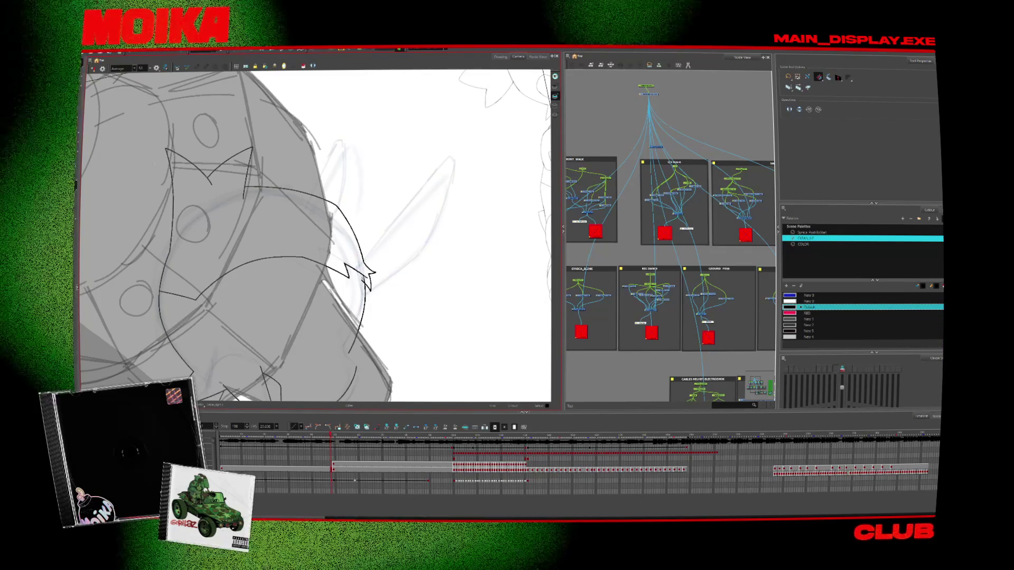
key(4)
scroll(317, 237, up, 5)
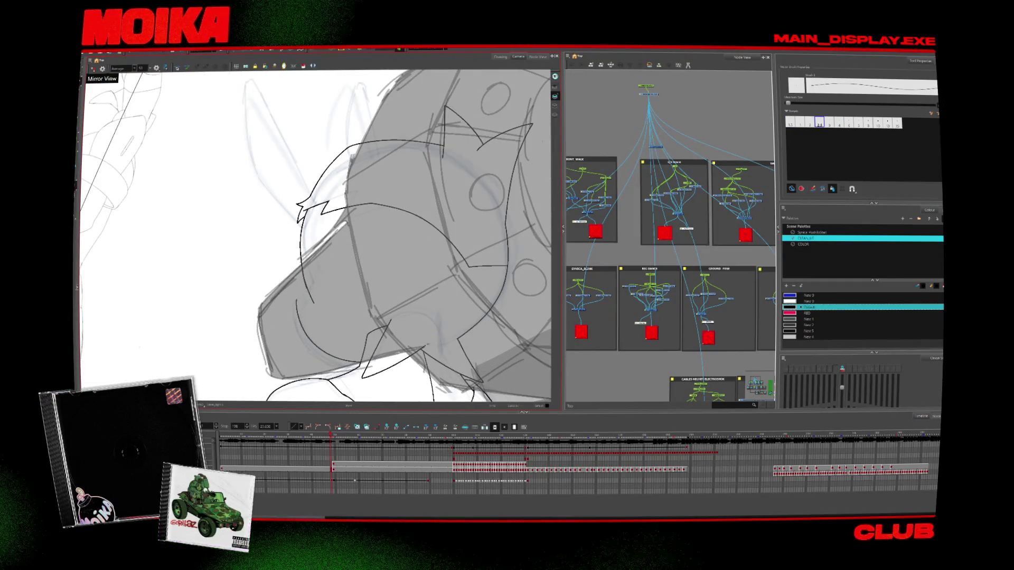
scroll(362, 293, down, 3)
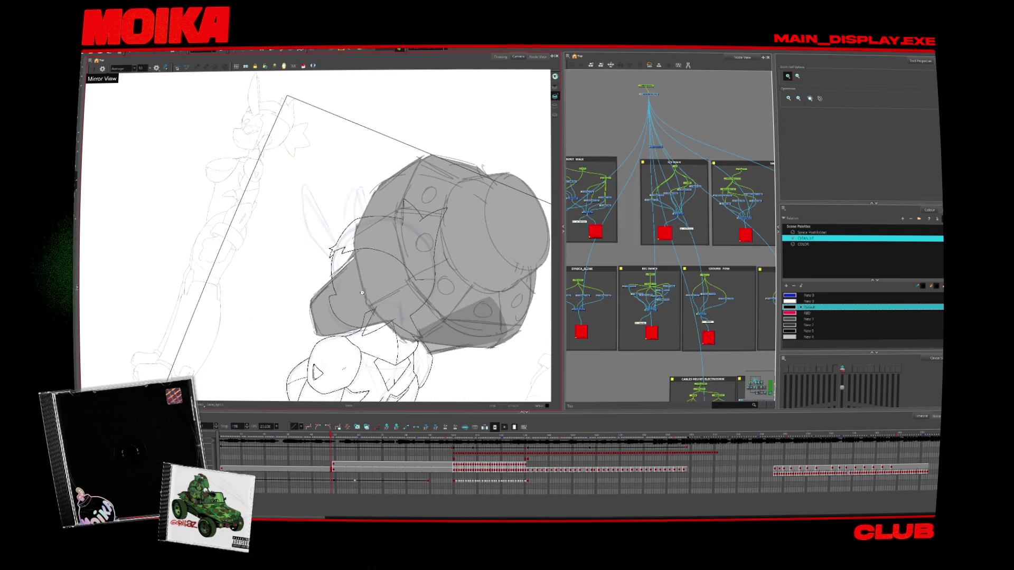
drag(332, 436, 265, 435)
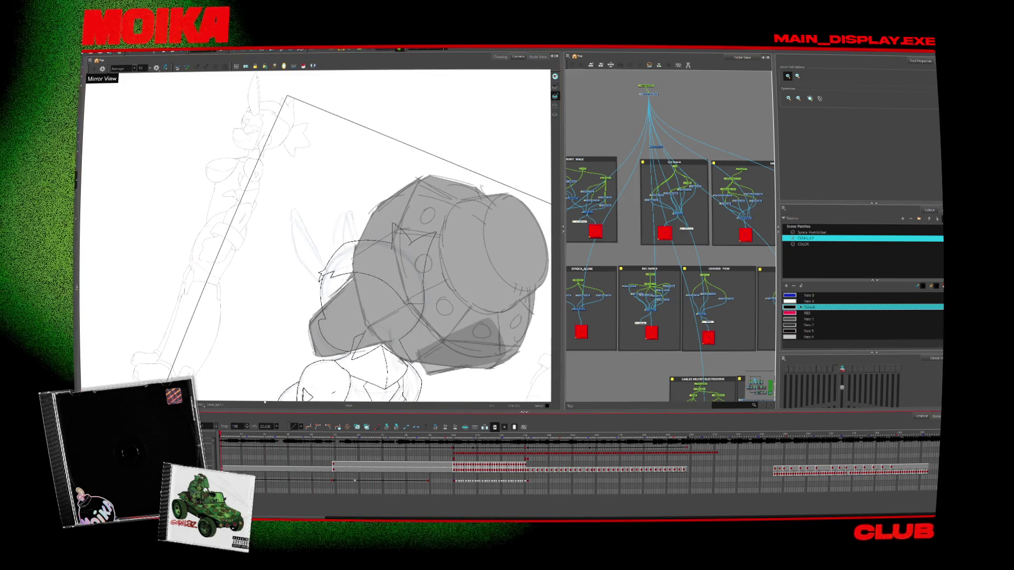
scroll(331, 271, up, 2)
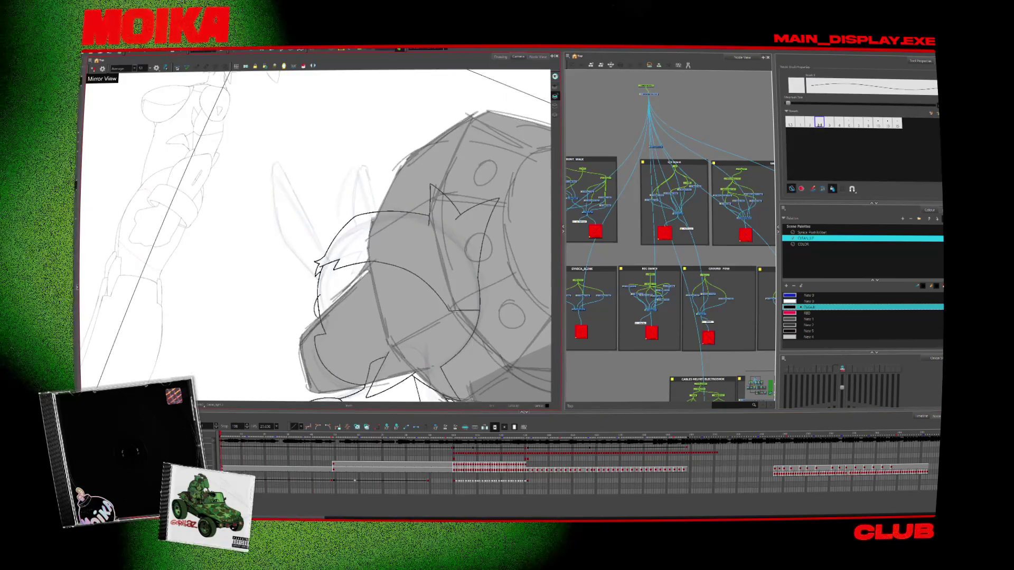
scroll(321, 316, up, 2)
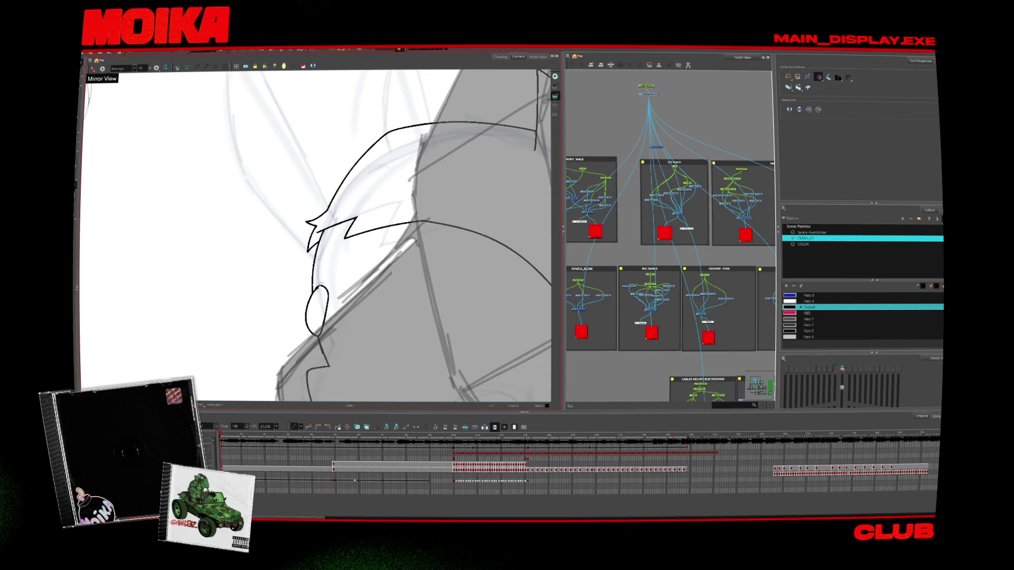
key(alt+b)
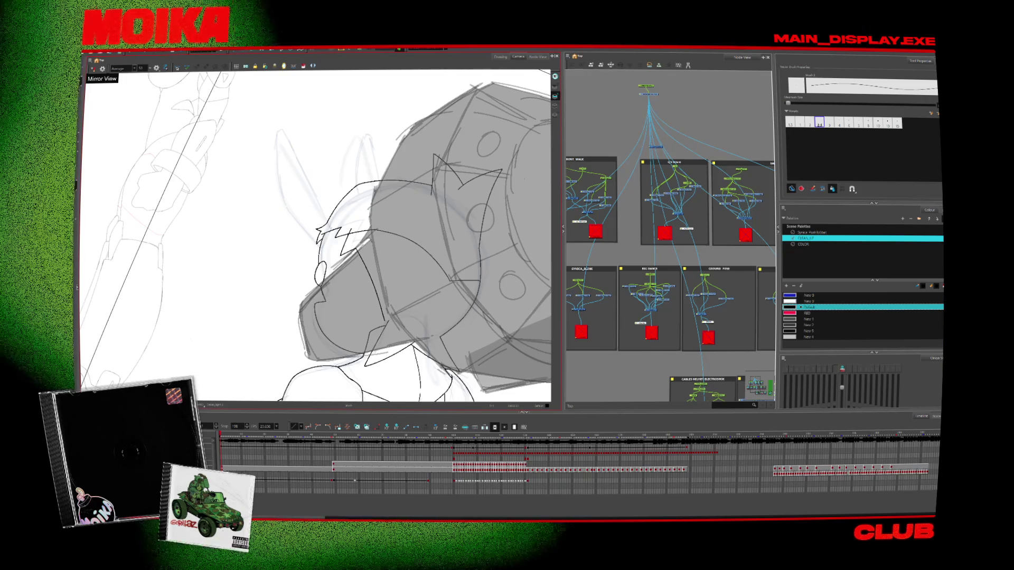
key(alt+s)
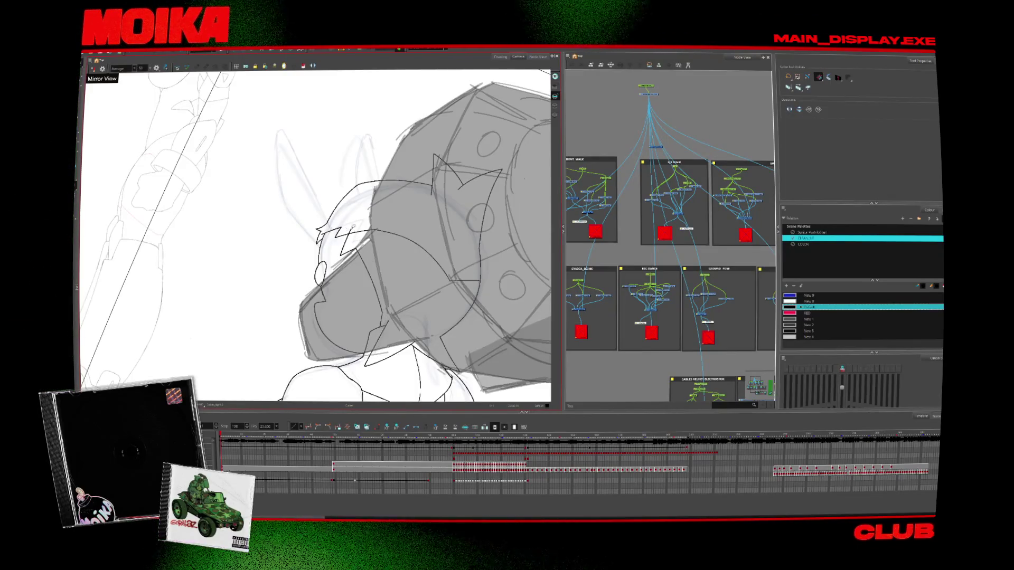
scroll(391, 288, down, 5)
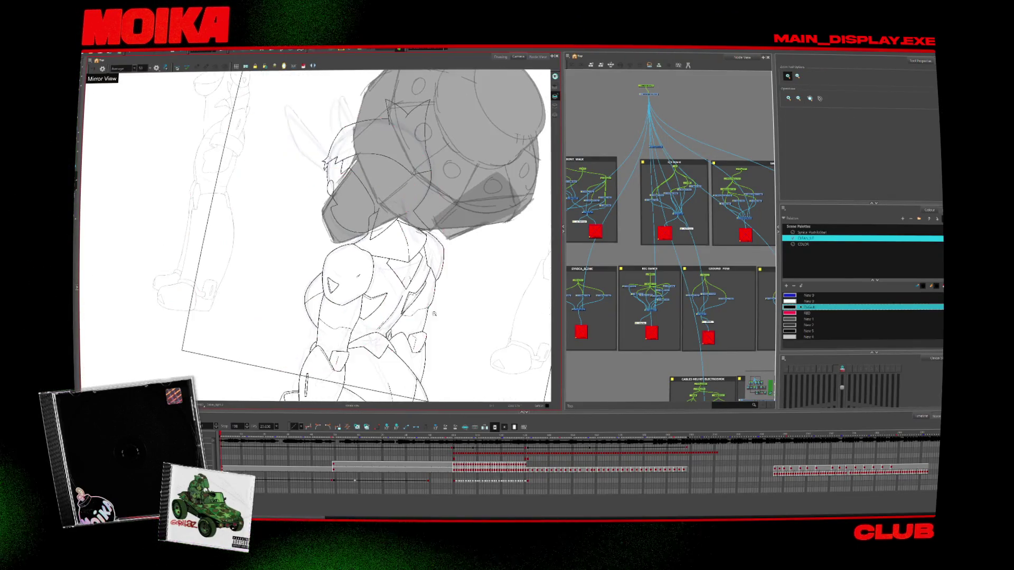
Rotate and zoom in on the head in mirrored view, switching to the Pencil for the ears
scroll(315, 235, down, 3)
mouse_move(418, 271)
mouse_down()
mouse_move(231, 231)
mouse_move(338, 317)
mouse_move(370, 328)
mouse_up()
key(alt+b)
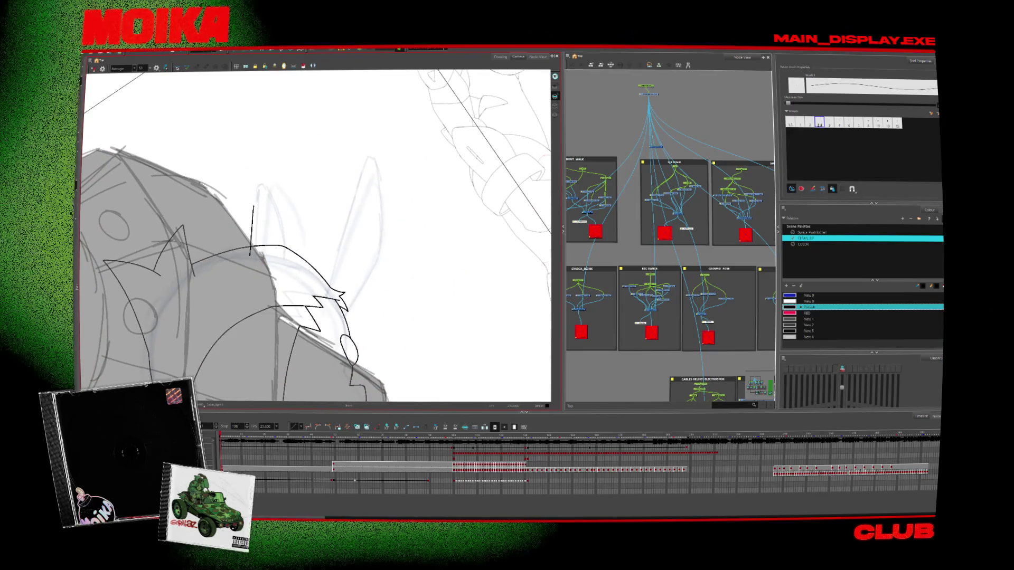
key(4)
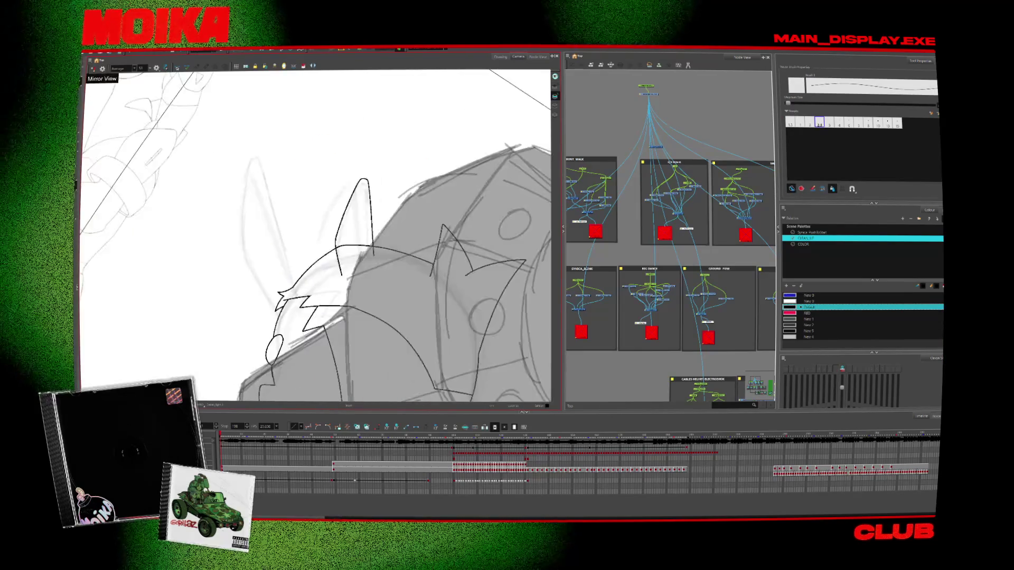
click(397, 325)
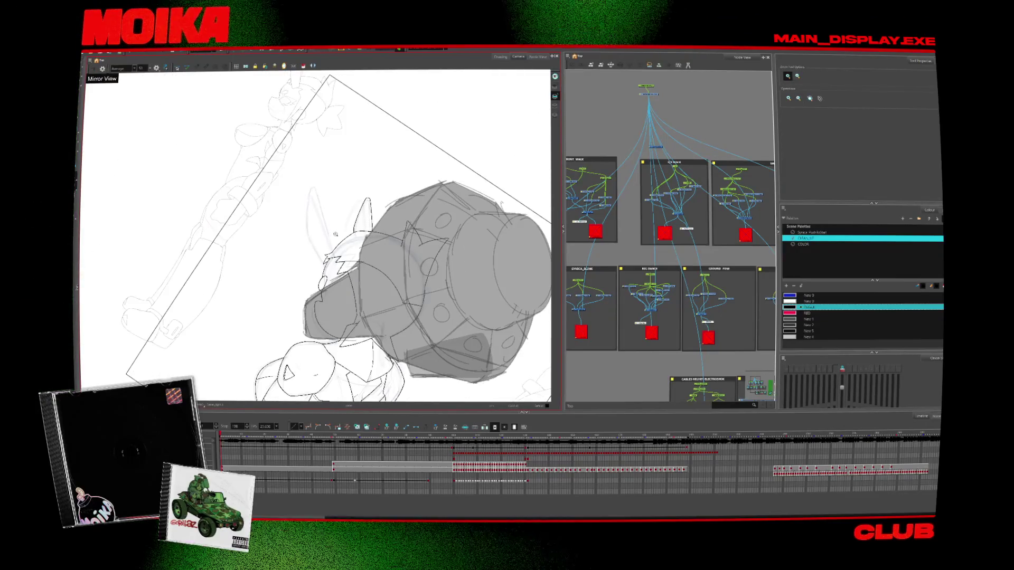
key(alt+b)
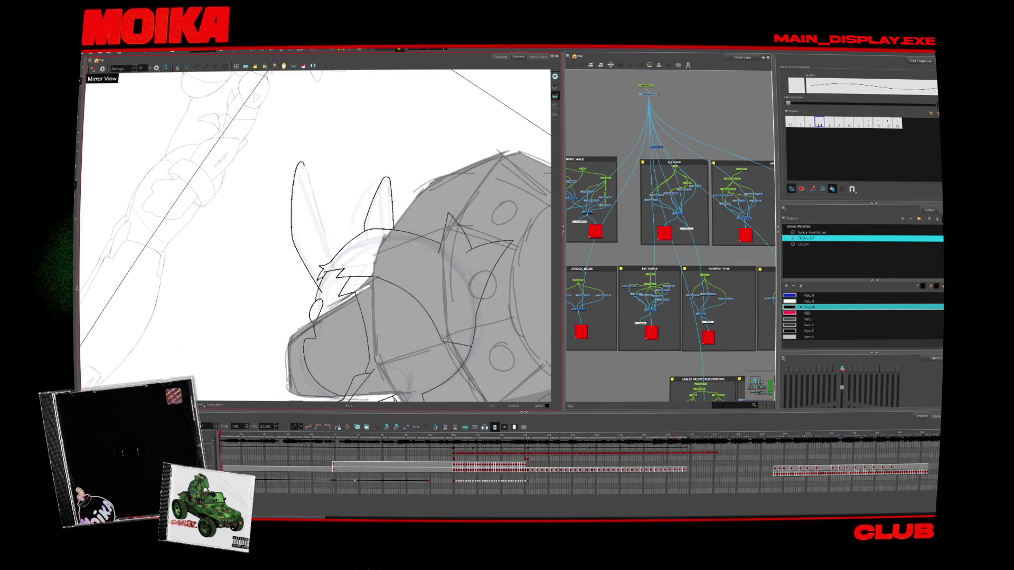
key(alt+/)
scroll(296, 161, up, 1)
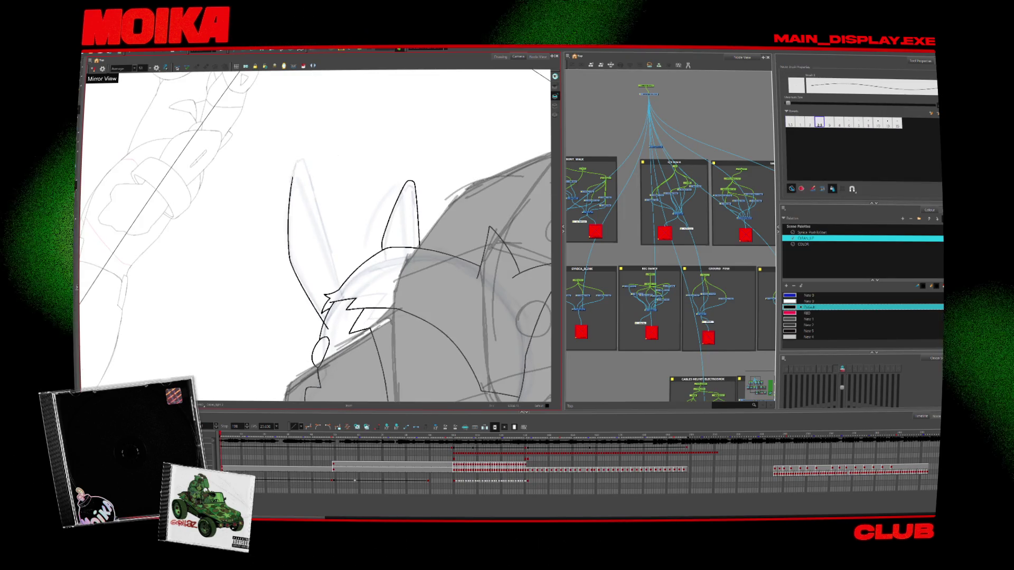
Compare the two ears in mirrored and rotated views, then take the Cutter to trim overlaps
key(4)
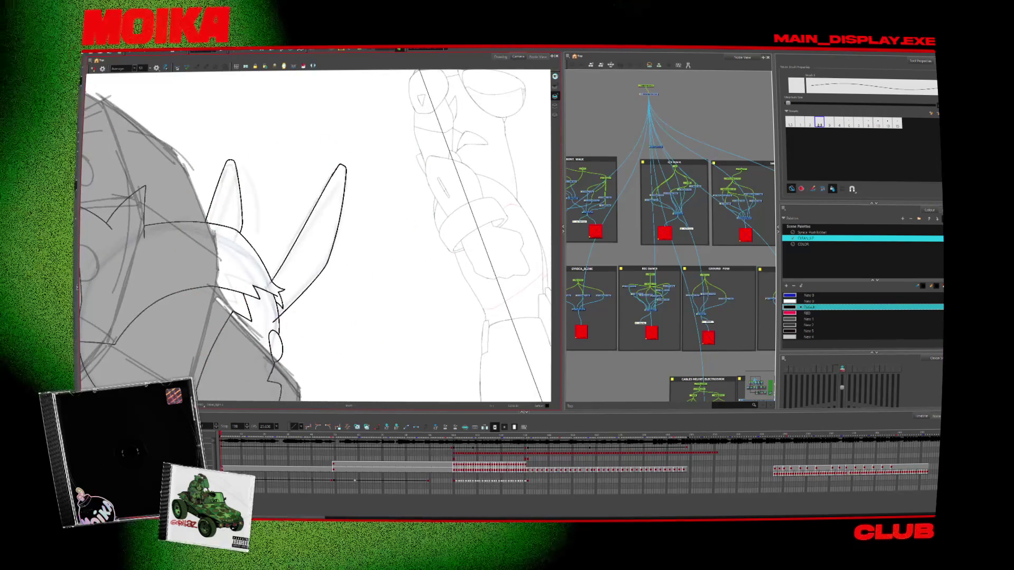
key(alt+s)
key(4)
key(x)
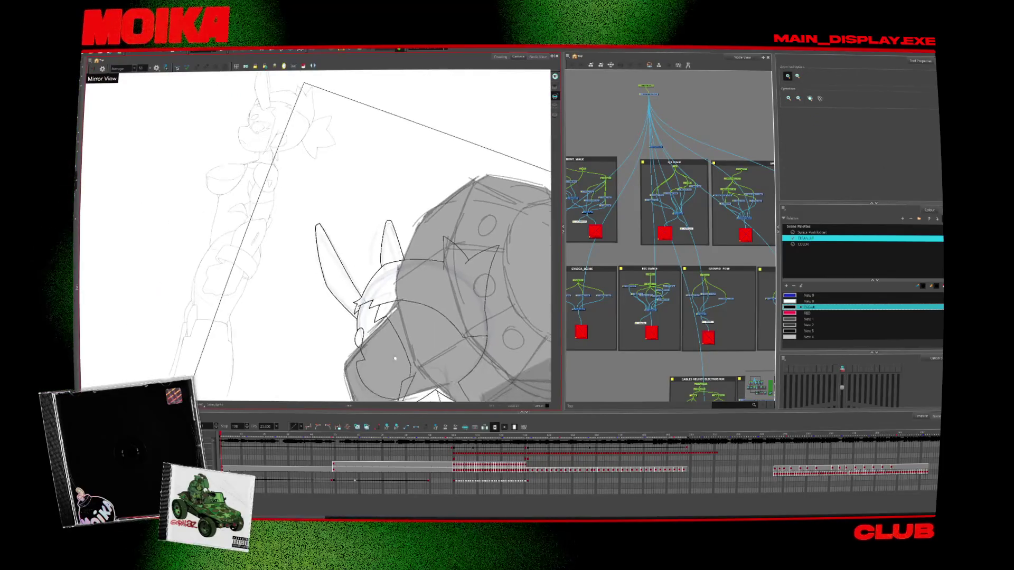
scroll(380, 270, up, 4)
key(alt+b)
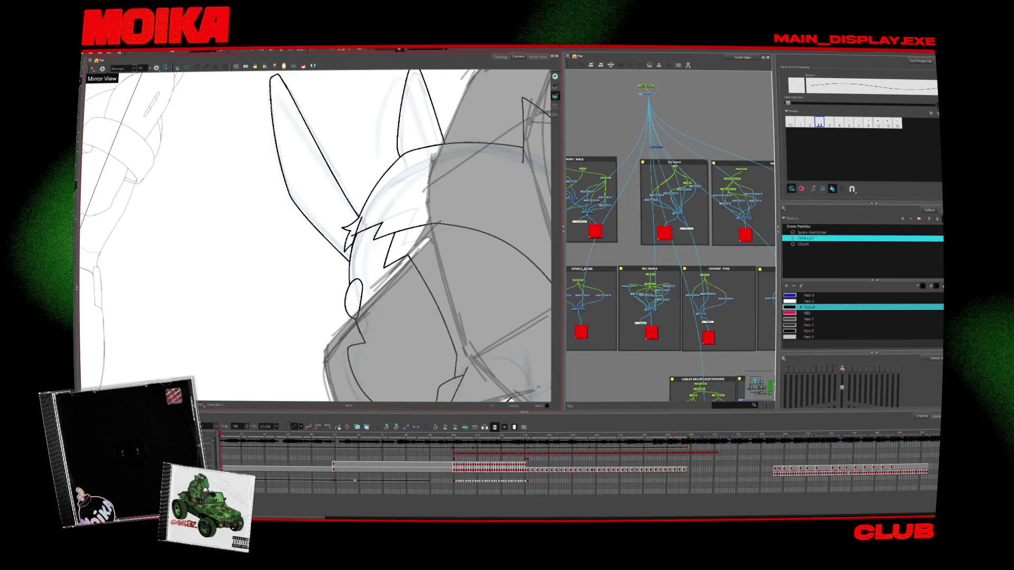
key(alt+t)
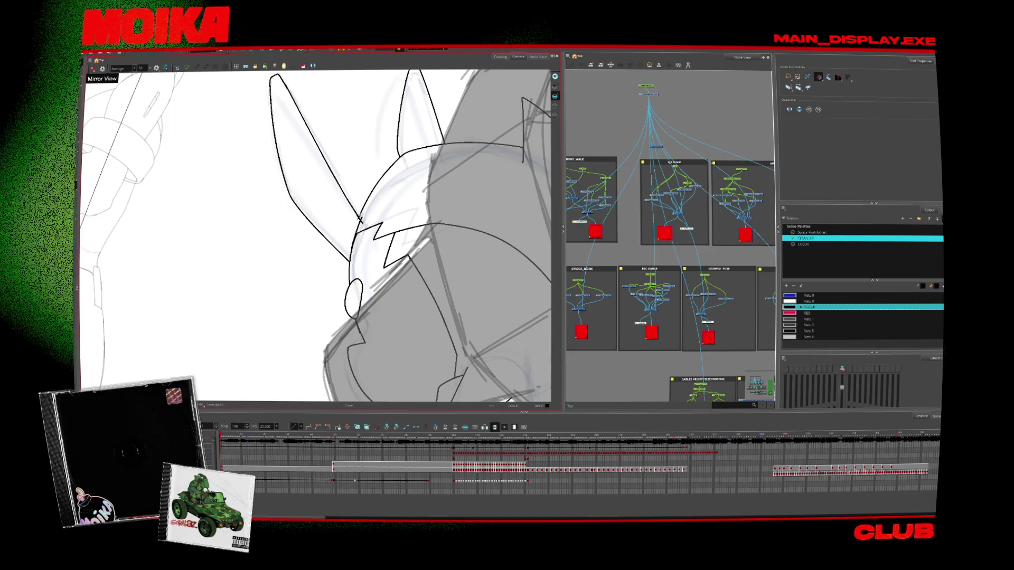